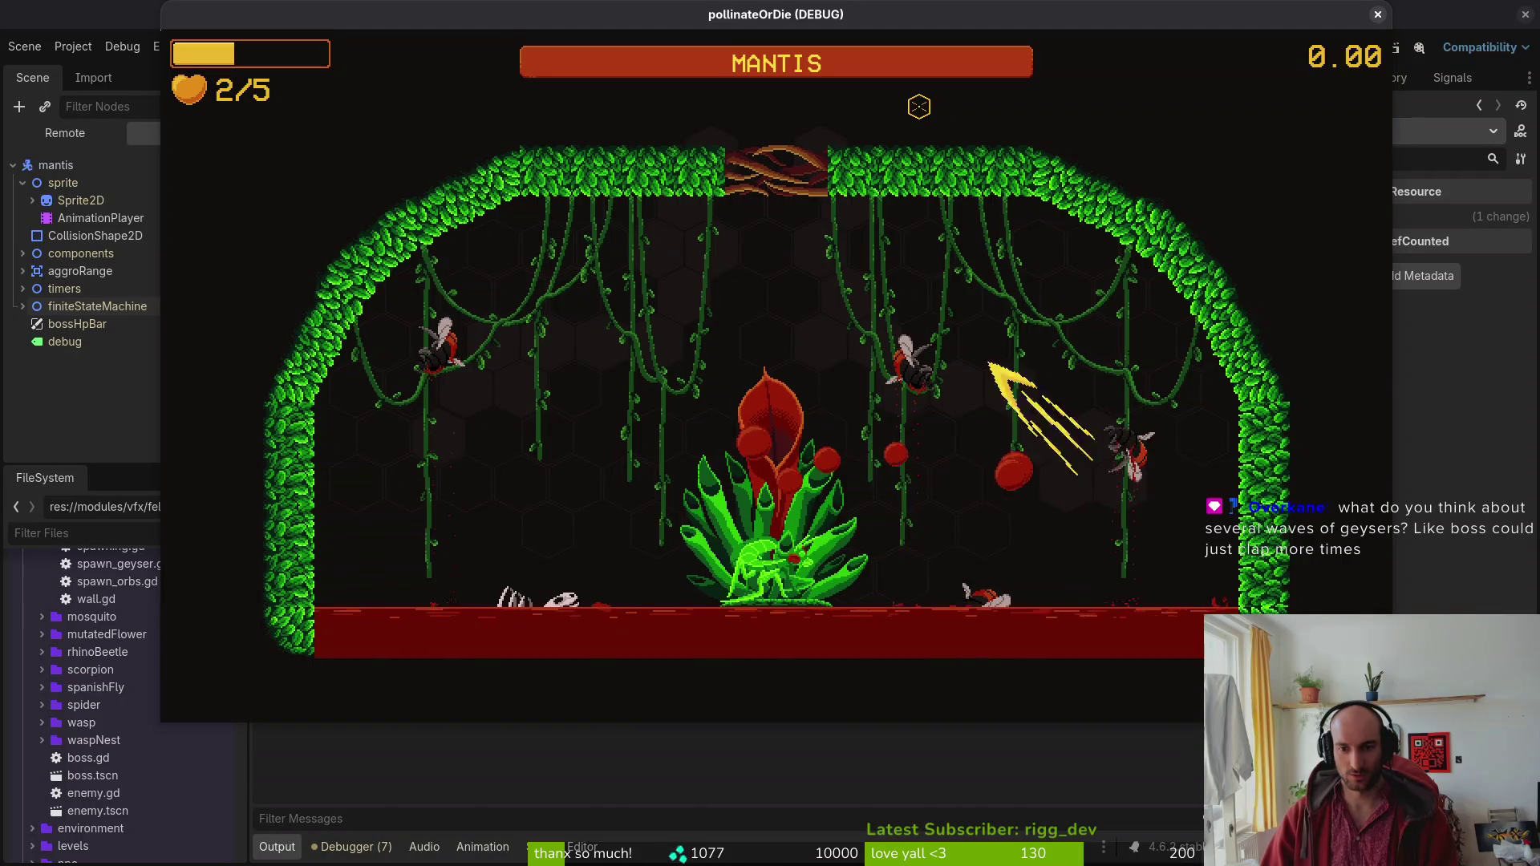
key("a")
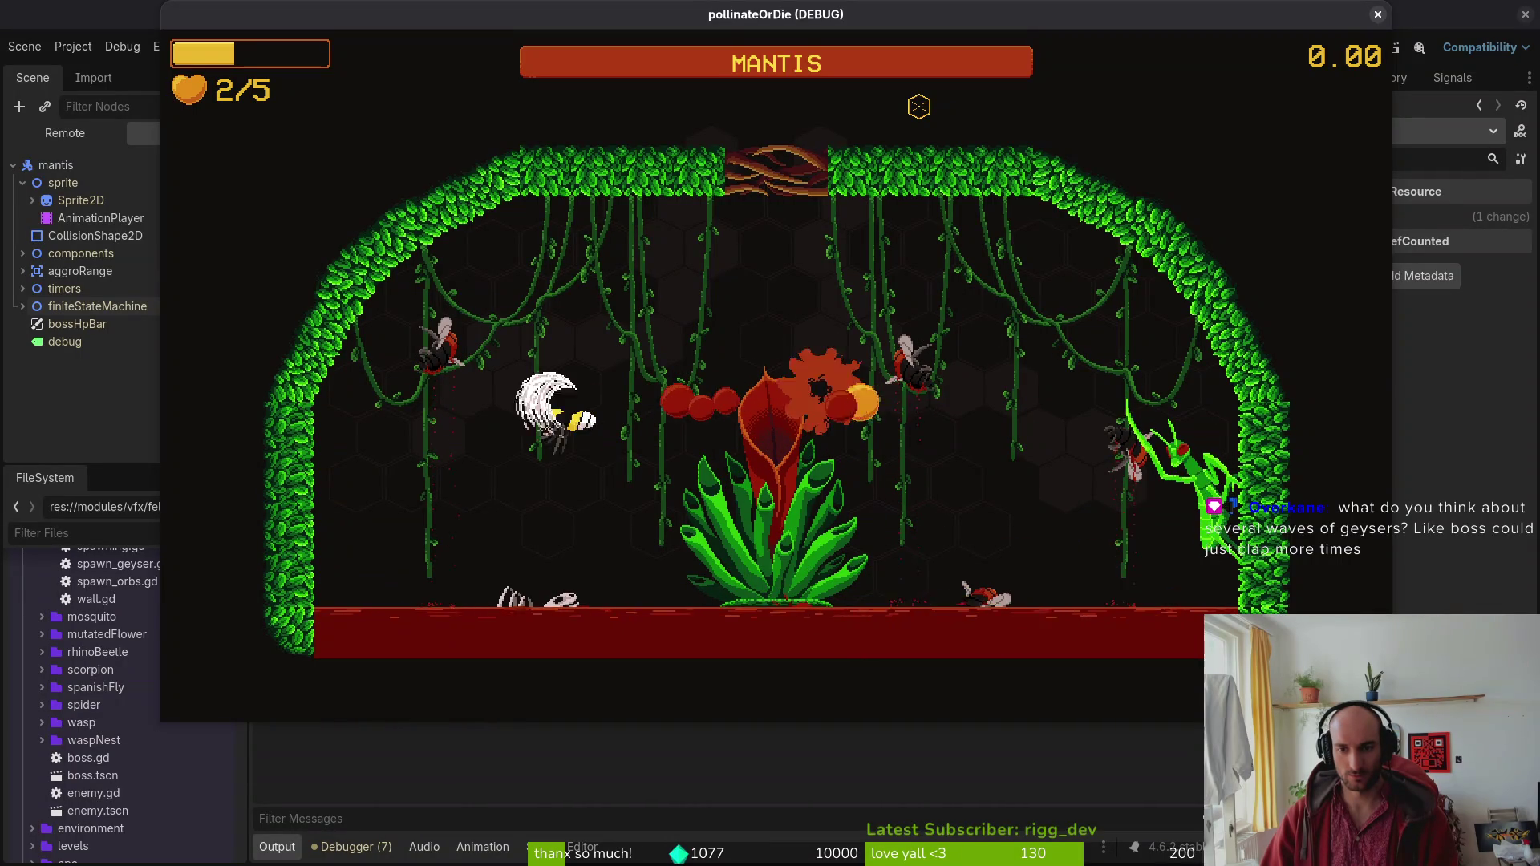
Fly the bee around the mantis arena, then restart into the mantis boss level.
key("d")
key("d")
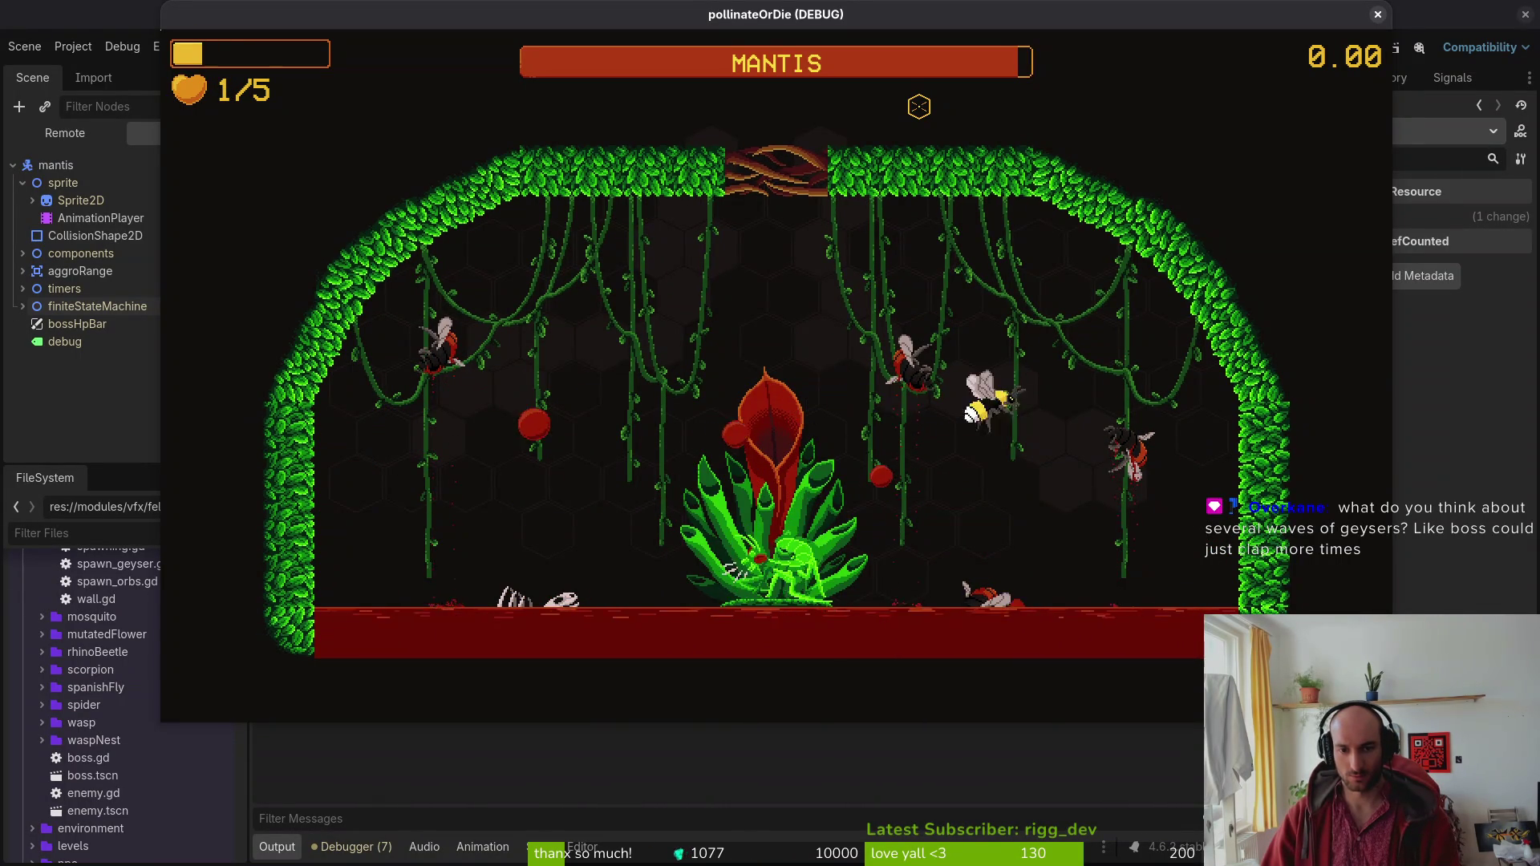
key("Escape")
key("Return")
Fight the mantis, dodging around the arena and slashing at it between moves.
key("s")
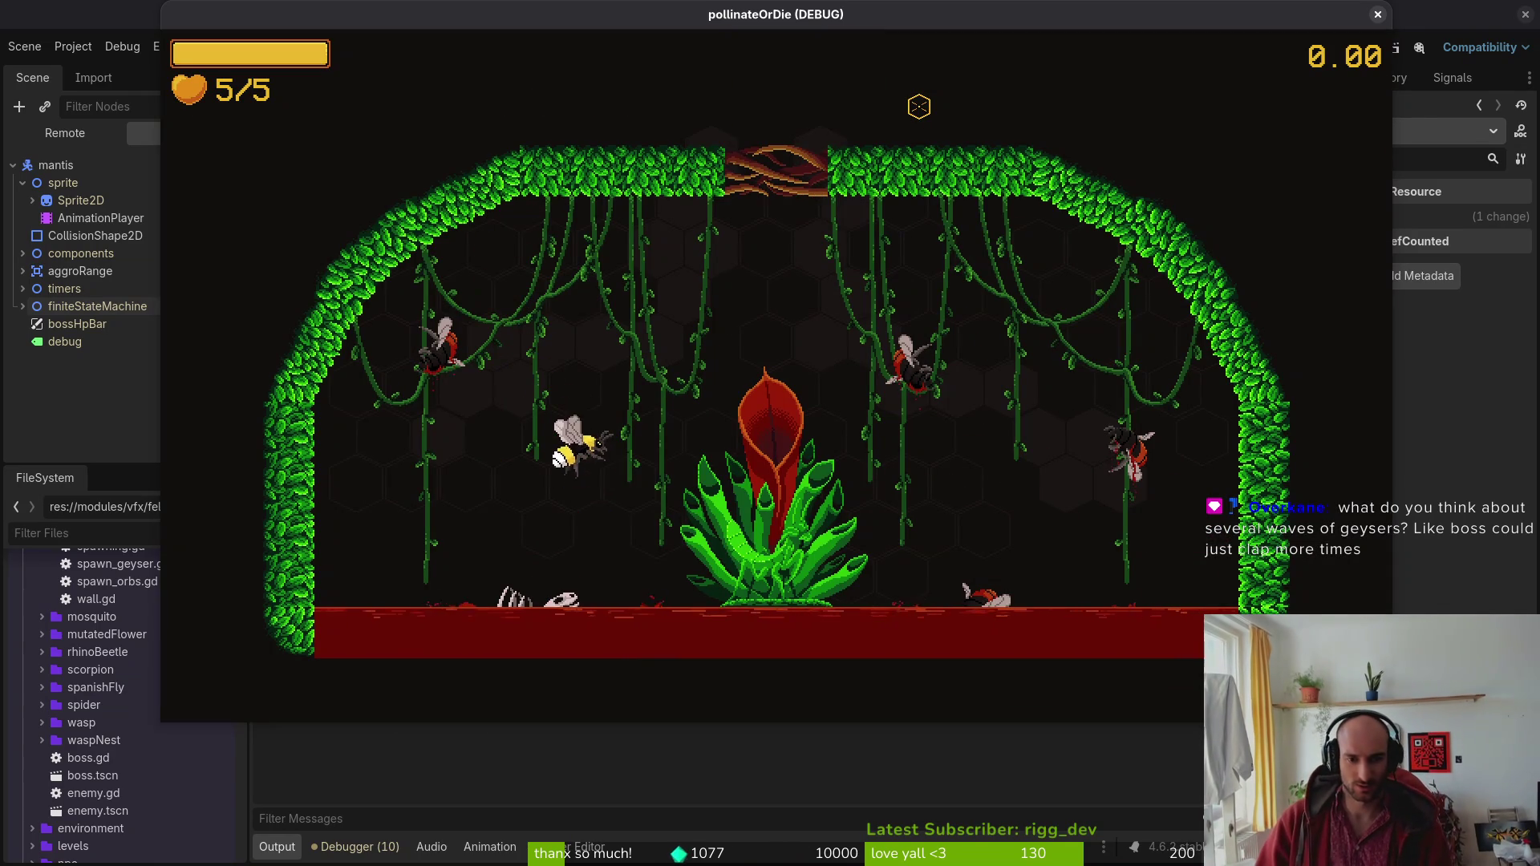
key("a")
key("d")
key("s")
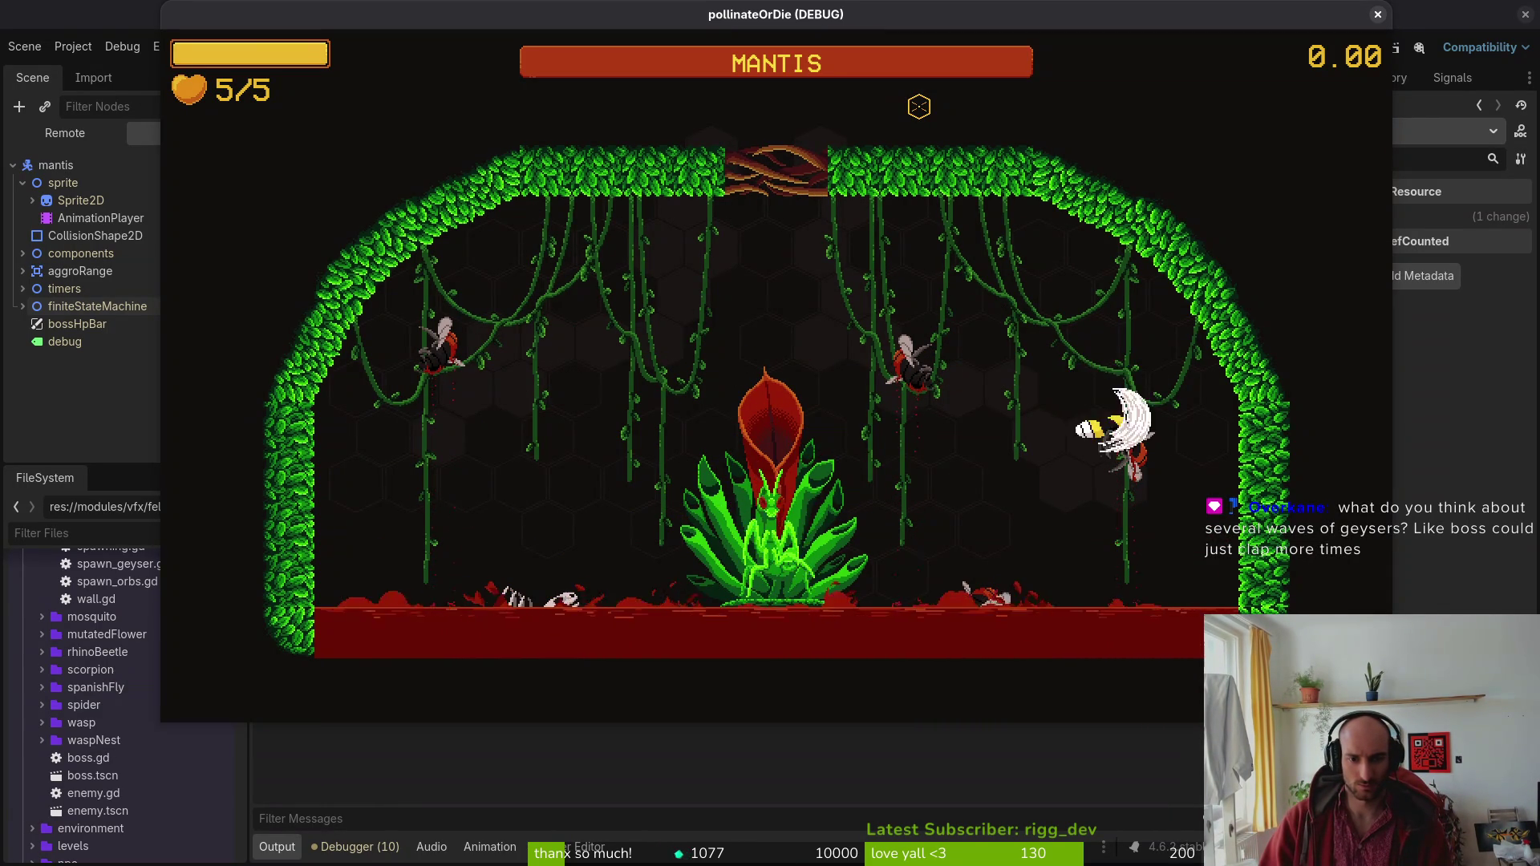
key("s")
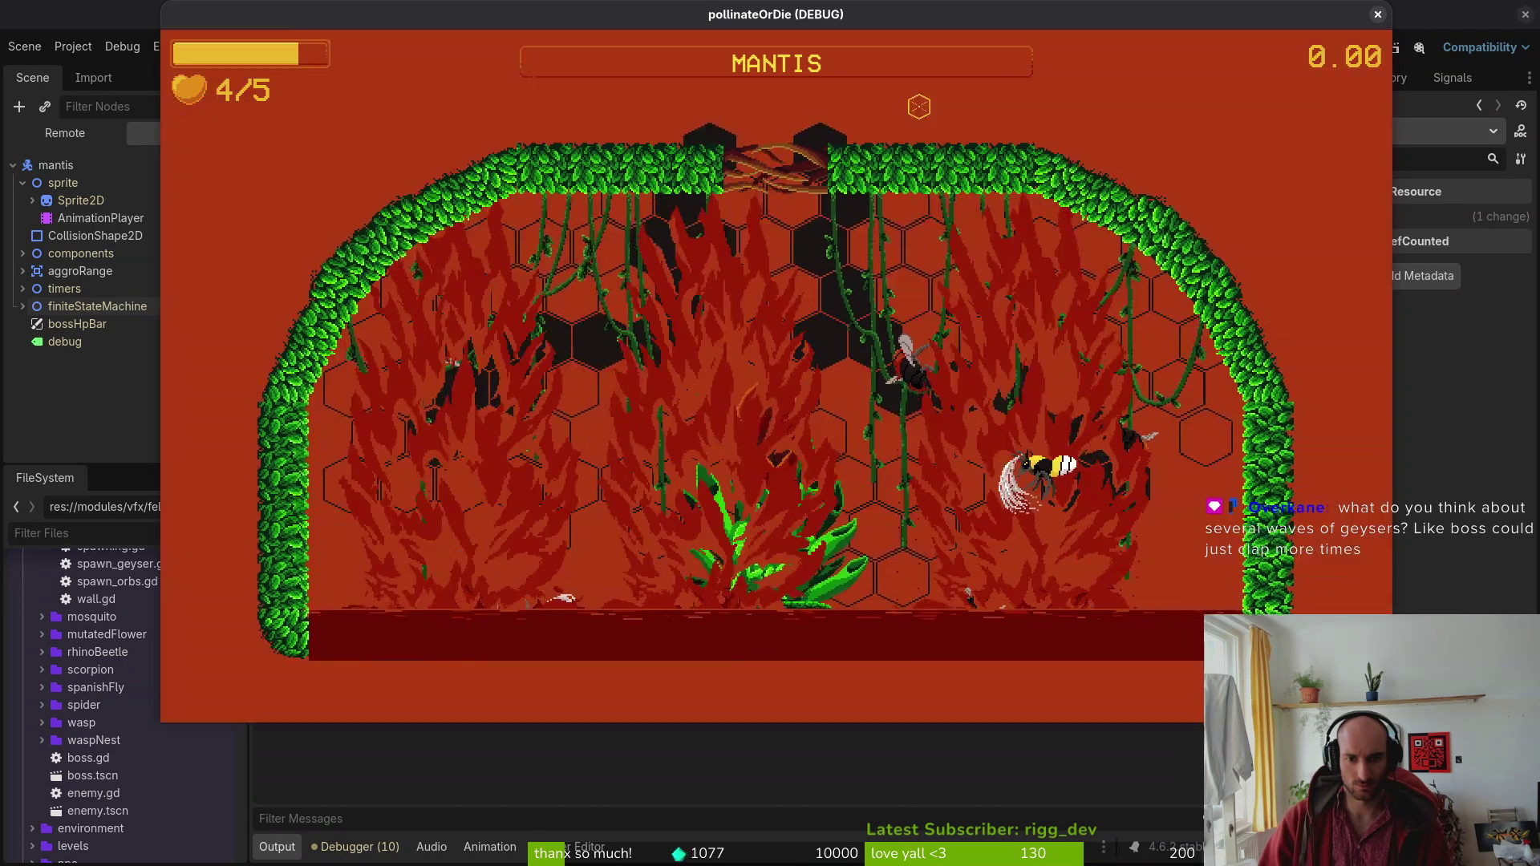
key("a")
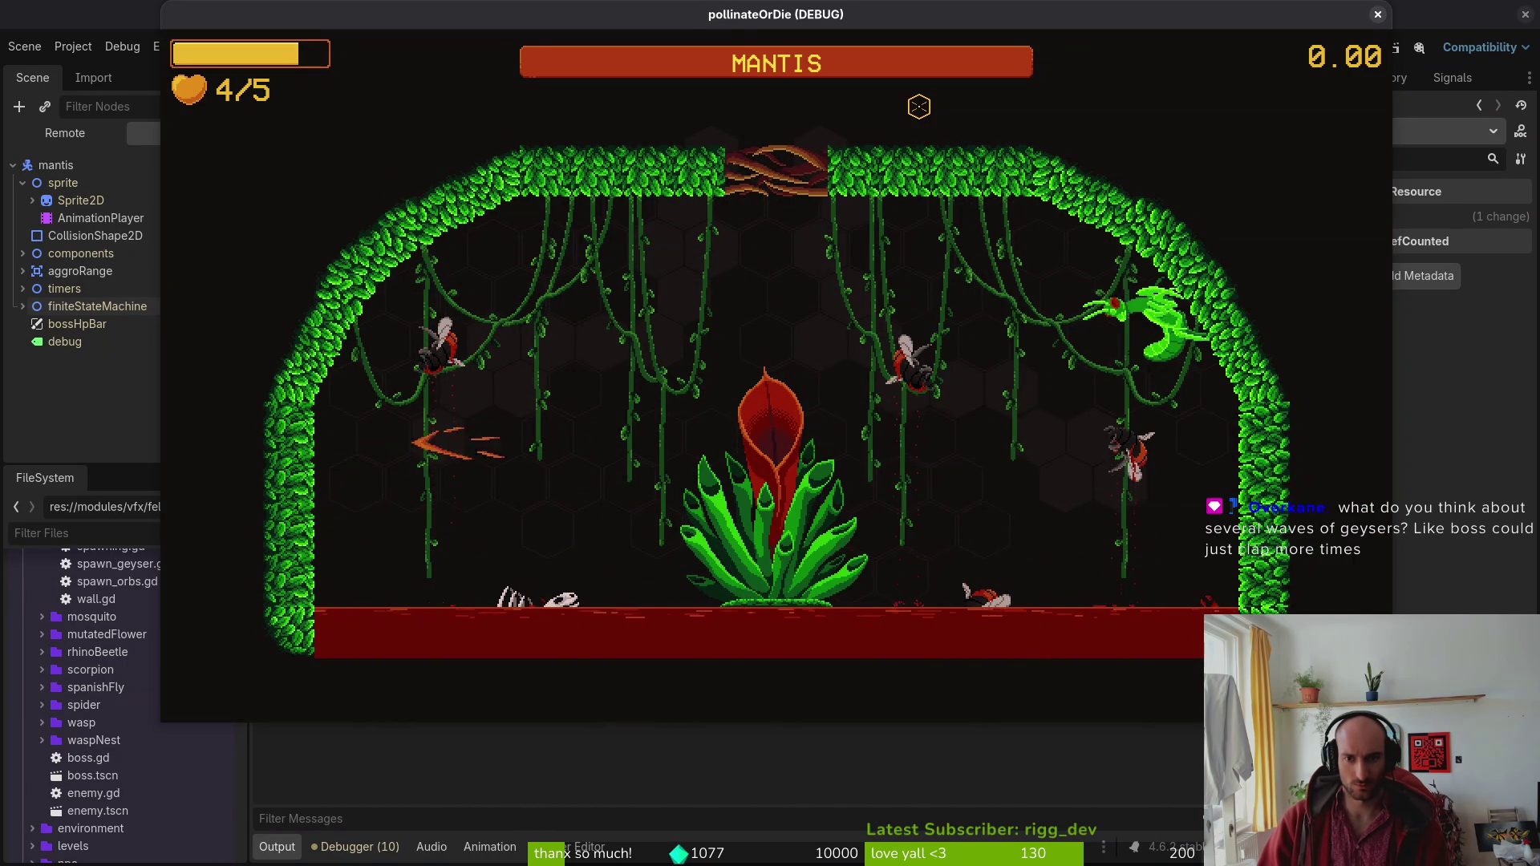
key("d")
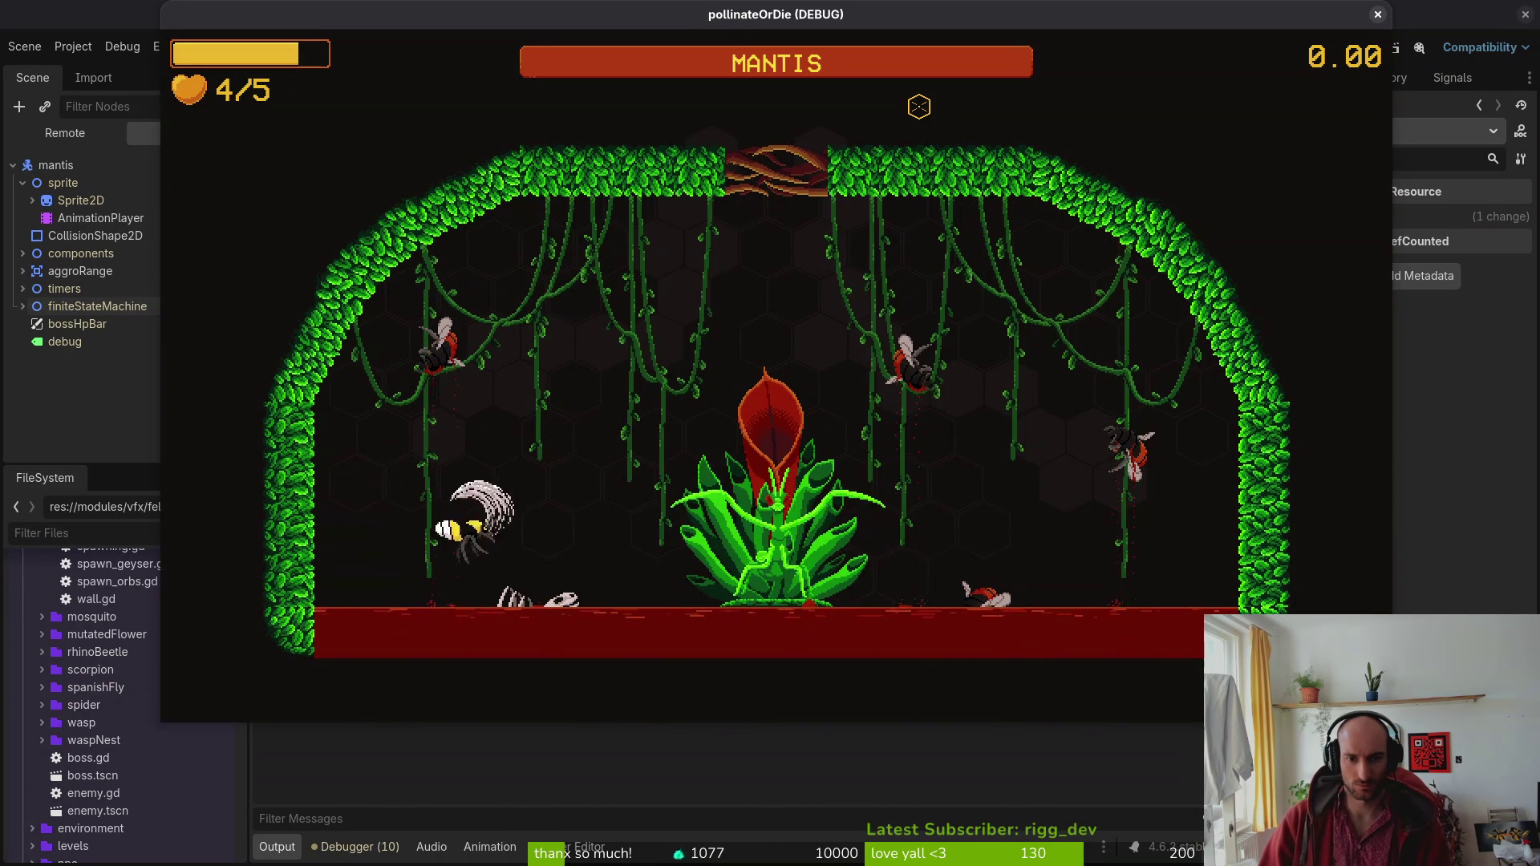
left_click(919, 107)
key("a")
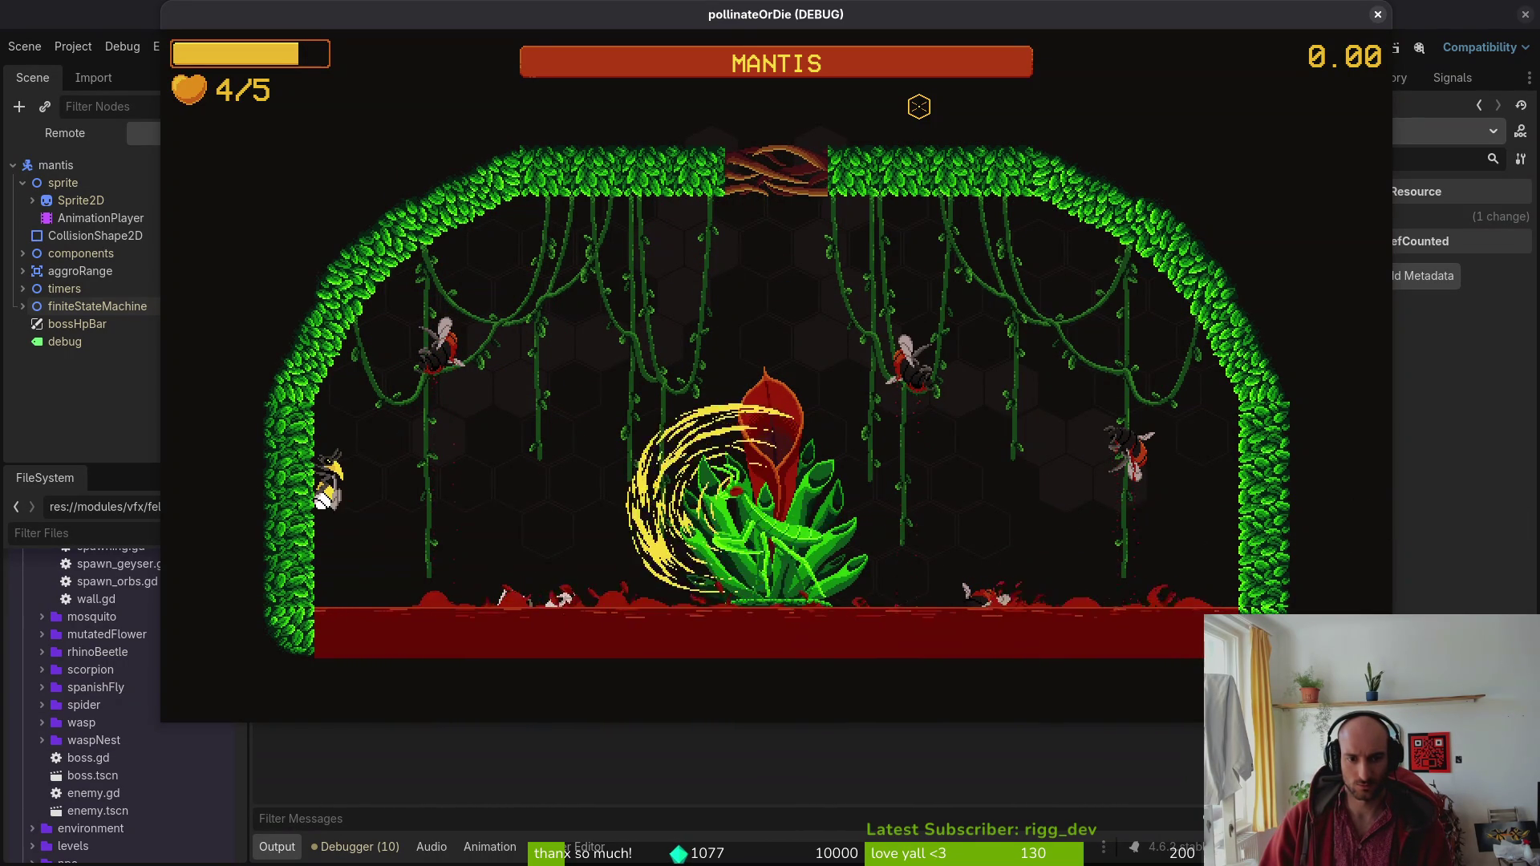
key("d")
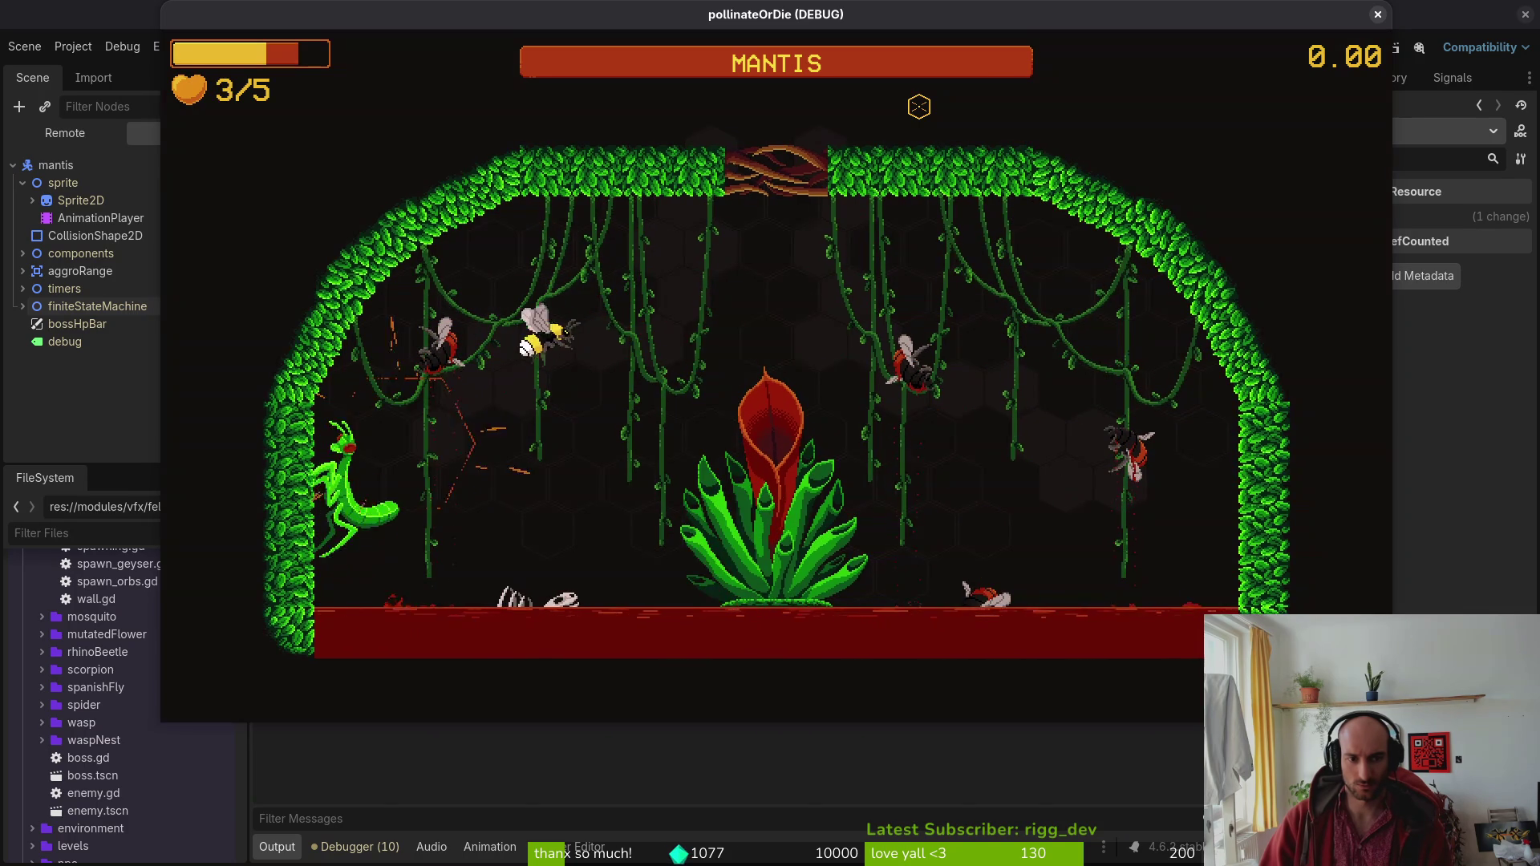
key("d")
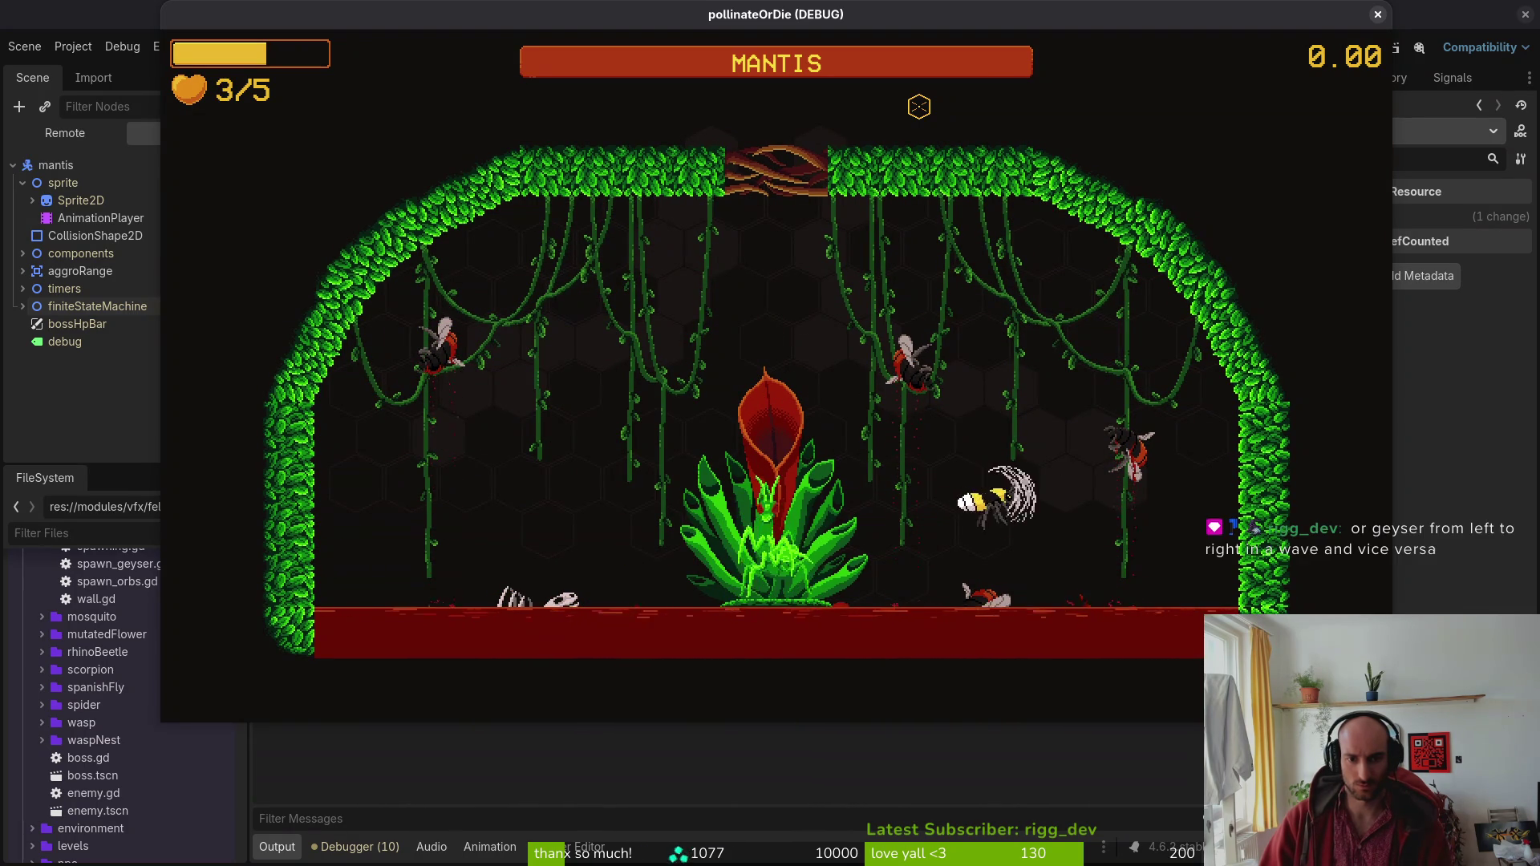
left_click(919, 107)
key("w")
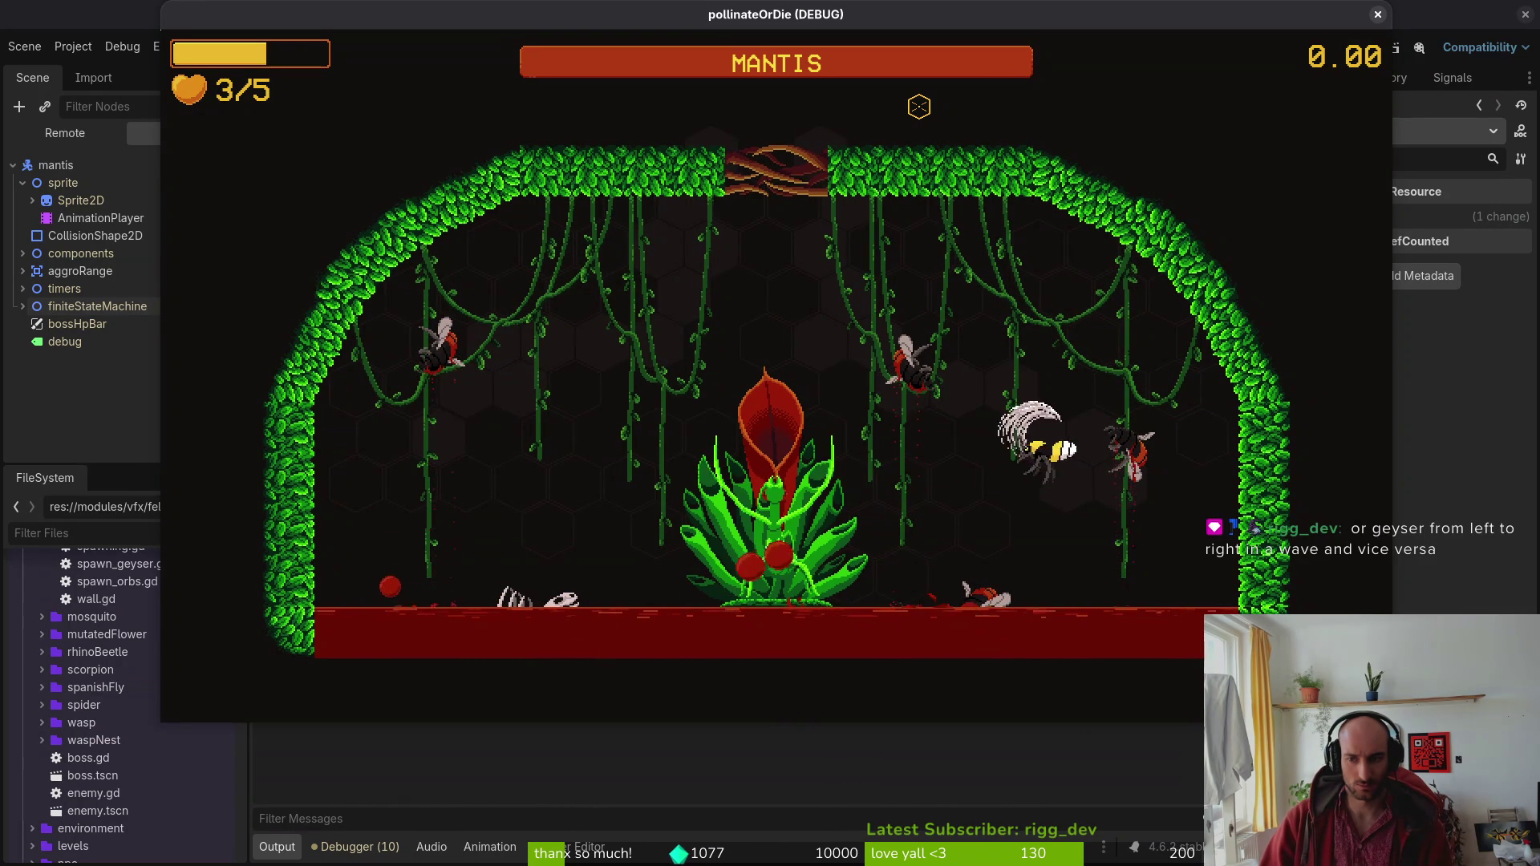
key("d")
key("a")
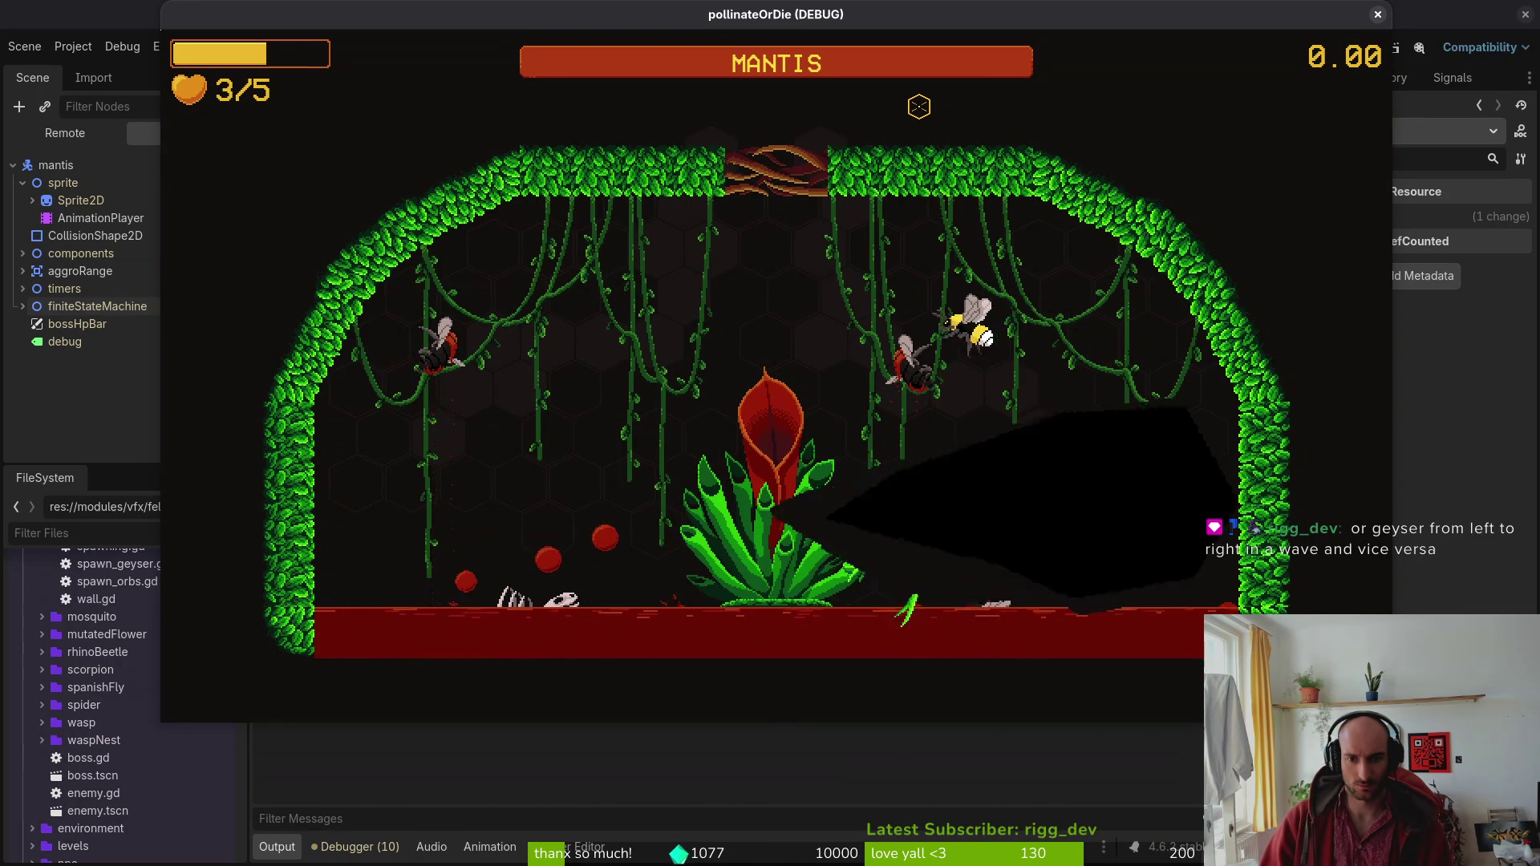
Dodge the orbs with dashes and slashes, then return to the hive and reload the mantis level.
key("a")
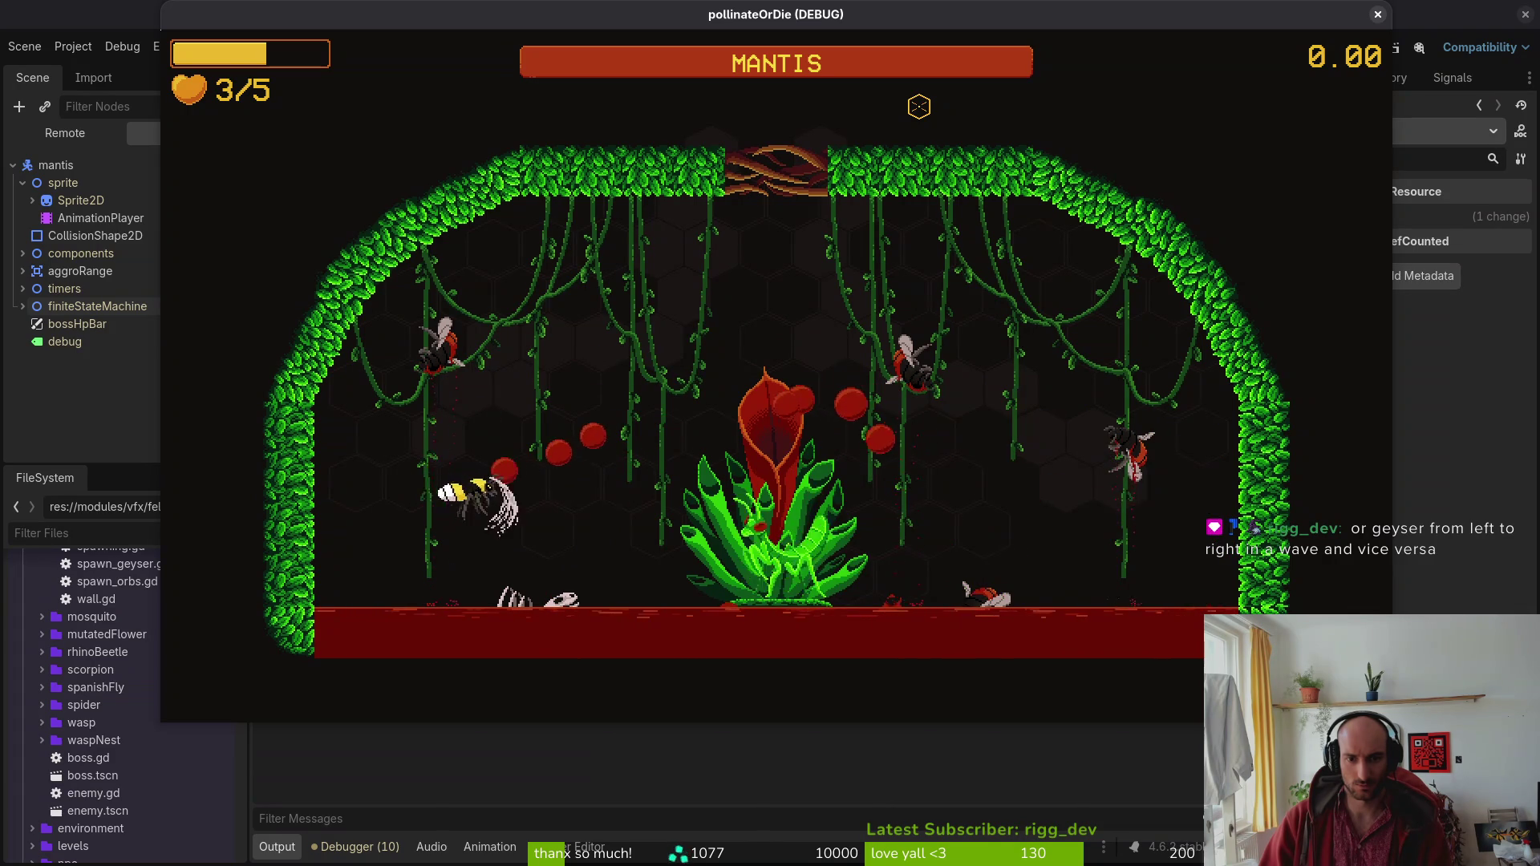
key("d")
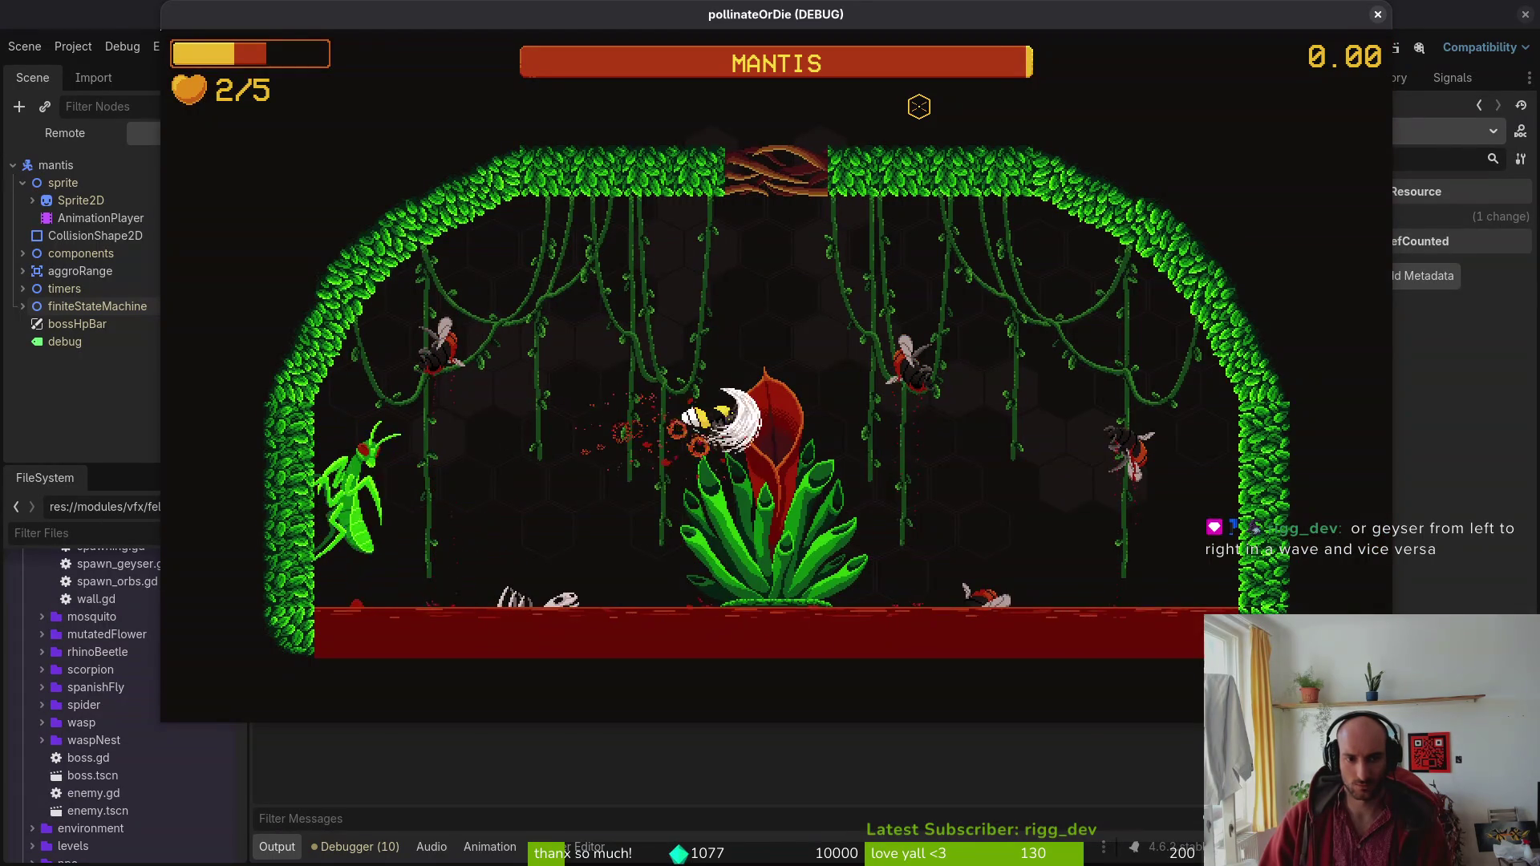
key("d")
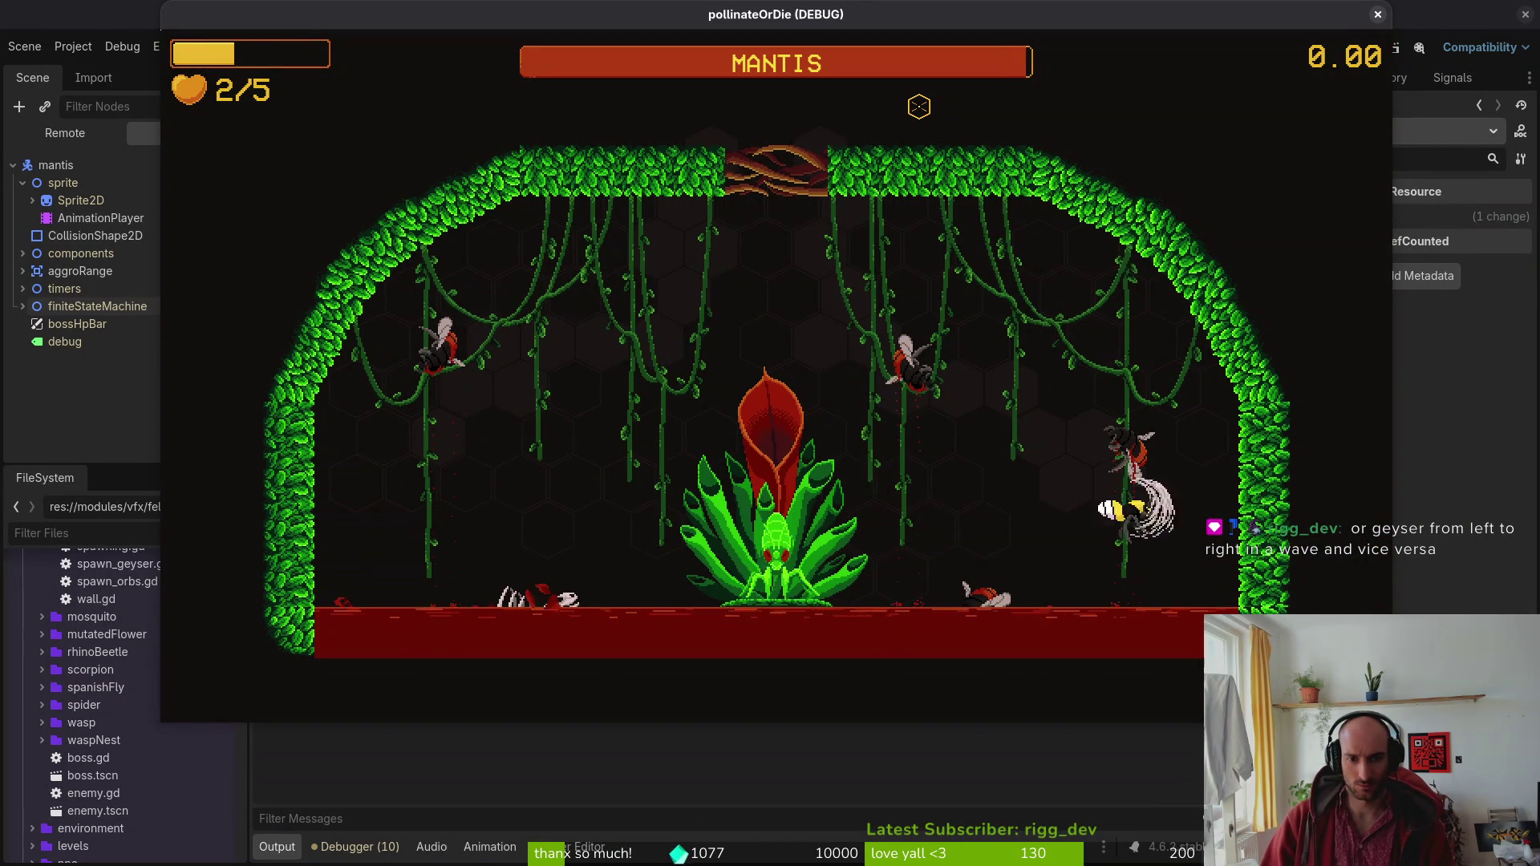
key("a")
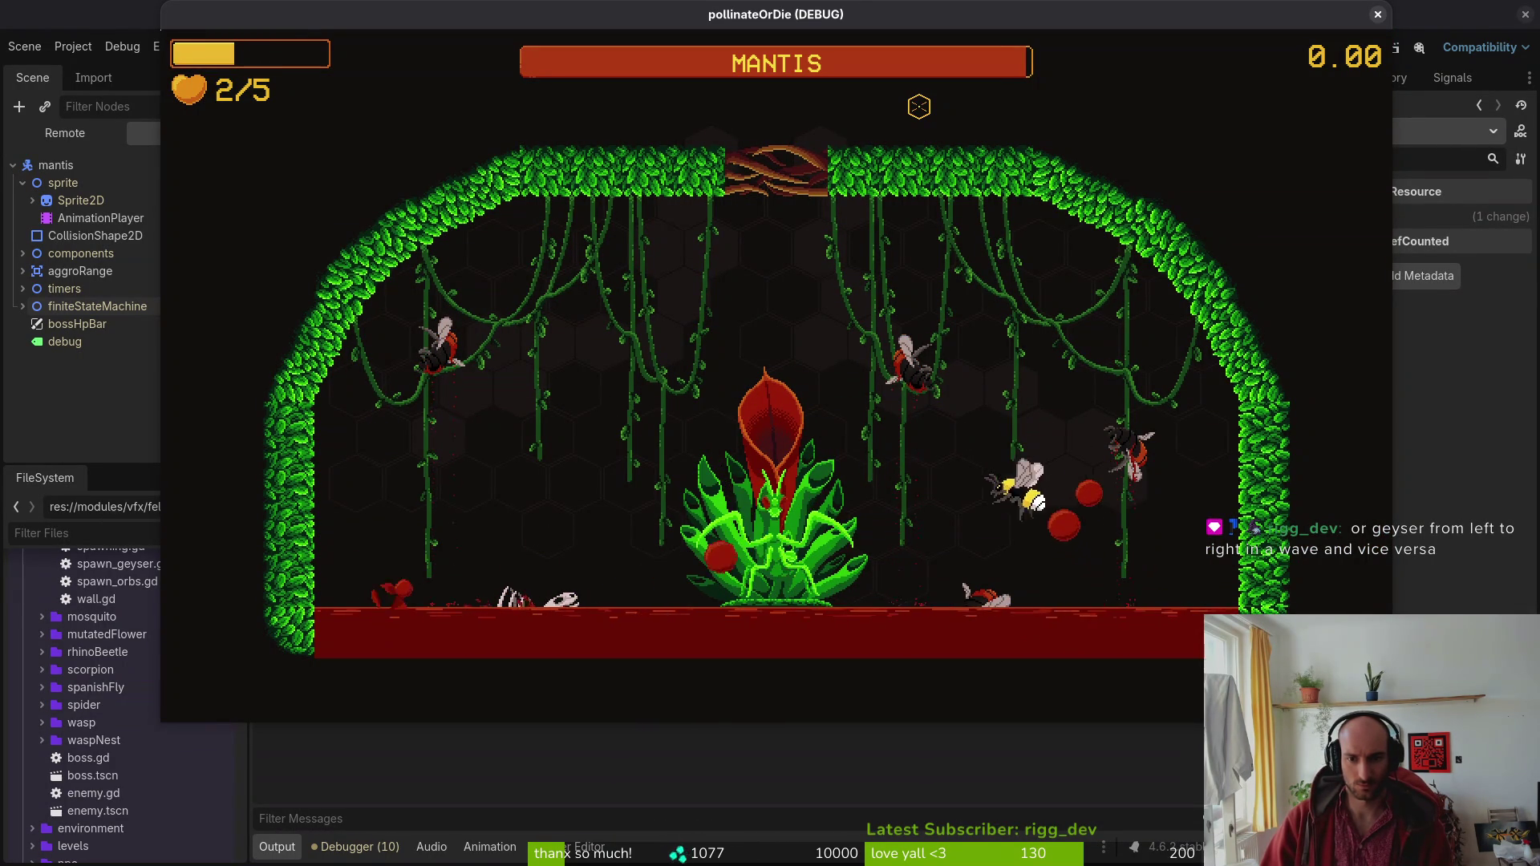
key("a")
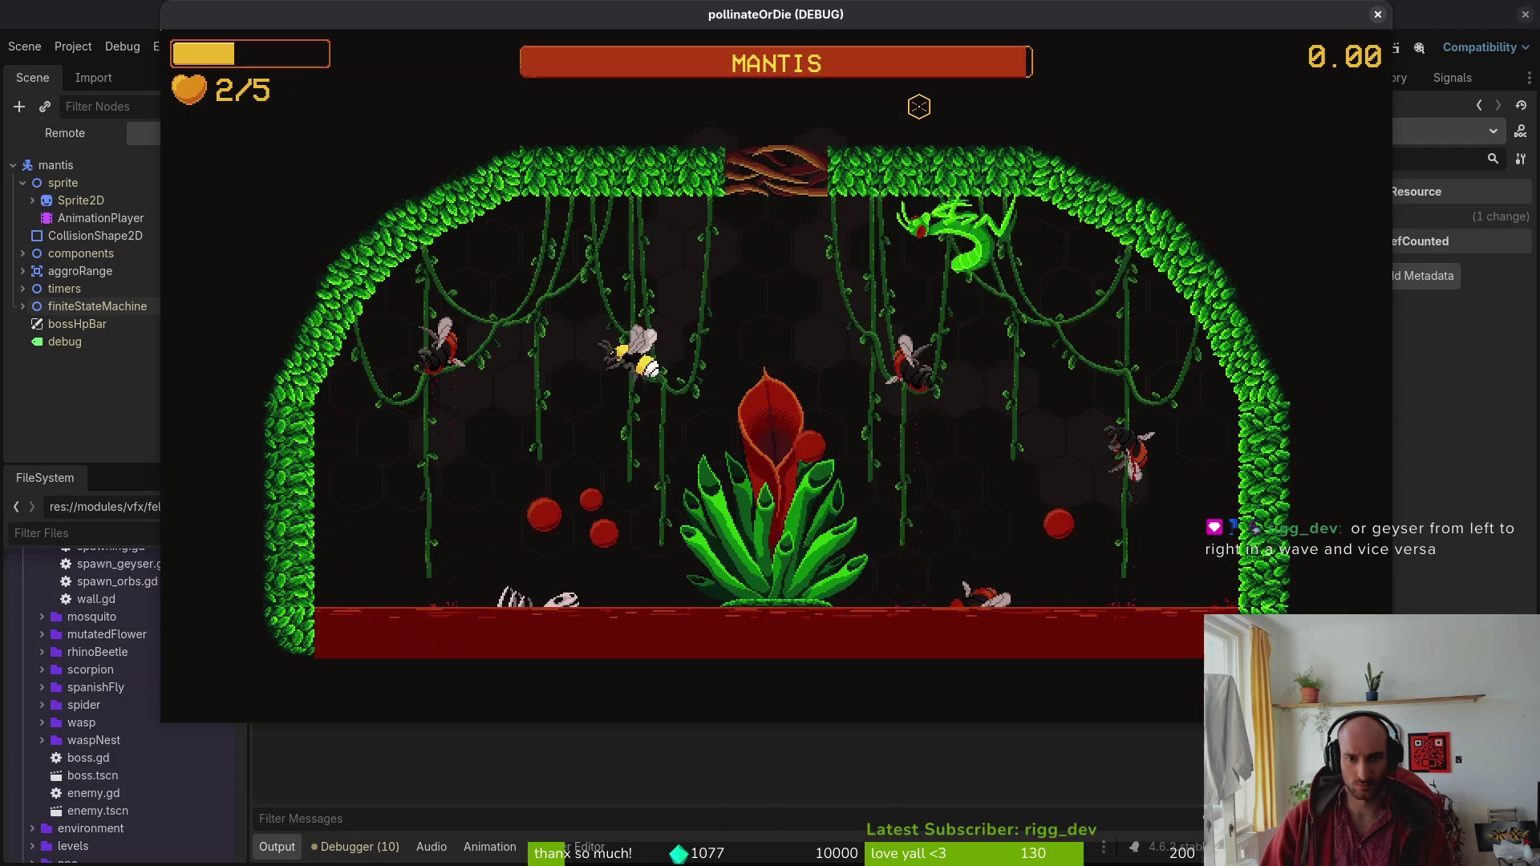
key("d")
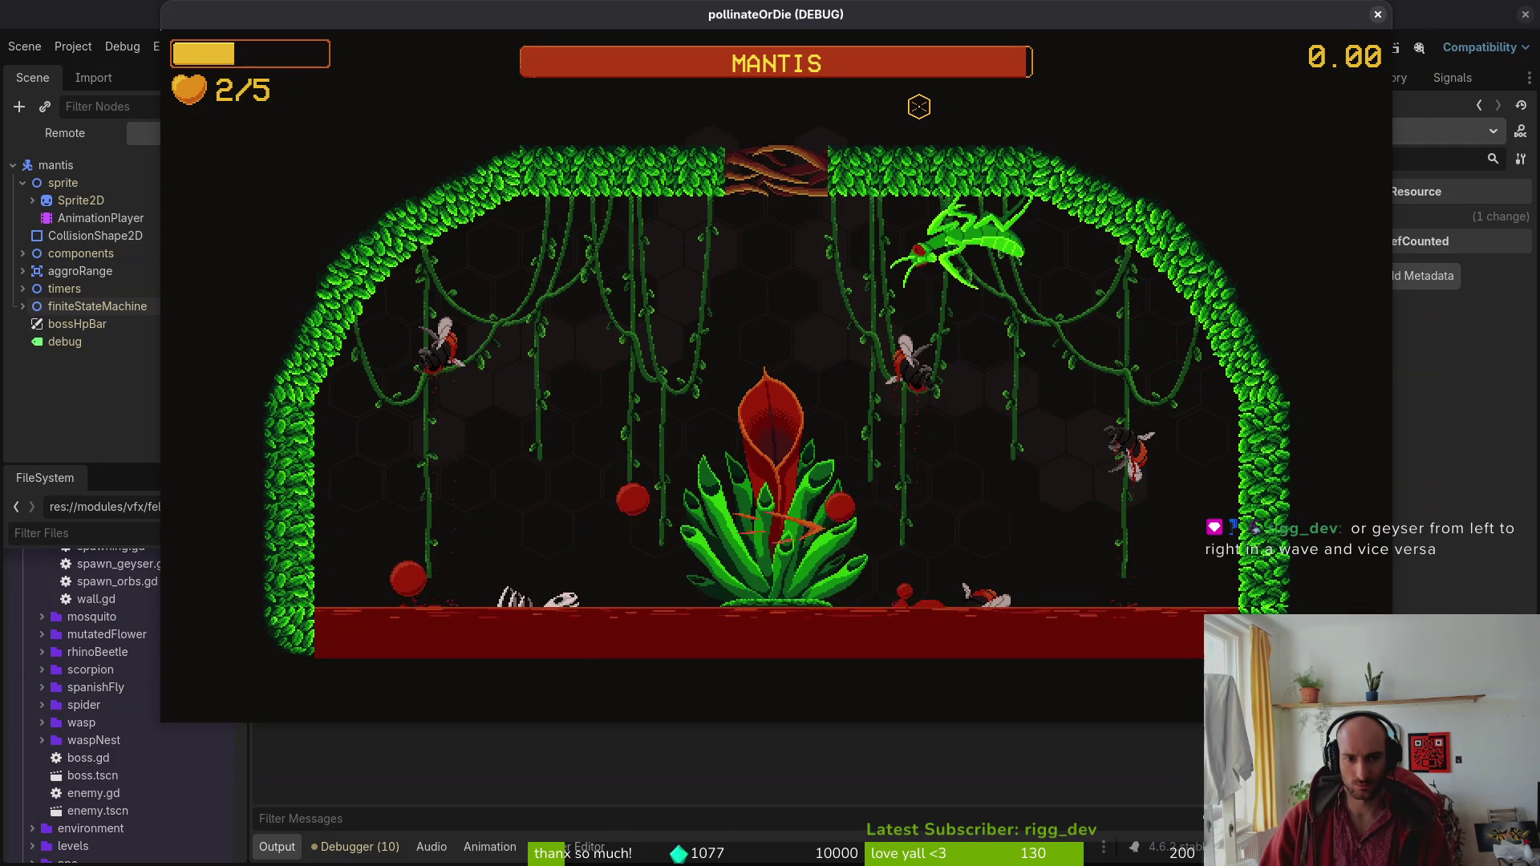
key("a")
key("d")
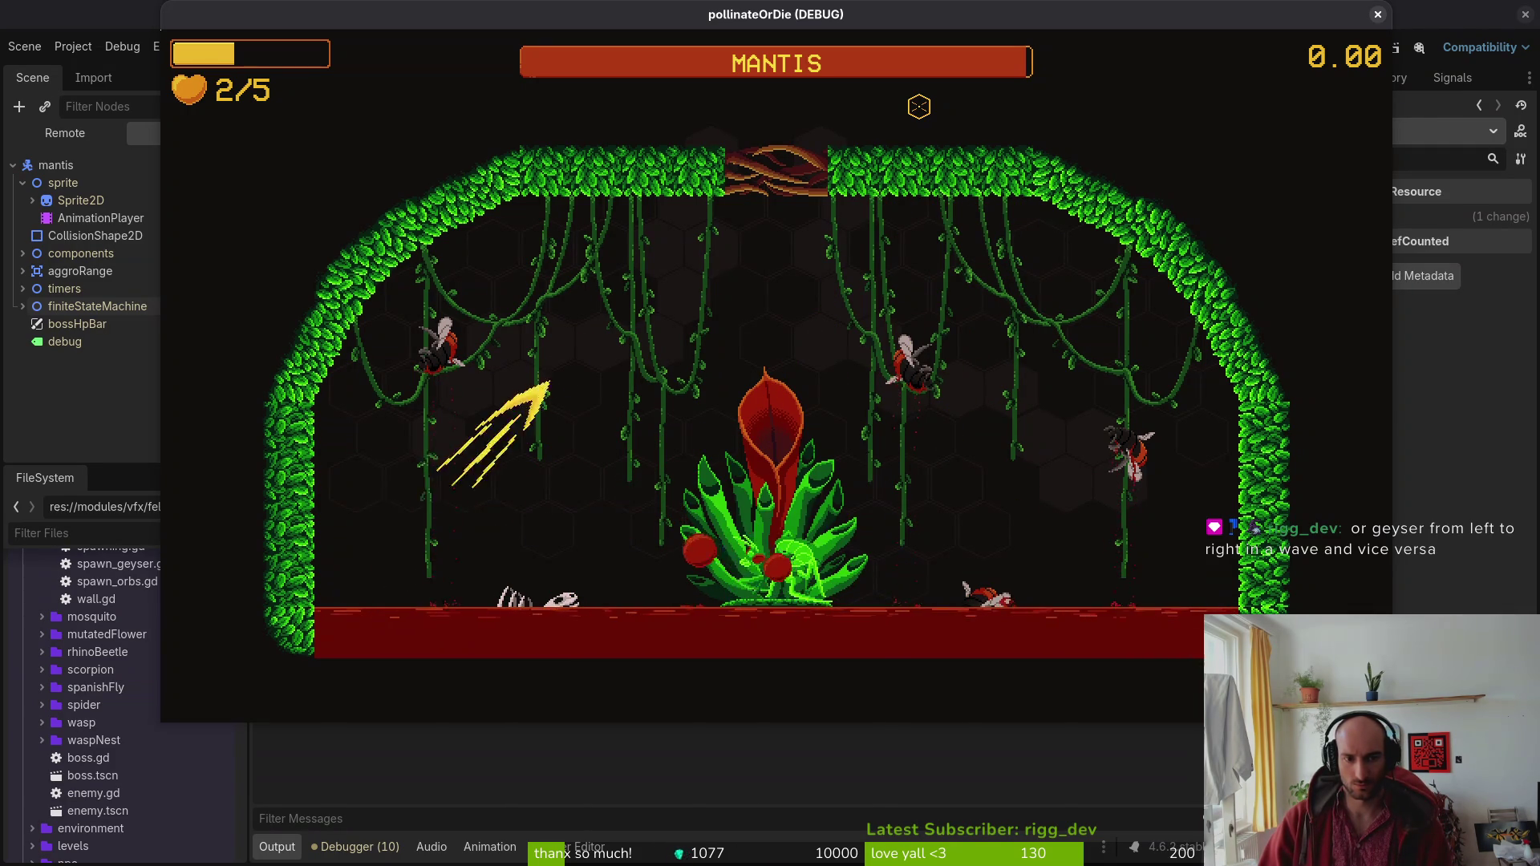
key("d")
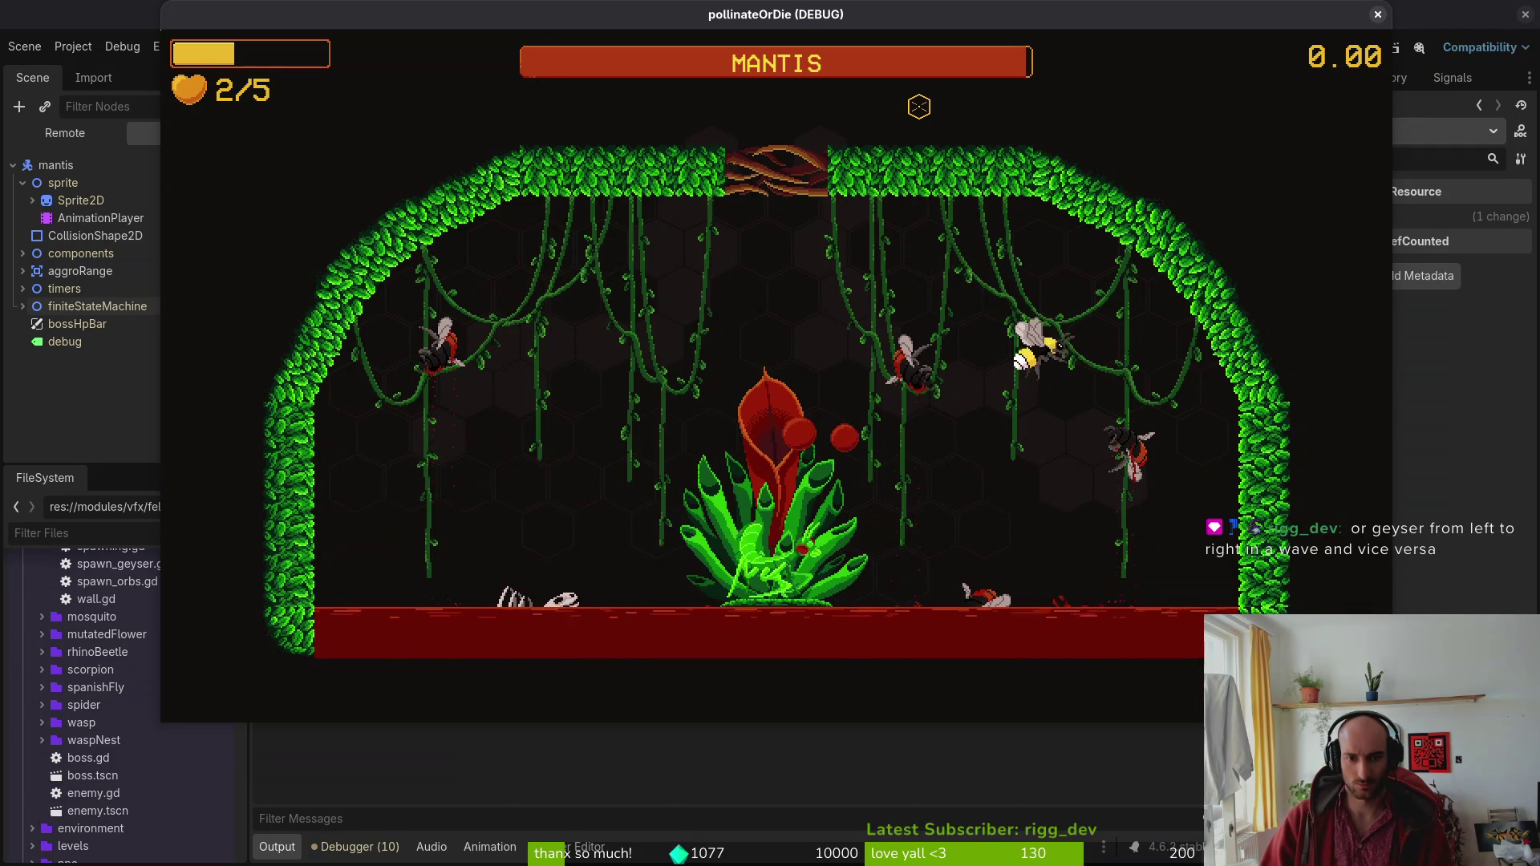
key("a")
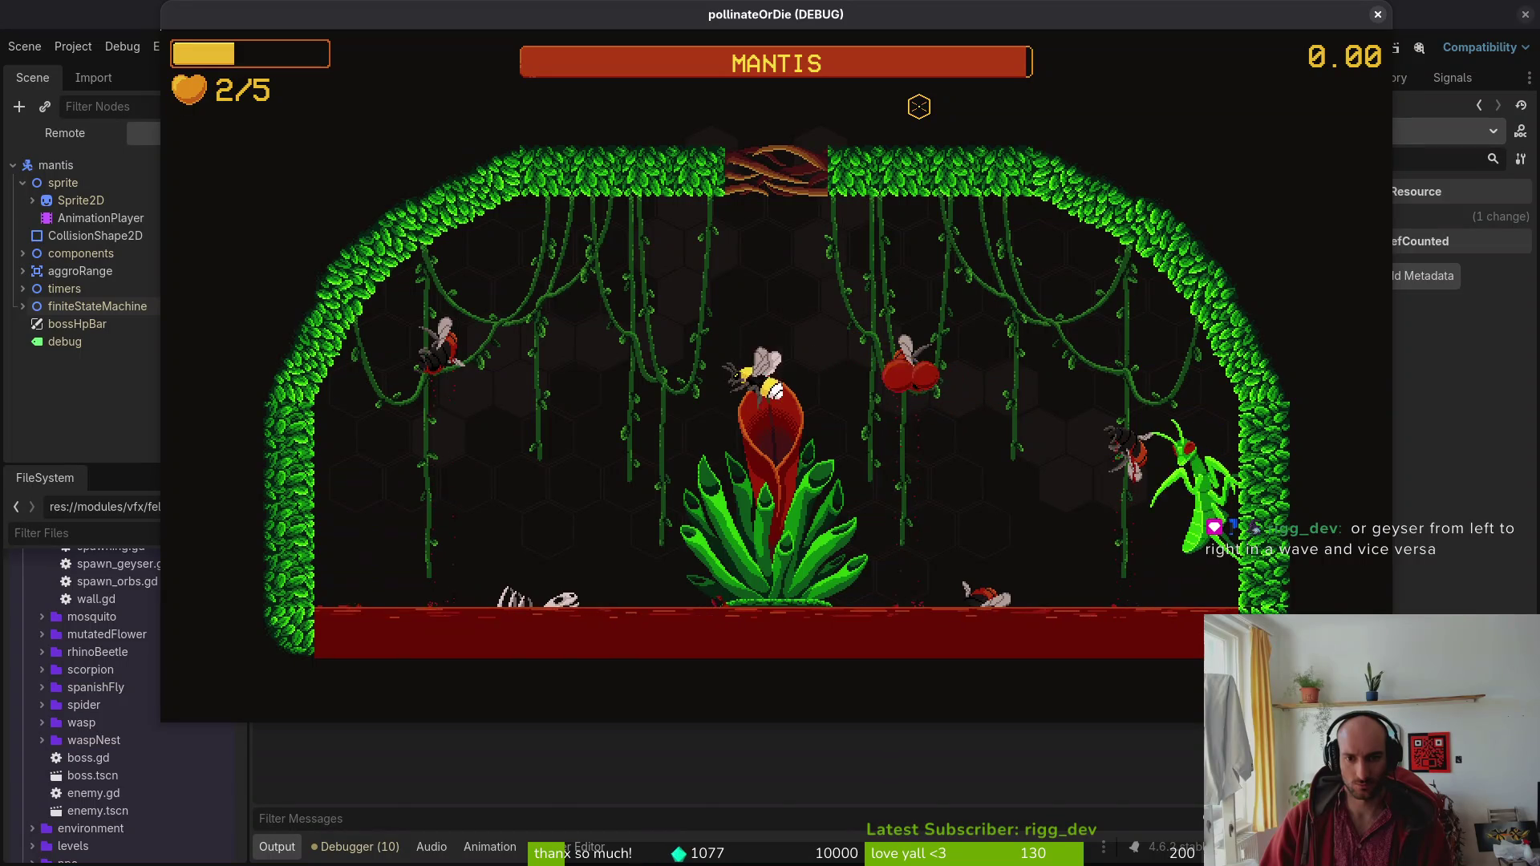
key("a")
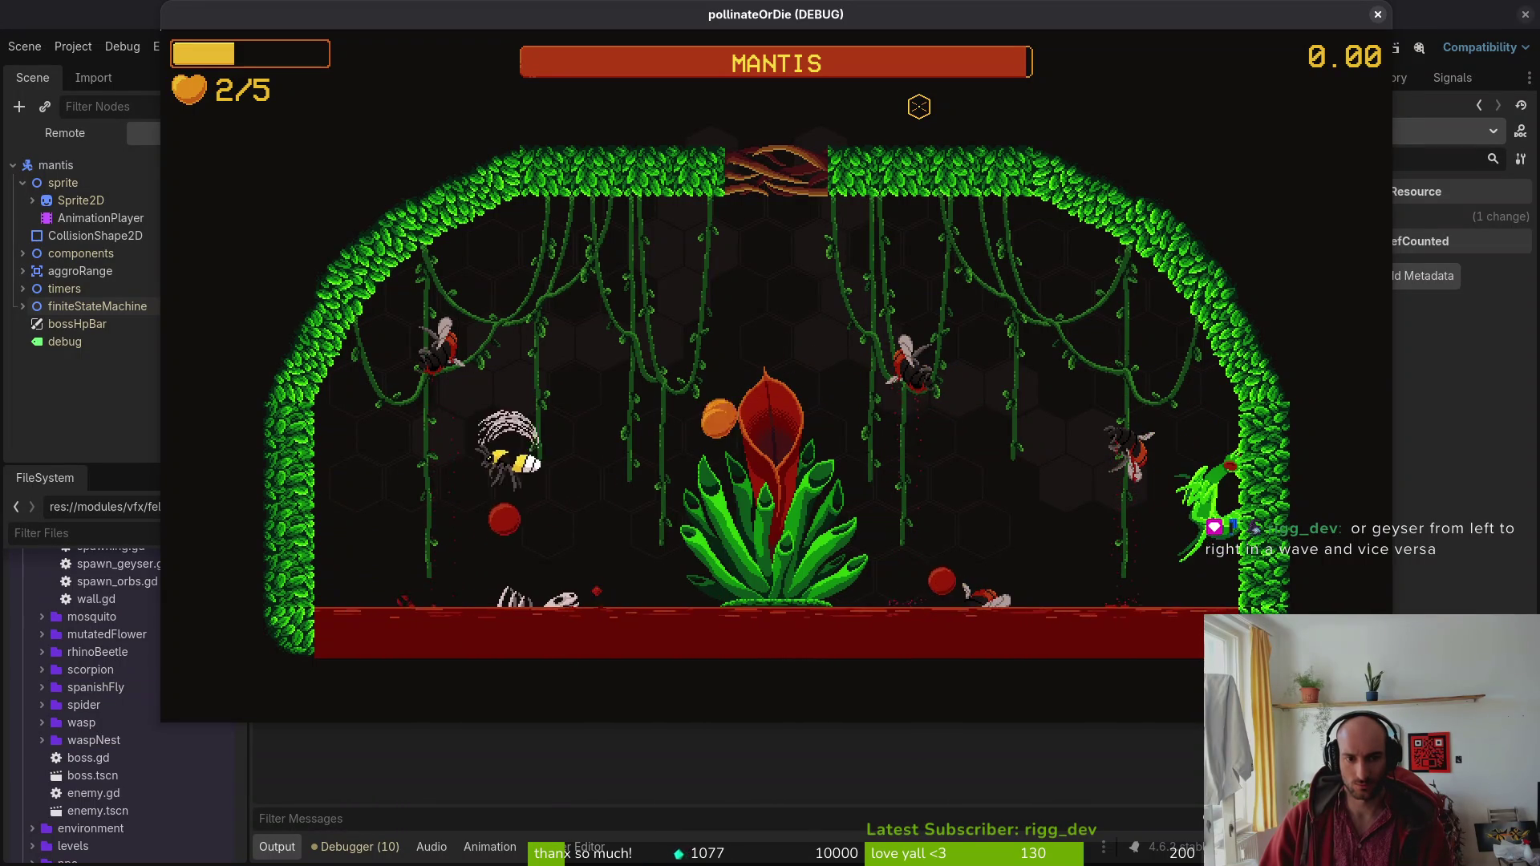
key("w")
key("d")
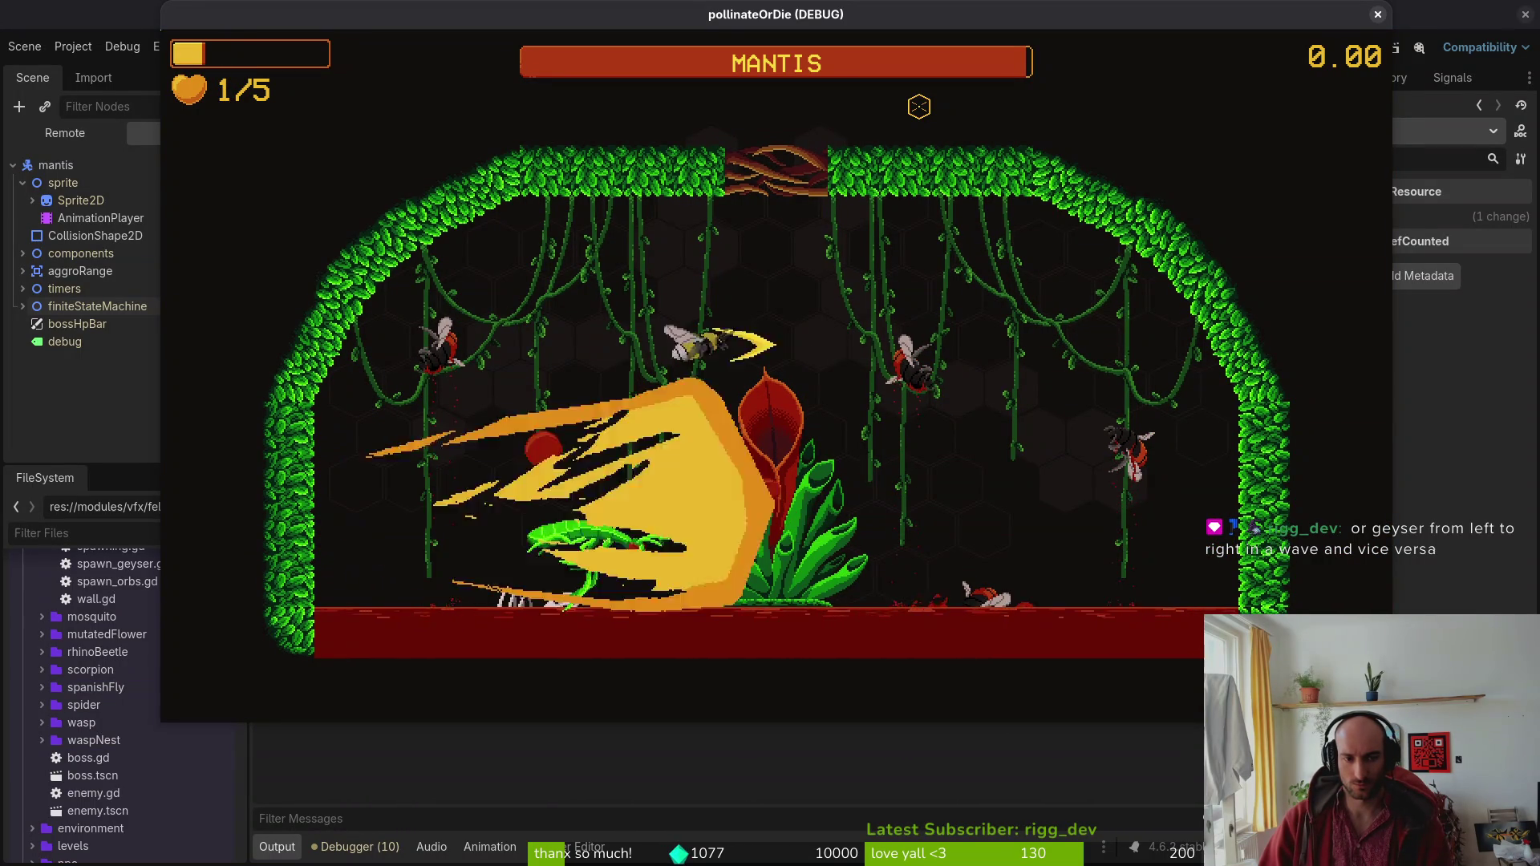
key("Escape")
key("Return")
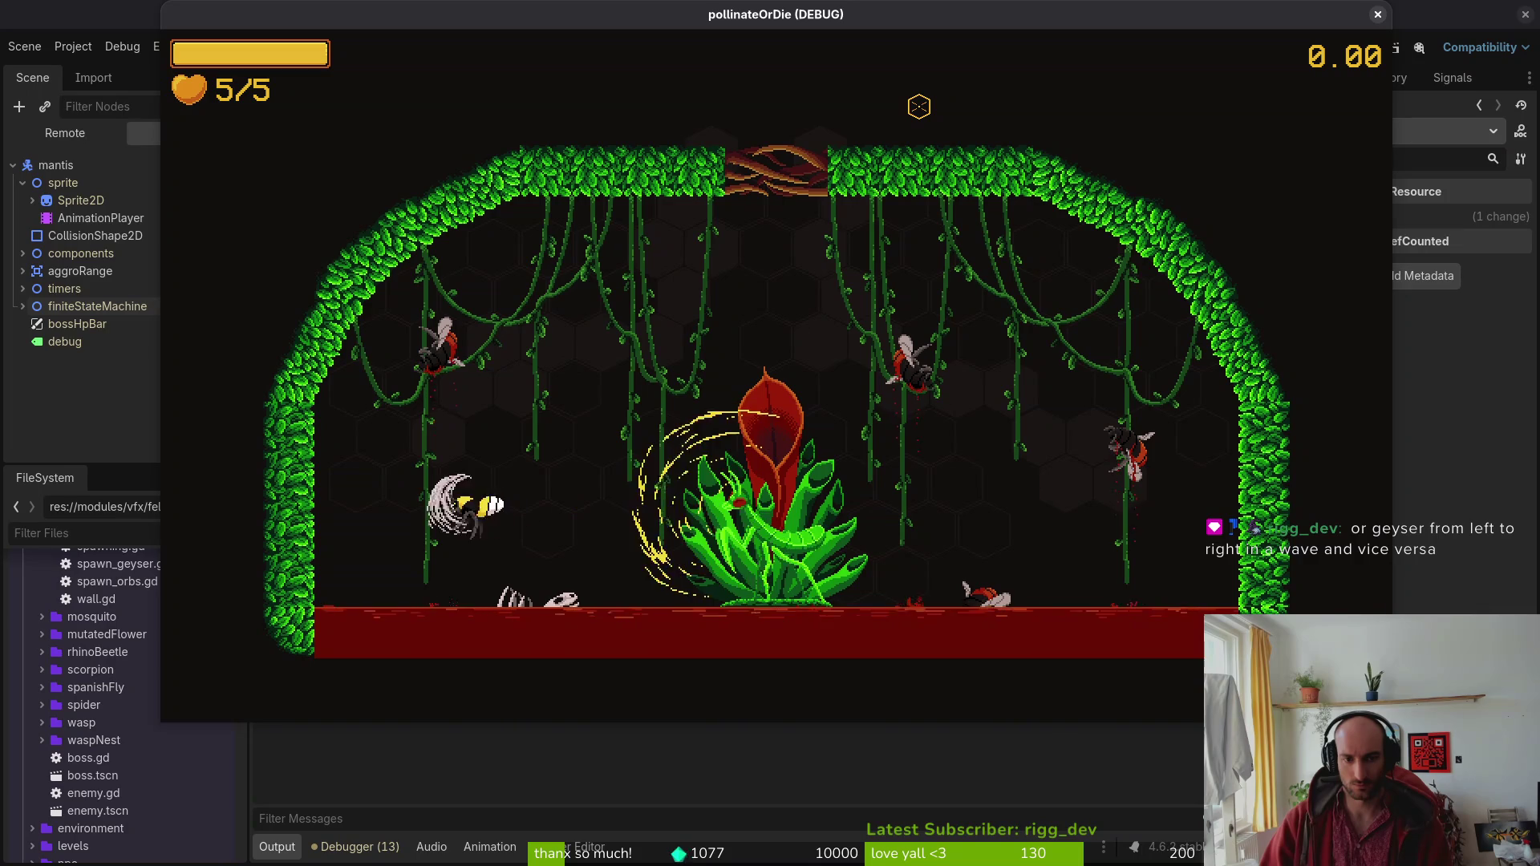
Fly and dash the bee around the mantis, escaping its geysers.
key("w")
key("d")
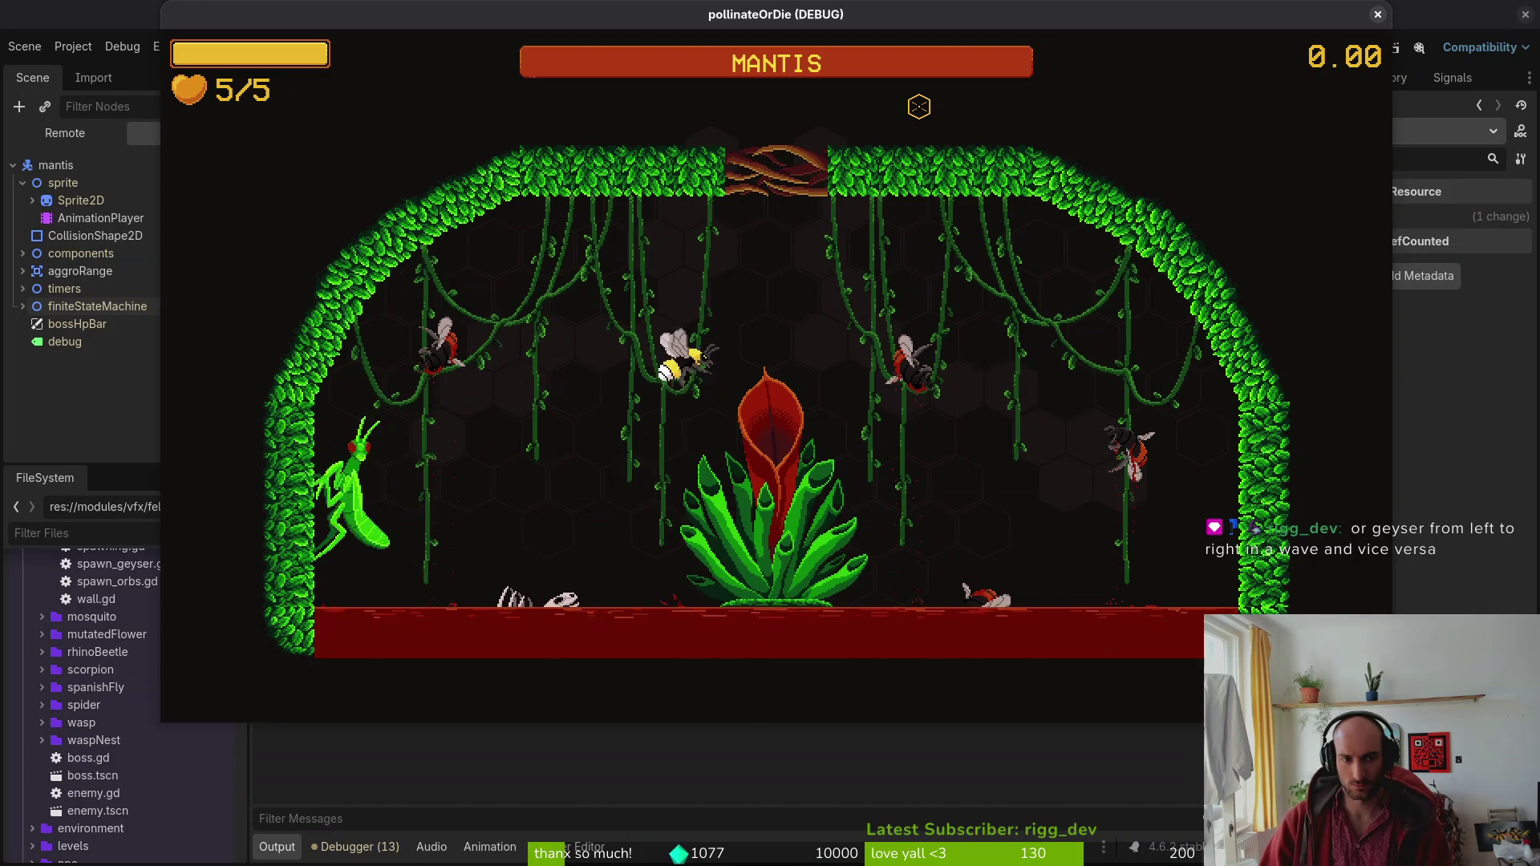
key("d")
key("s")
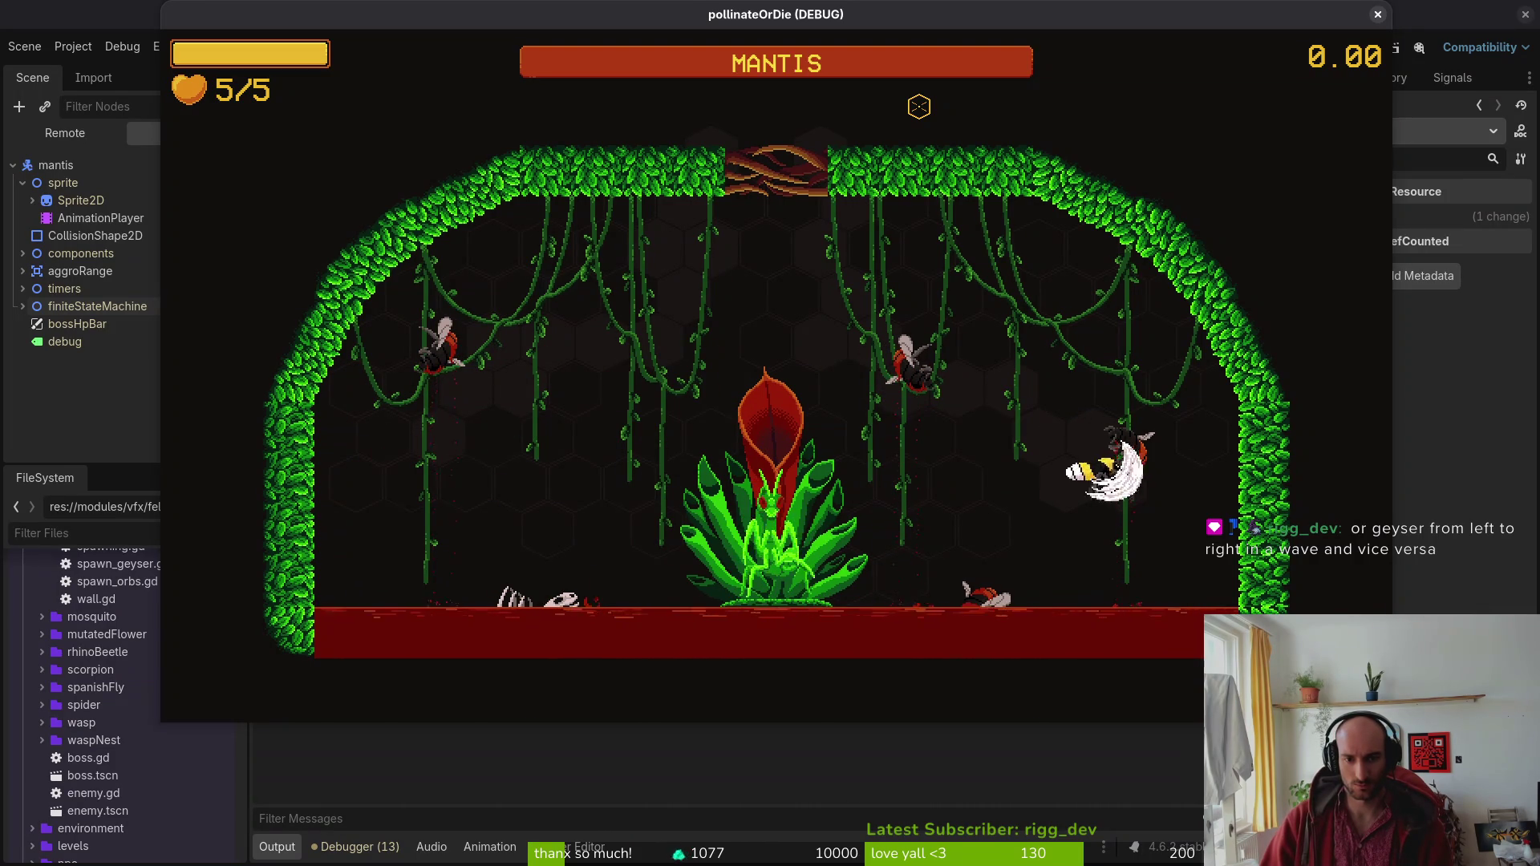
key("d")
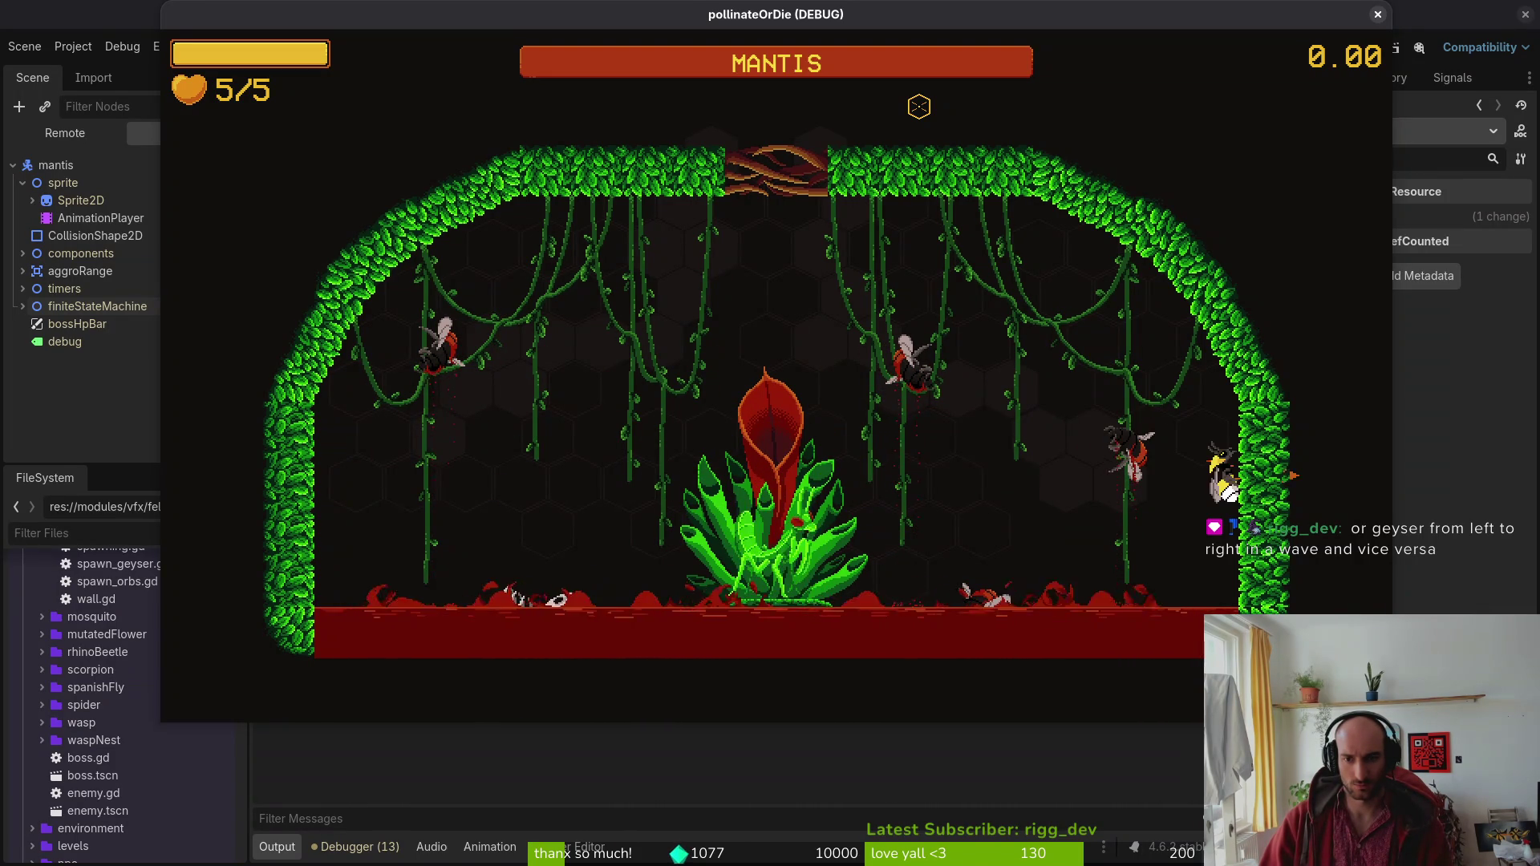
key("w")
key("a")
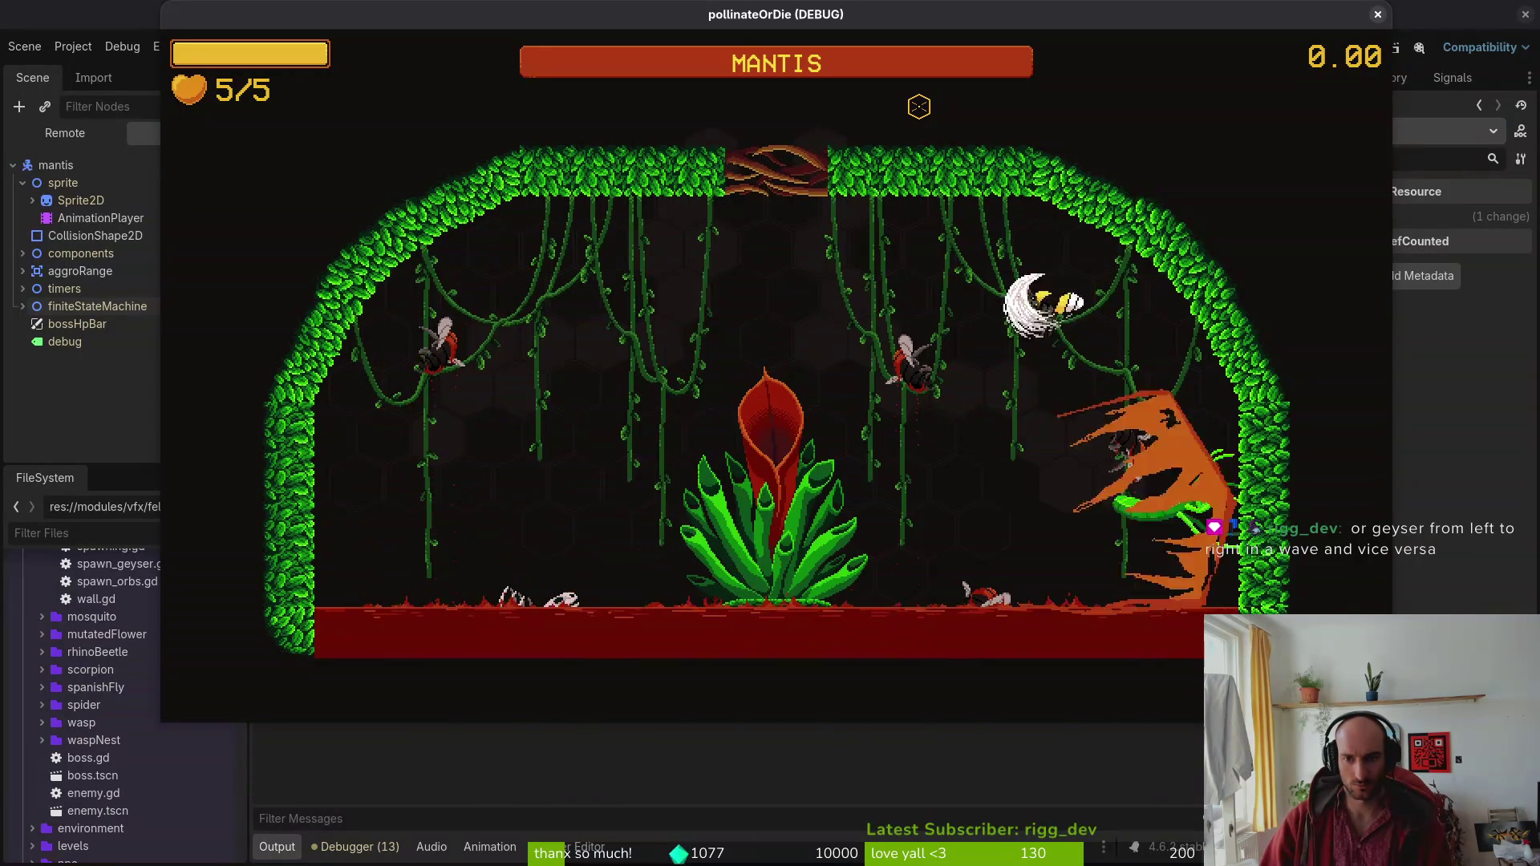
key("a")
key("s")
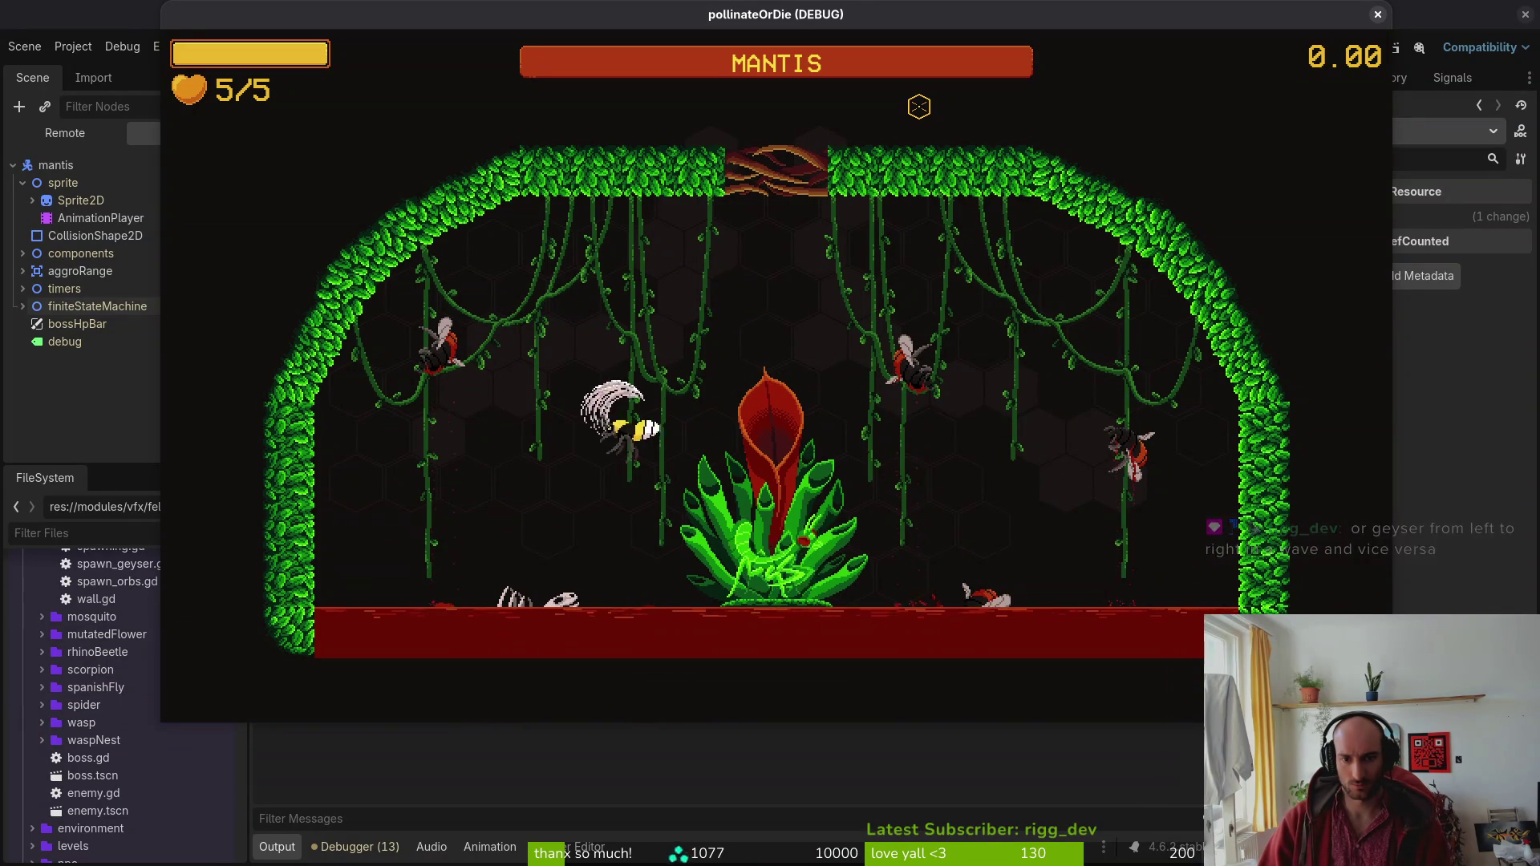
Keep circling the mantis down to 1/5 hearts, pause, and bring up felmysting.gd.
key("s")
key("d")
key("d")
key("w")
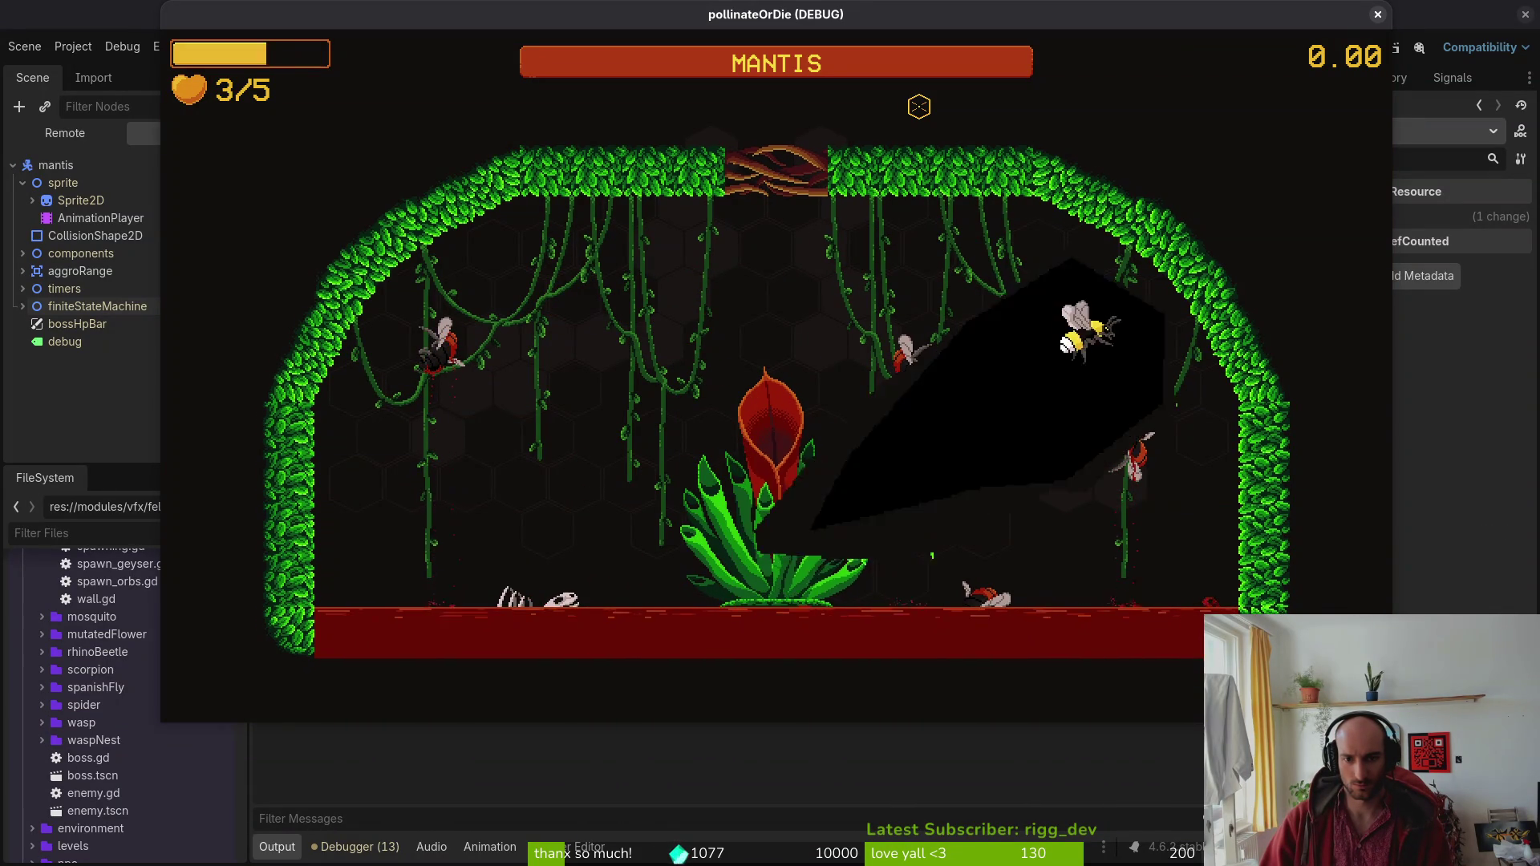
key("a")
key("s")
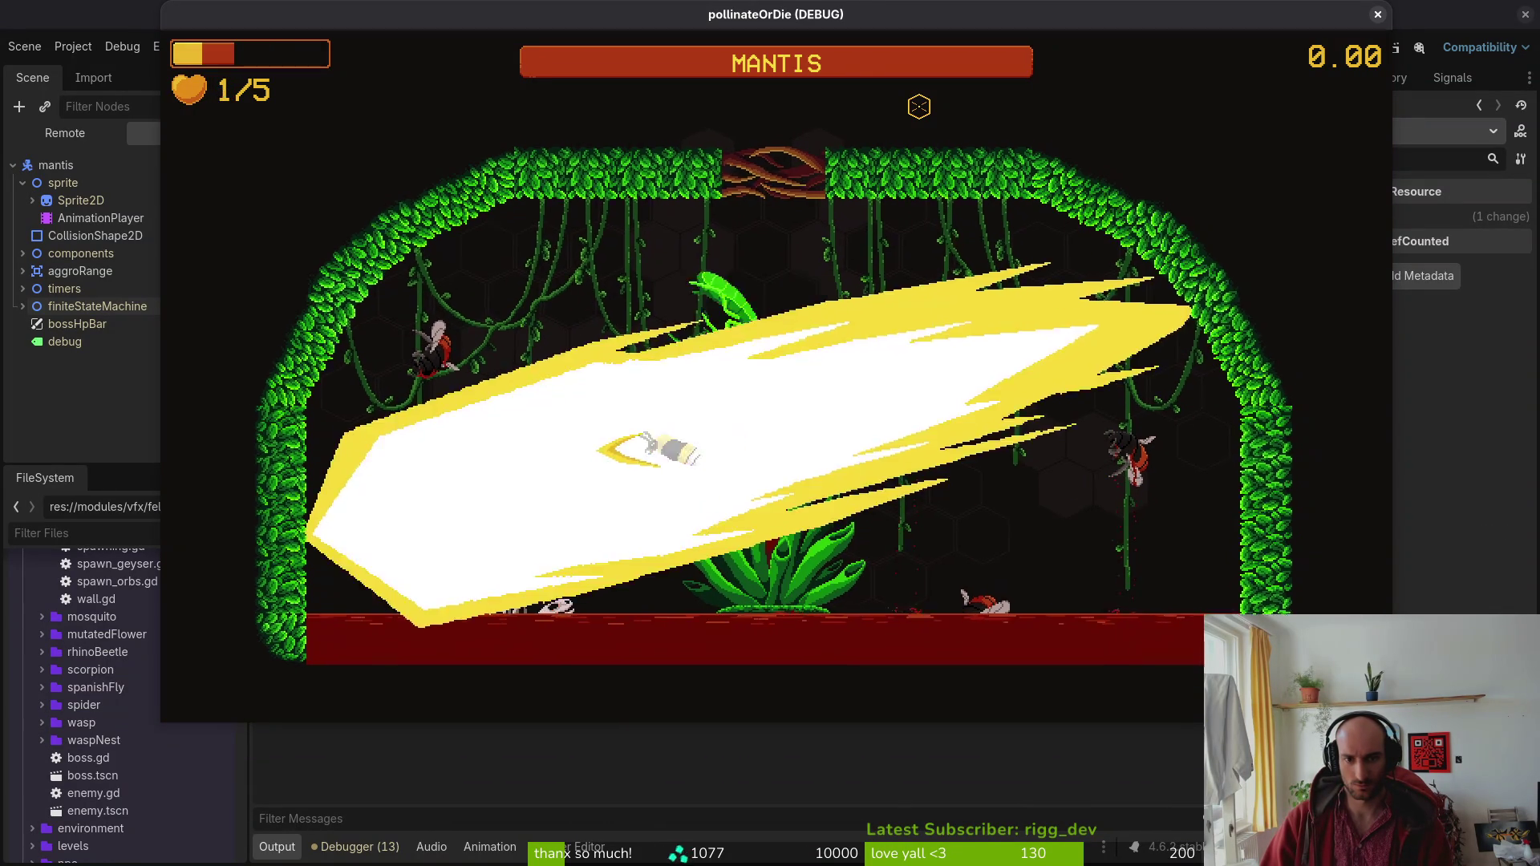
key("Escape")
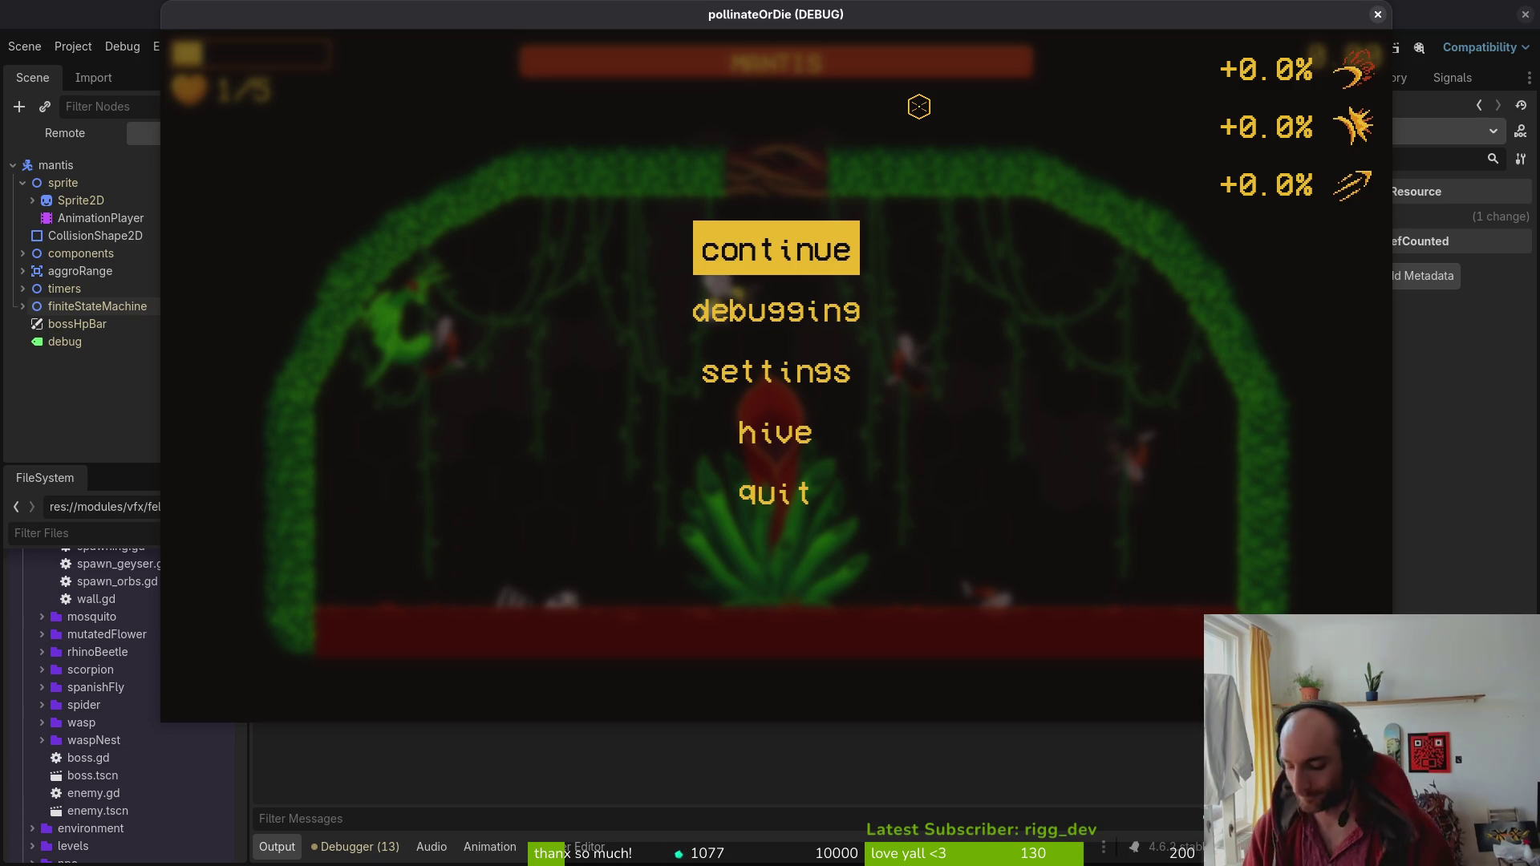
key("super+1")
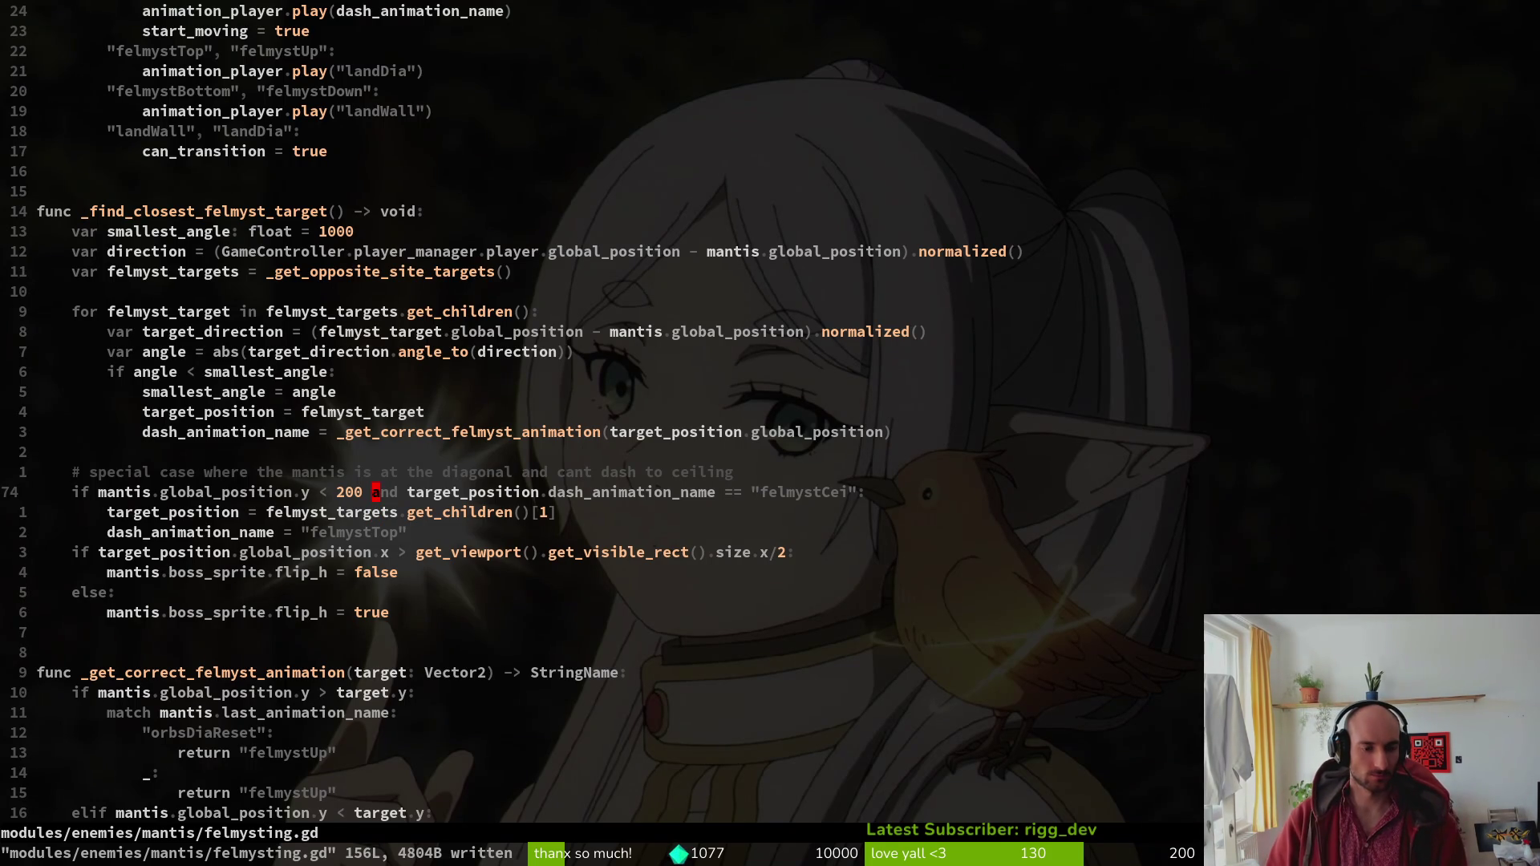
Open the mantis dashing.gd script through a file search for 'dashing'.
key("space")
key("f")
key("f")
type("dashing")
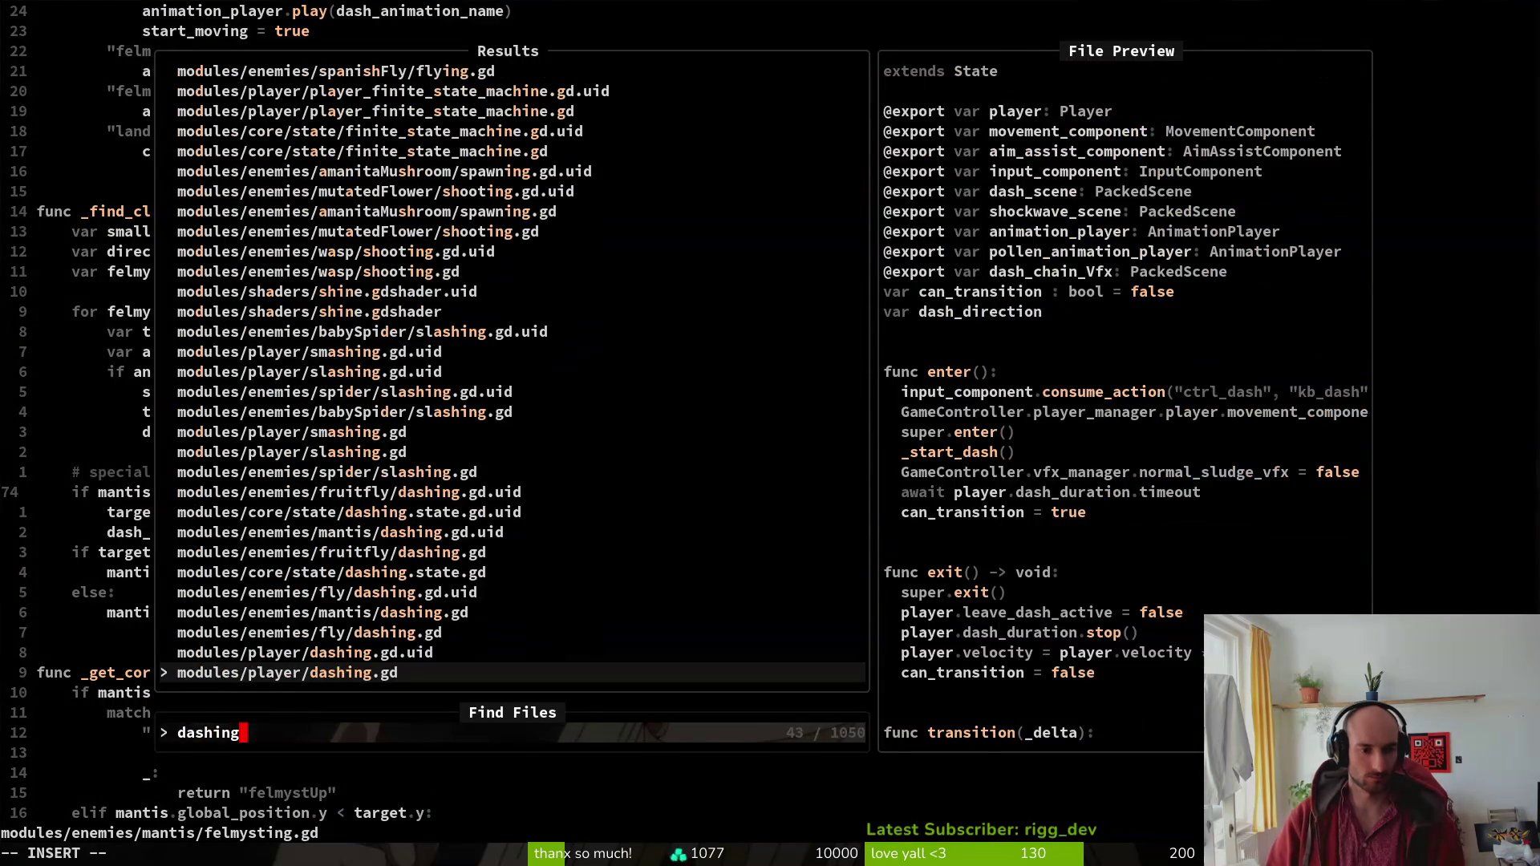
key("Return")
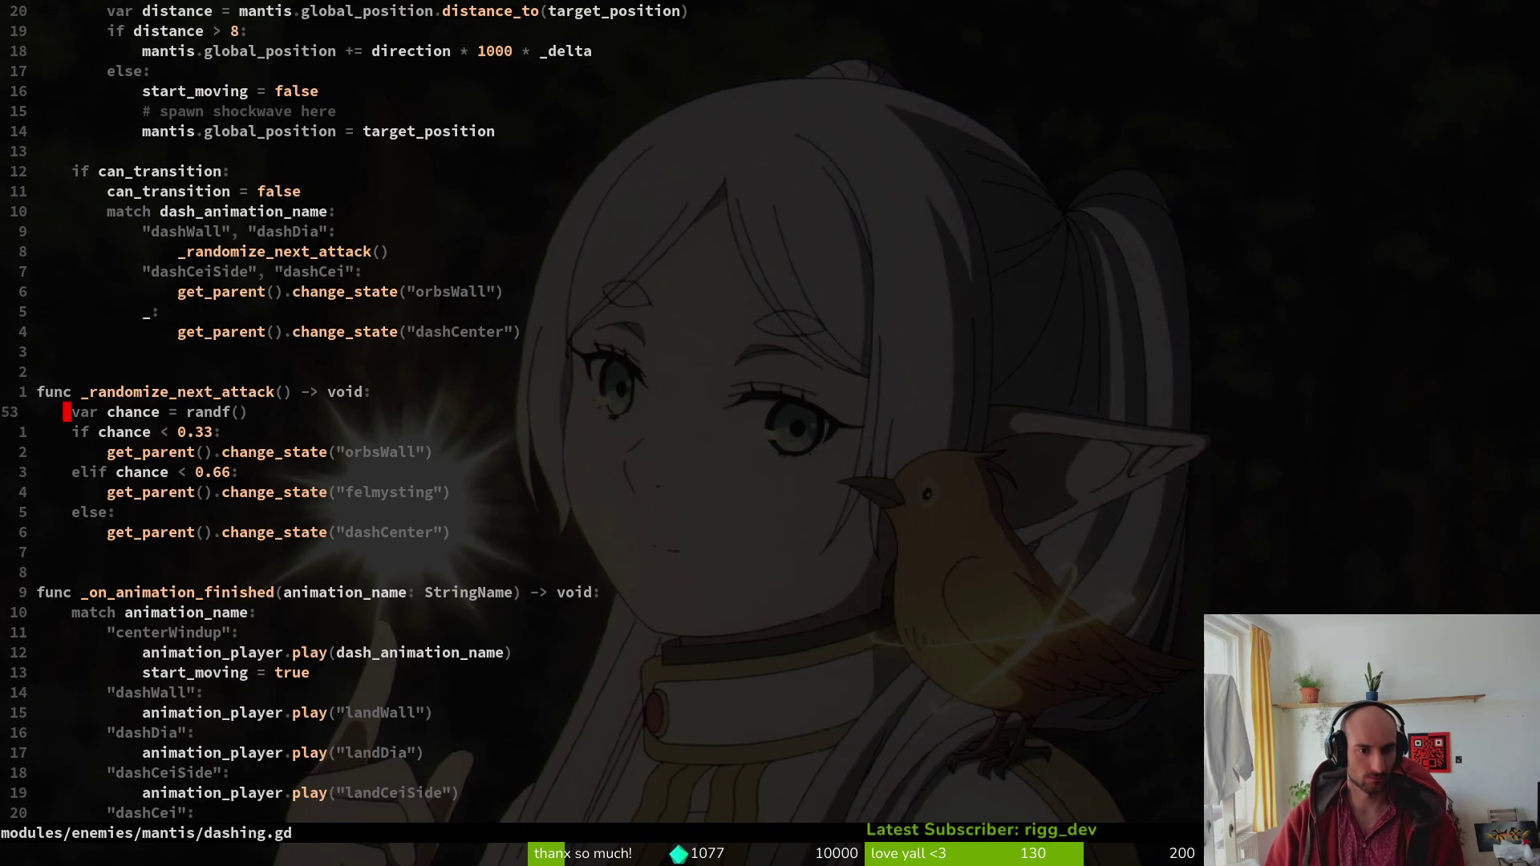
Try the felmysting change_state line in the else branch, undo it, and save dashing.gd.
key("j")
key("j")
key("V")
key("y")
key("j")
key("j")
key("P")
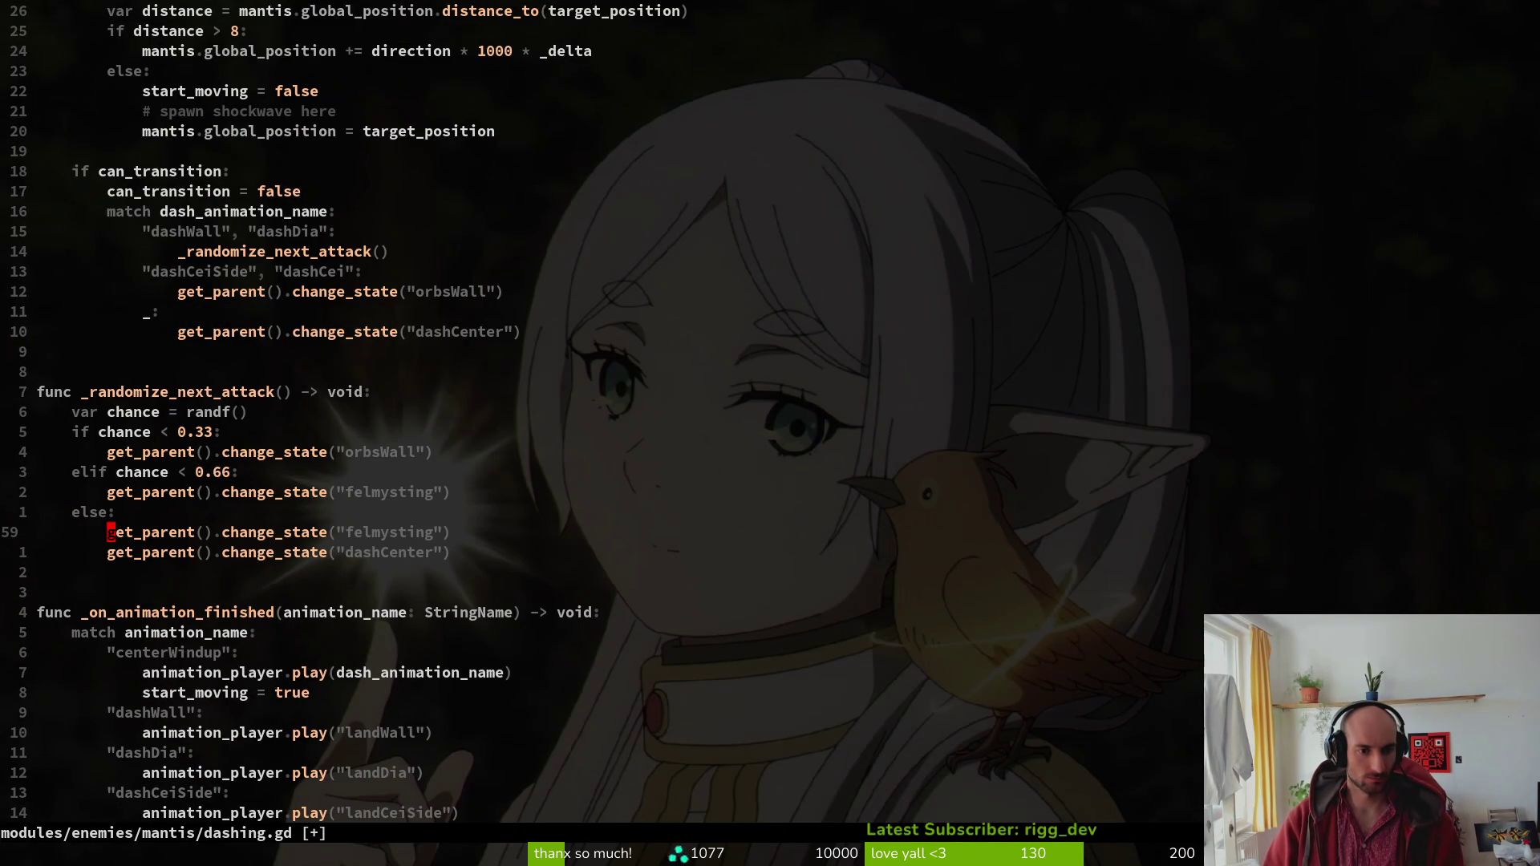
key("u")
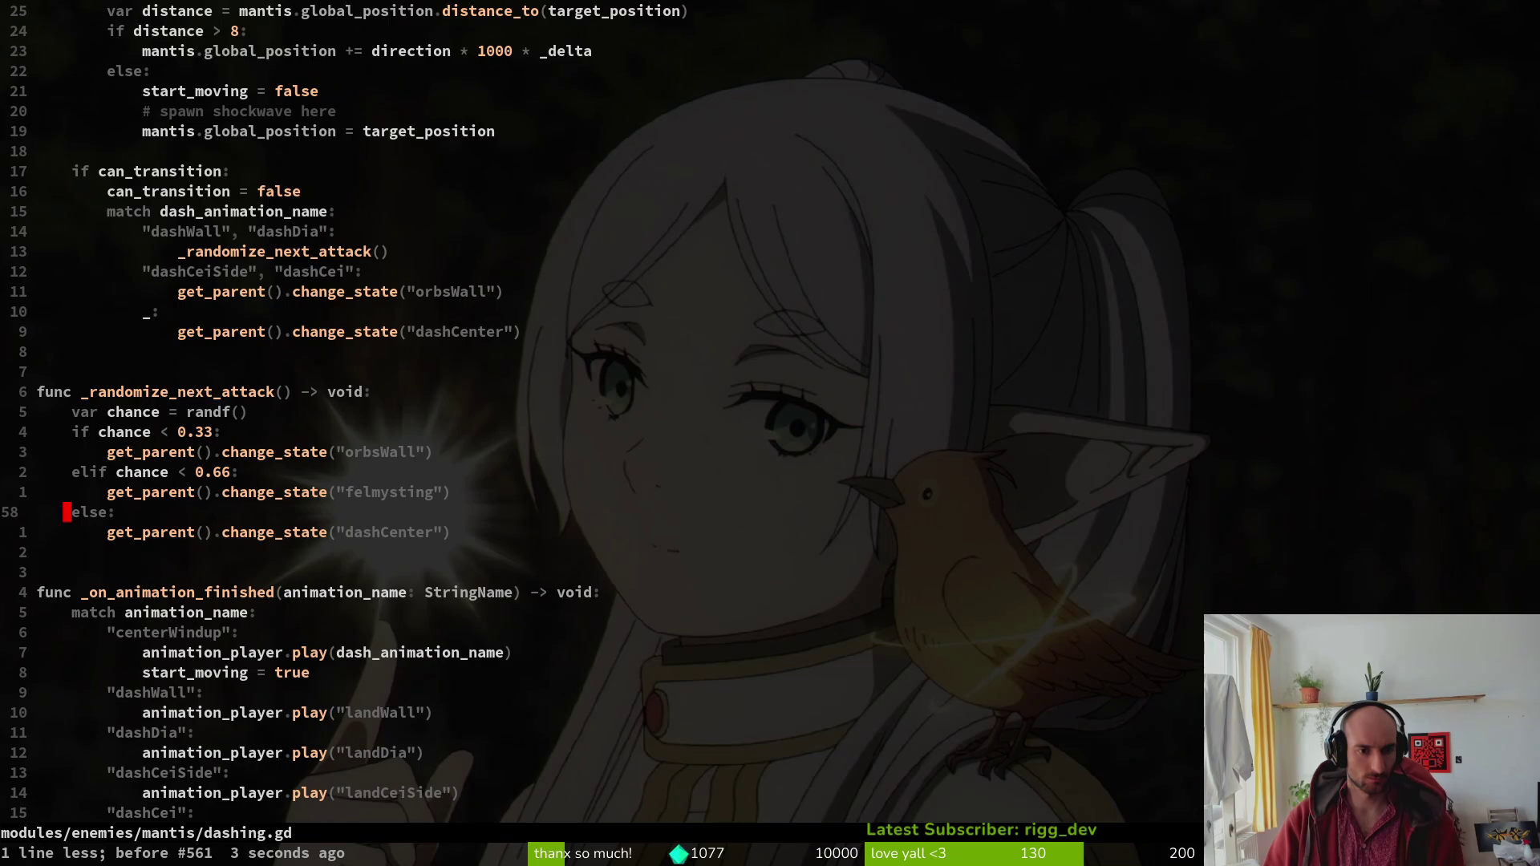
key("p")
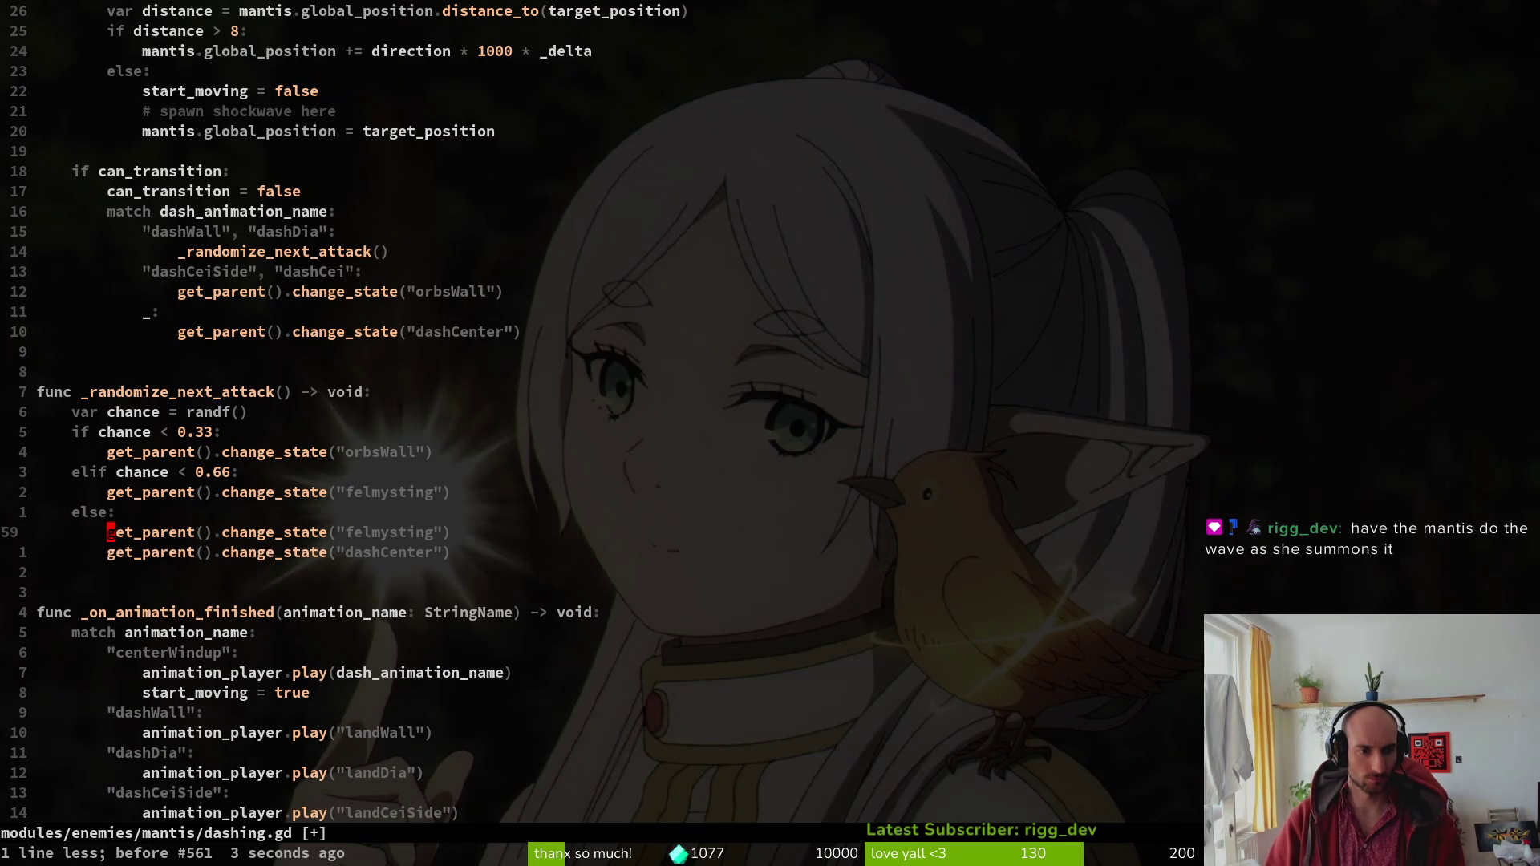
type("u:w")
key("Return")
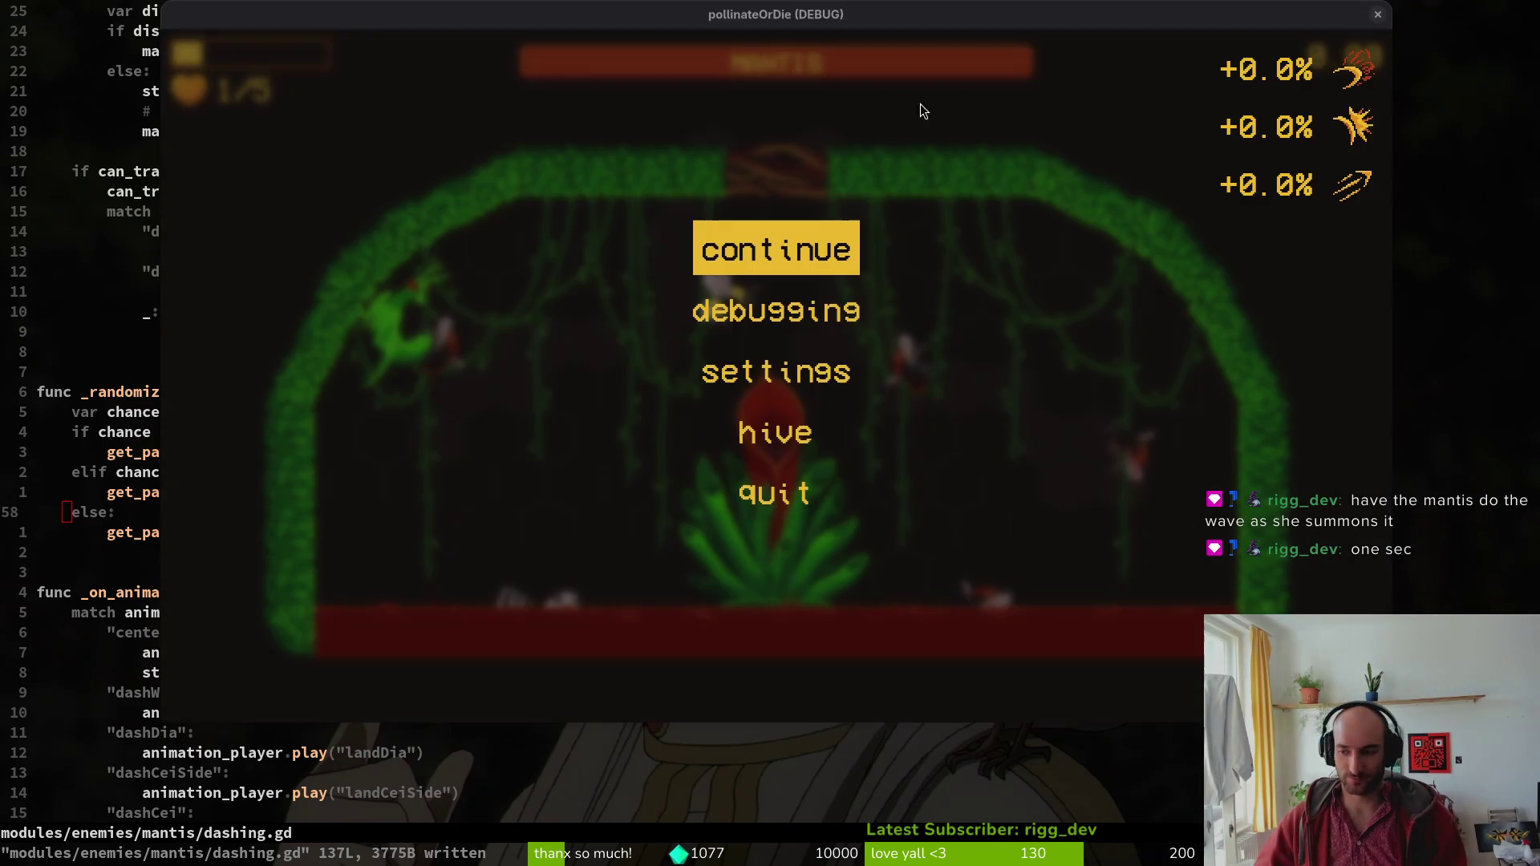
Open mantisArena.aseprite in Aseprite from the recent files list.
key("alt+Tab")
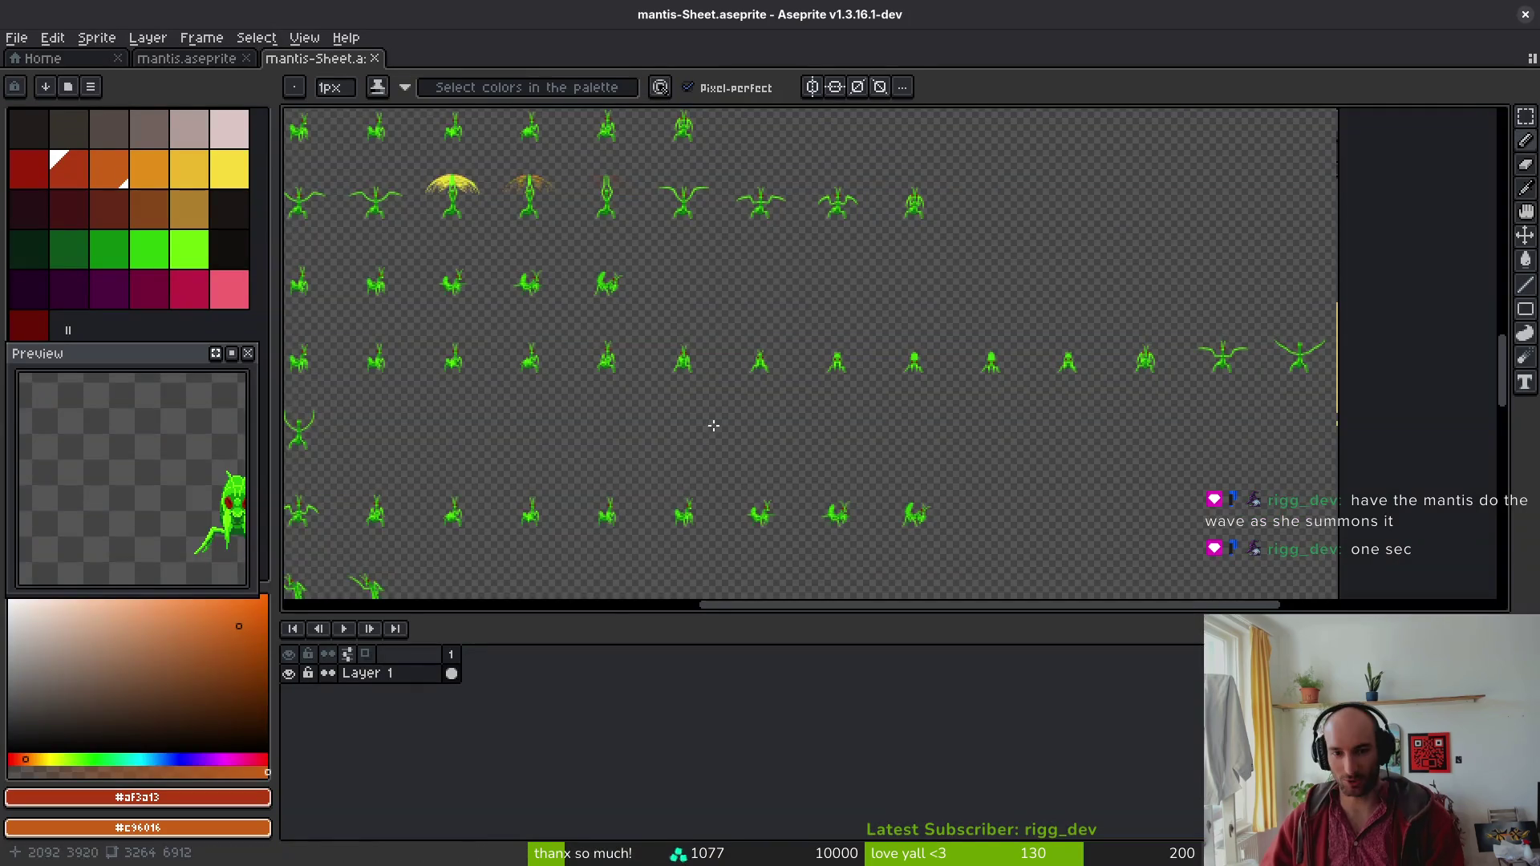
left_click(196, 58)
left_click(42, 58)
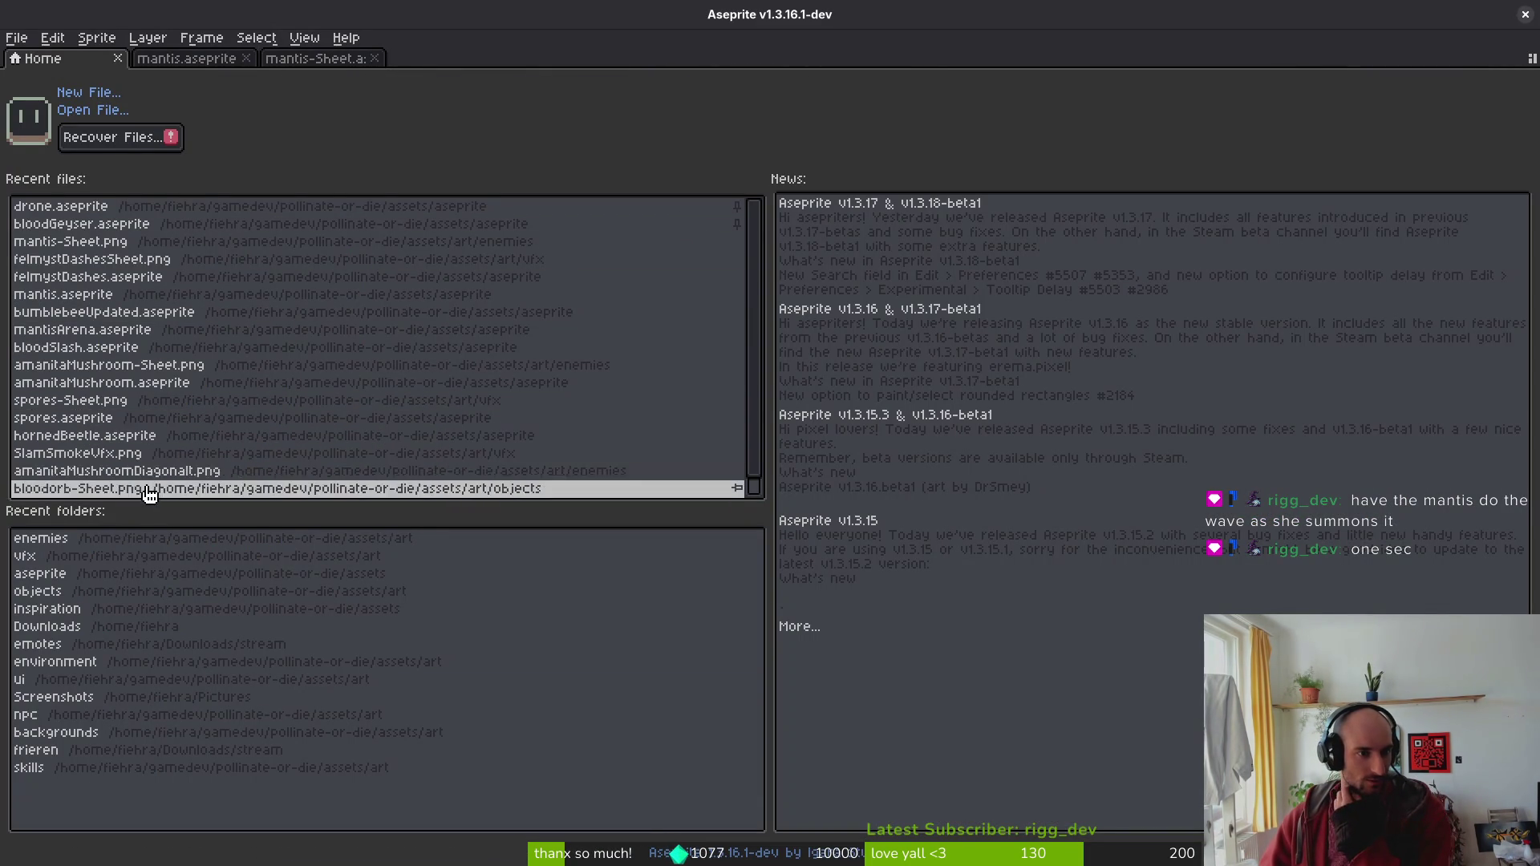
left_click(121, 329)
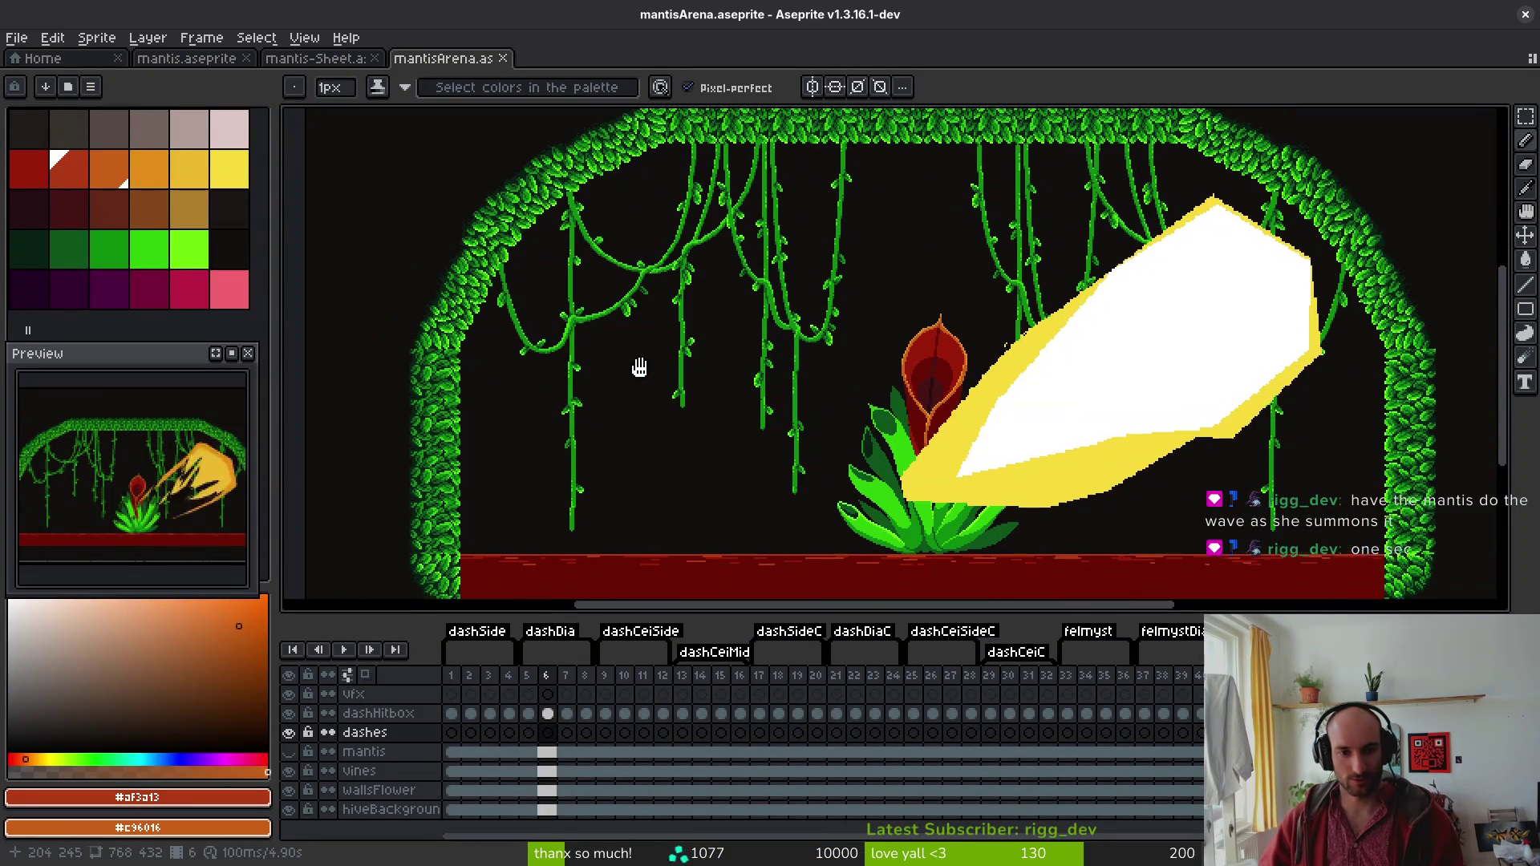
Sketch six dark red trial lines between the vines, undo them, and save mantisArena.aseprite.
key("bracketleft")
key("l")
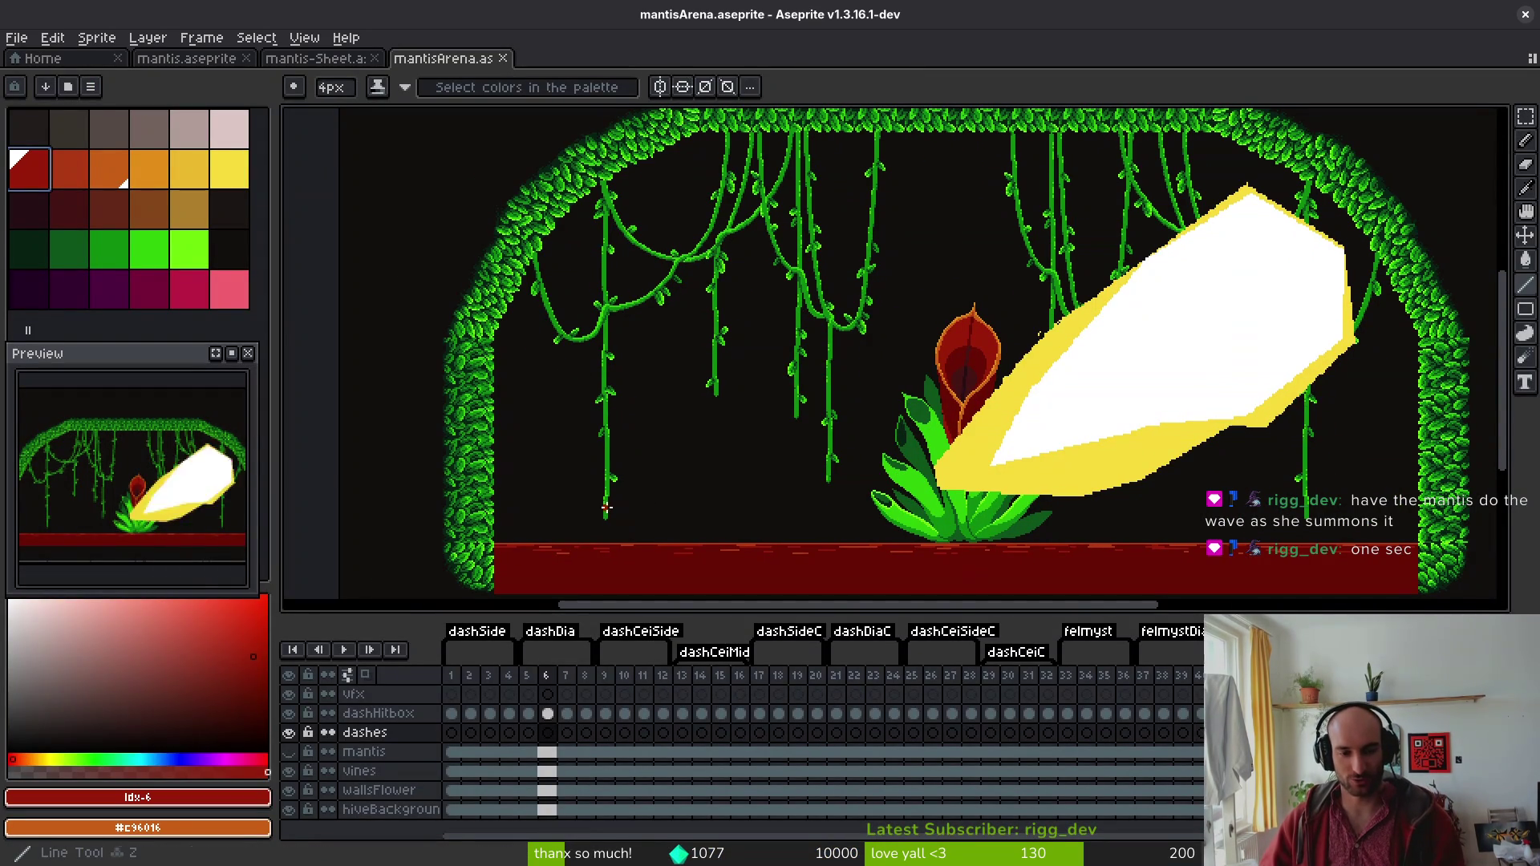
left_click_drag(610, 528, 566, 247)
left_click_drag(753, 531, 771, 205)
left_click_drag(874, 489, 898, 190)
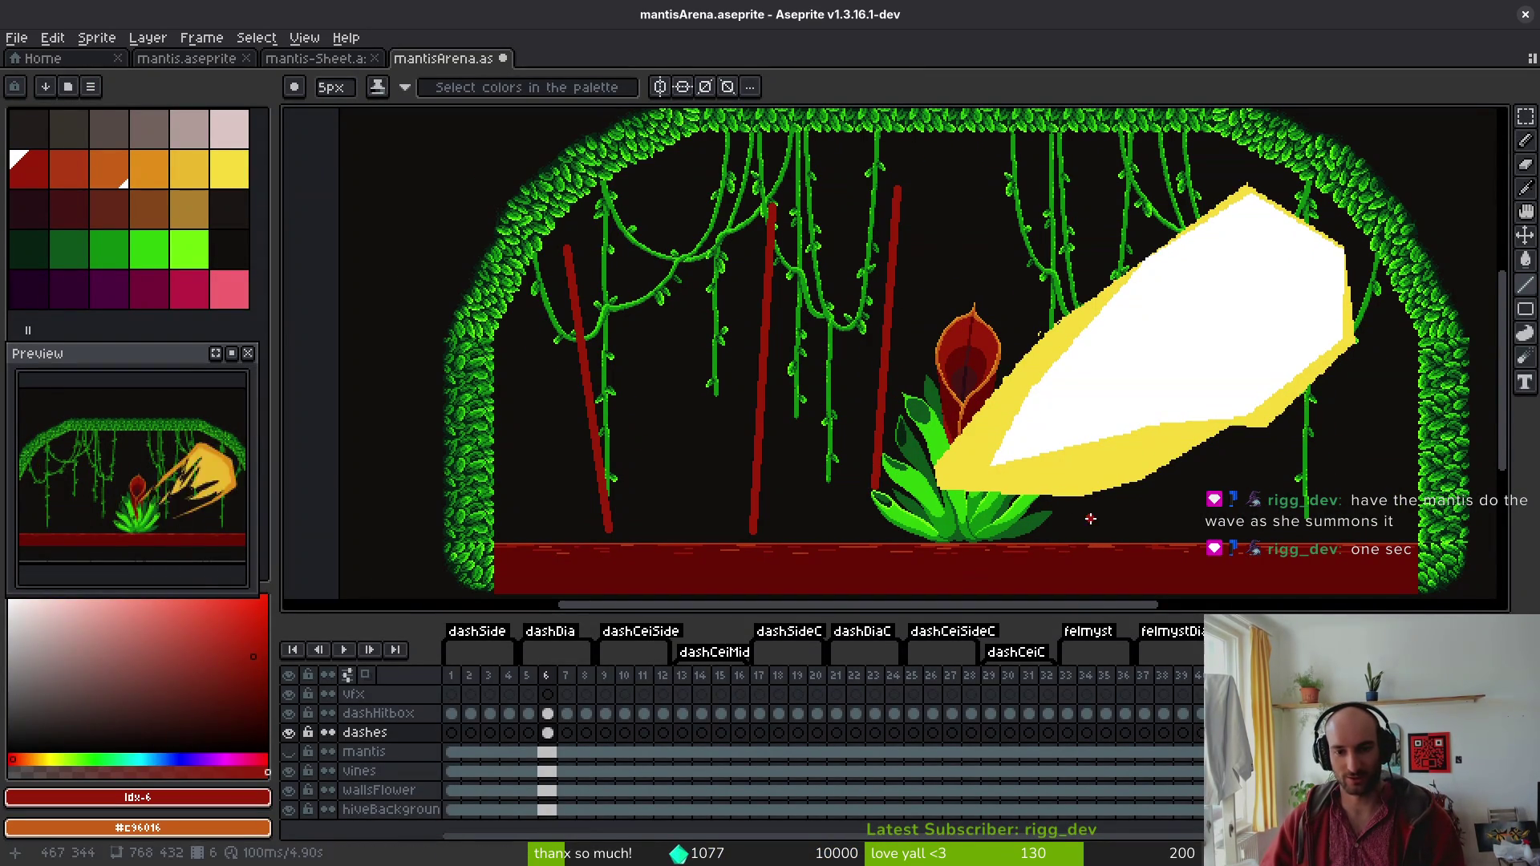
left_click_drag(1093, 525, 1091, 214)
left_click_drag(1287, 528, 1269, 413)
left_click_drag(1366, 504, 1348, 207)
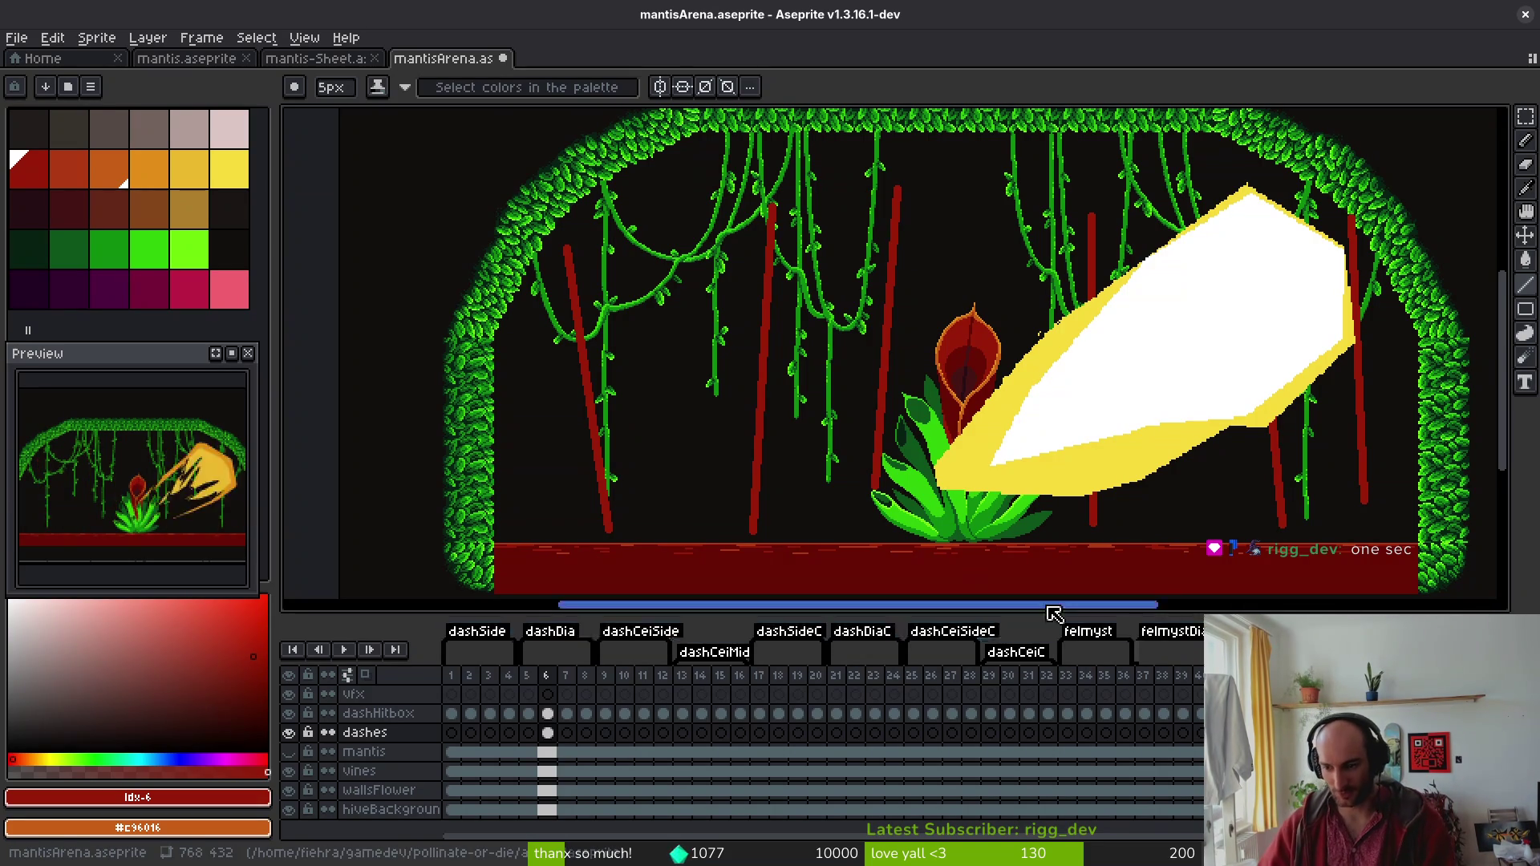
key("ctrl+z")
key("ctrl+z")
key("ctrl+z")
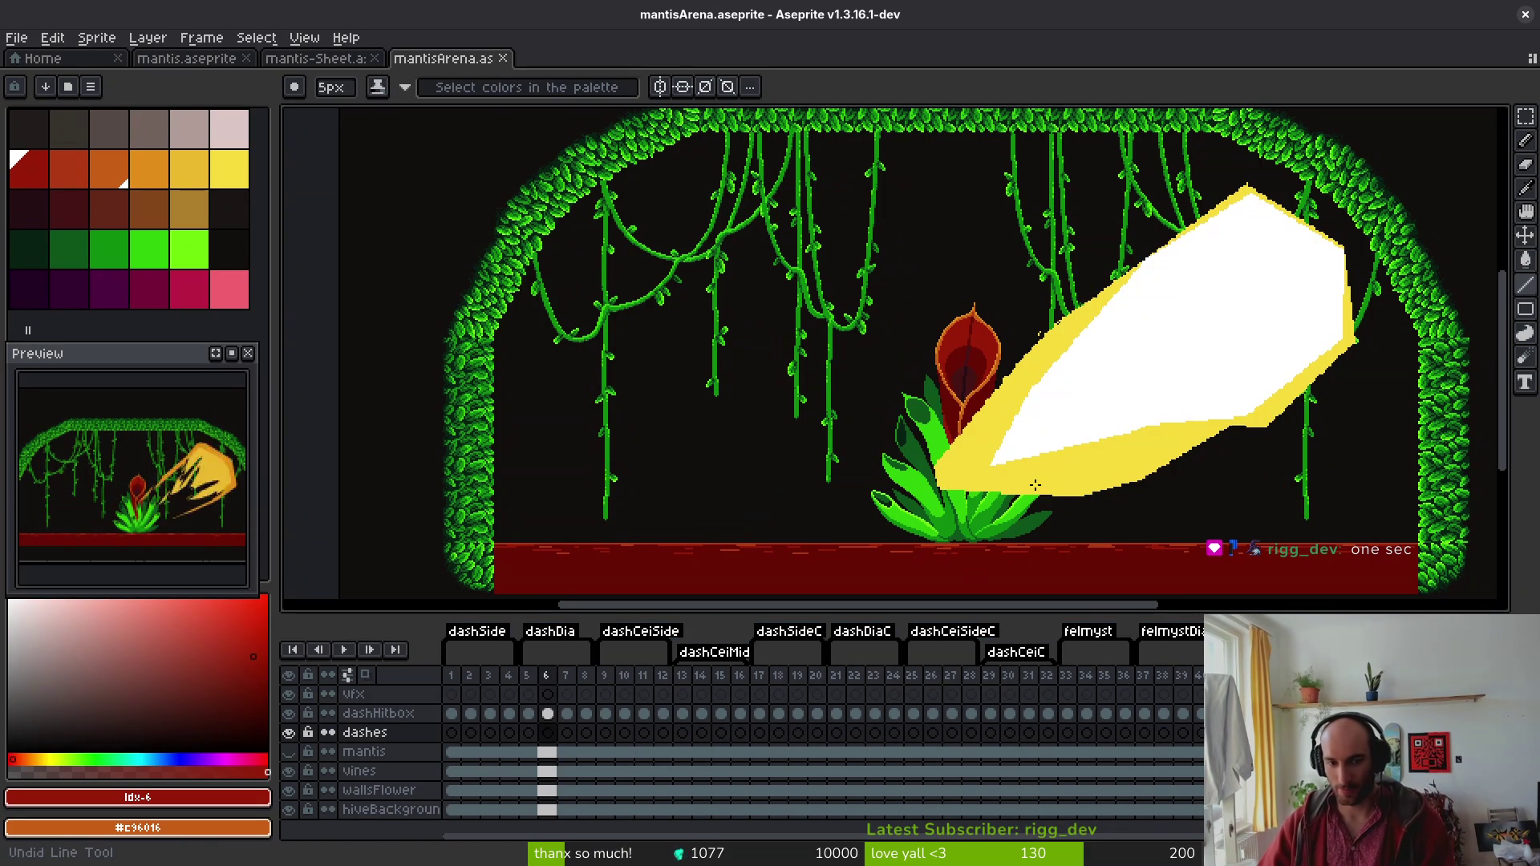
key("ctrl+s")
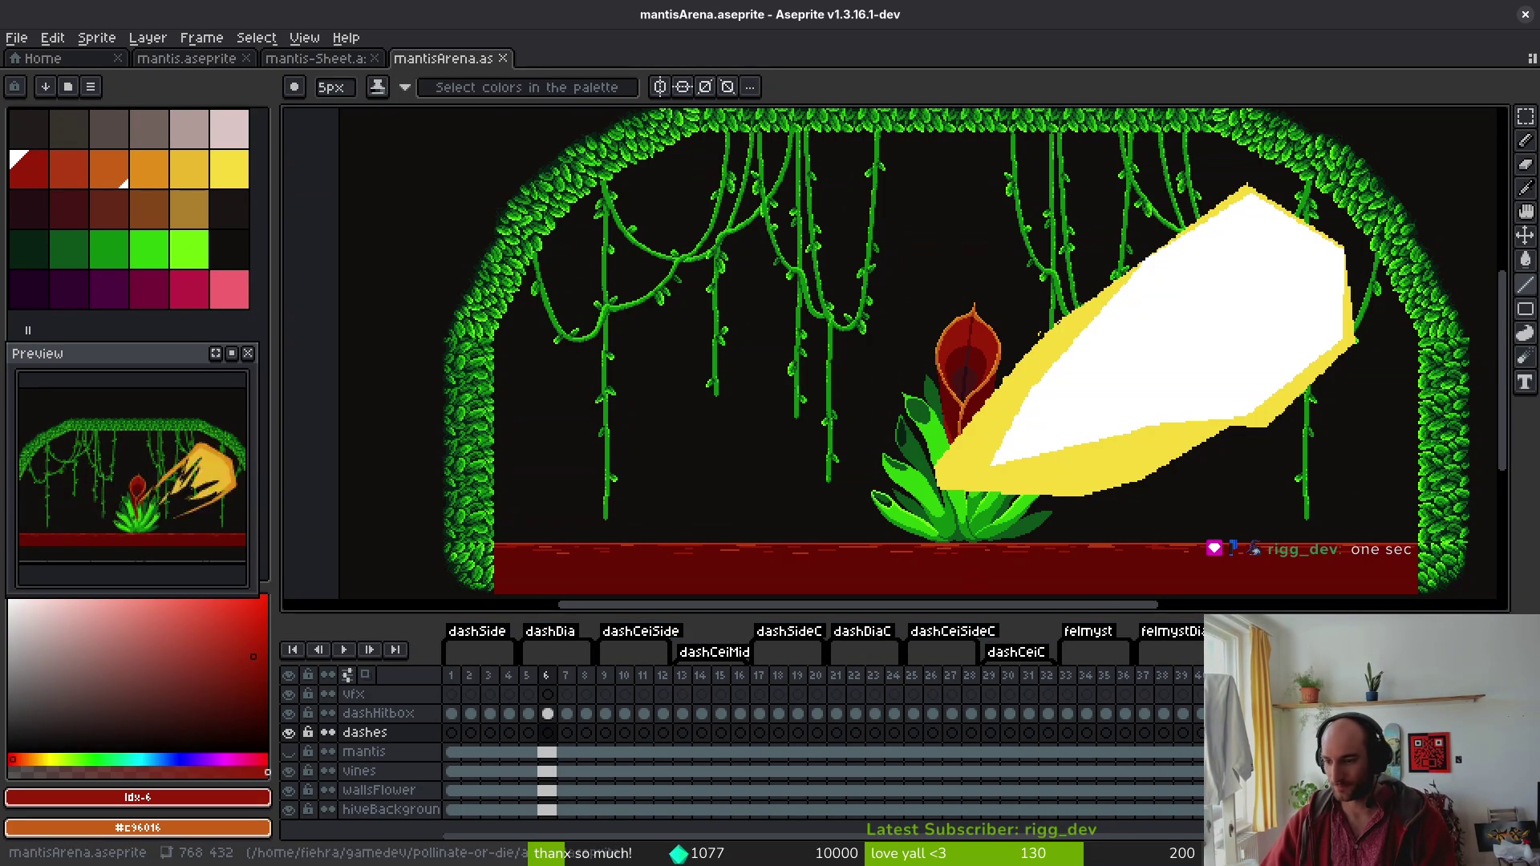
key("i")
key("alt+Tab")
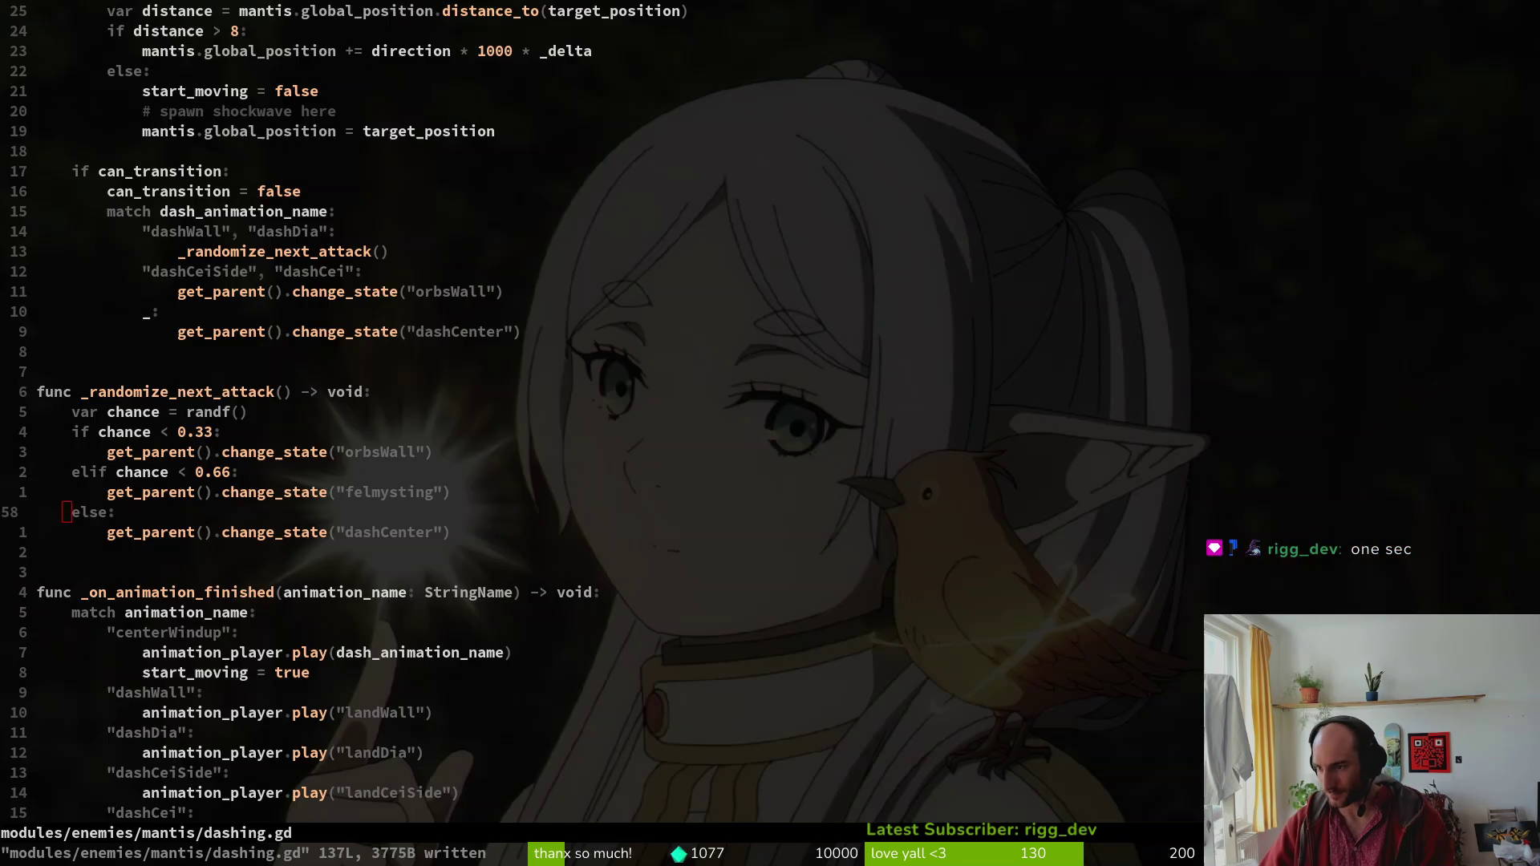
scroll(593, 350, "down", 1)
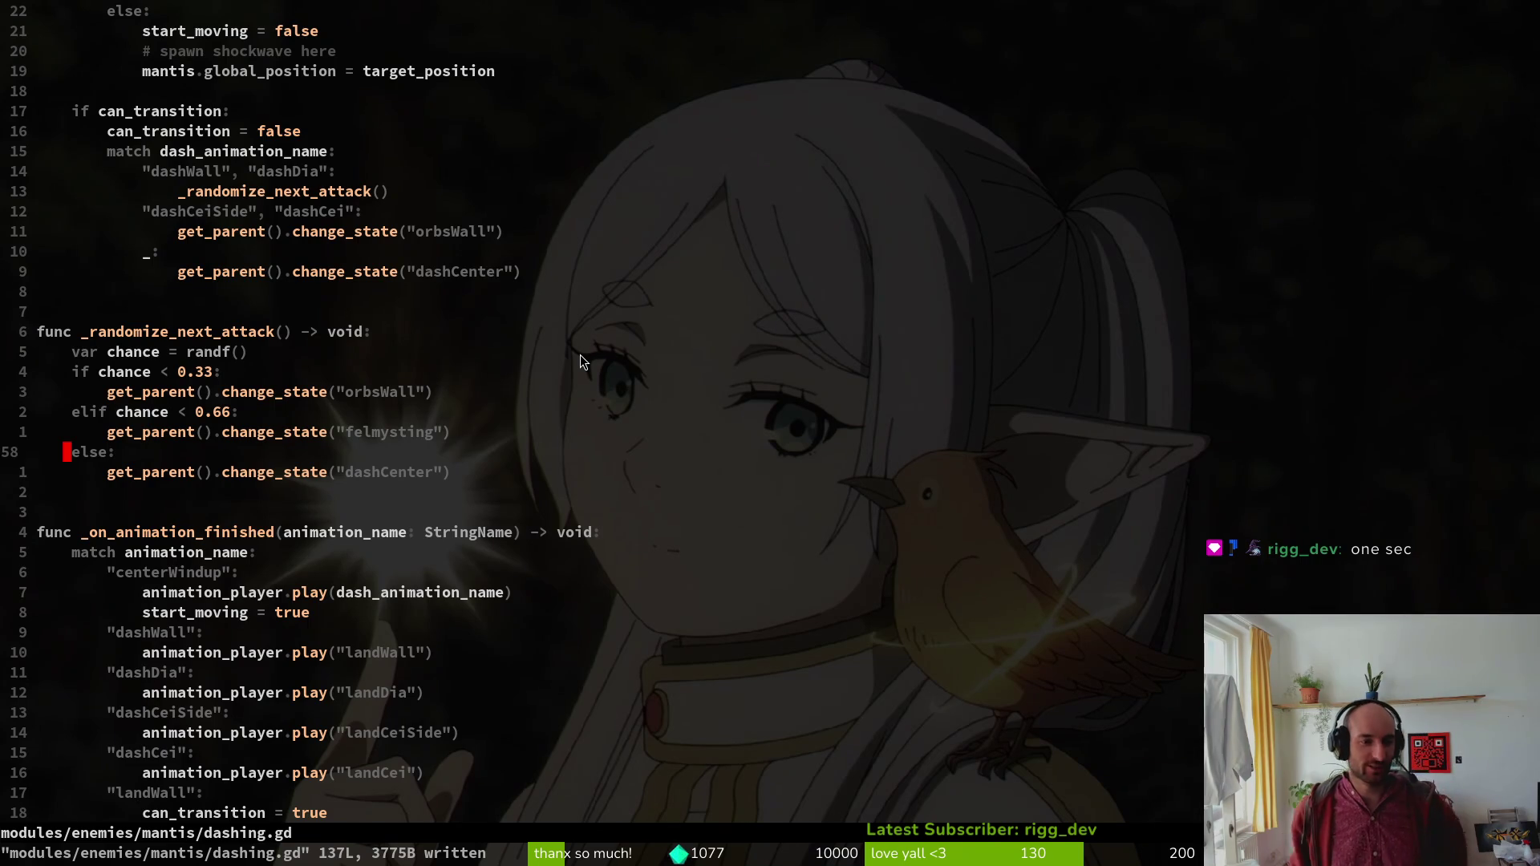
scroll(727, 589, "down", 6)
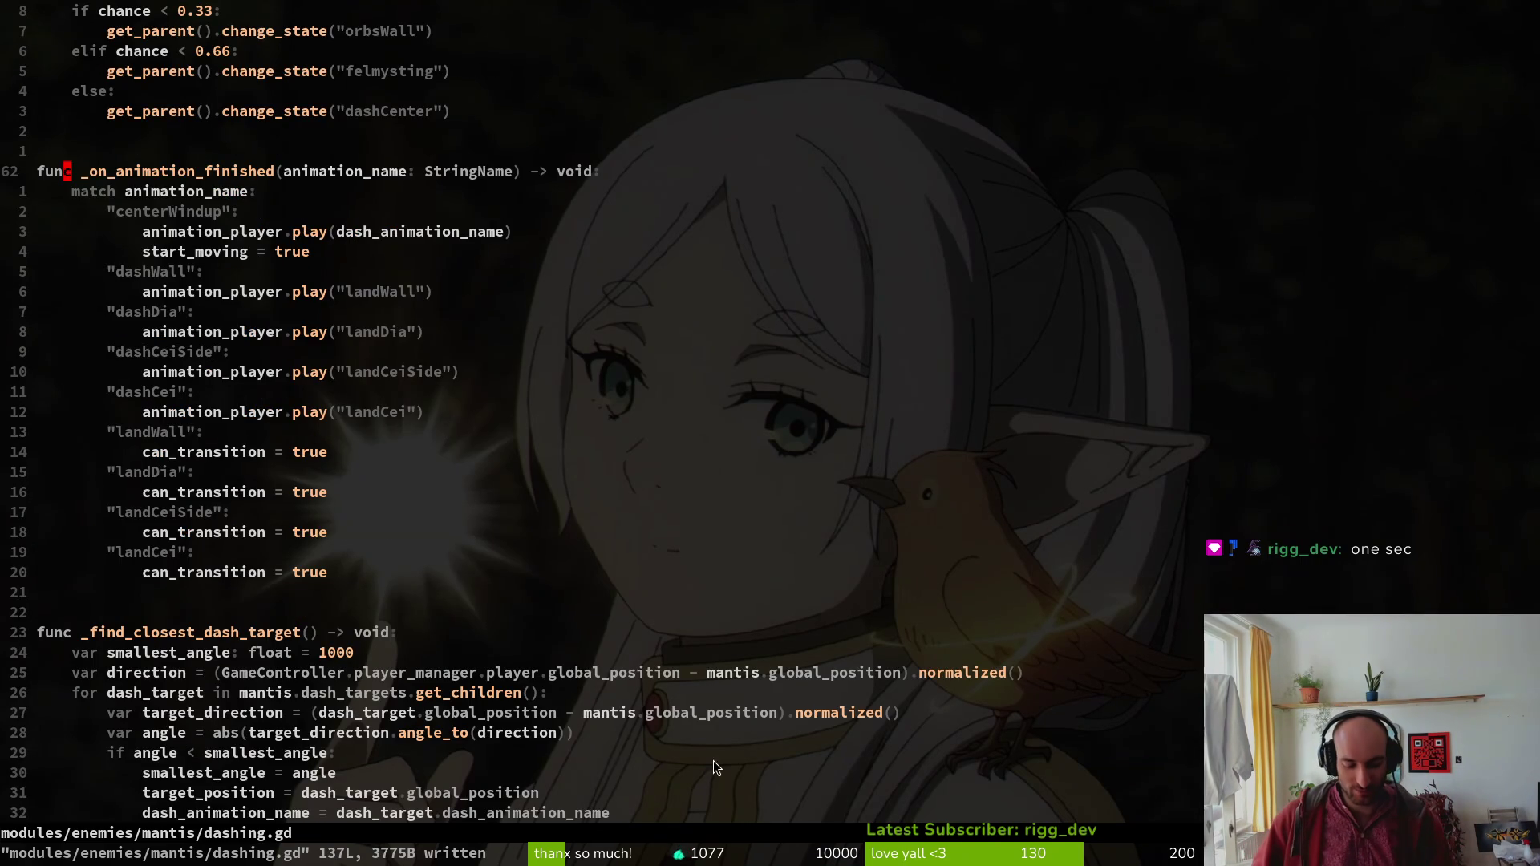
key("alt+Tab")
key("alt+Tab")
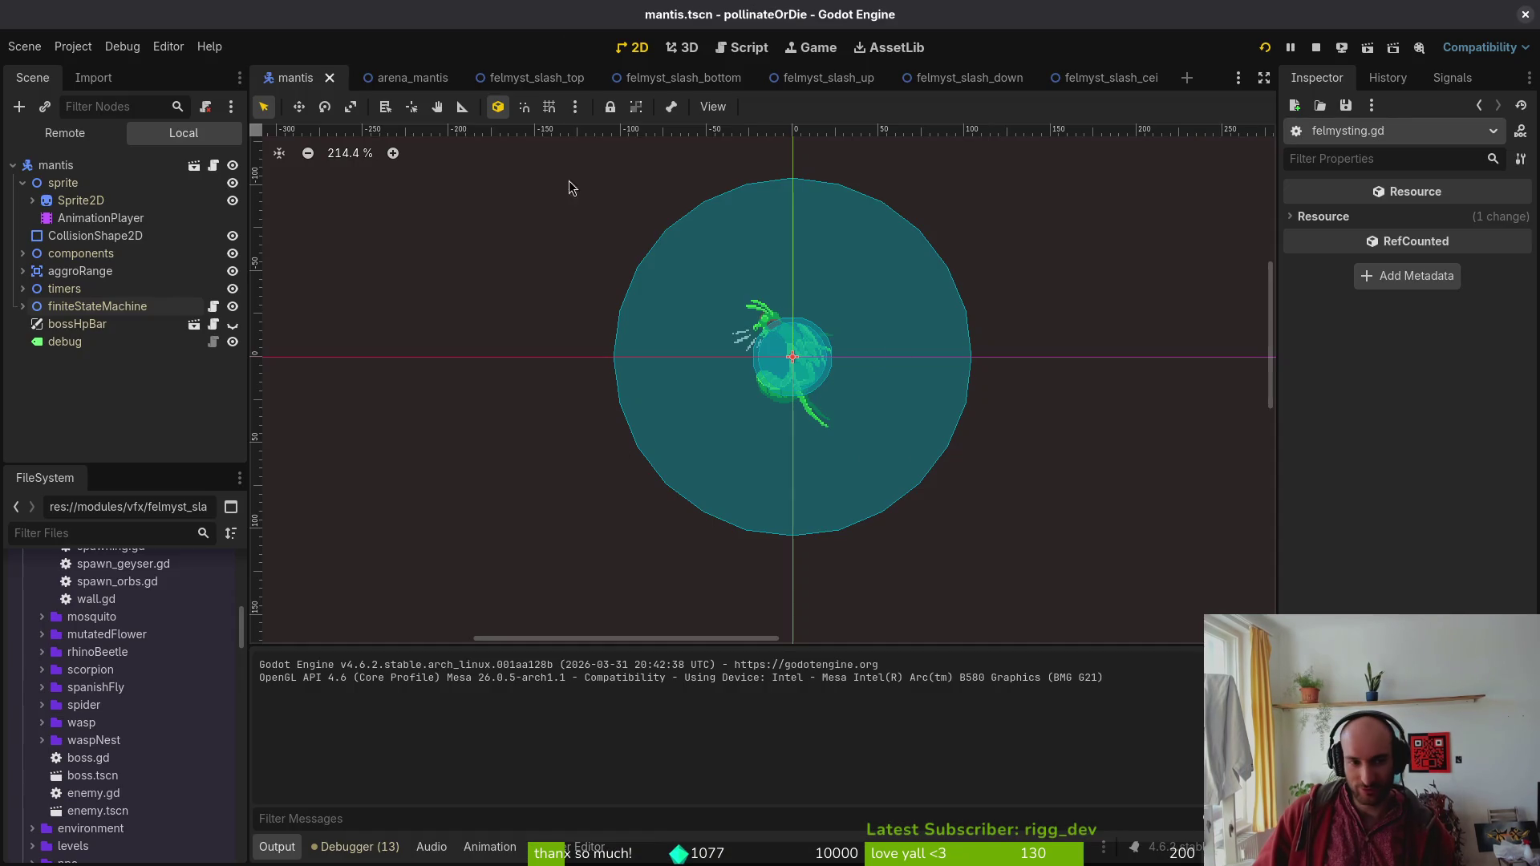
left_click(391, 77)
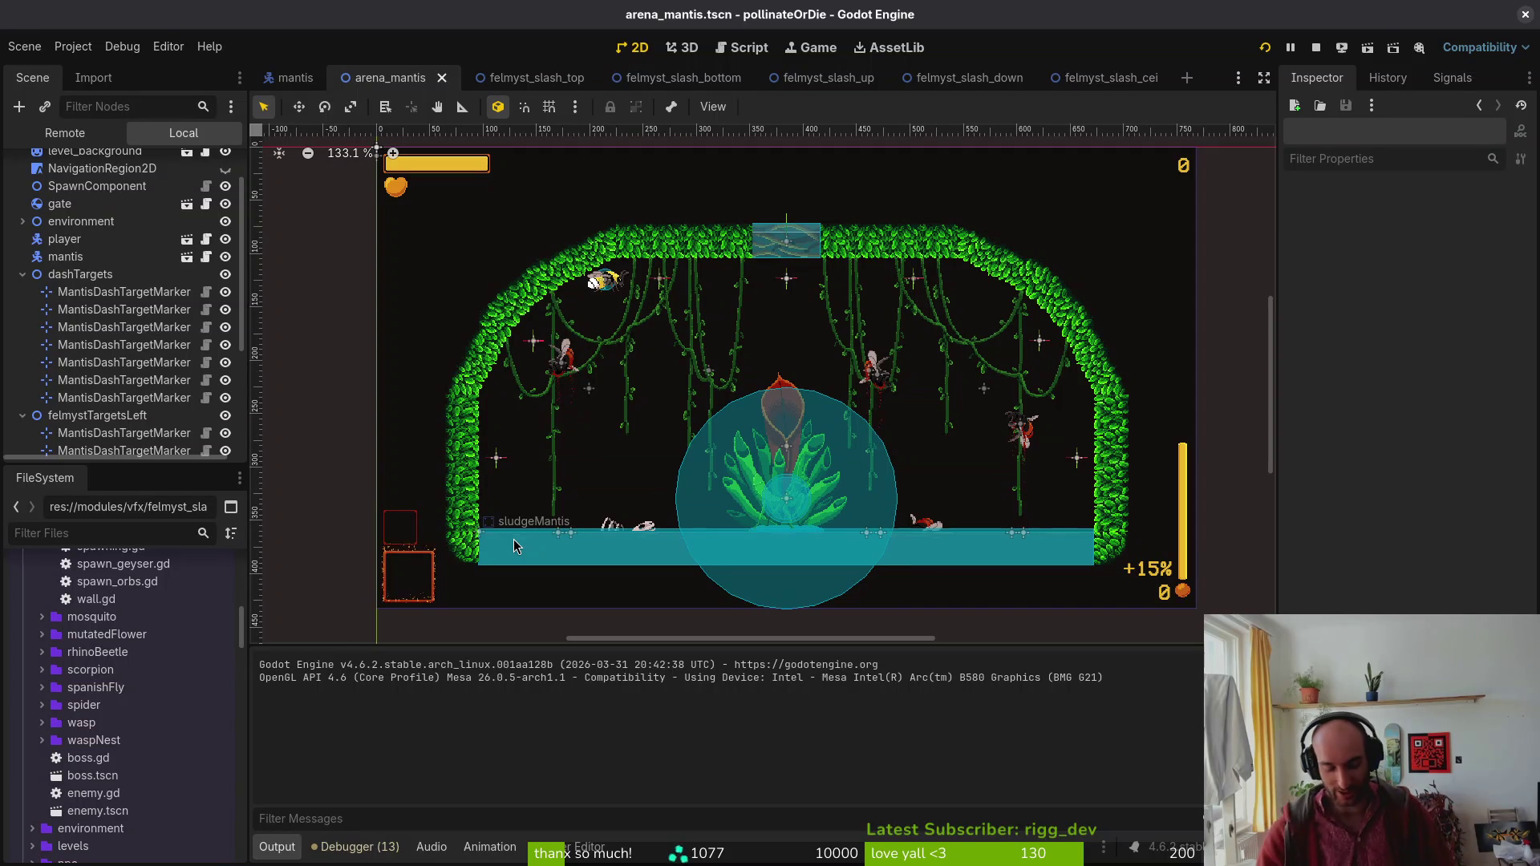
key("alt+Tab")
scroll(339, 503, "down", 5)
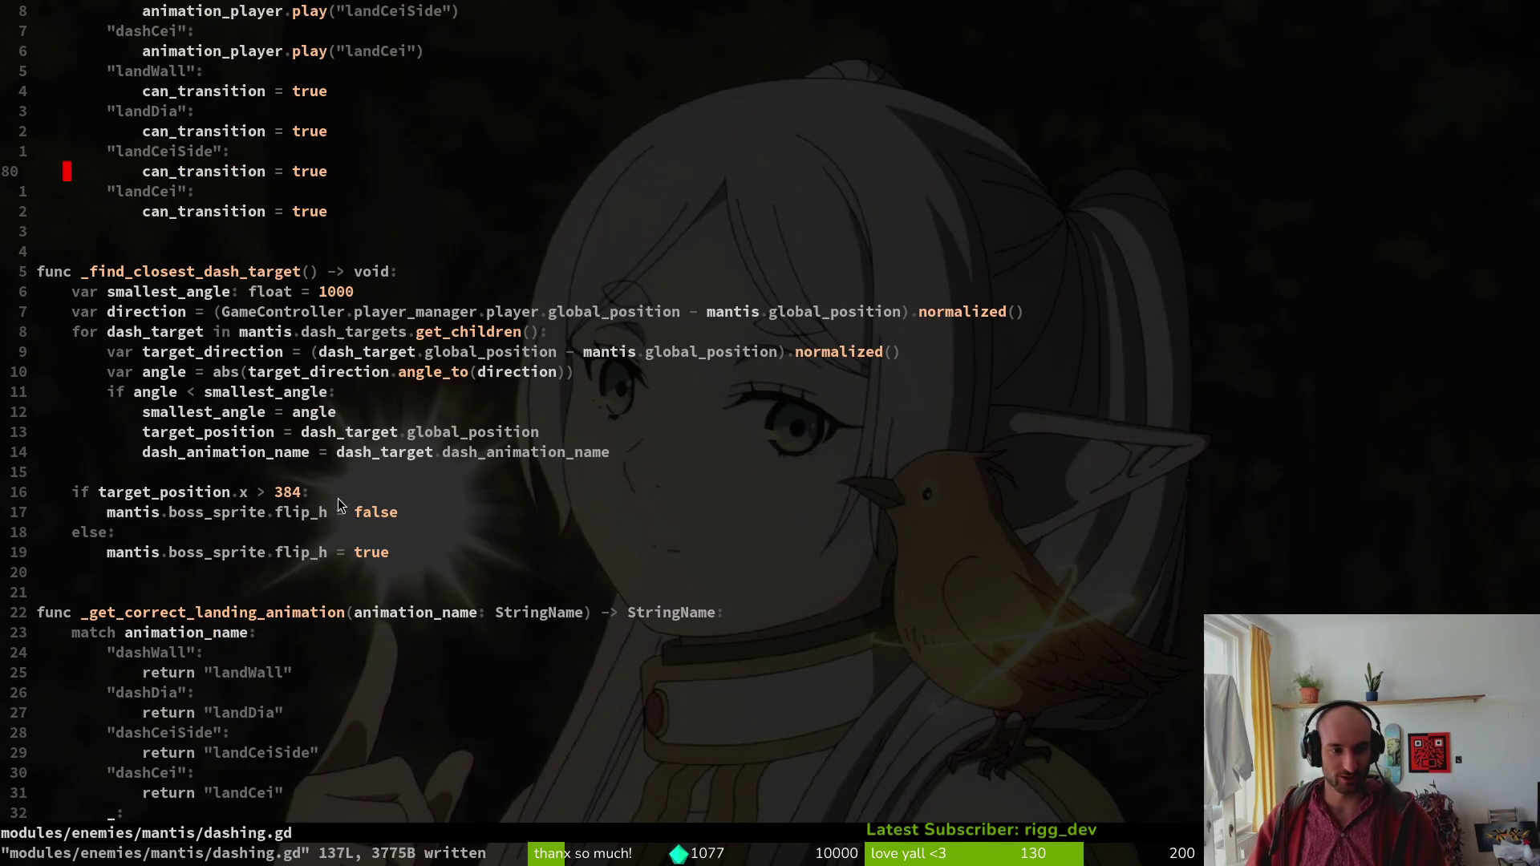
scroll(338, 502, "up", 5)
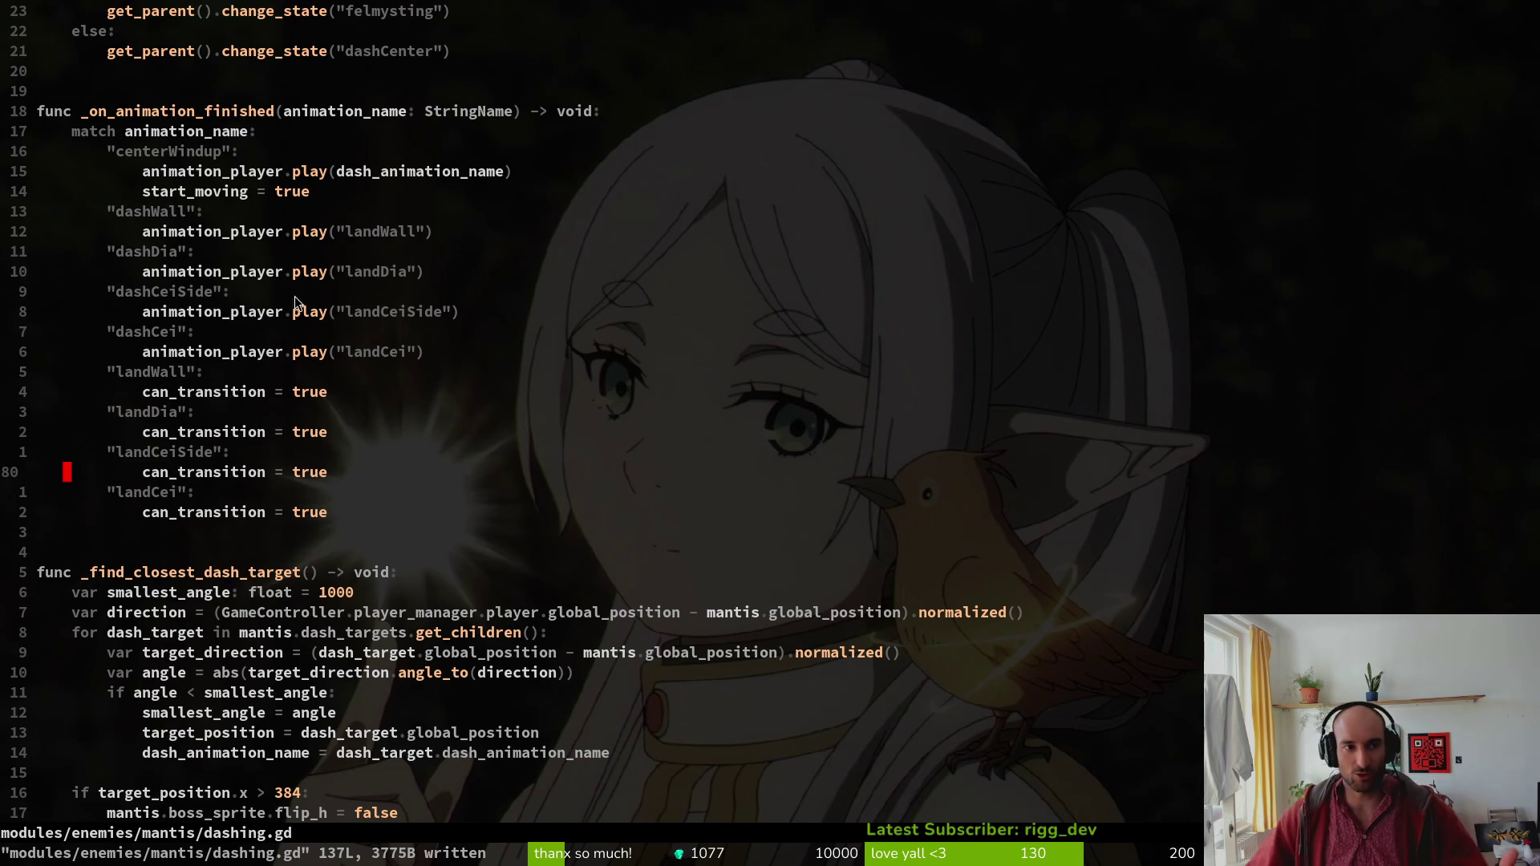
scroll(412, 293, "up", 4)
scroll(367, 399, "down", 18)
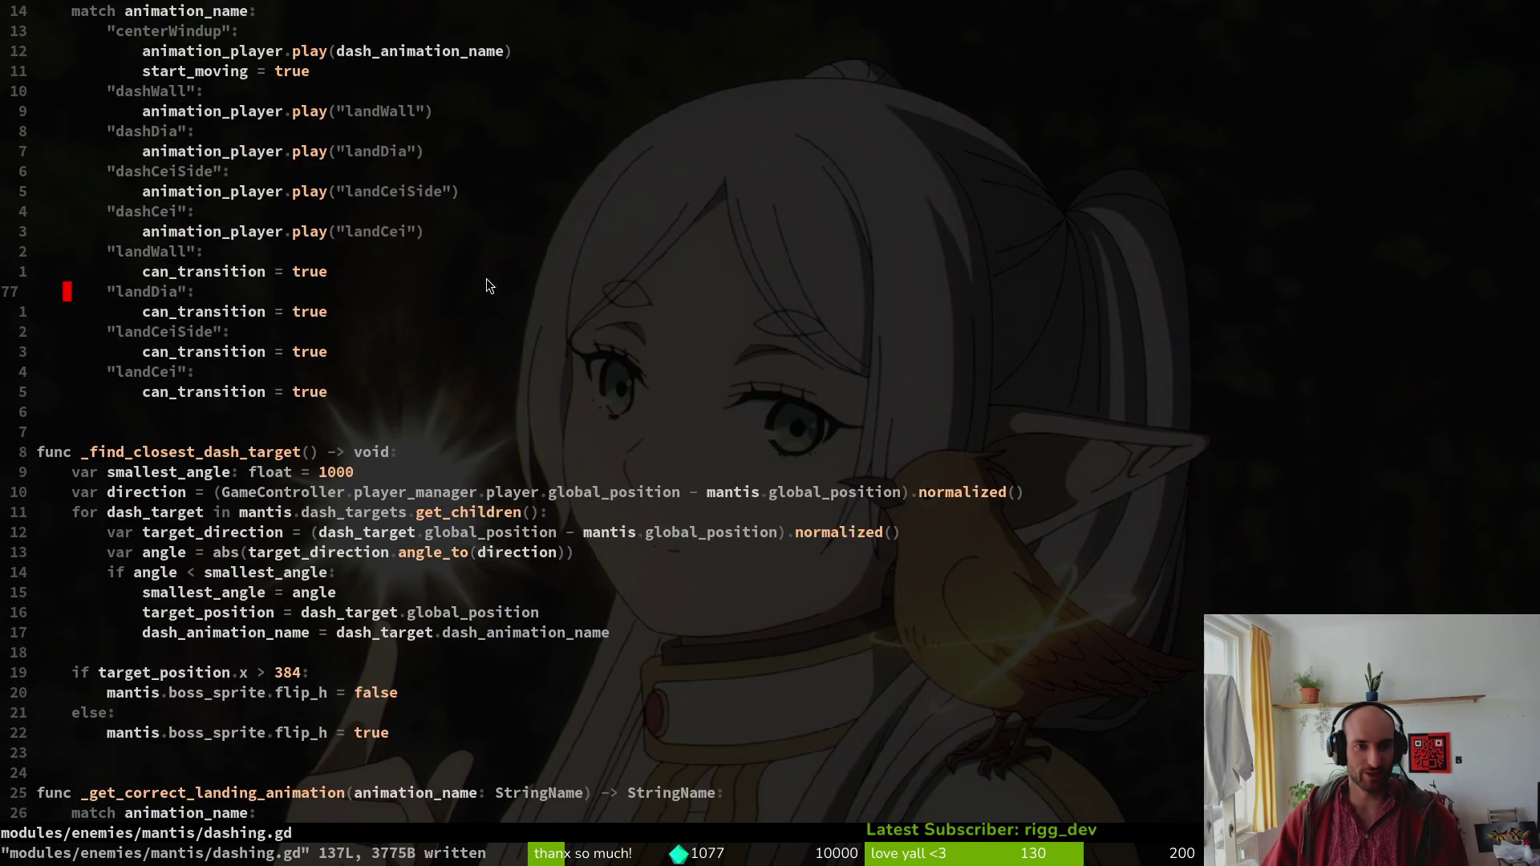
scroll(438, 412, "up", 6)
Jump to felmysting.gd and locate its default felmystDown return line.
key("ctrl+o")
key("ctrl+o")
key("ctrl+o")
scroll(353, 375, "down", 8)
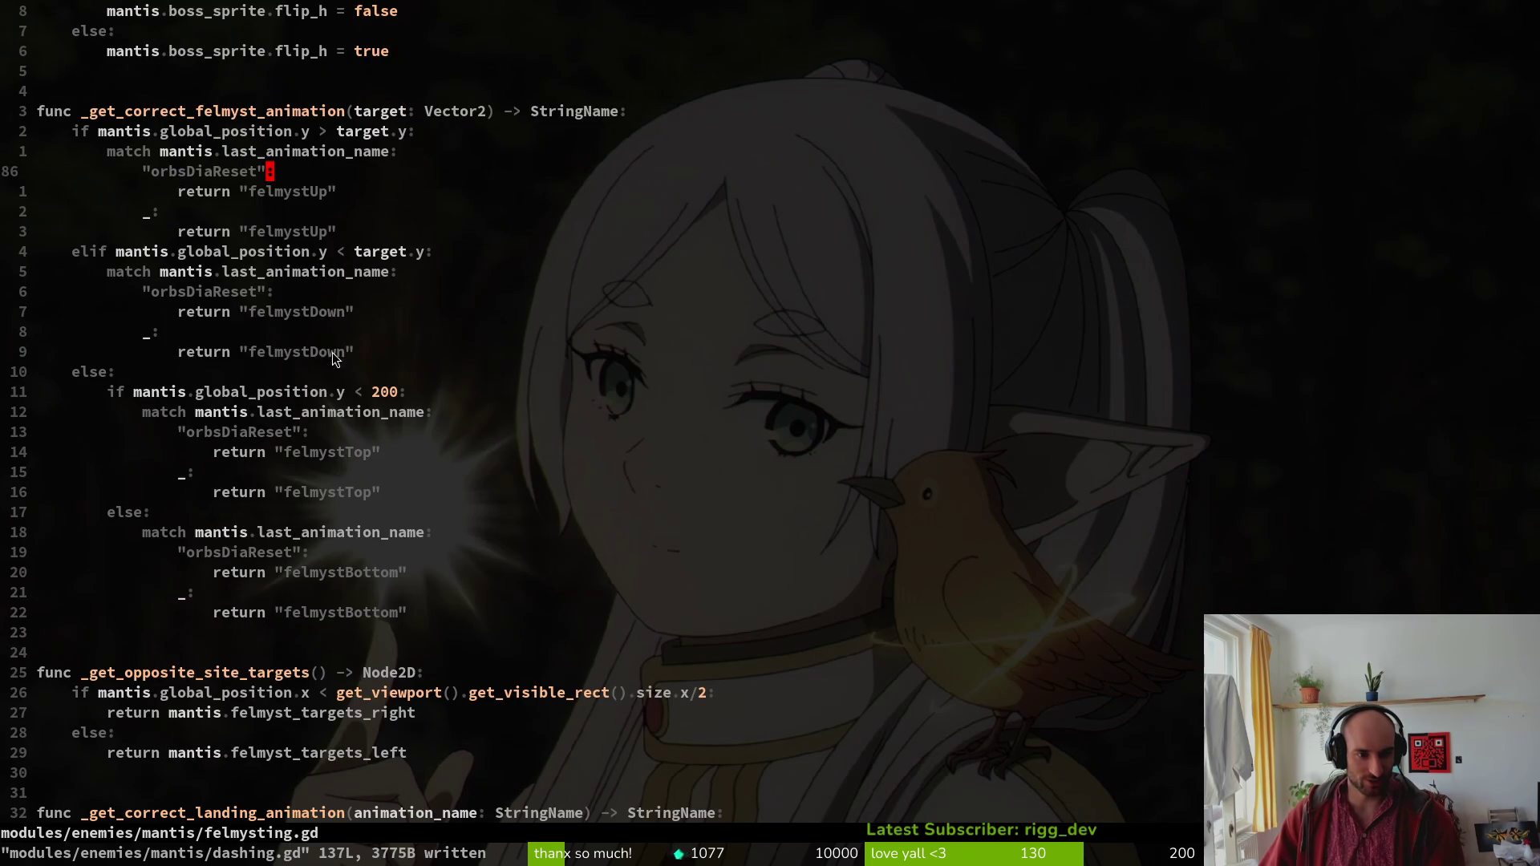
left_click(295, 352)
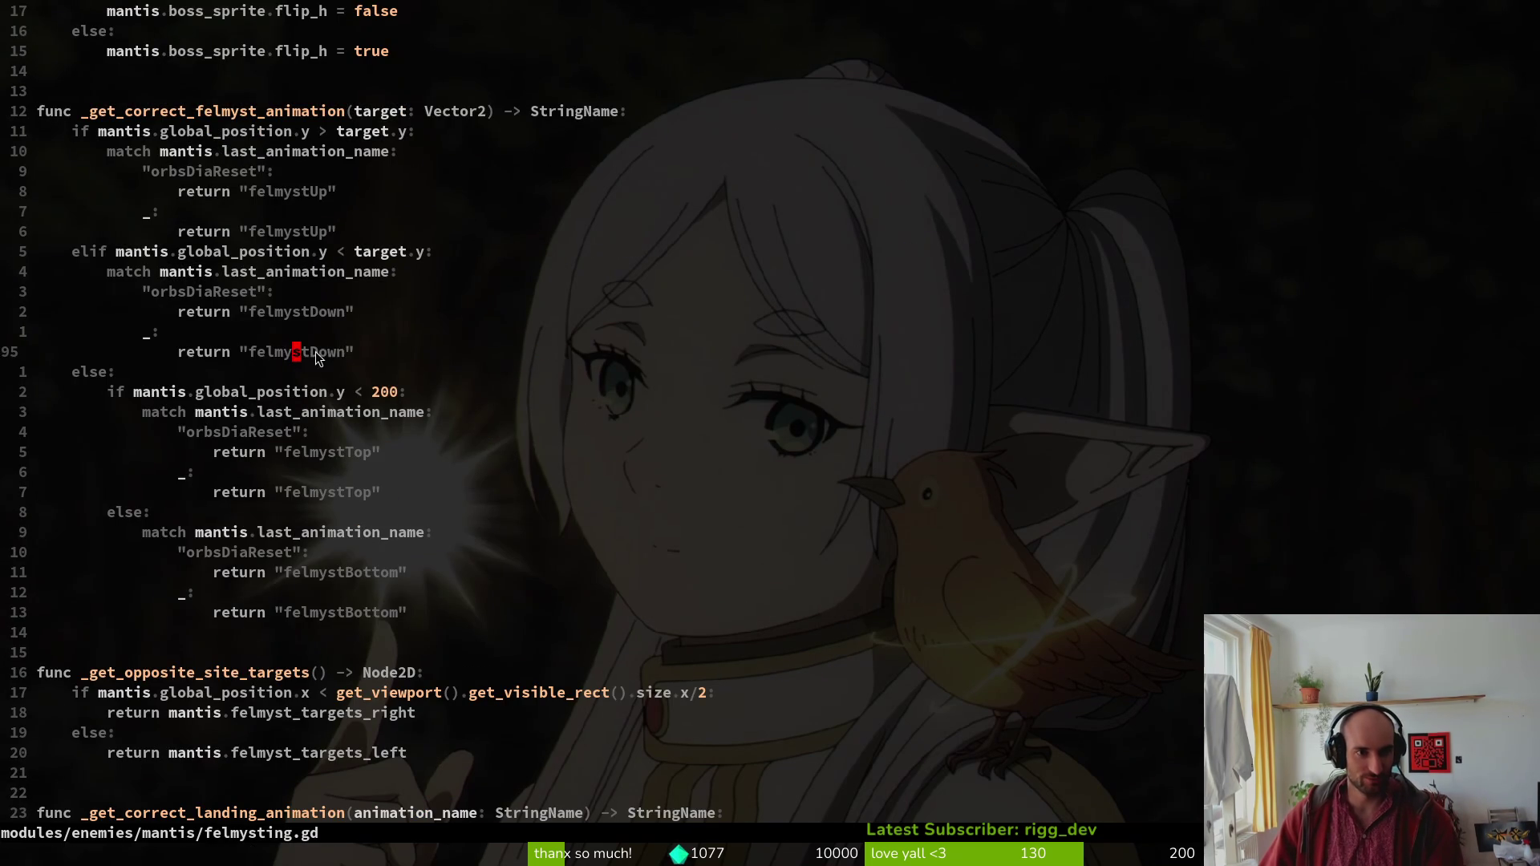
scroll(481, 438, "up", 6)
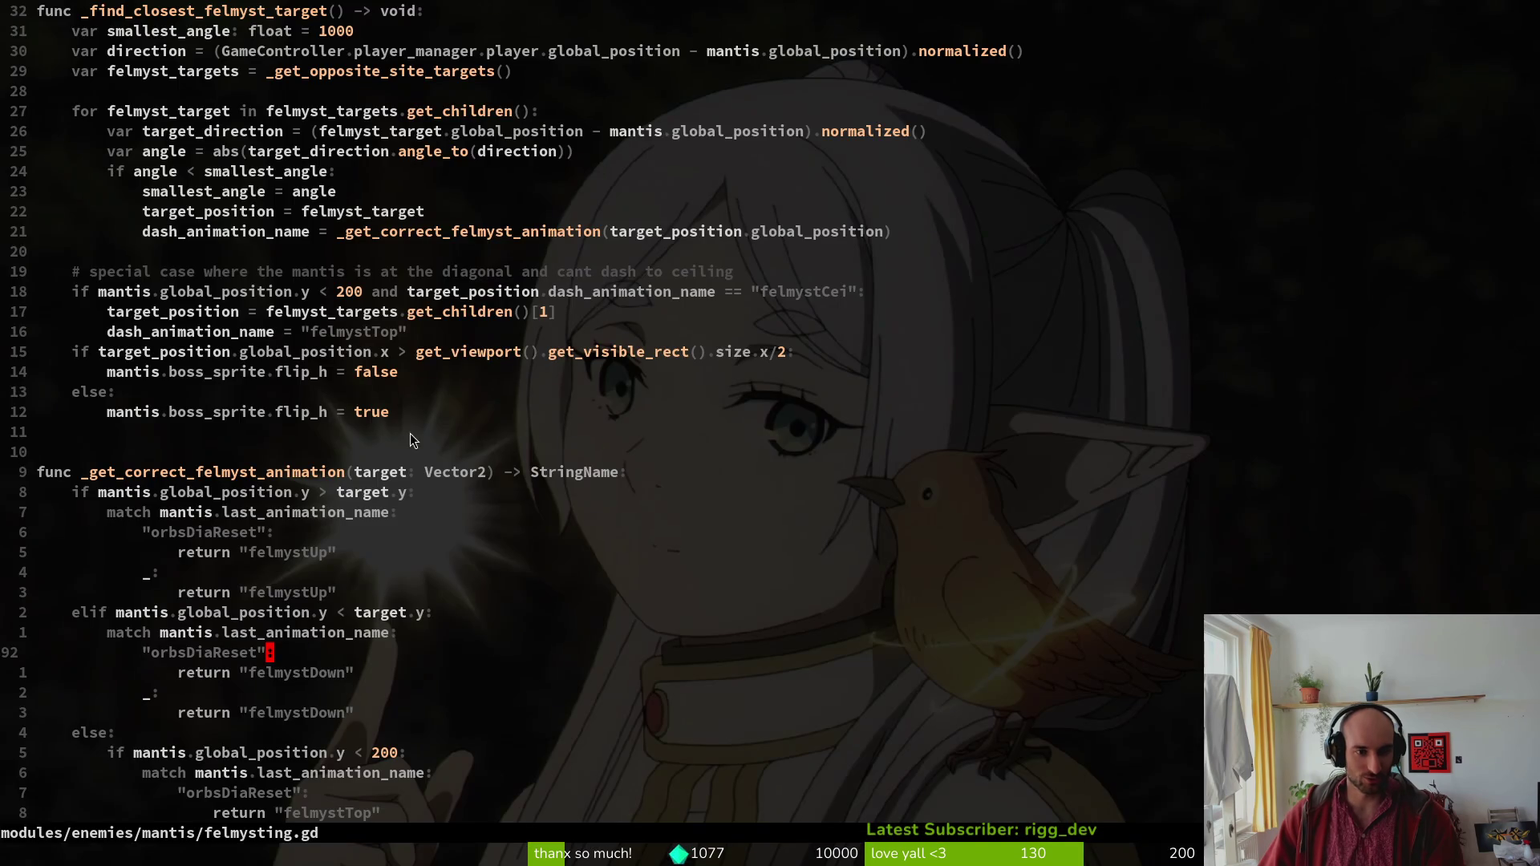
Select the _find_closest_felmyst_target block, then inspect the first dash target marker in Godot.
left_click_drag(411, 433, 162, 185)
scroll(162, 184, "up", 3)
mouse_move(40, 271)
left_mouse_down()
mouse_move(401, 412)
mouse_move(241, 572)
mouse_move(492, 592)
left_mouse_up()
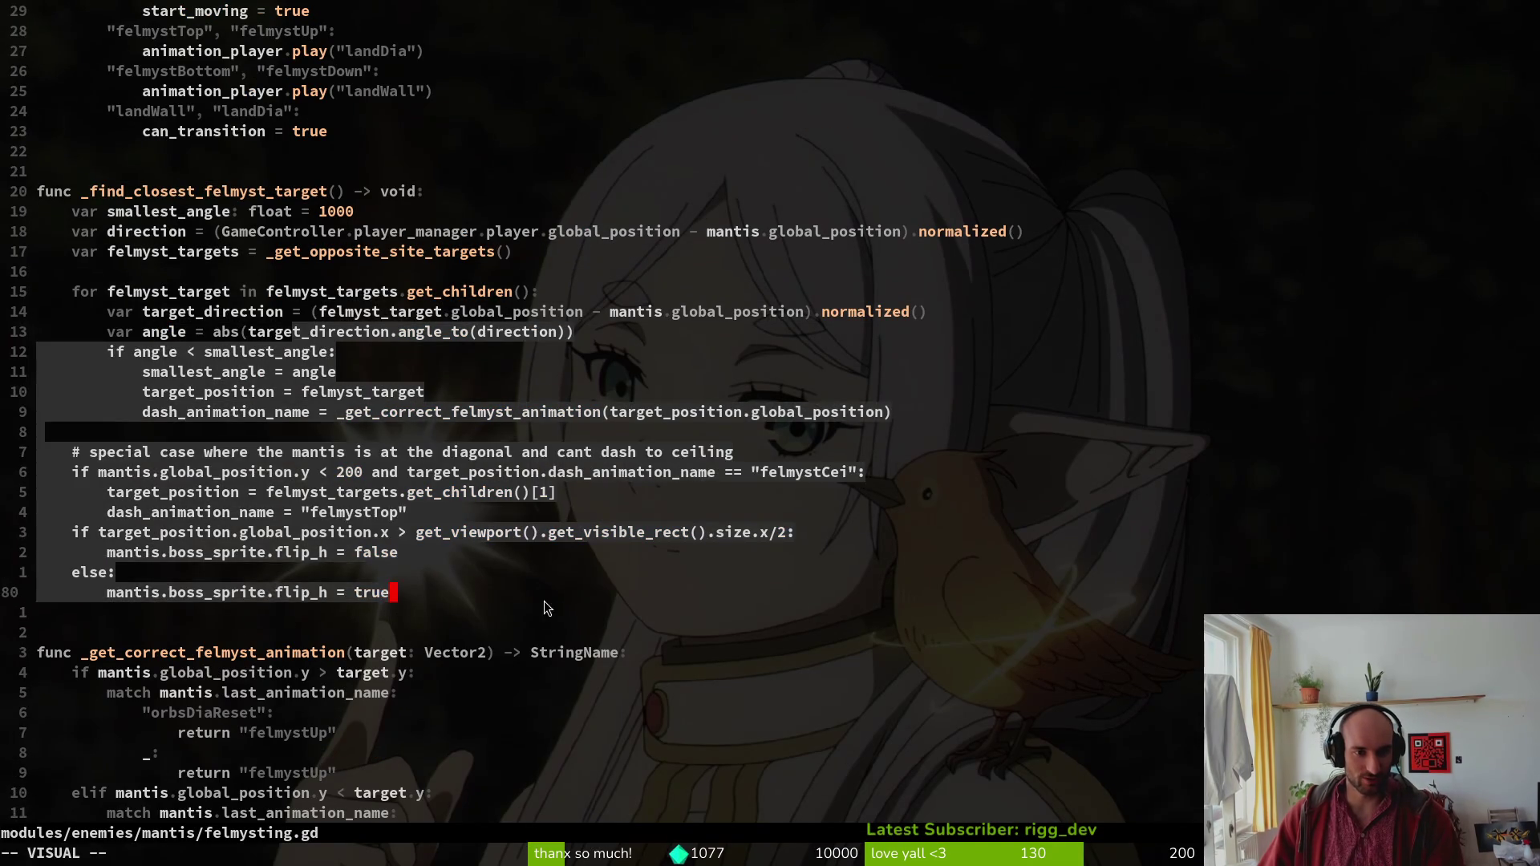
key("Escape")
key("j")
key("j")
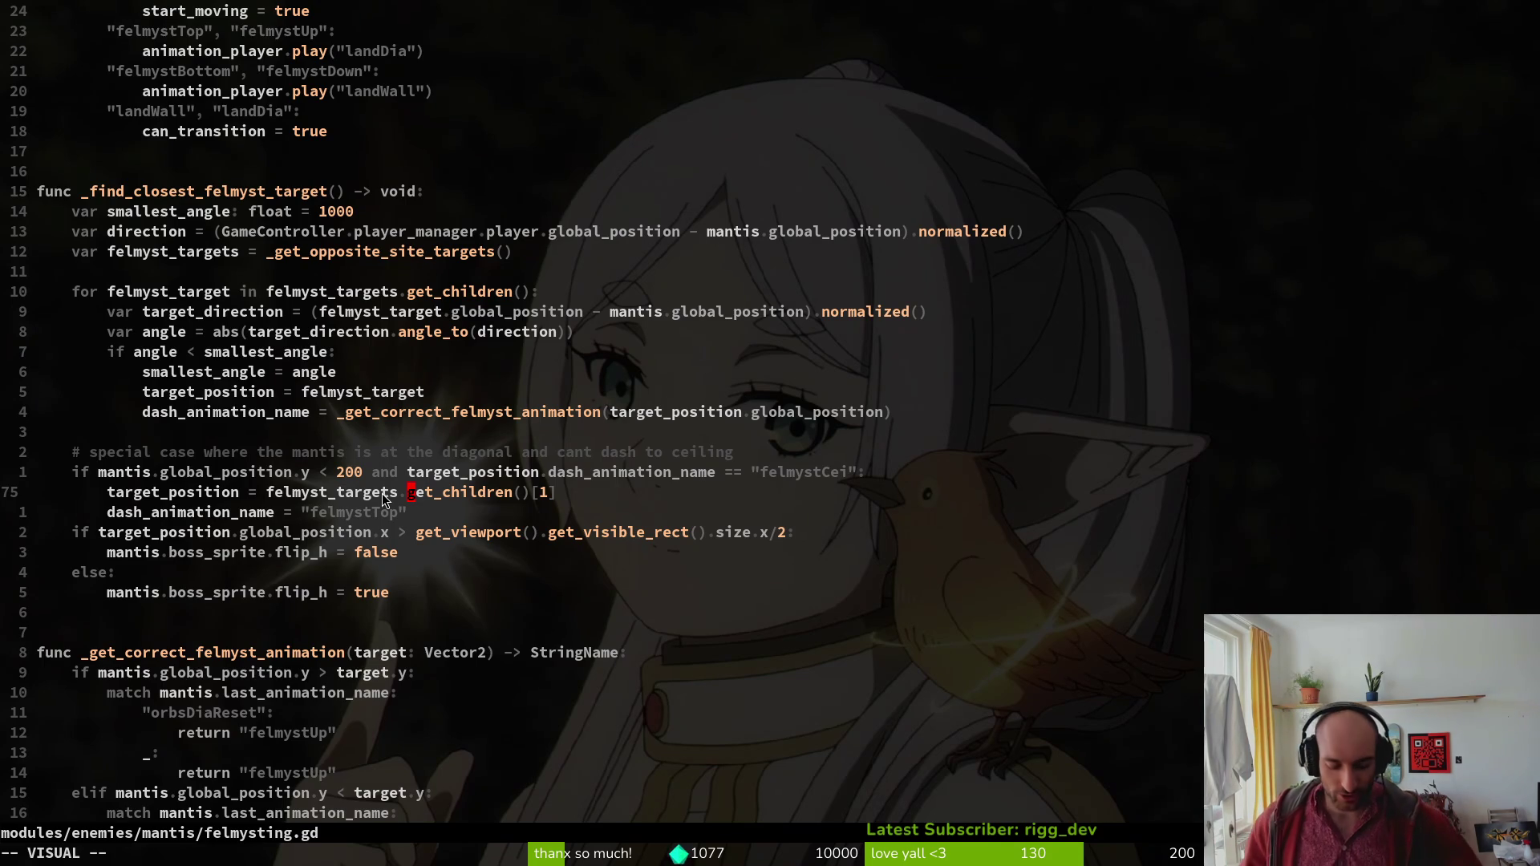
key("alt+Tab")
left_click(112, 295)
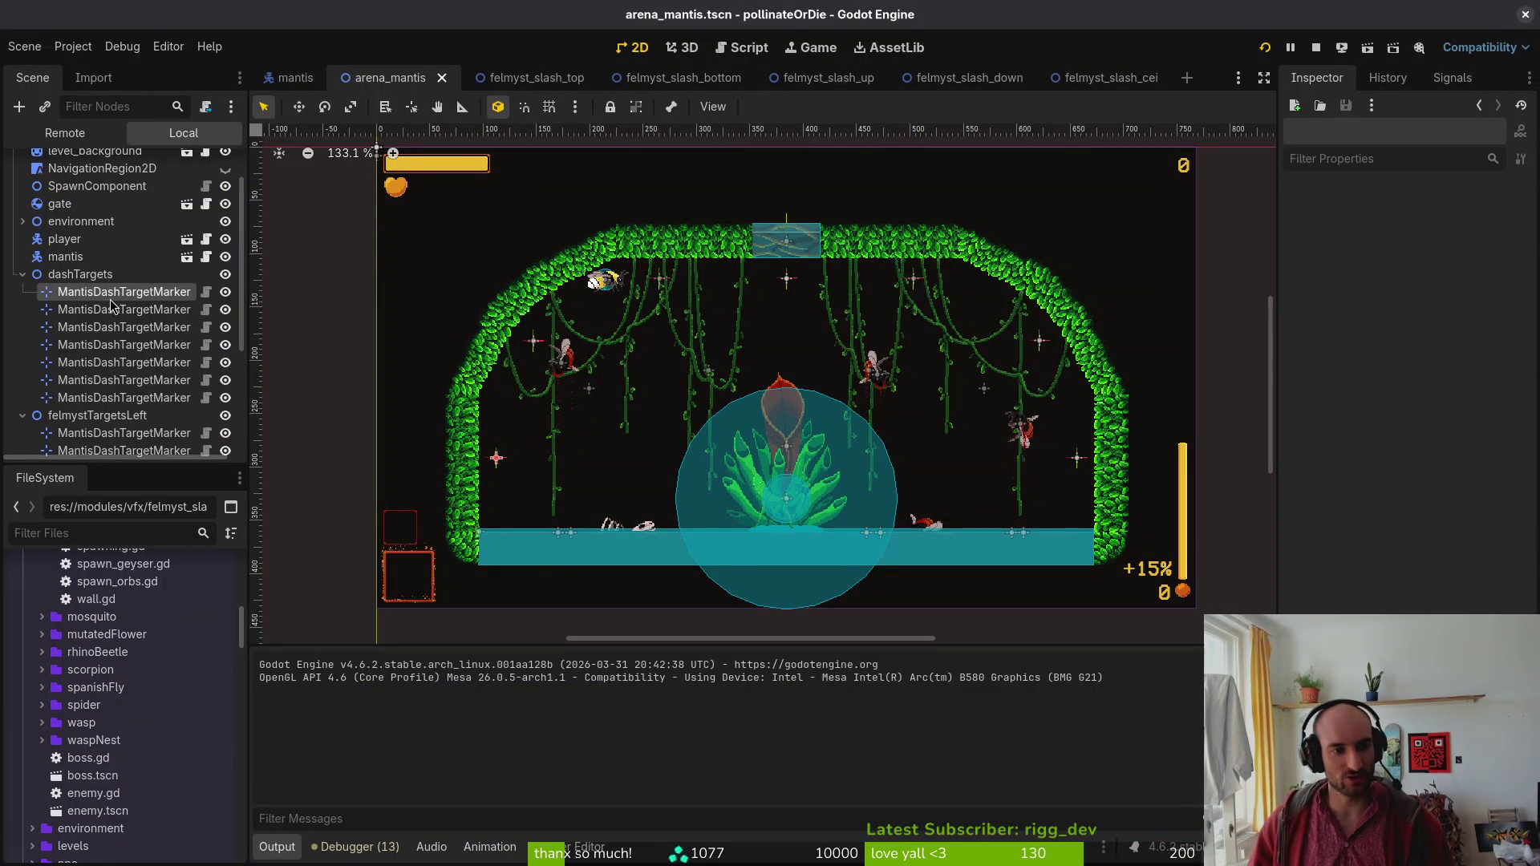
Read the Dash Animation of the left and right felmyst target markers, then return to felmysting.gd.
scroll(120, 397, "down", 5)
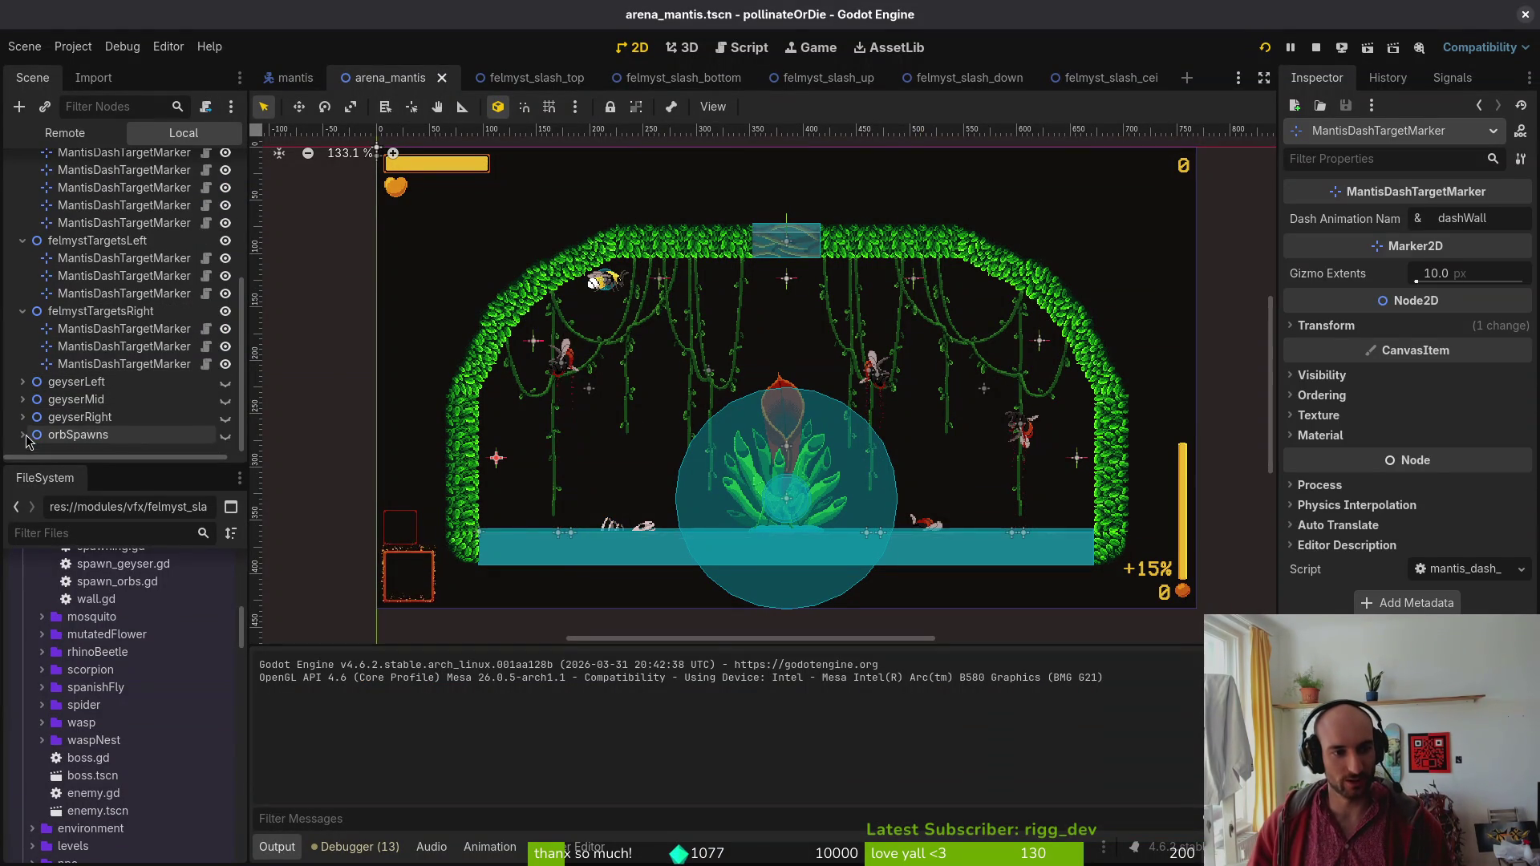
scroll(82, 298, "up", 3)
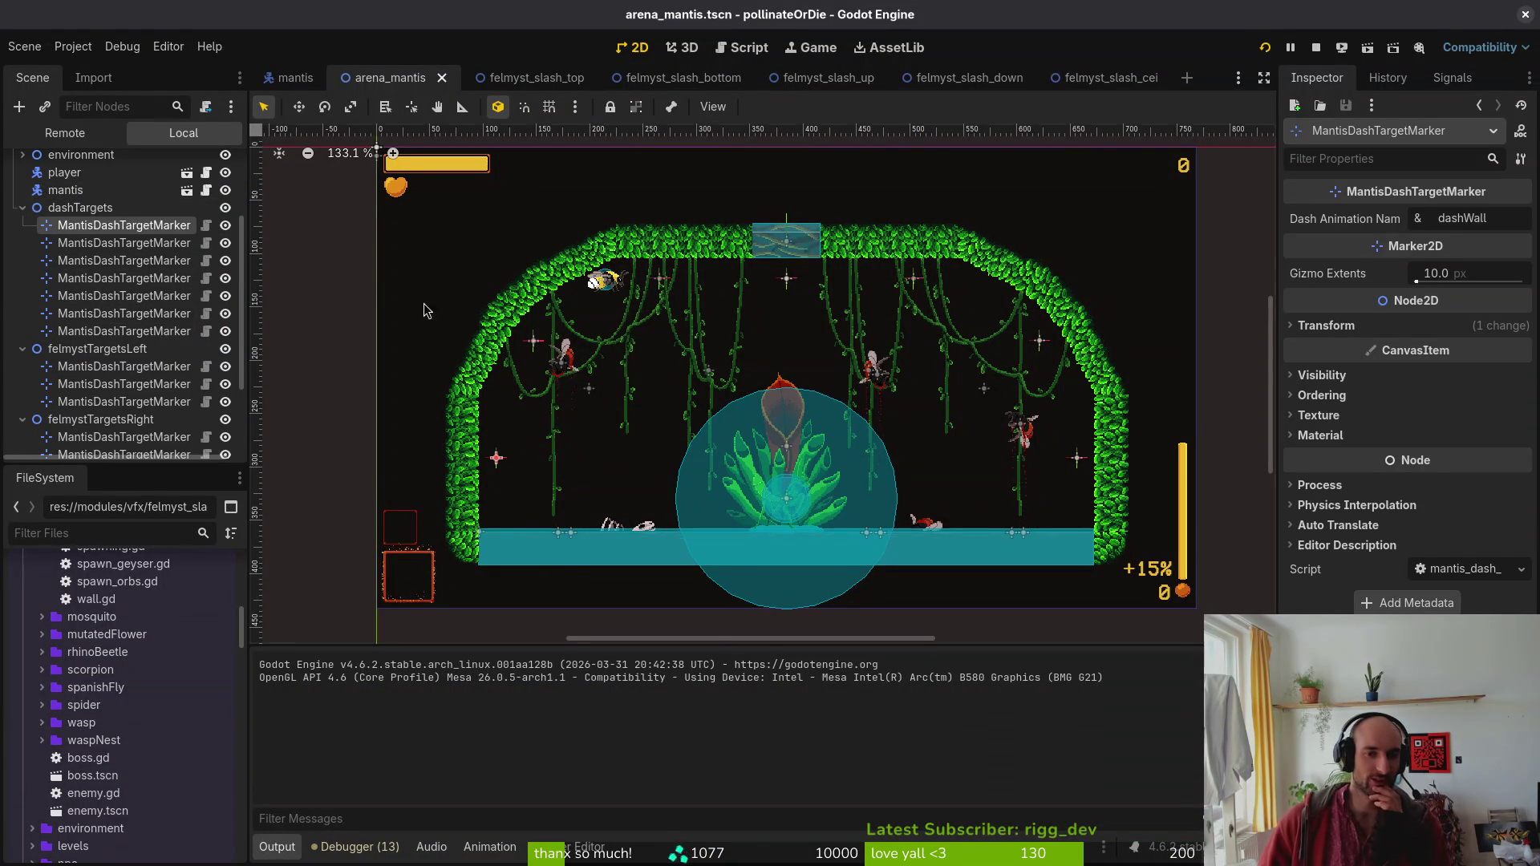
left_click(155, 371)
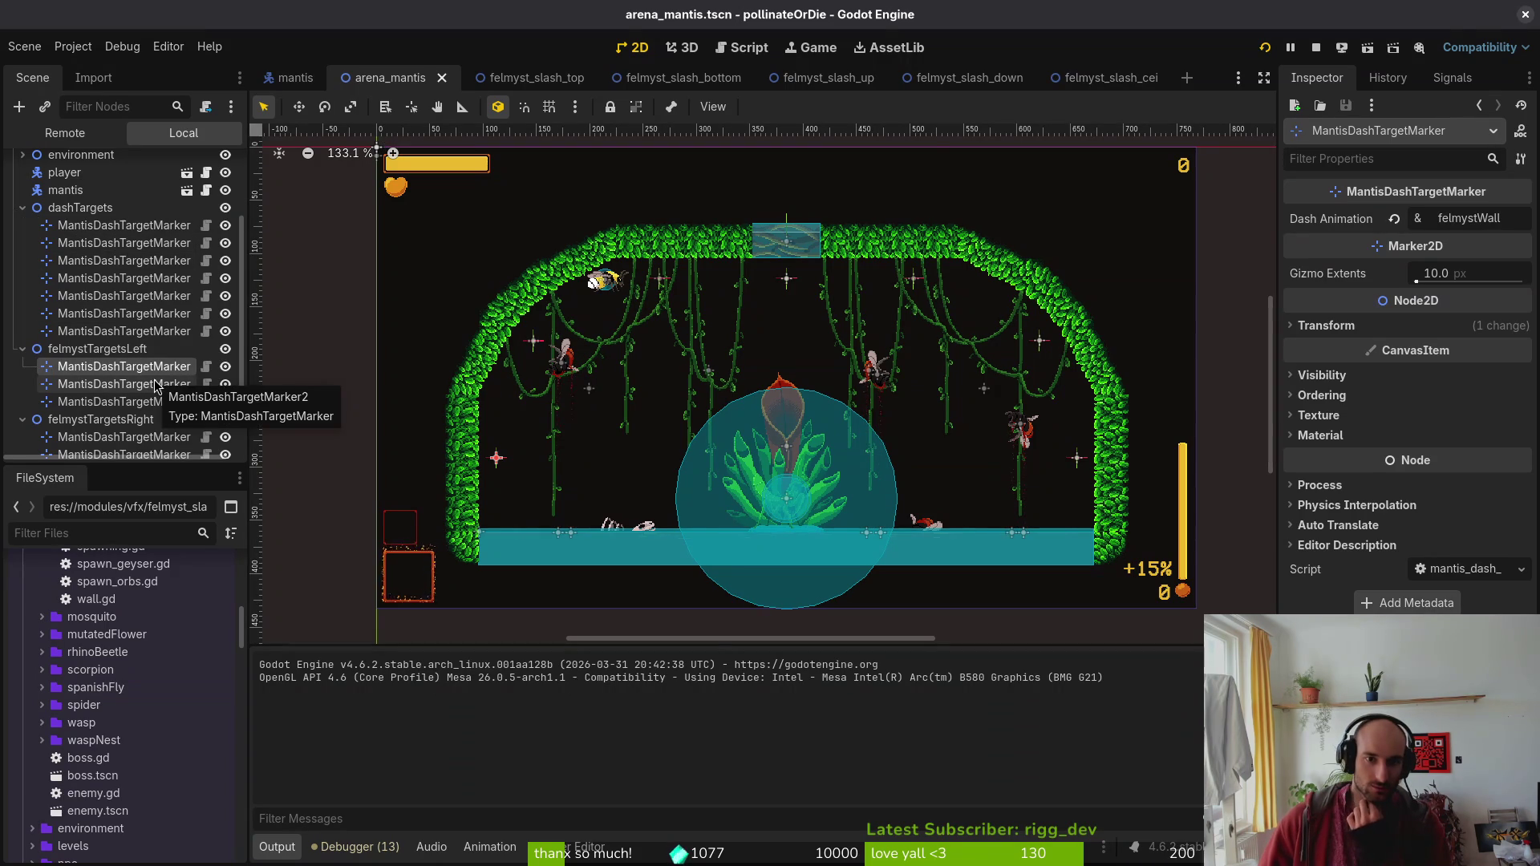
left_click(157, 386)
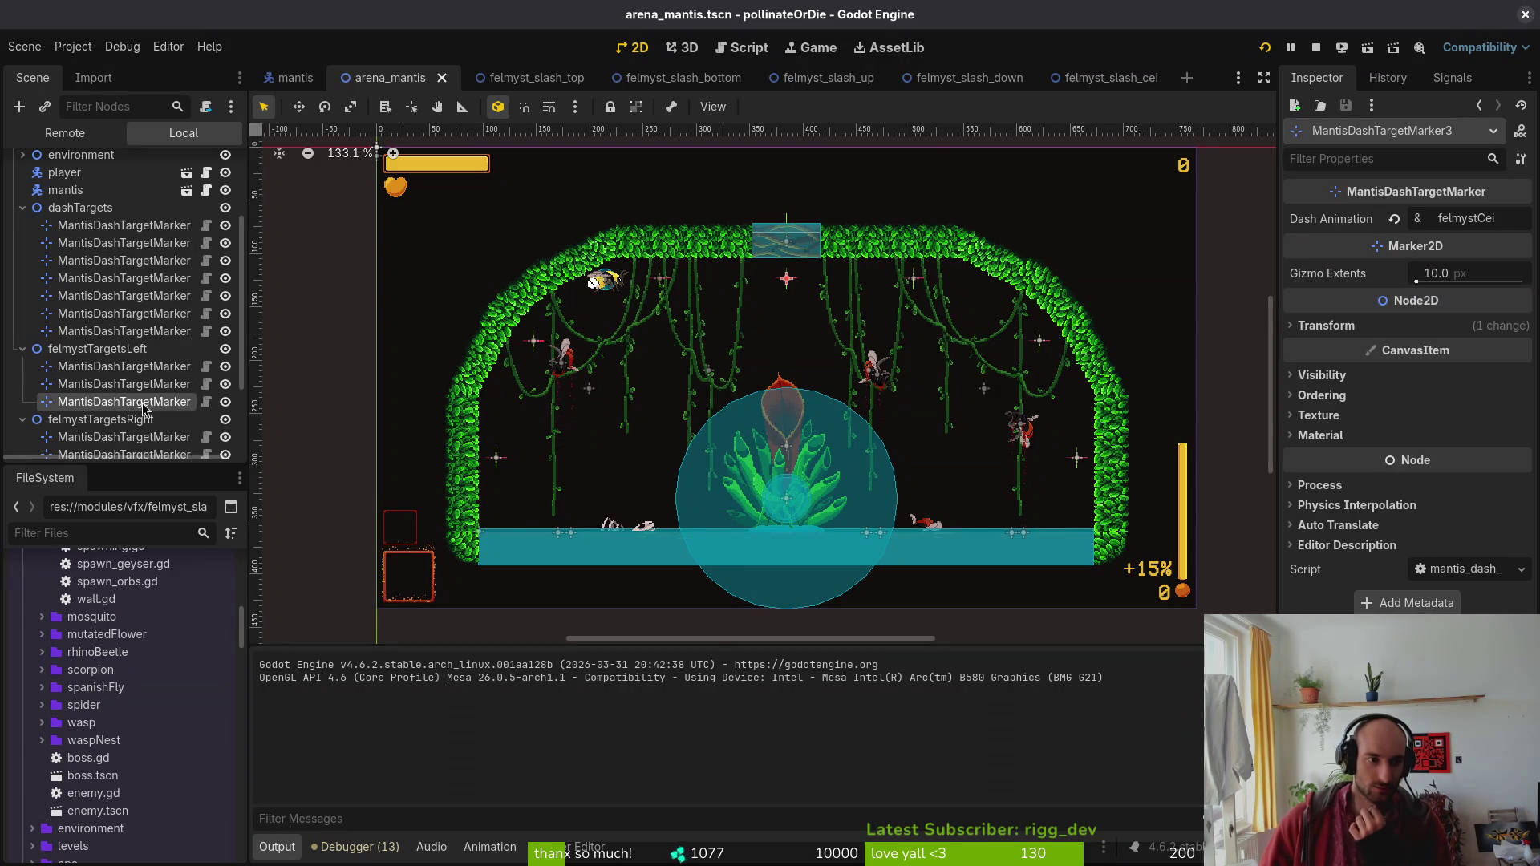
scroll(142, 417, "down", 2)
left_click(145, 384)
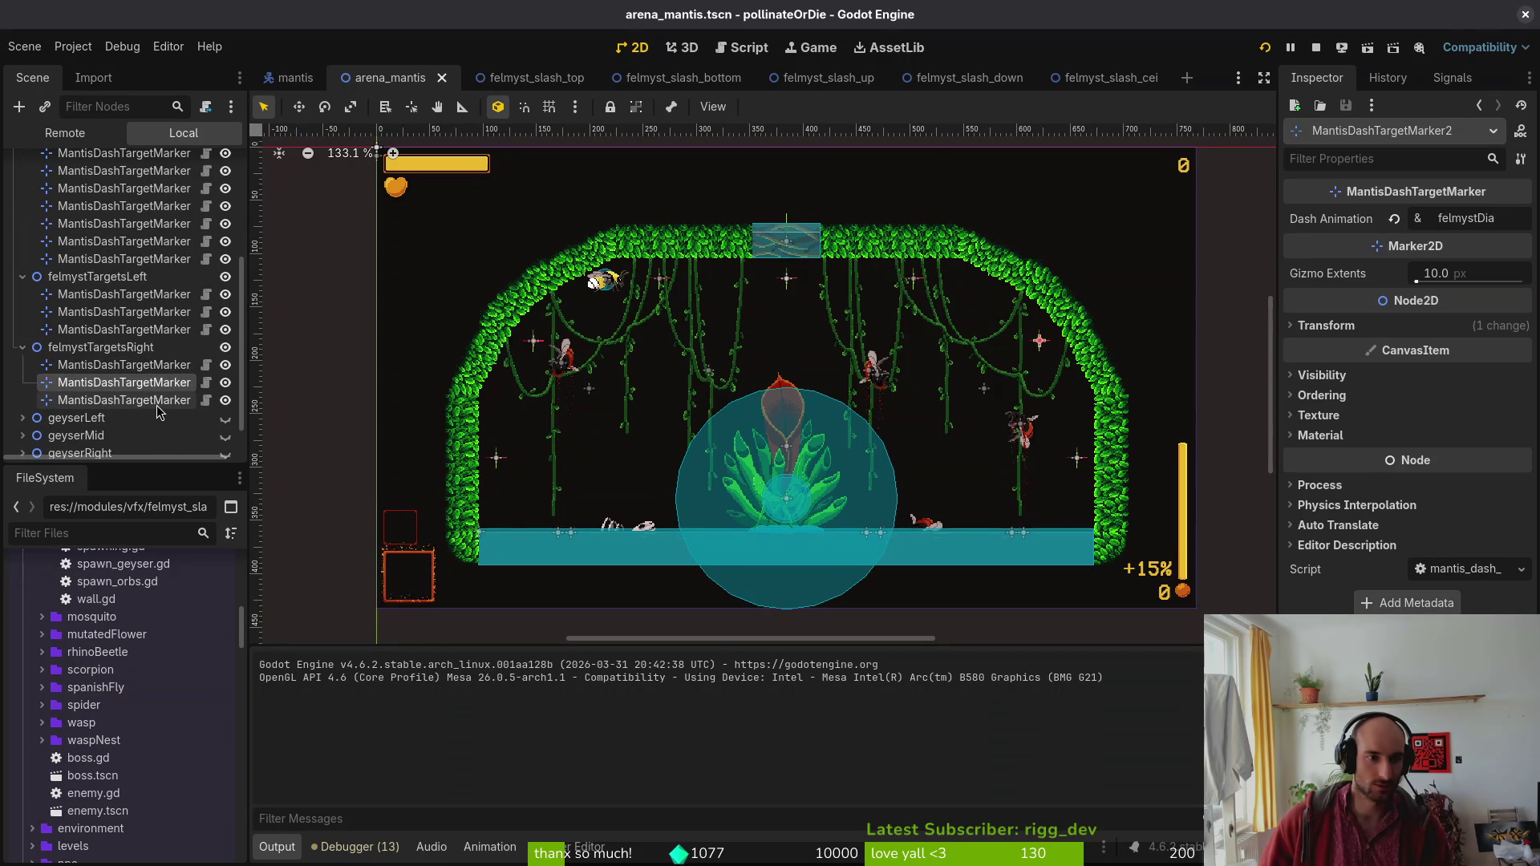
key("alt+Tab")
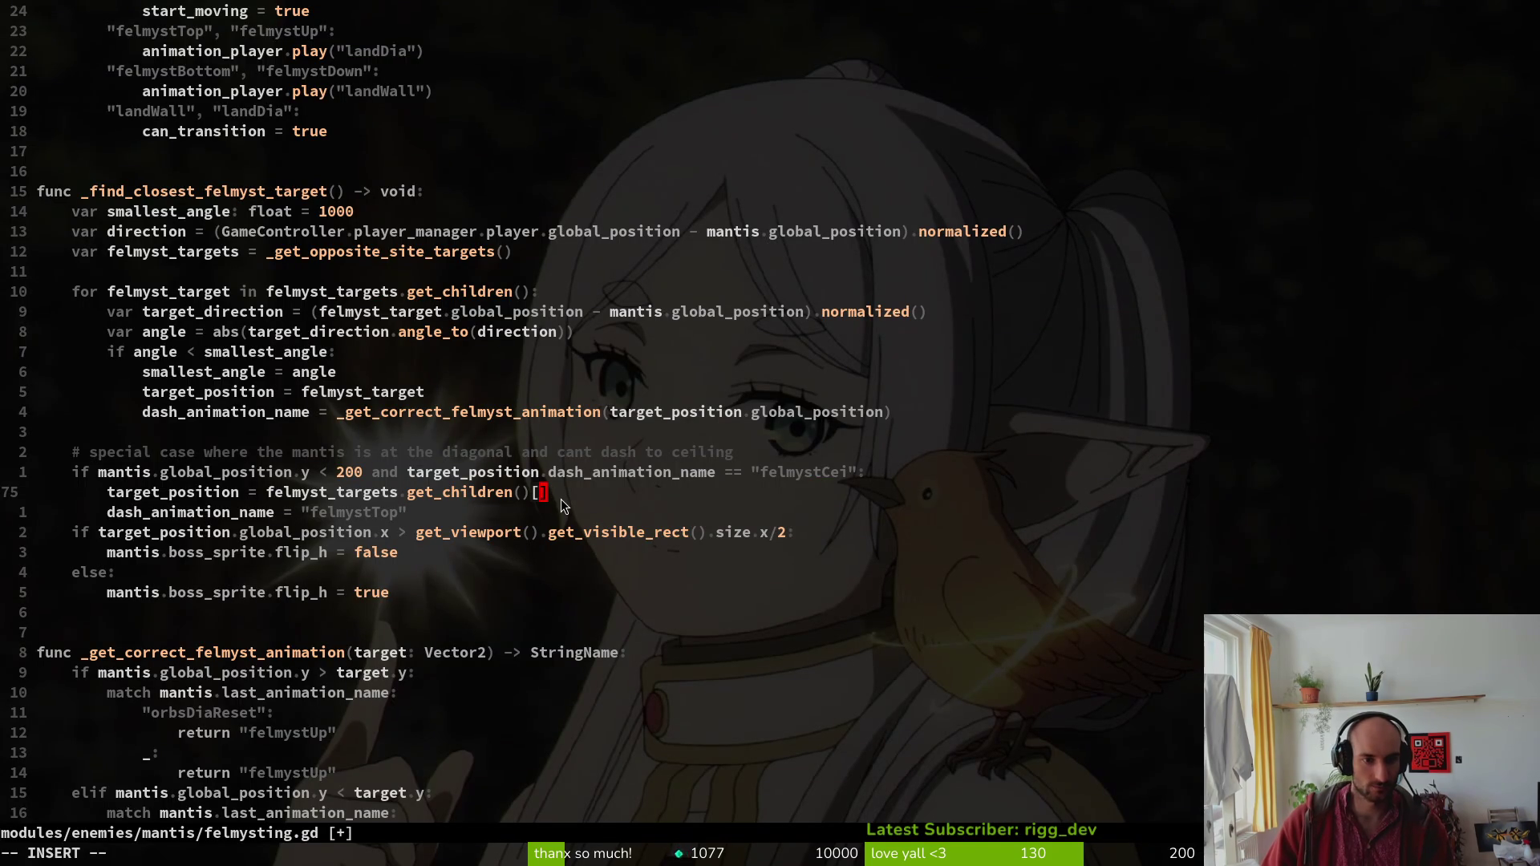
Save felmysting.gd with the emptied get_children() index and return to Godot's arena_mantis scene.
key("Escape")
type(":w")
key("Return")
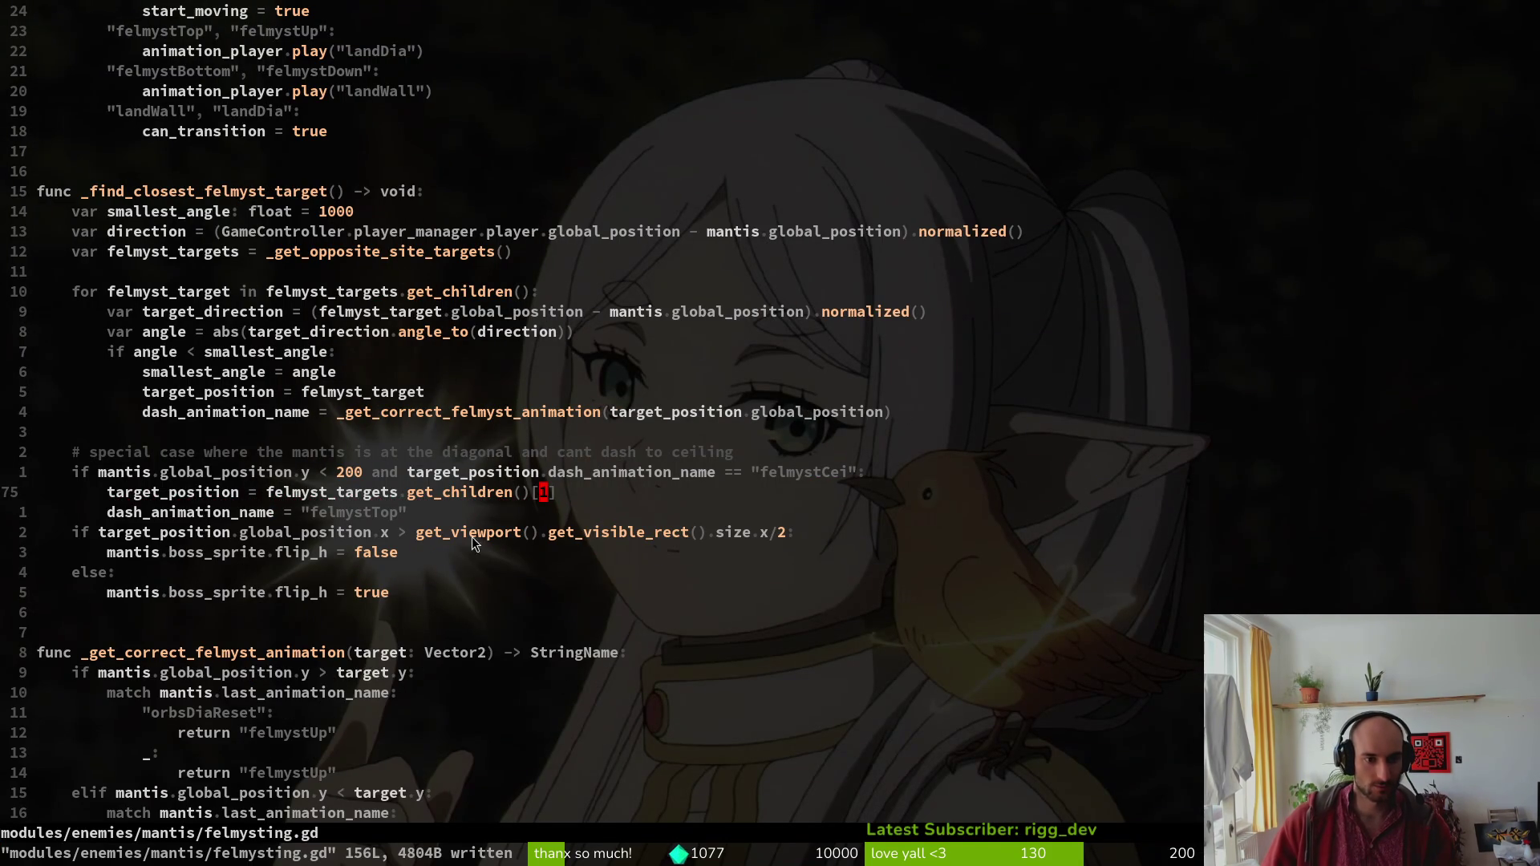
key("alt+Tab")
key("alt+Tab")
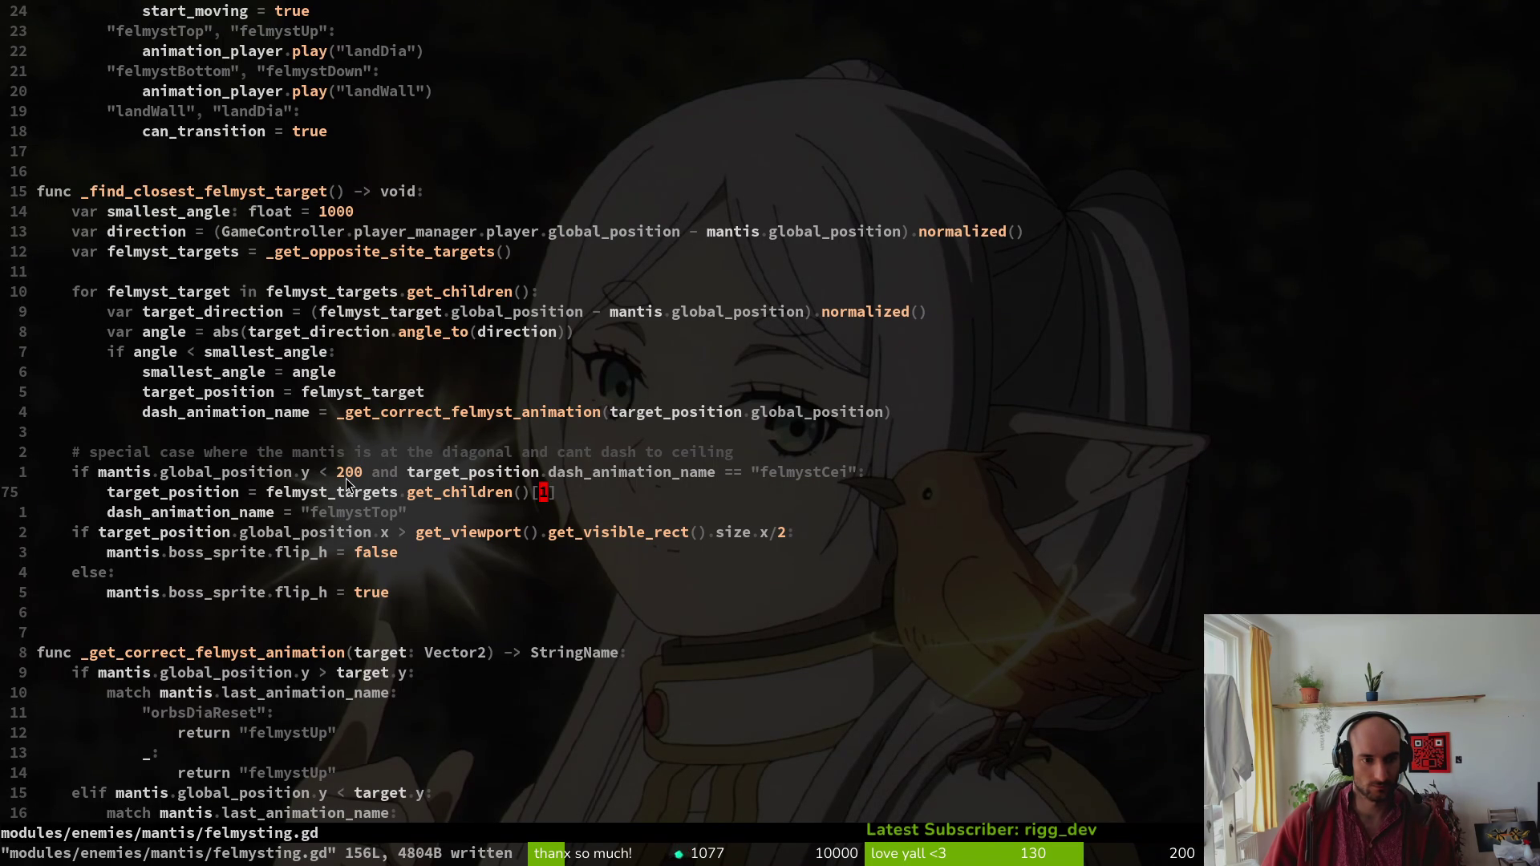
key("alt+Tab")
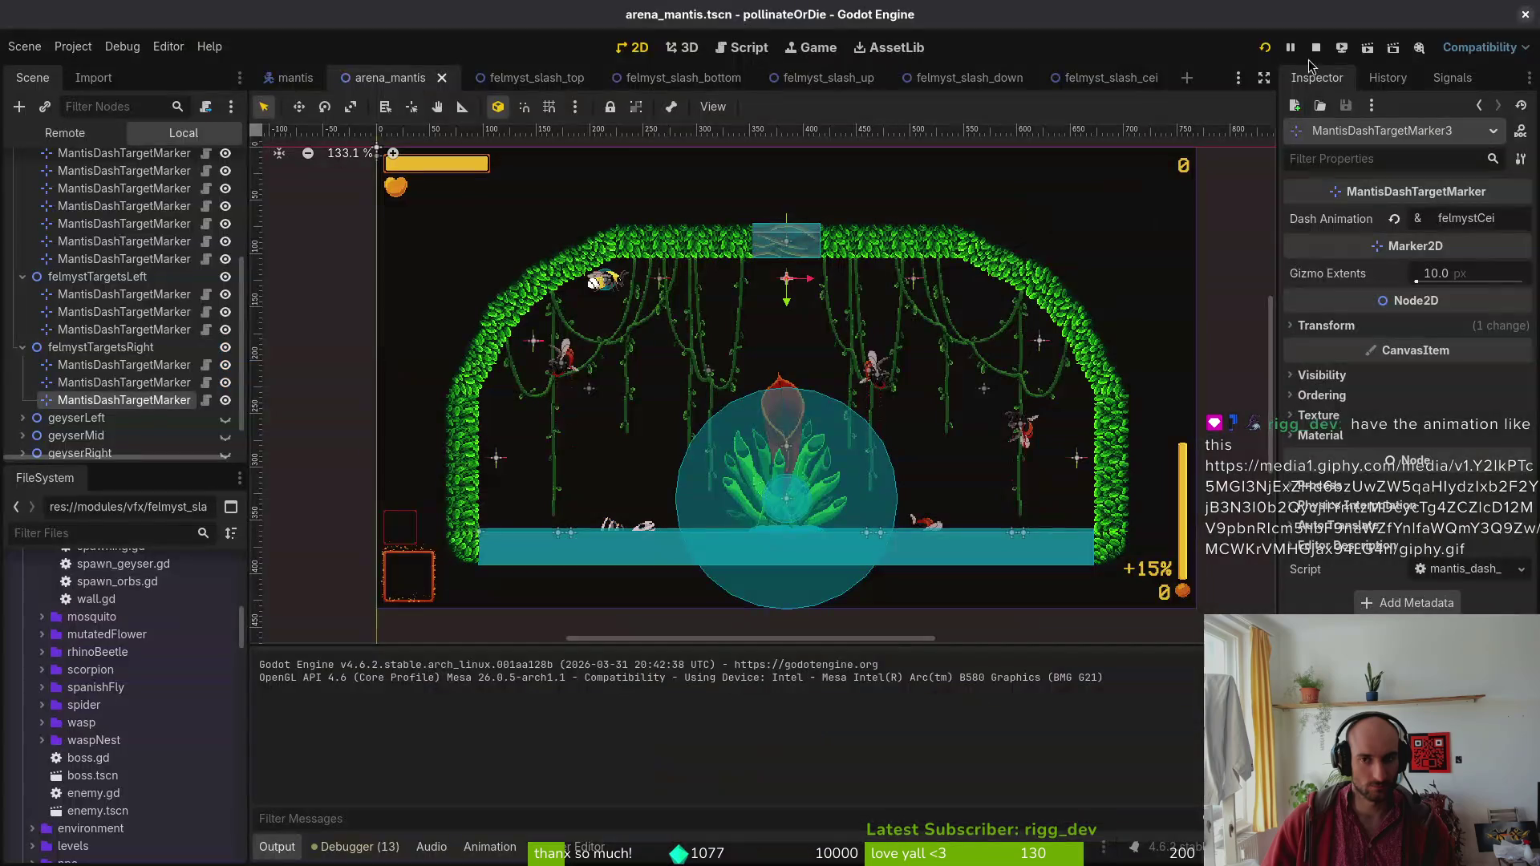
Run the project with F5 and move the shared browser window off the game.
key("F5")
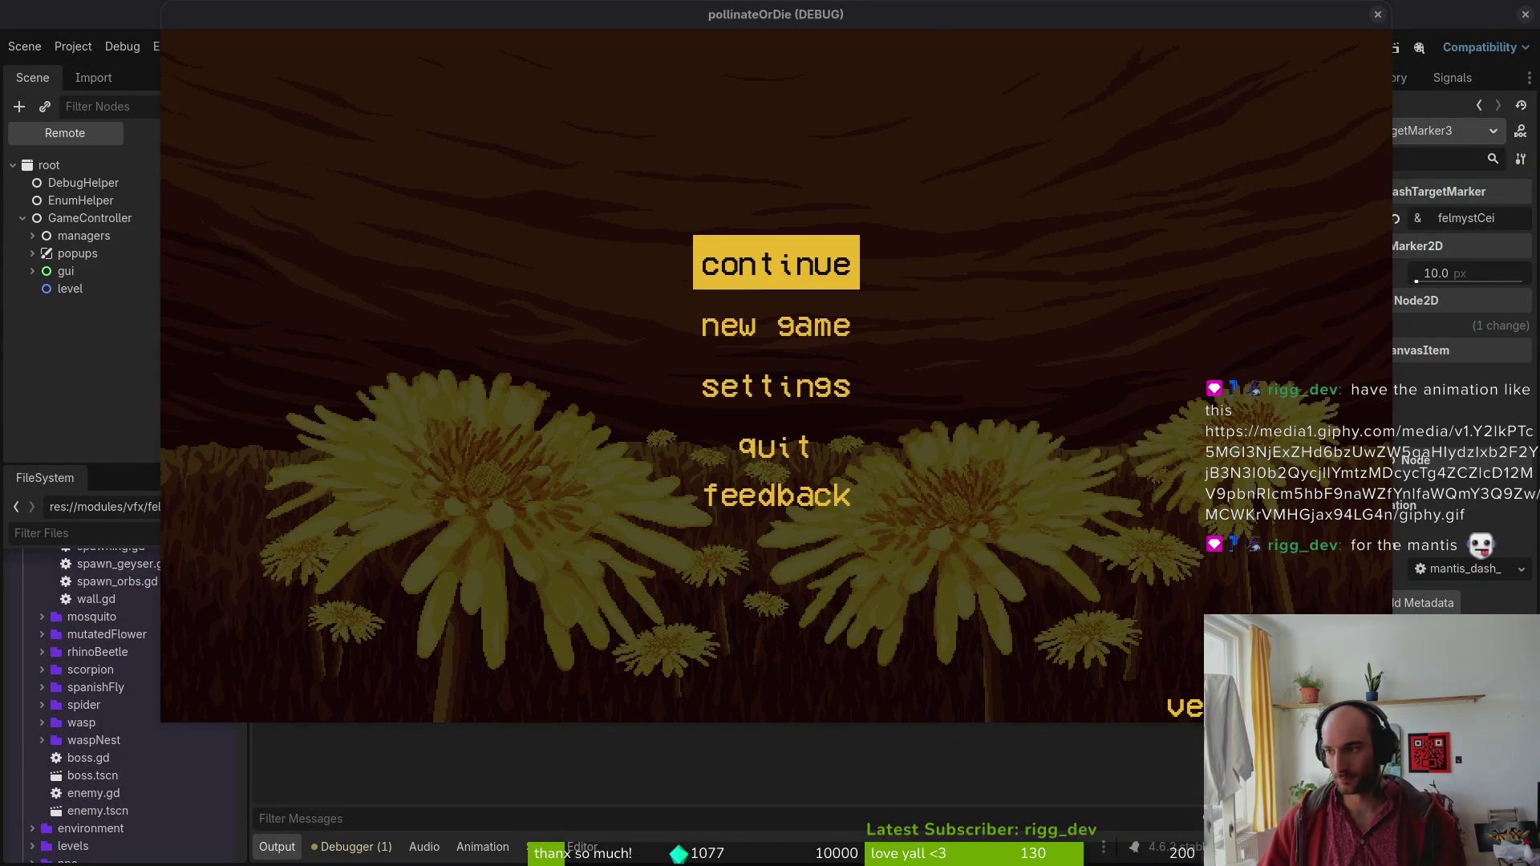
key("alt+Tab")
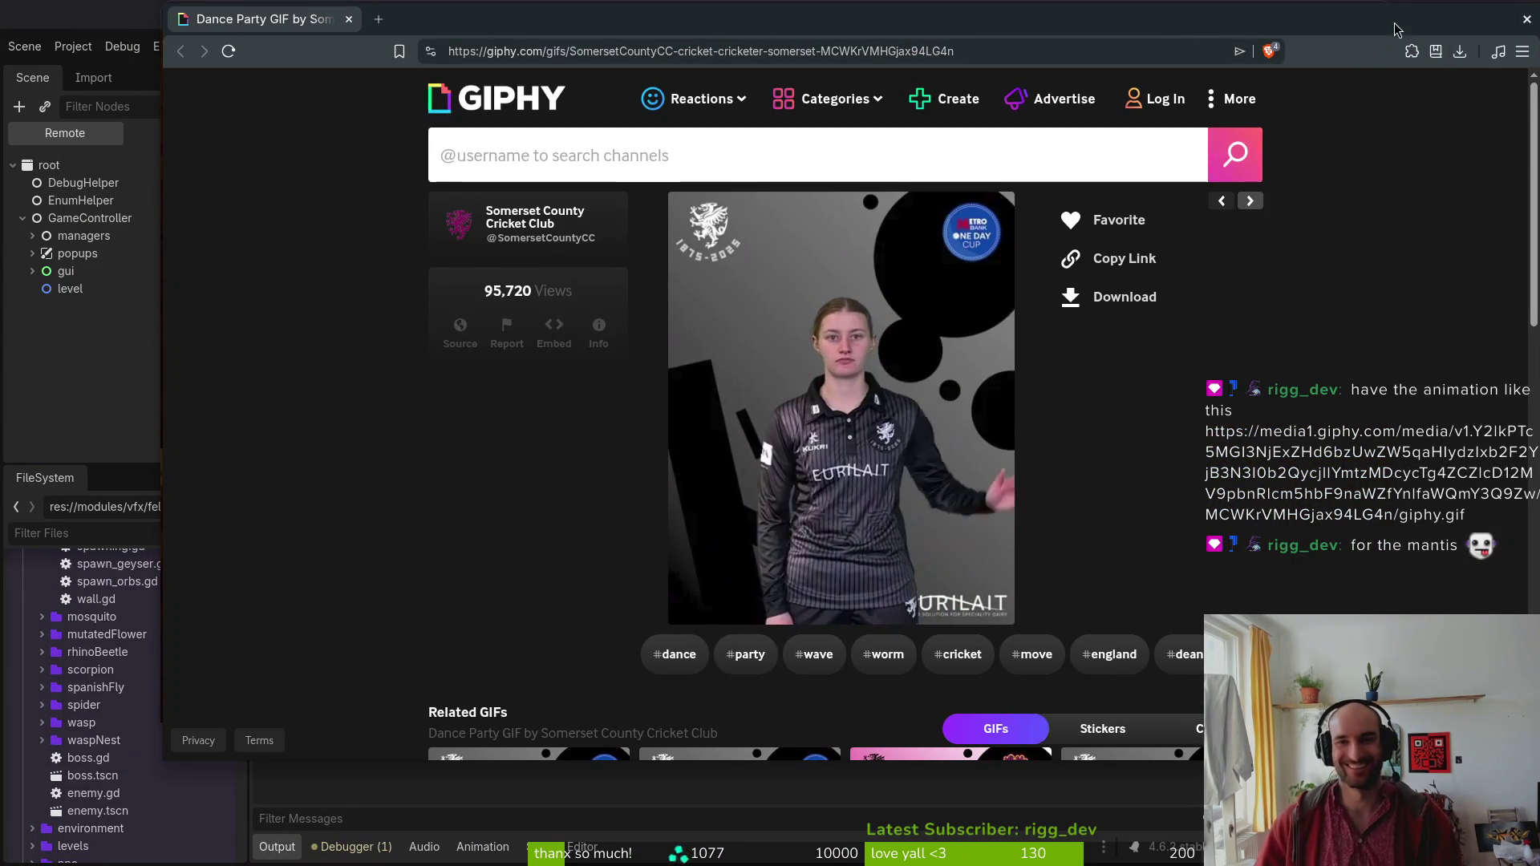
left_click_drag(1283, 20, 1086, 62)
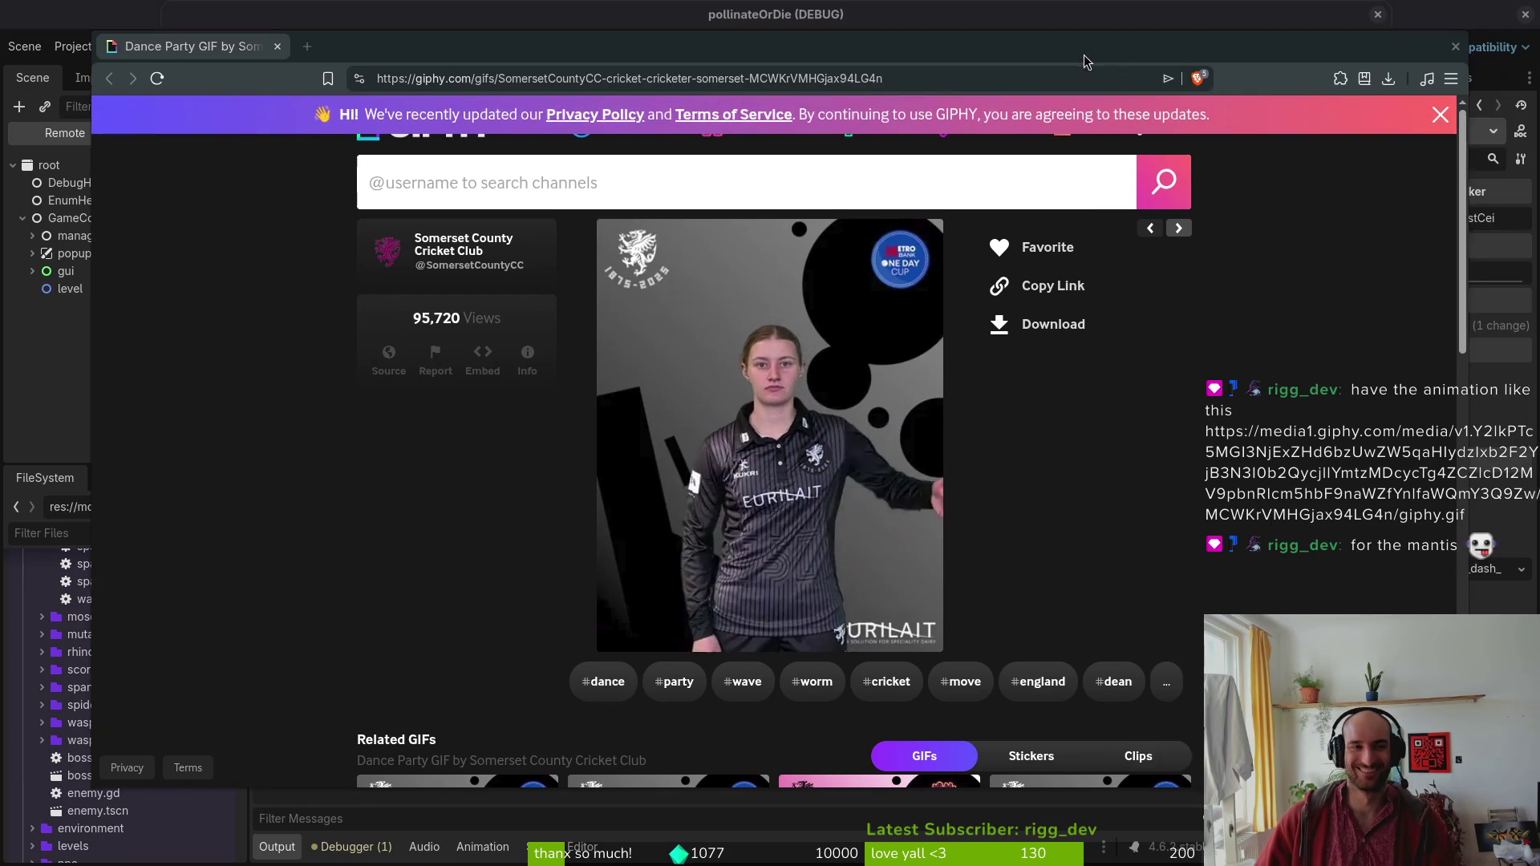
key("alt+Tab")
Continue the saved game and load the mantis level from the debug level select.
key("Return")
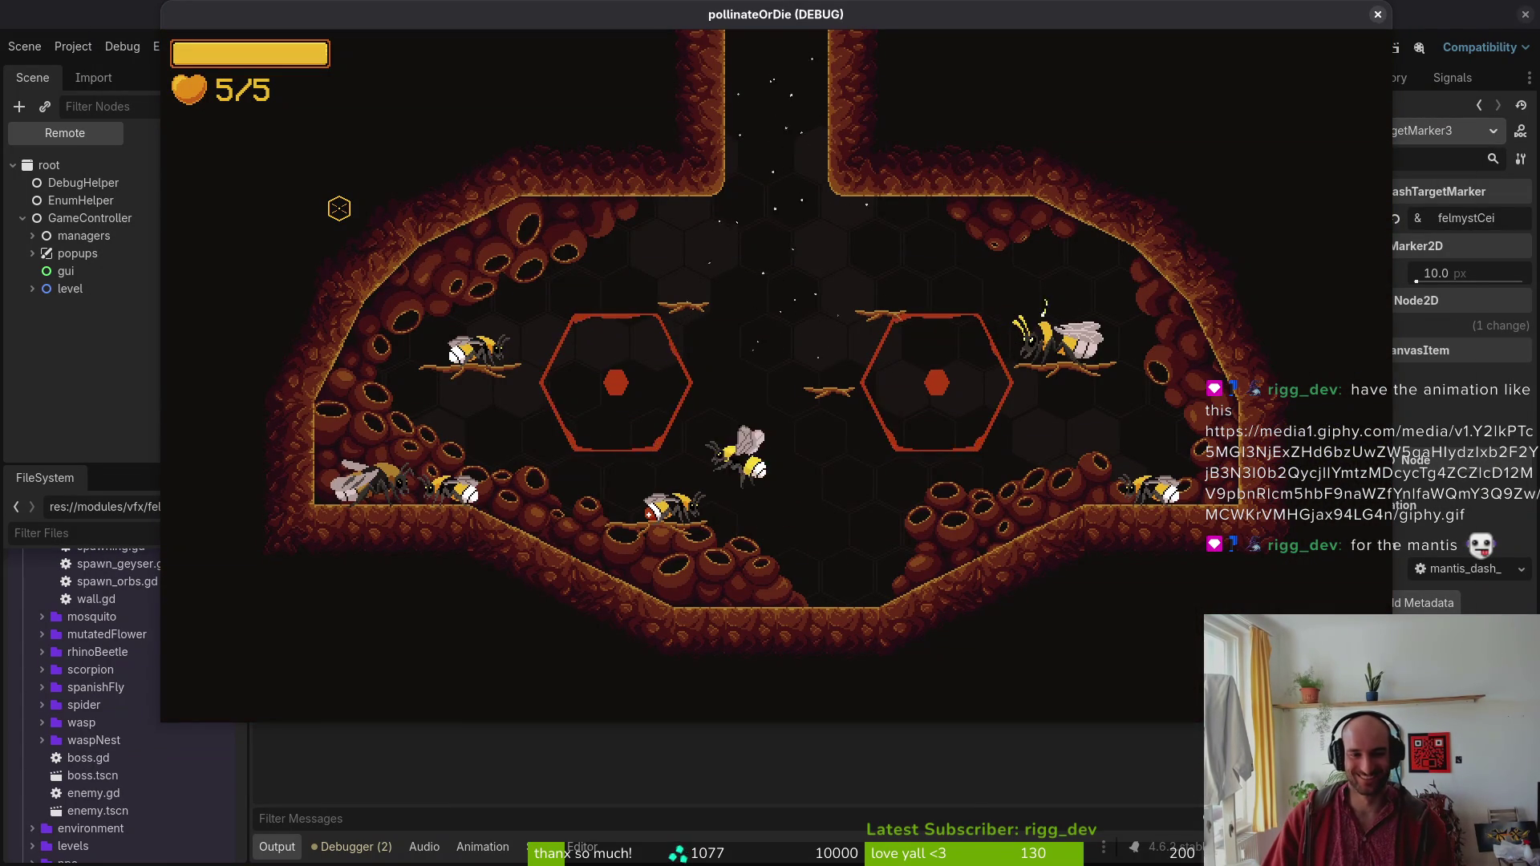
key("Escape")
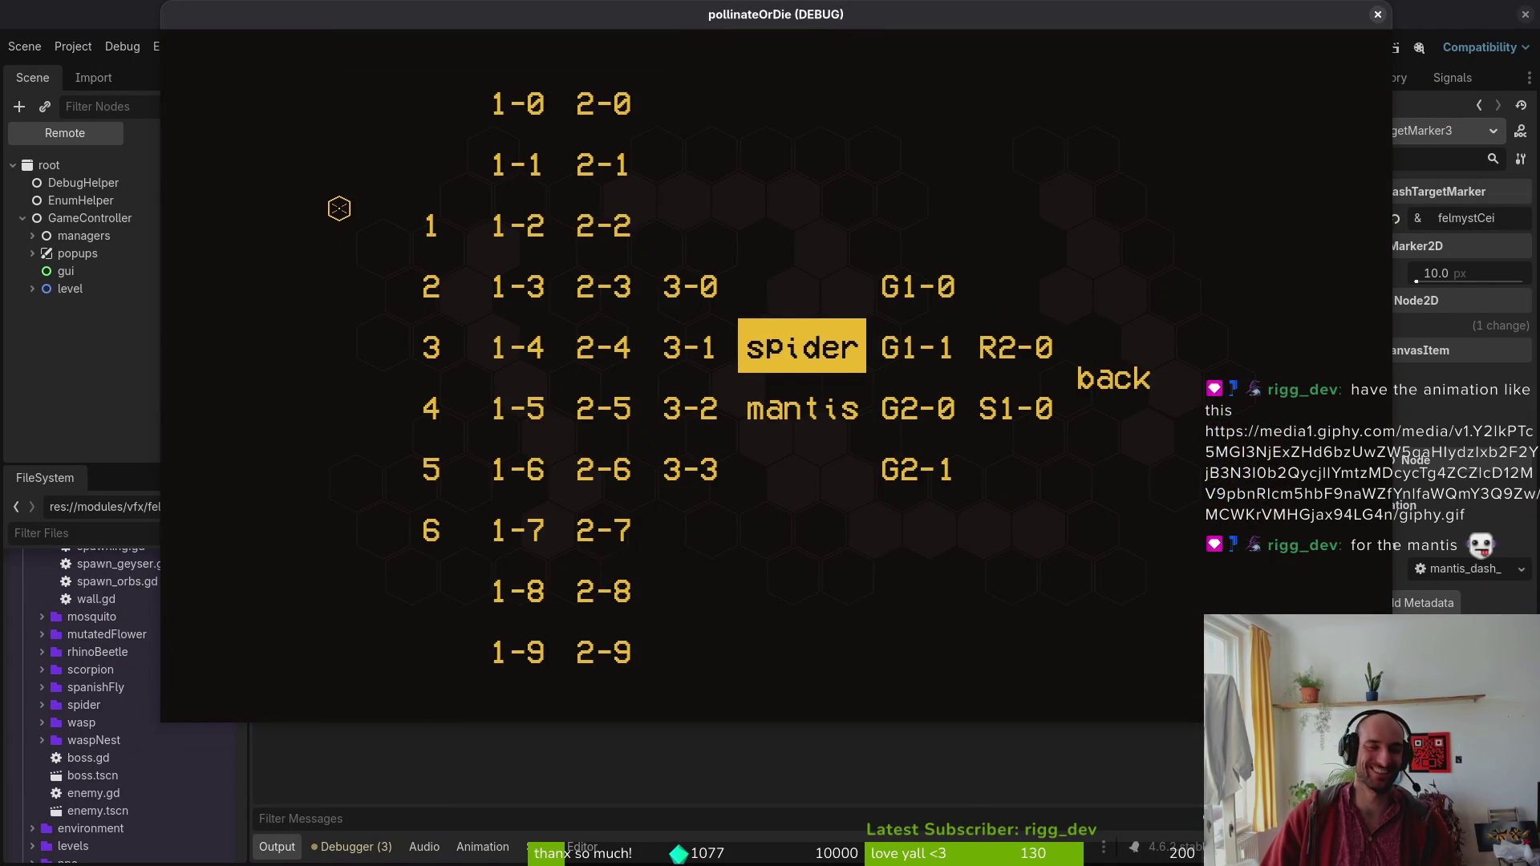
key("Down")
key("Return")
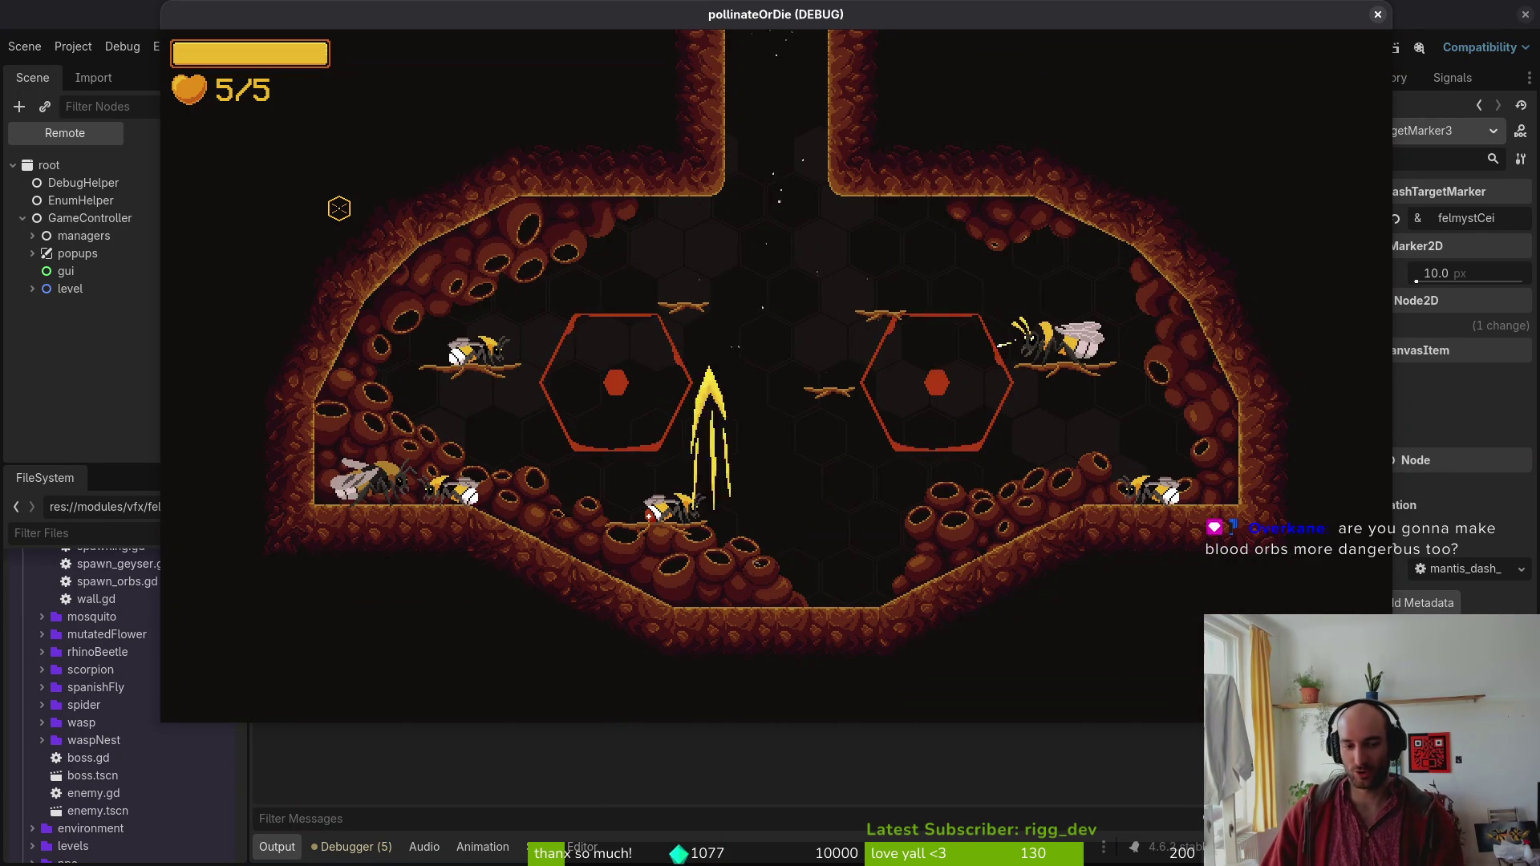
key("Escape")
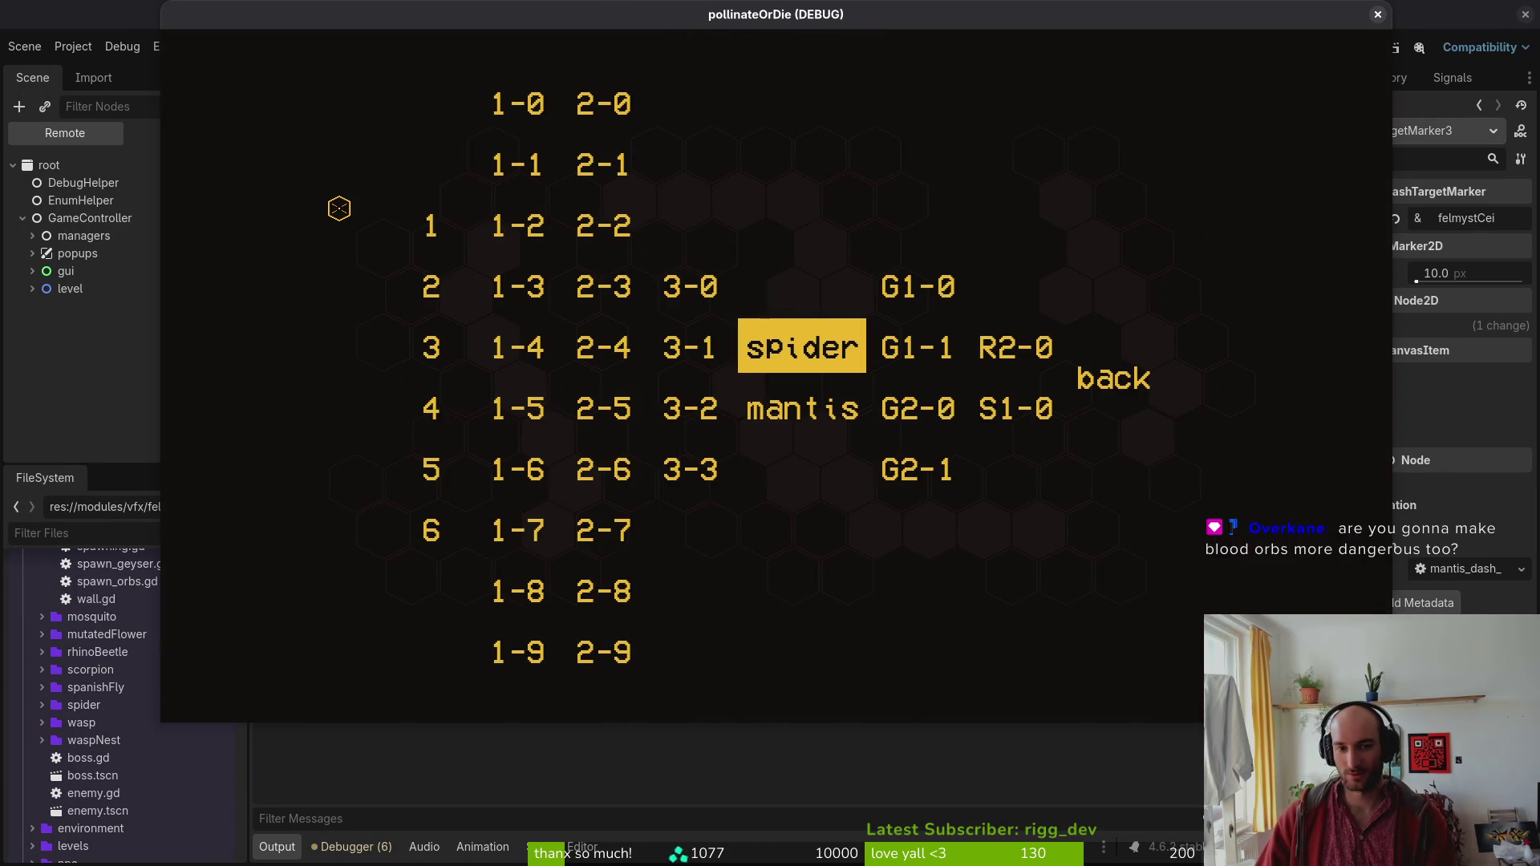
key("Down")
key("Return")
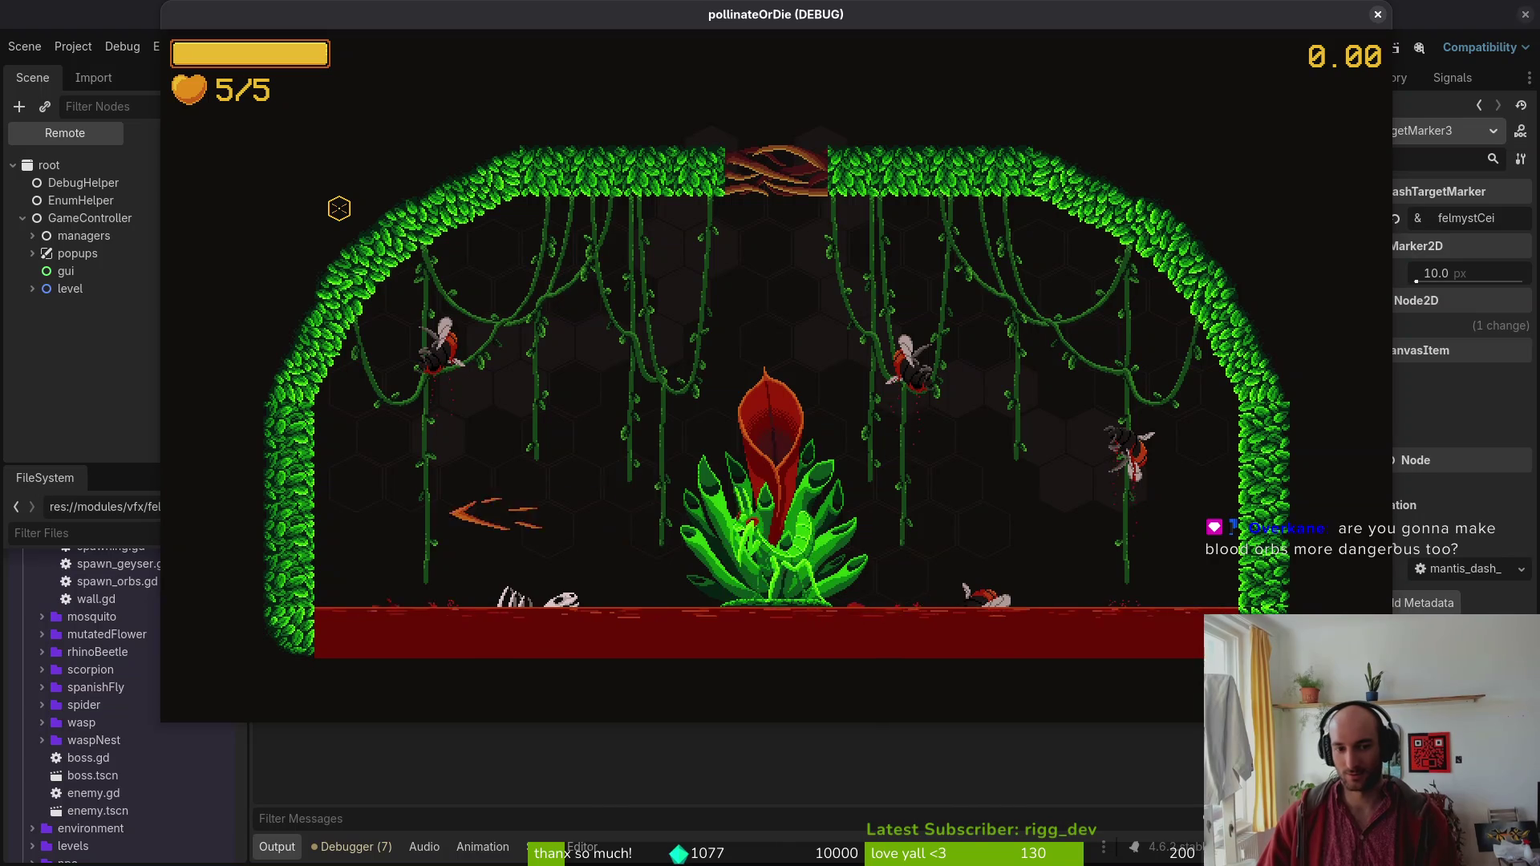
Dash and fly the bee across the arena, slashing at the enemy on the left.
key("space")
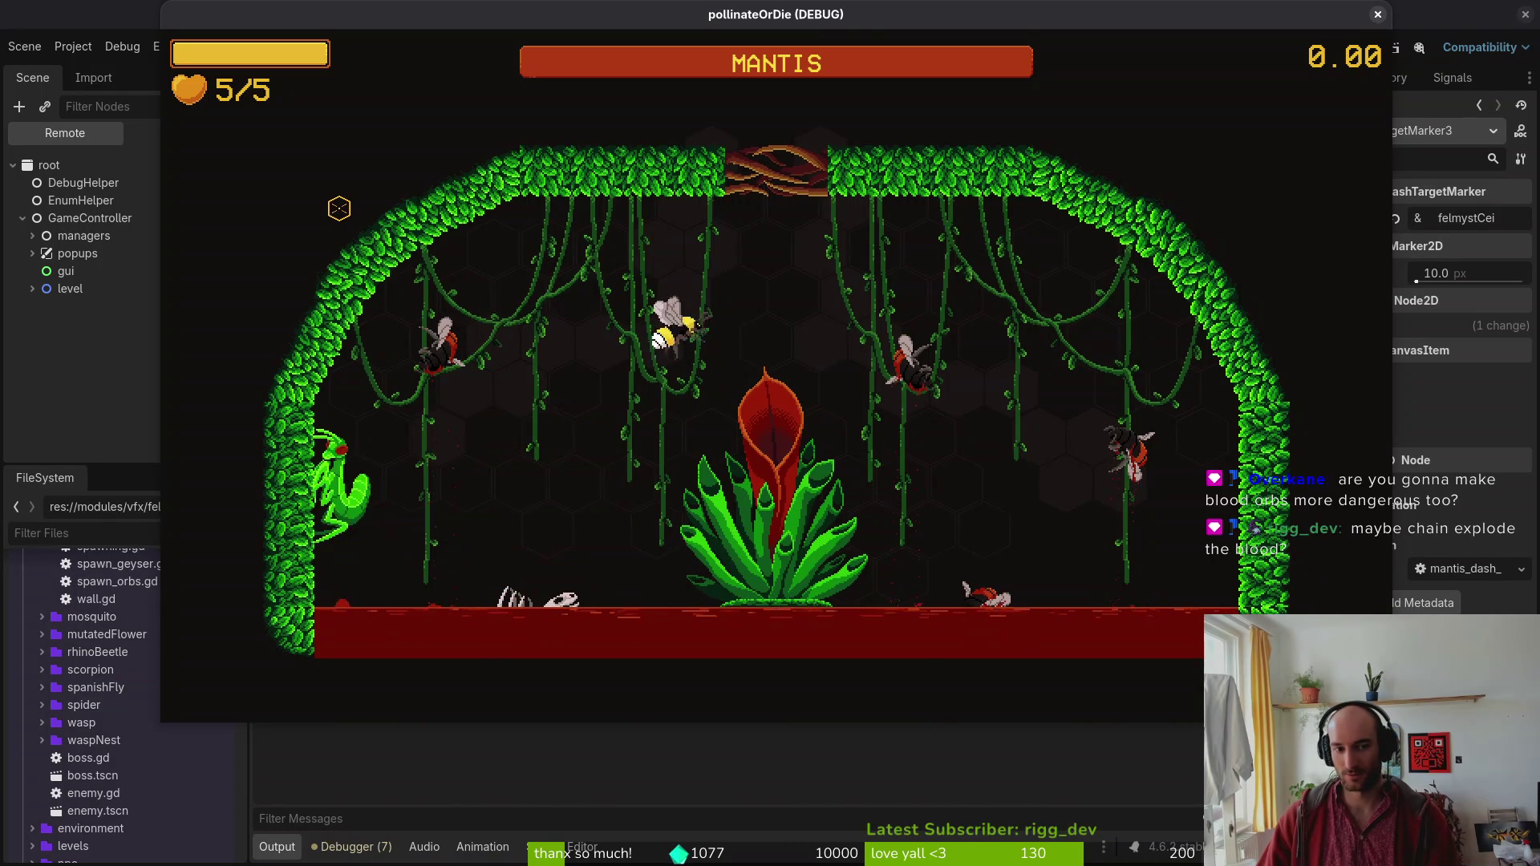
key("d")
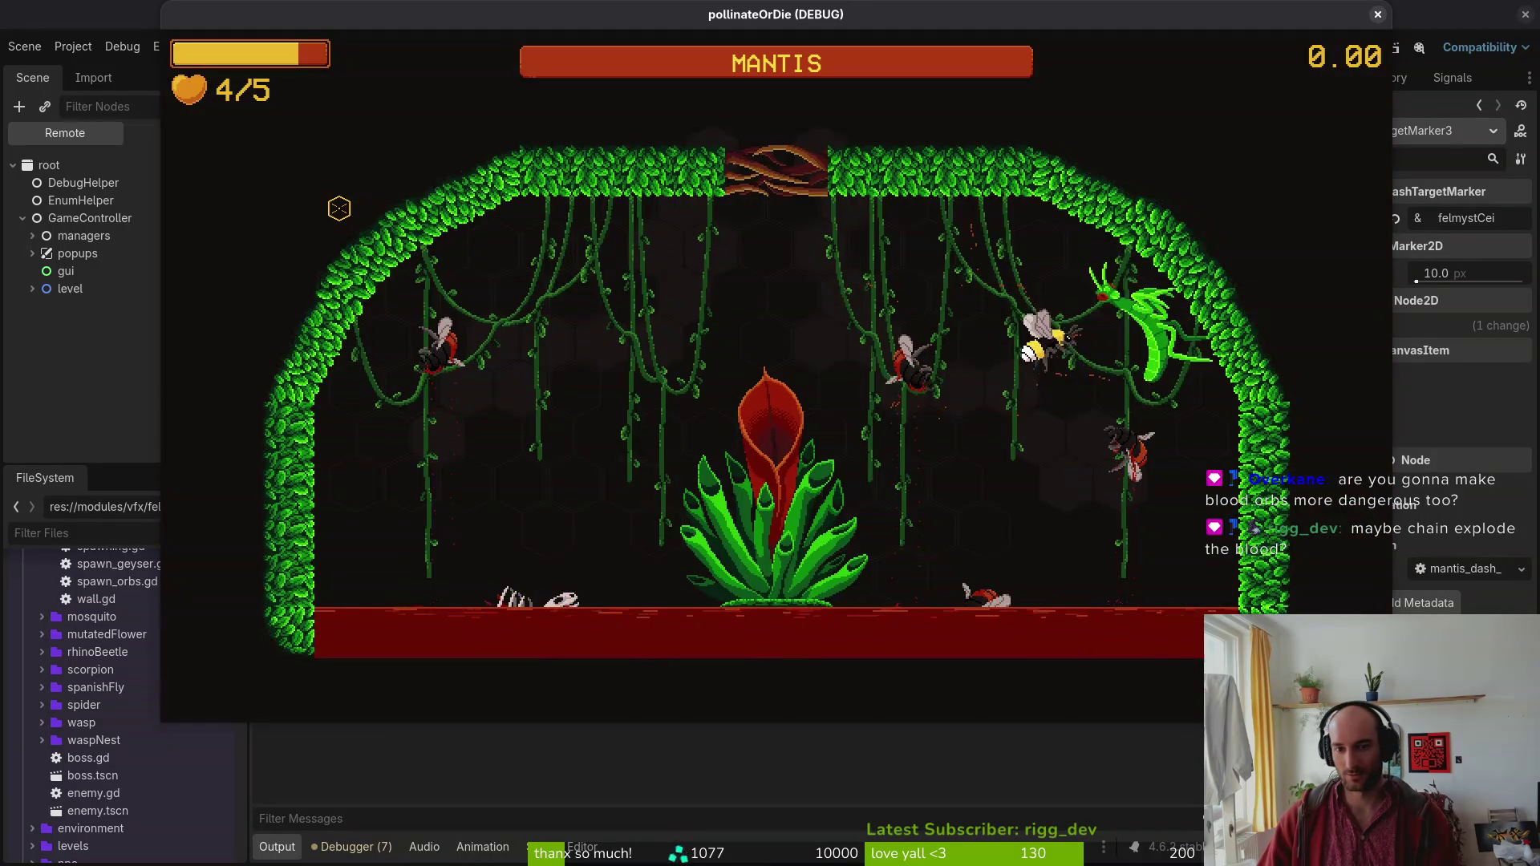
key("w")
key("a")
key("space")
key("a")
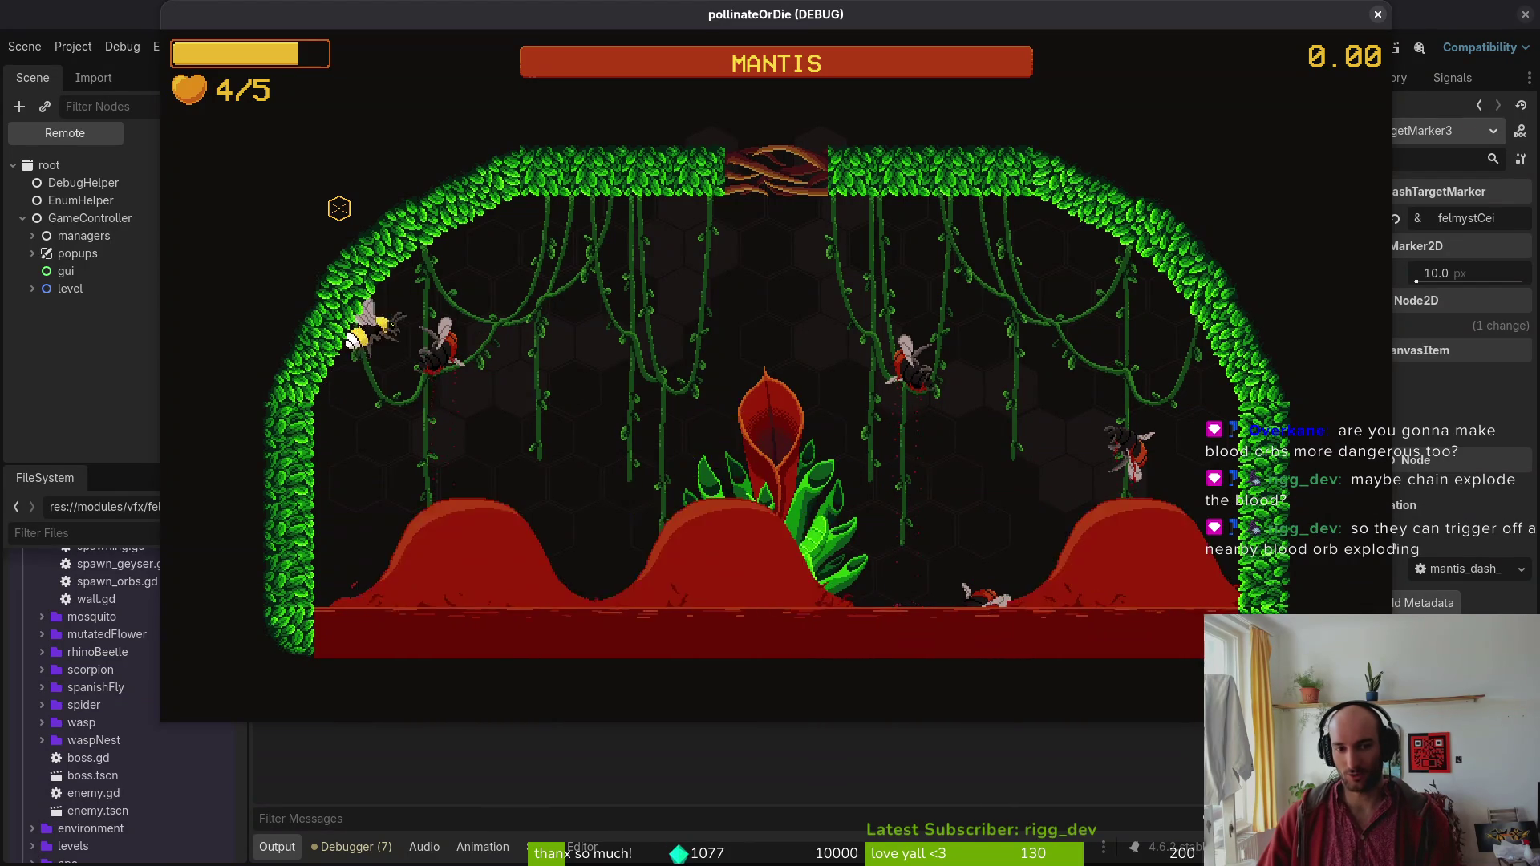
key("d")
Dash through a blood orb toward the mantis and dodge its thorn spike attack.
key("space")
key("d")
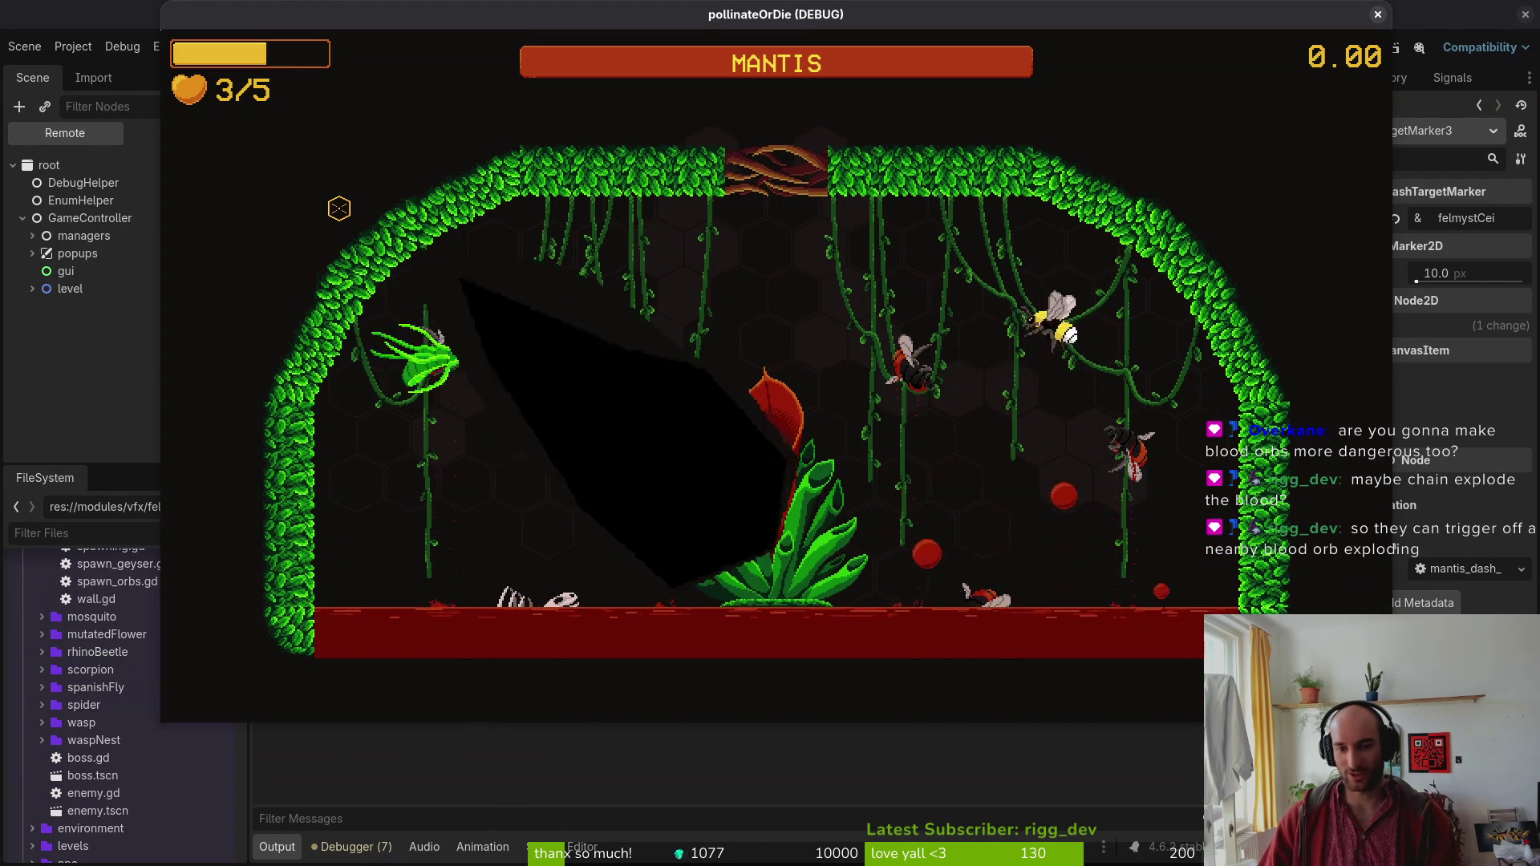
key("d")
key("space")
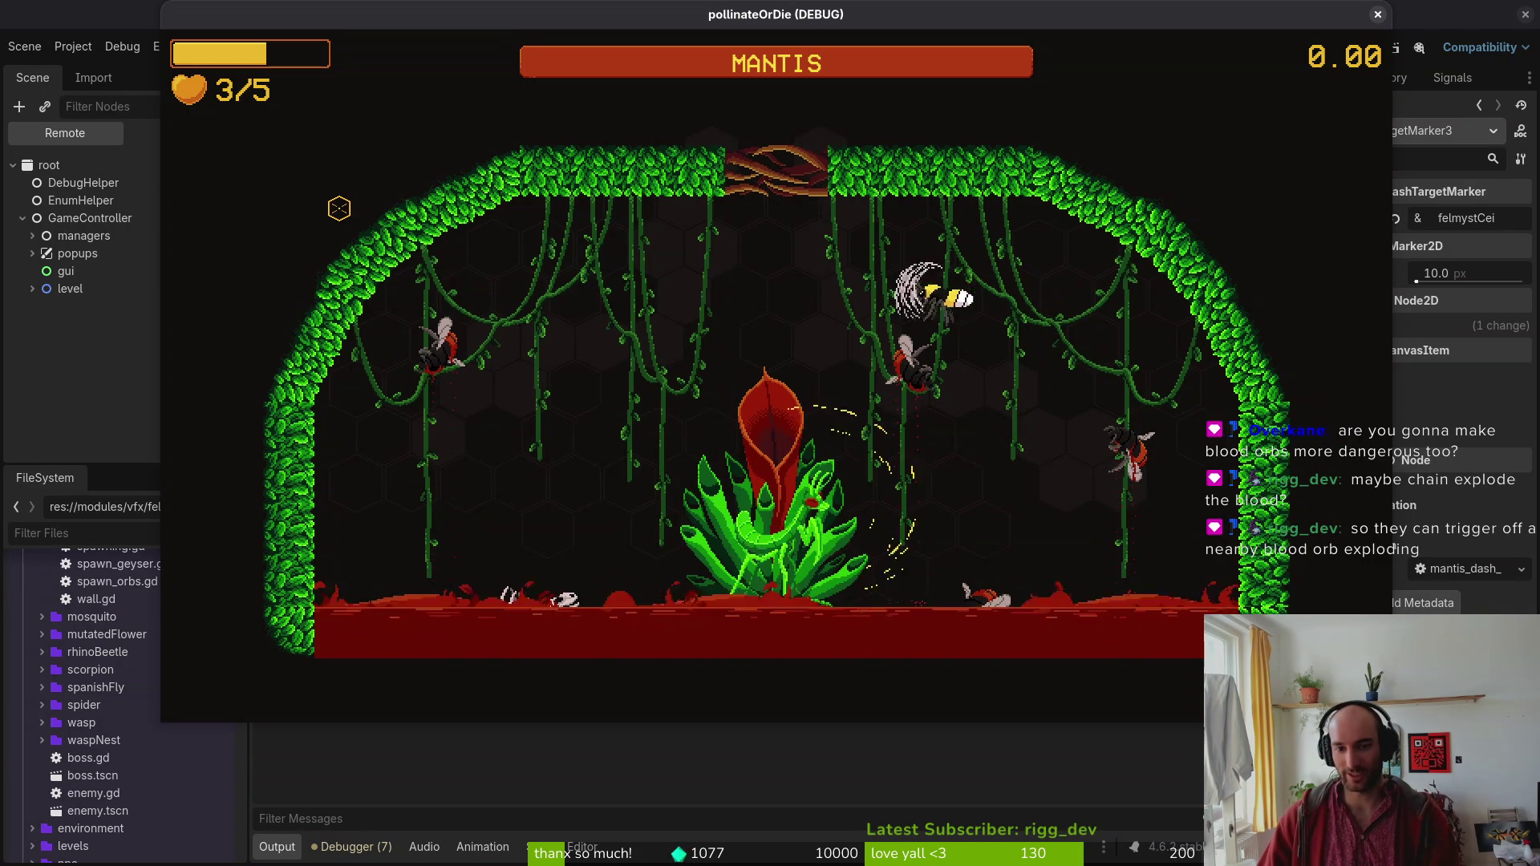
key("d")
key("a")
key("a")
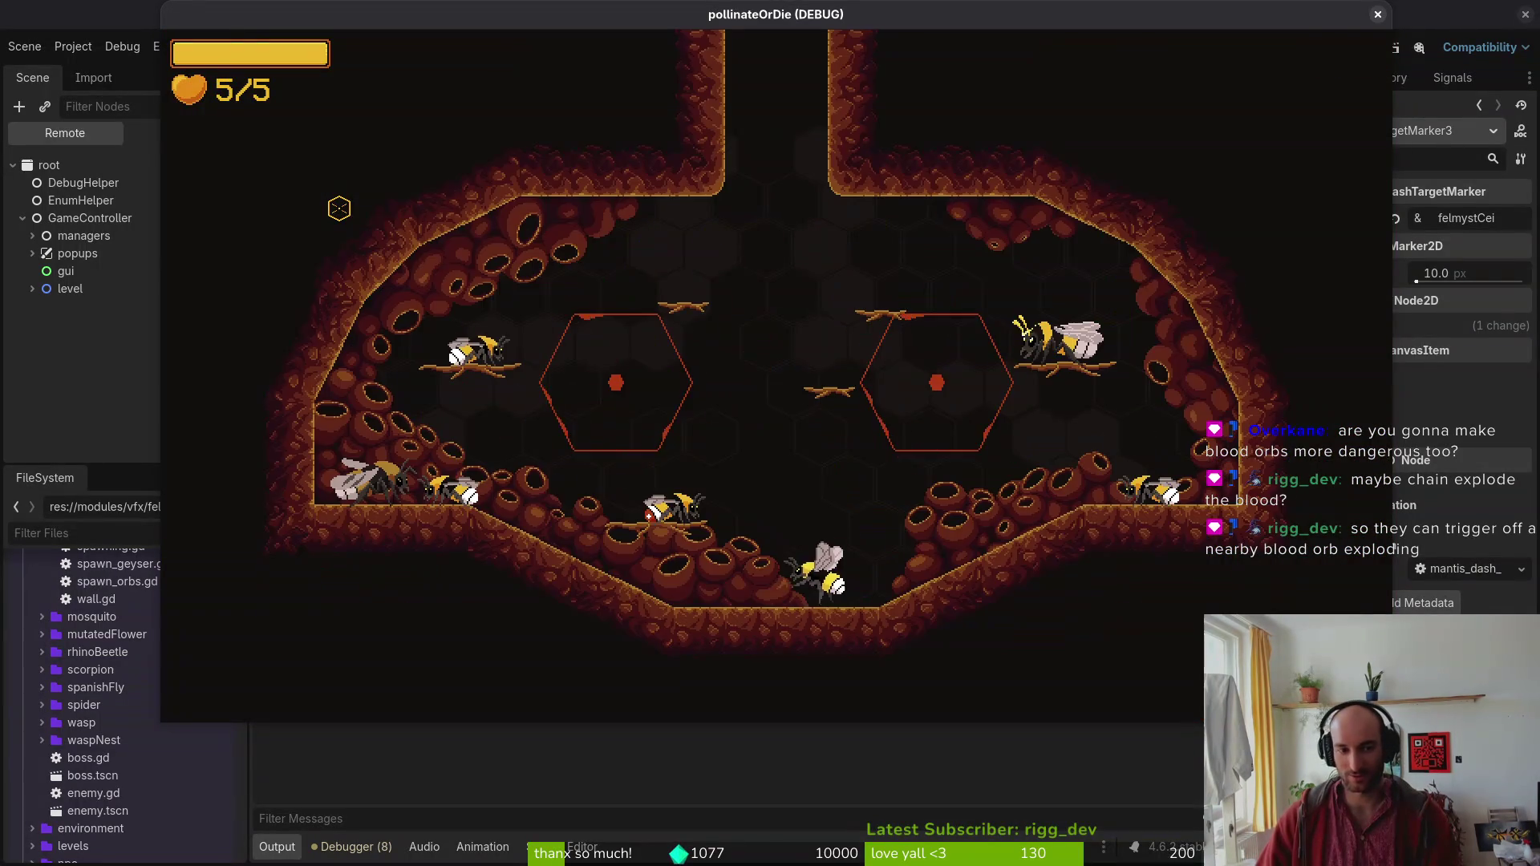
Load the mantis boss level from the debug level-select menu.
key("Escape")
key("s")
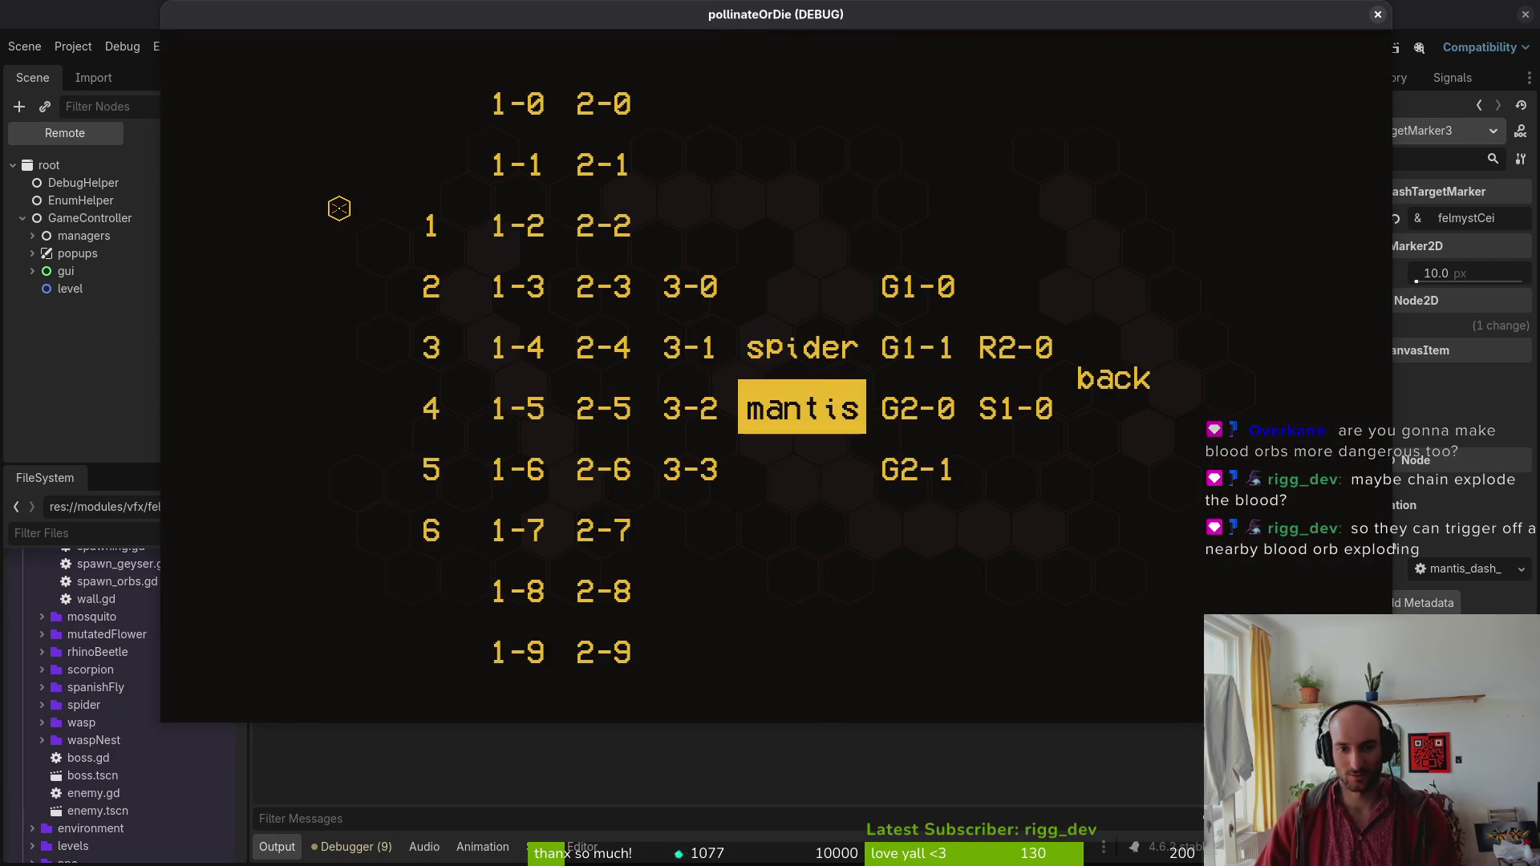
key("Return")
Fly the bee around the arena, attacking and dodging the mantis's slashes and dashes.
key("a")
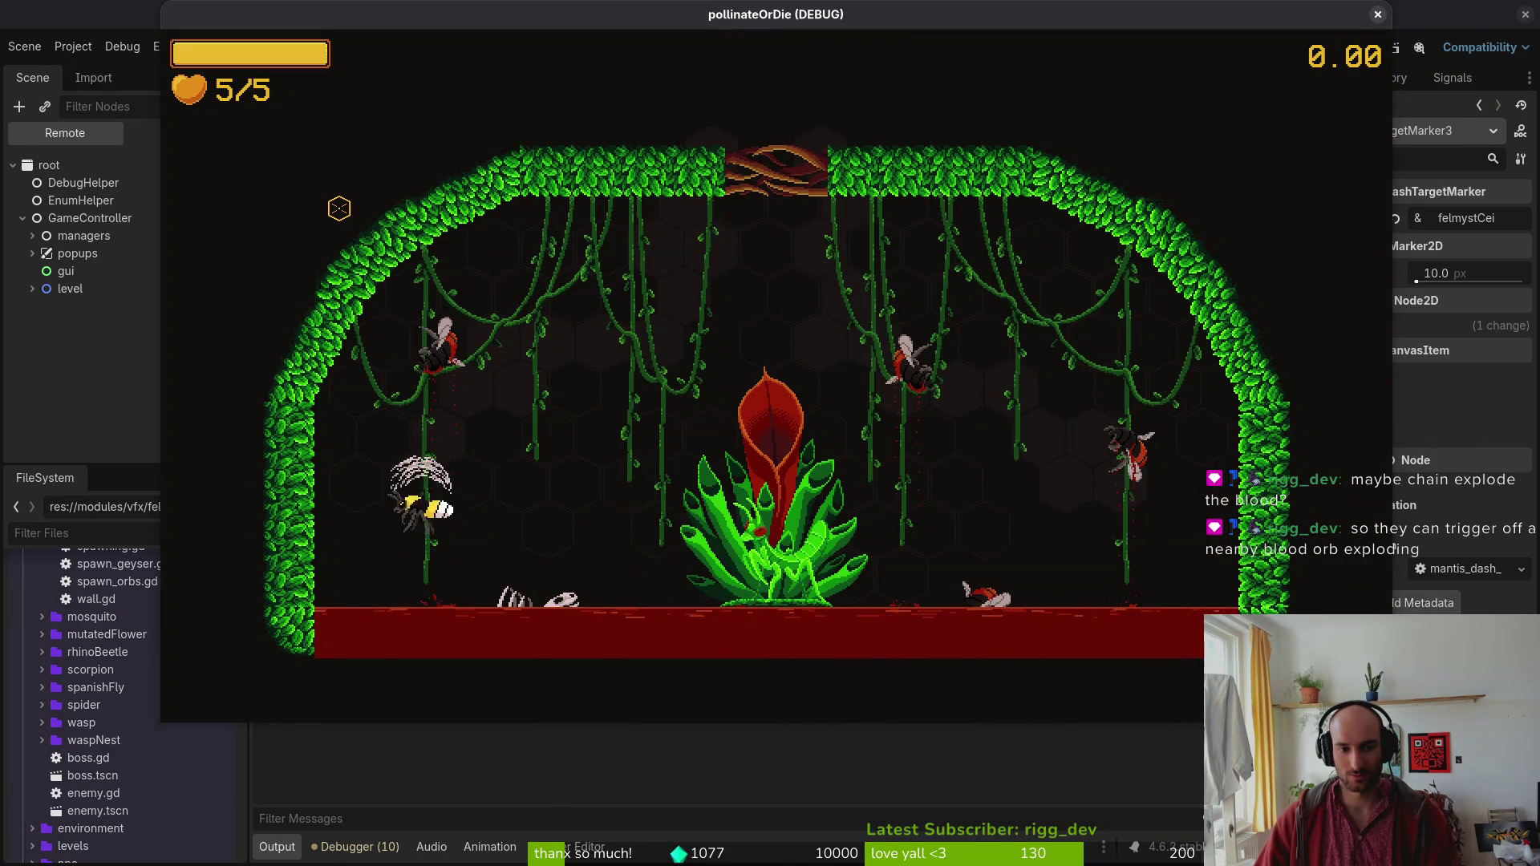
key("w")
key("d")
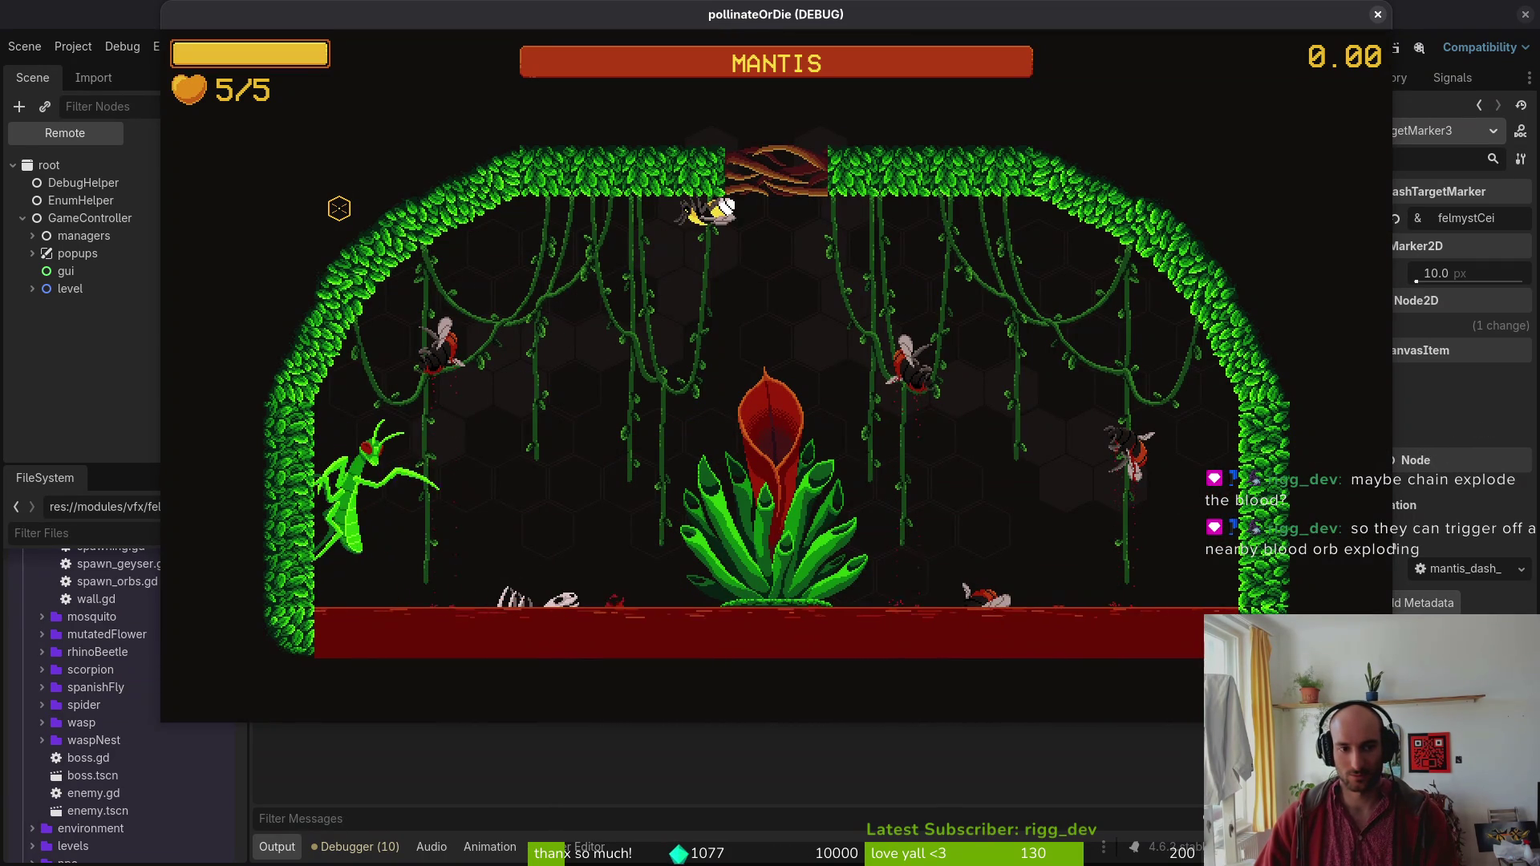
key("d")
key("a")
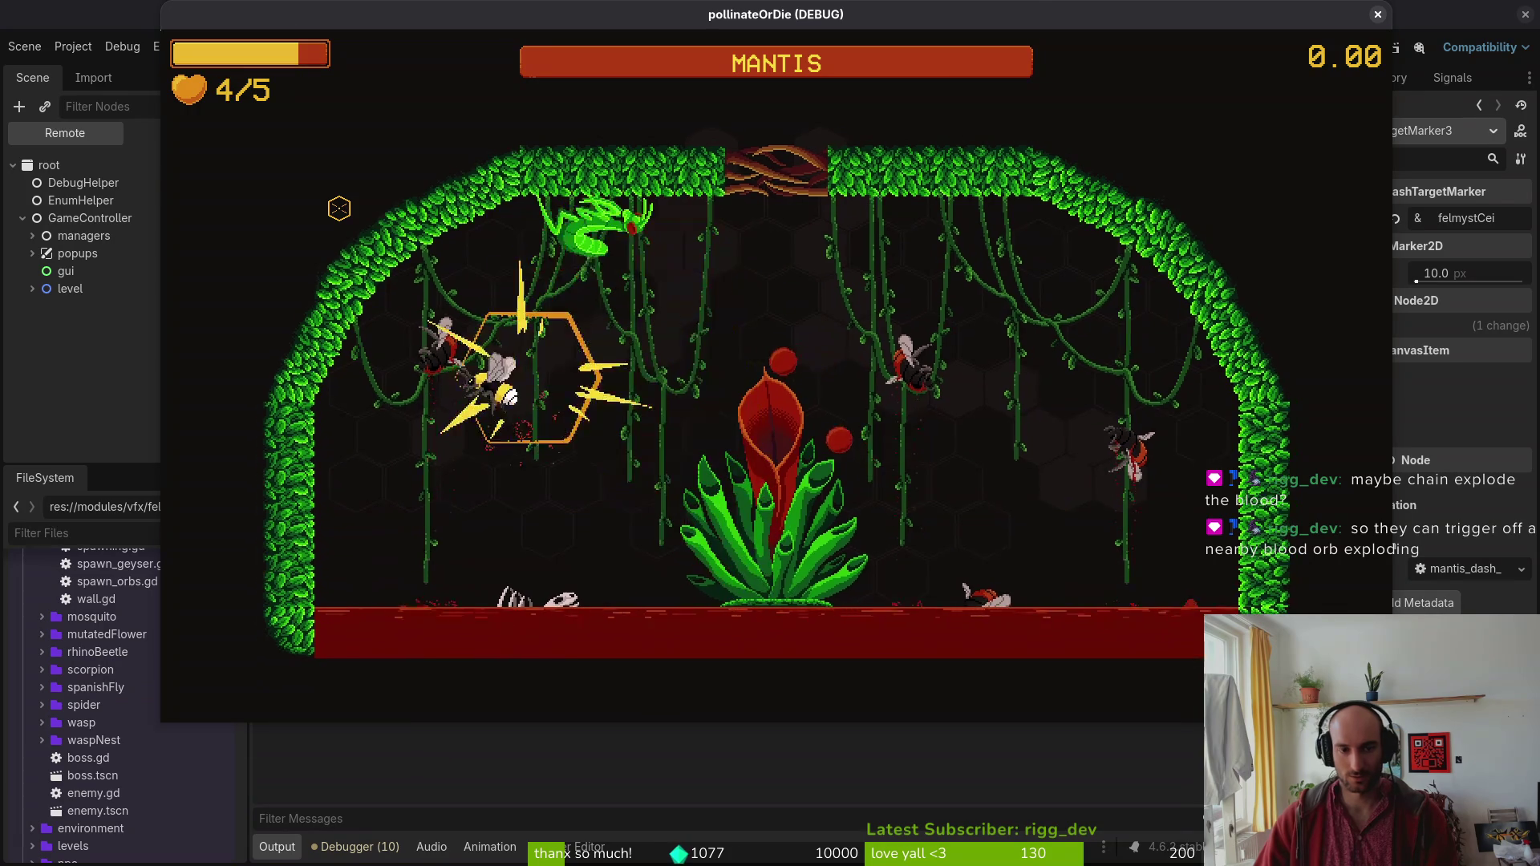
key("d")
key("a")
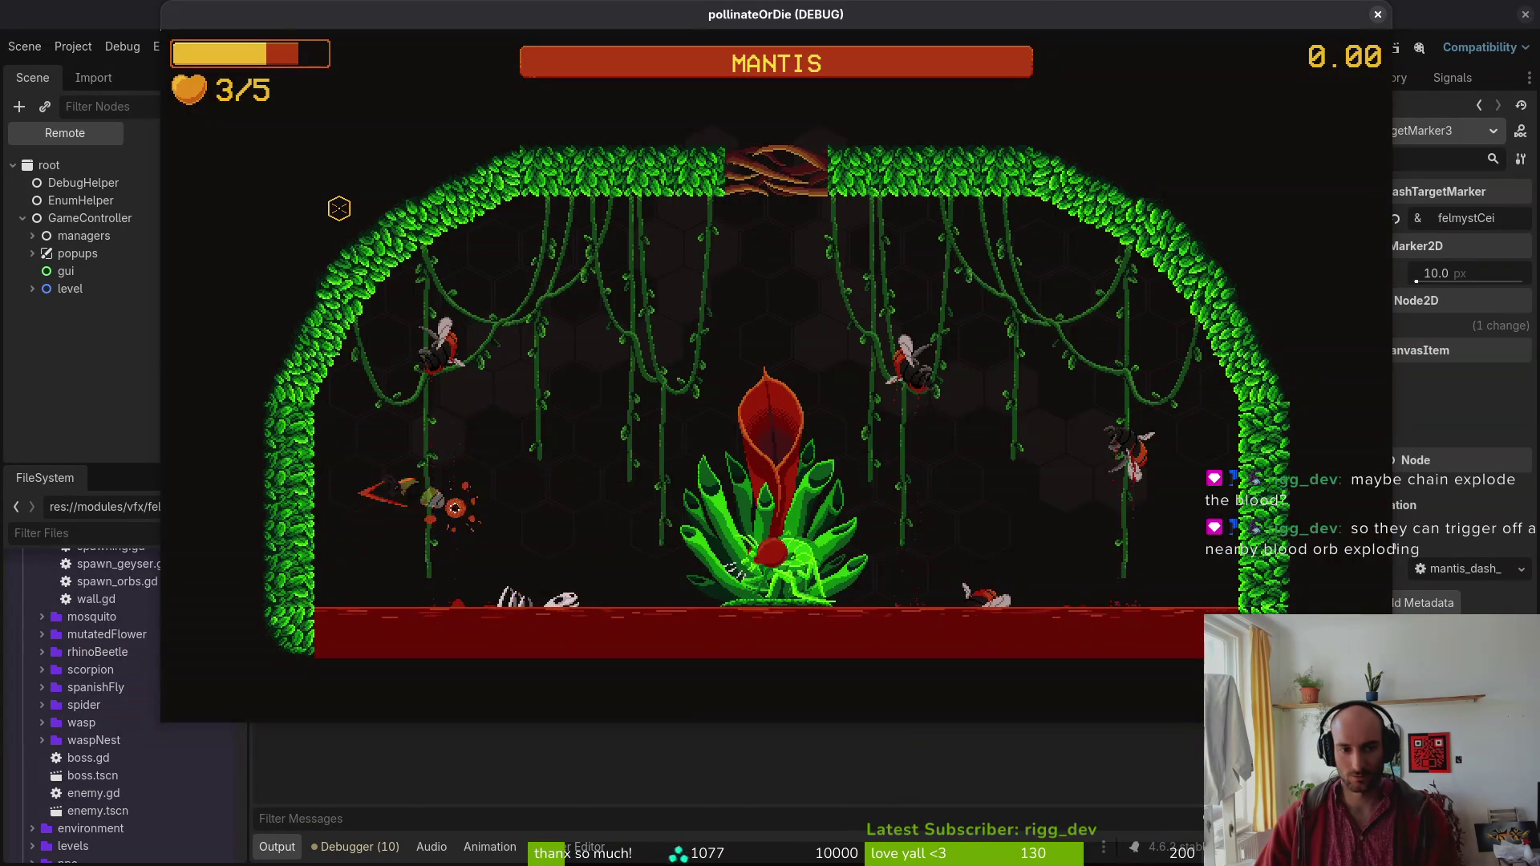
key("d")
Keep dodging until the bee hits 0/5, then pause and continue back to the hive.
key("d")
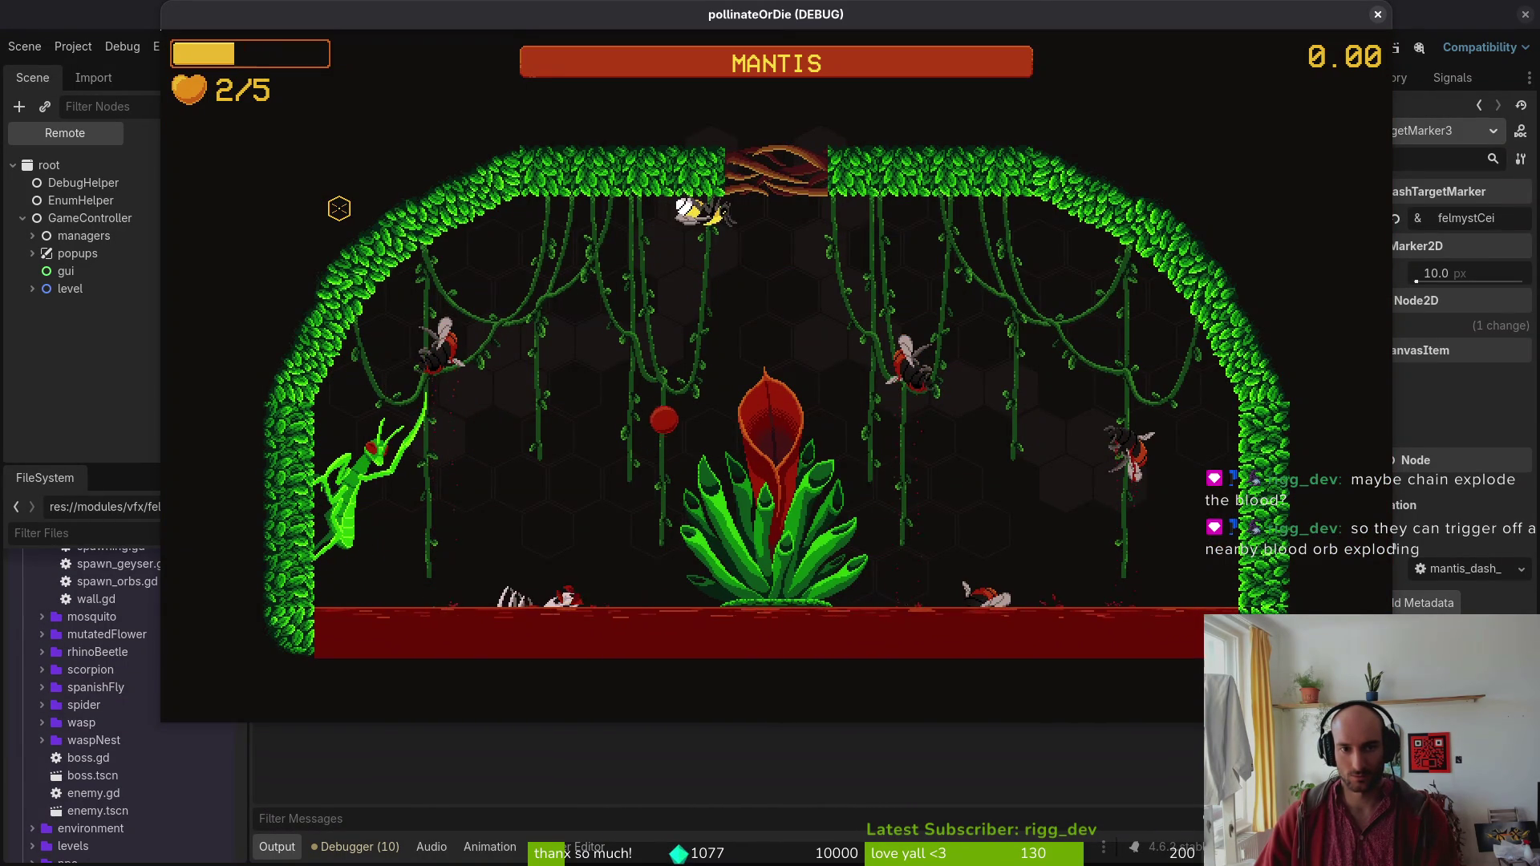
key("d")
key("a")
key("d")
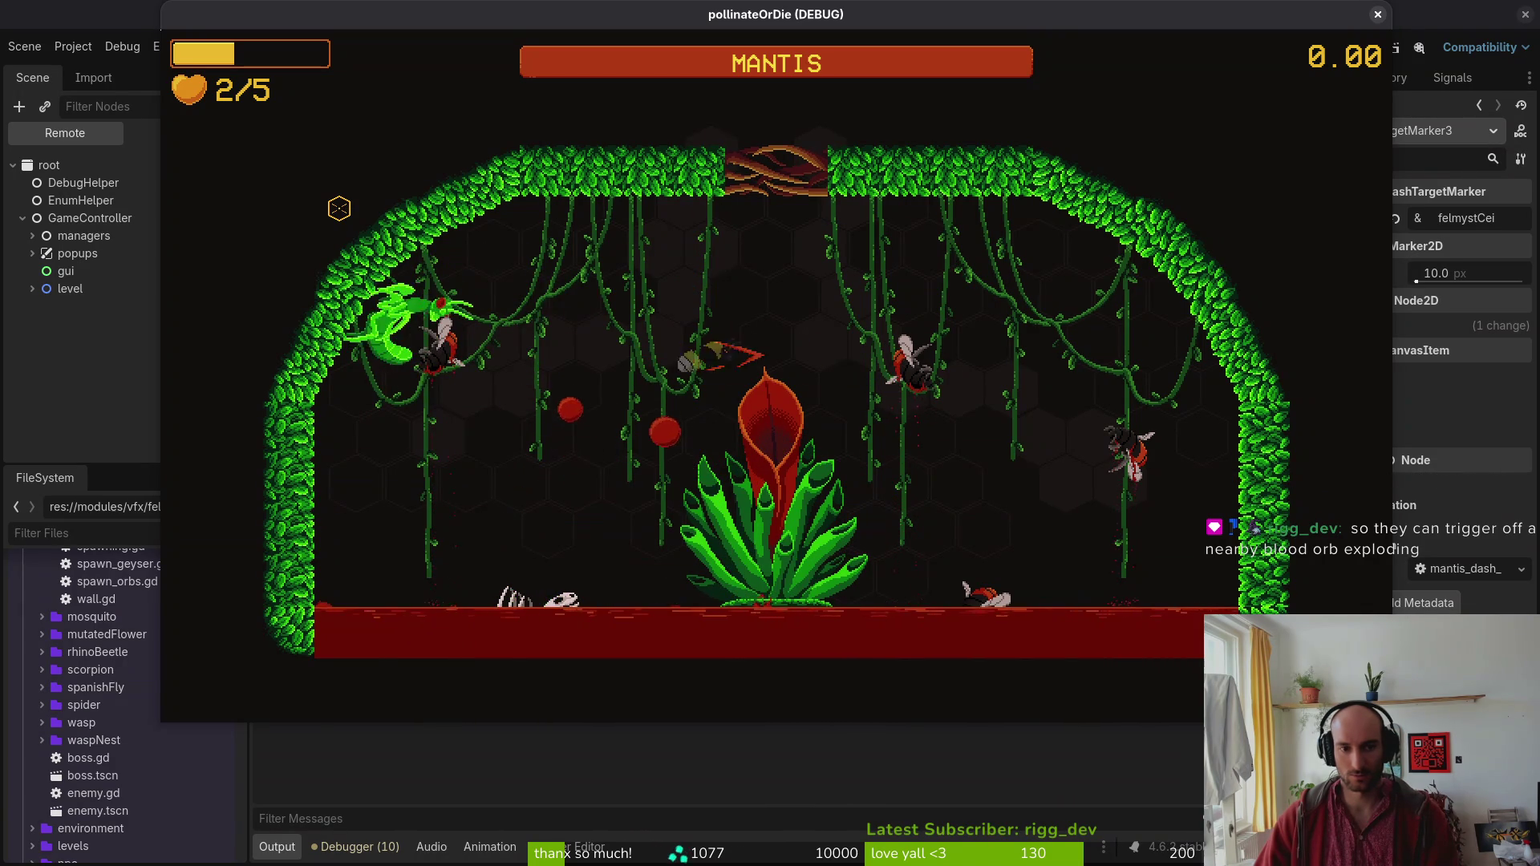
key("a")
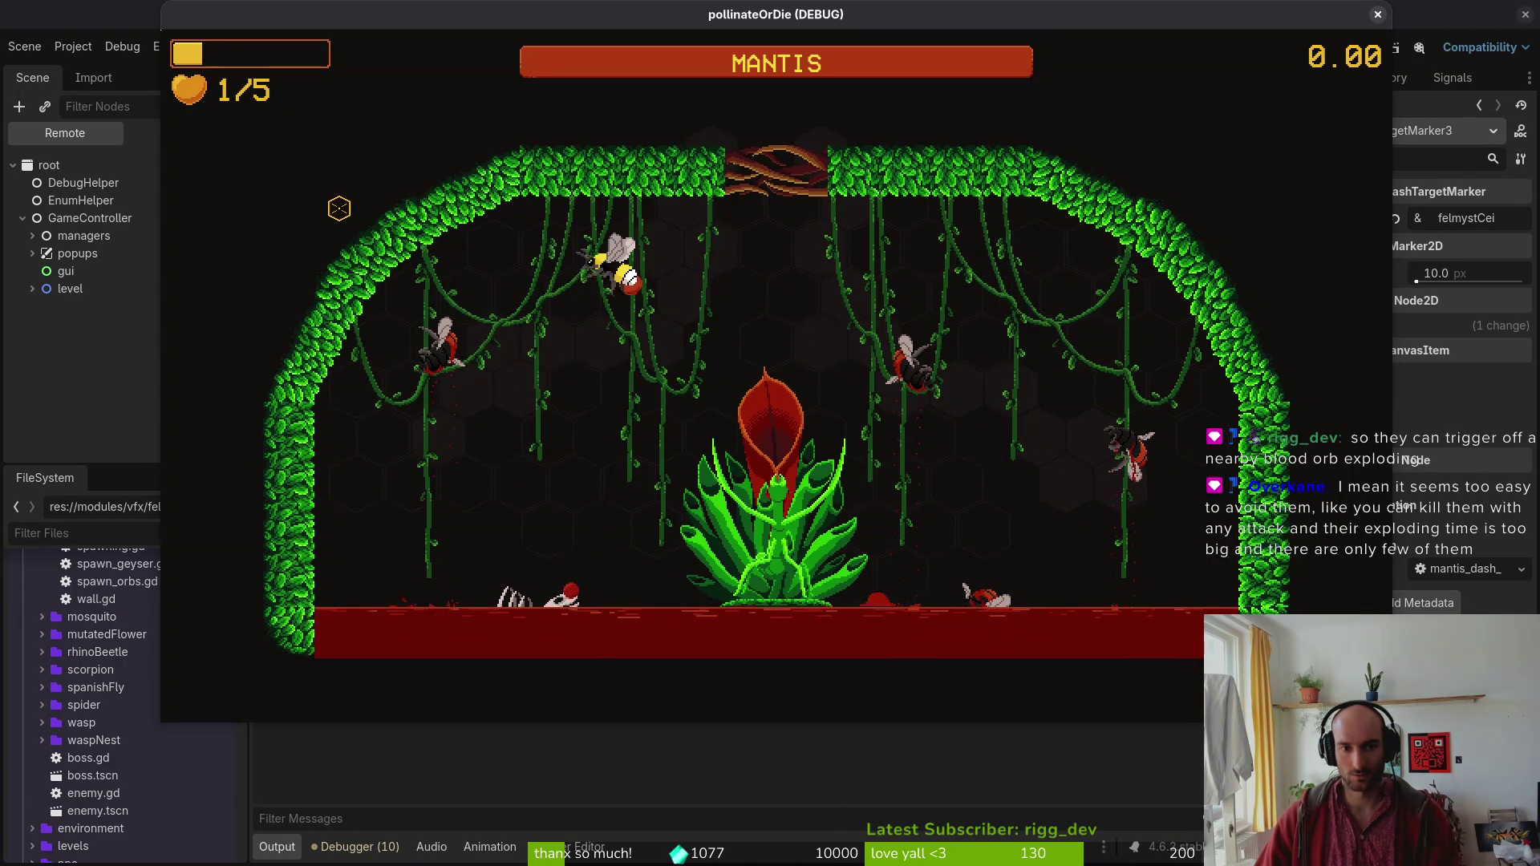
key("a")
key("a")
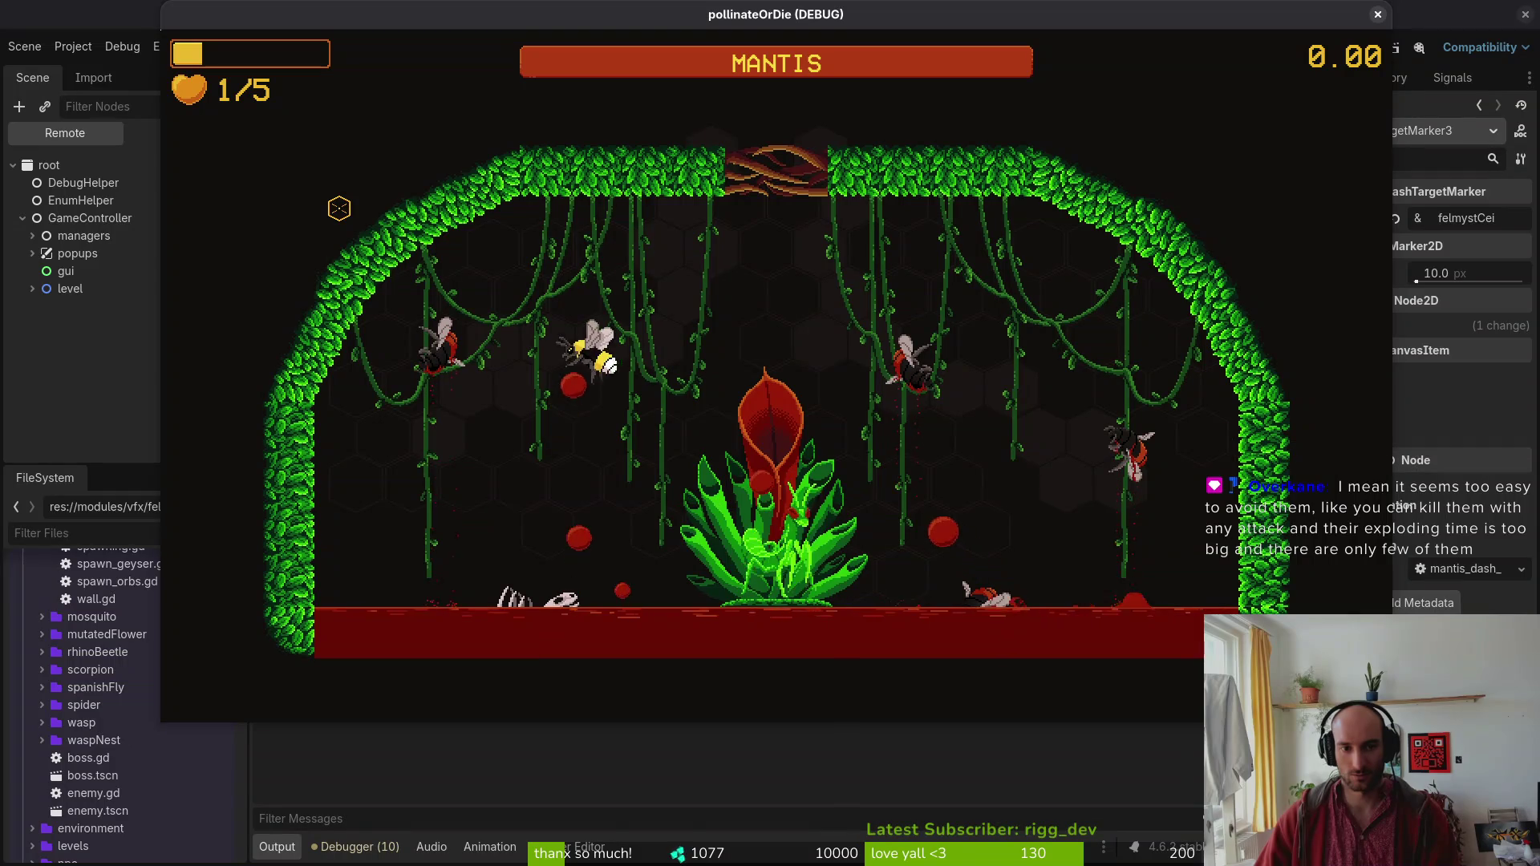
key("d")
key("d")
key("w")
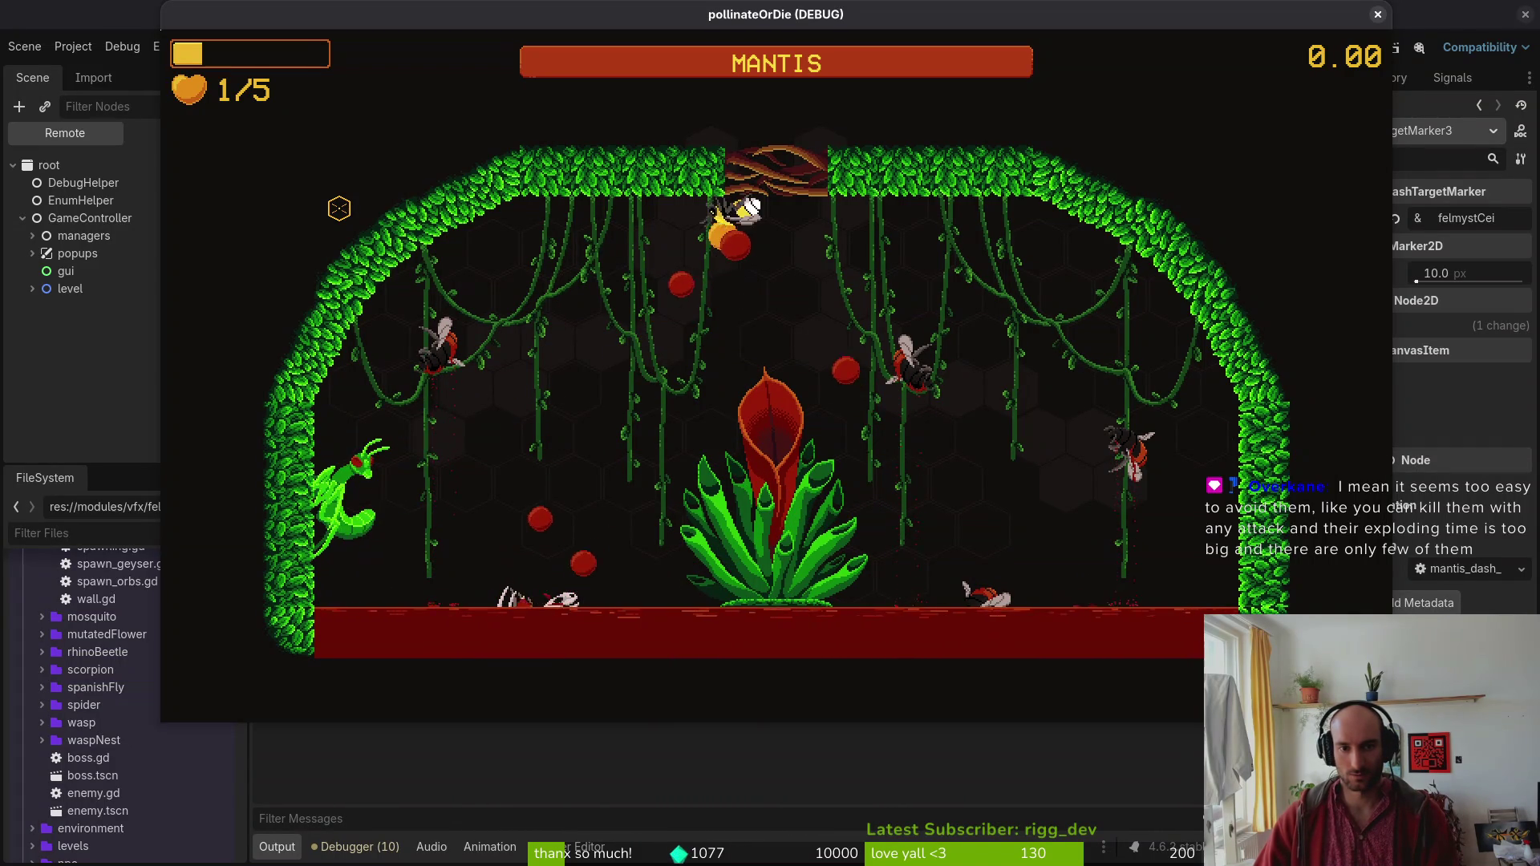
key("s")
key("a")
key("Escape")
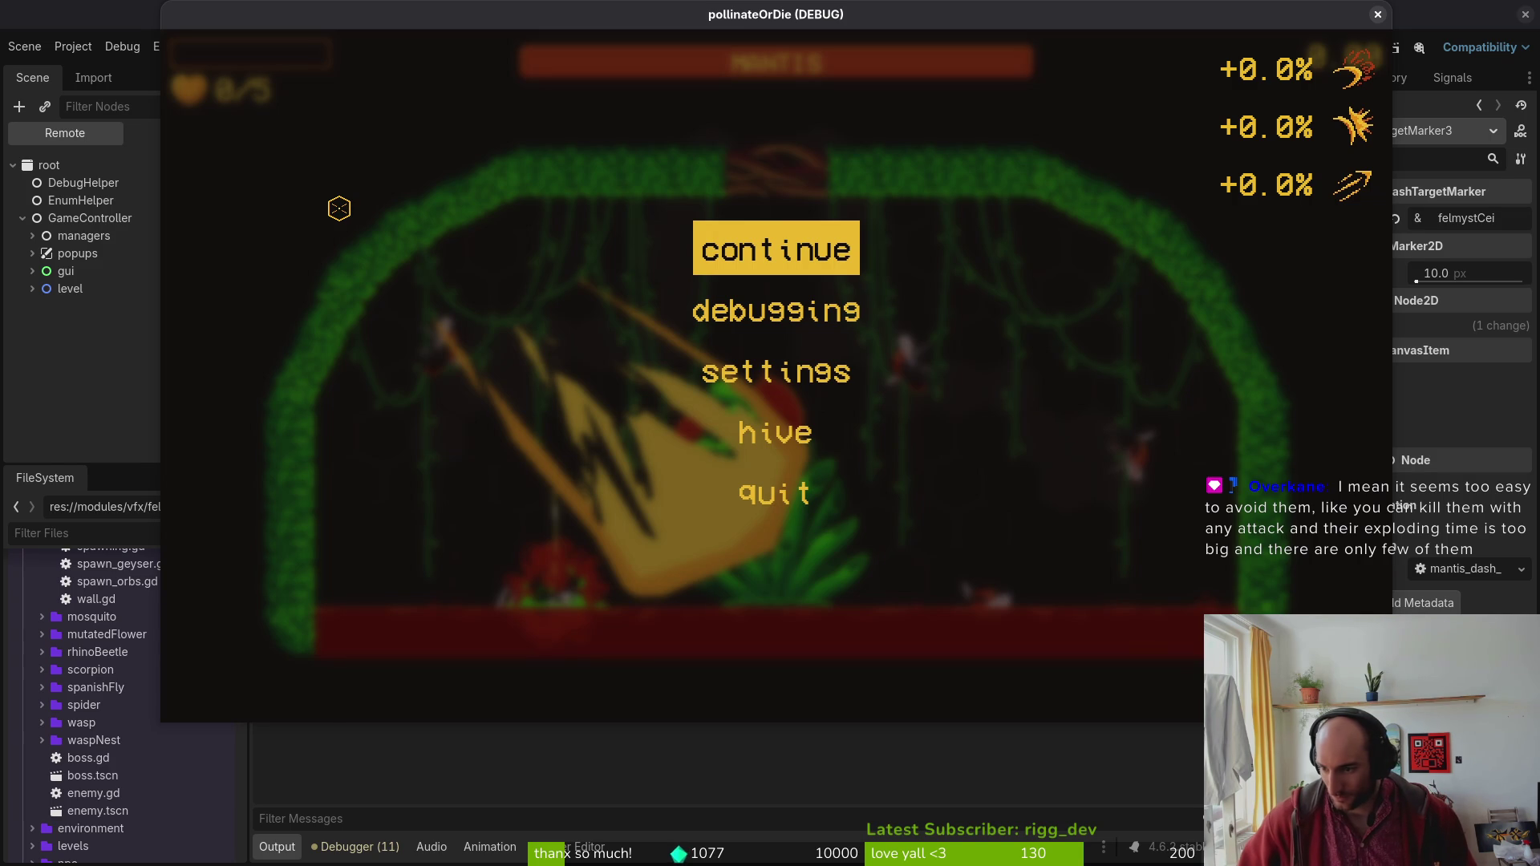
key("Return")
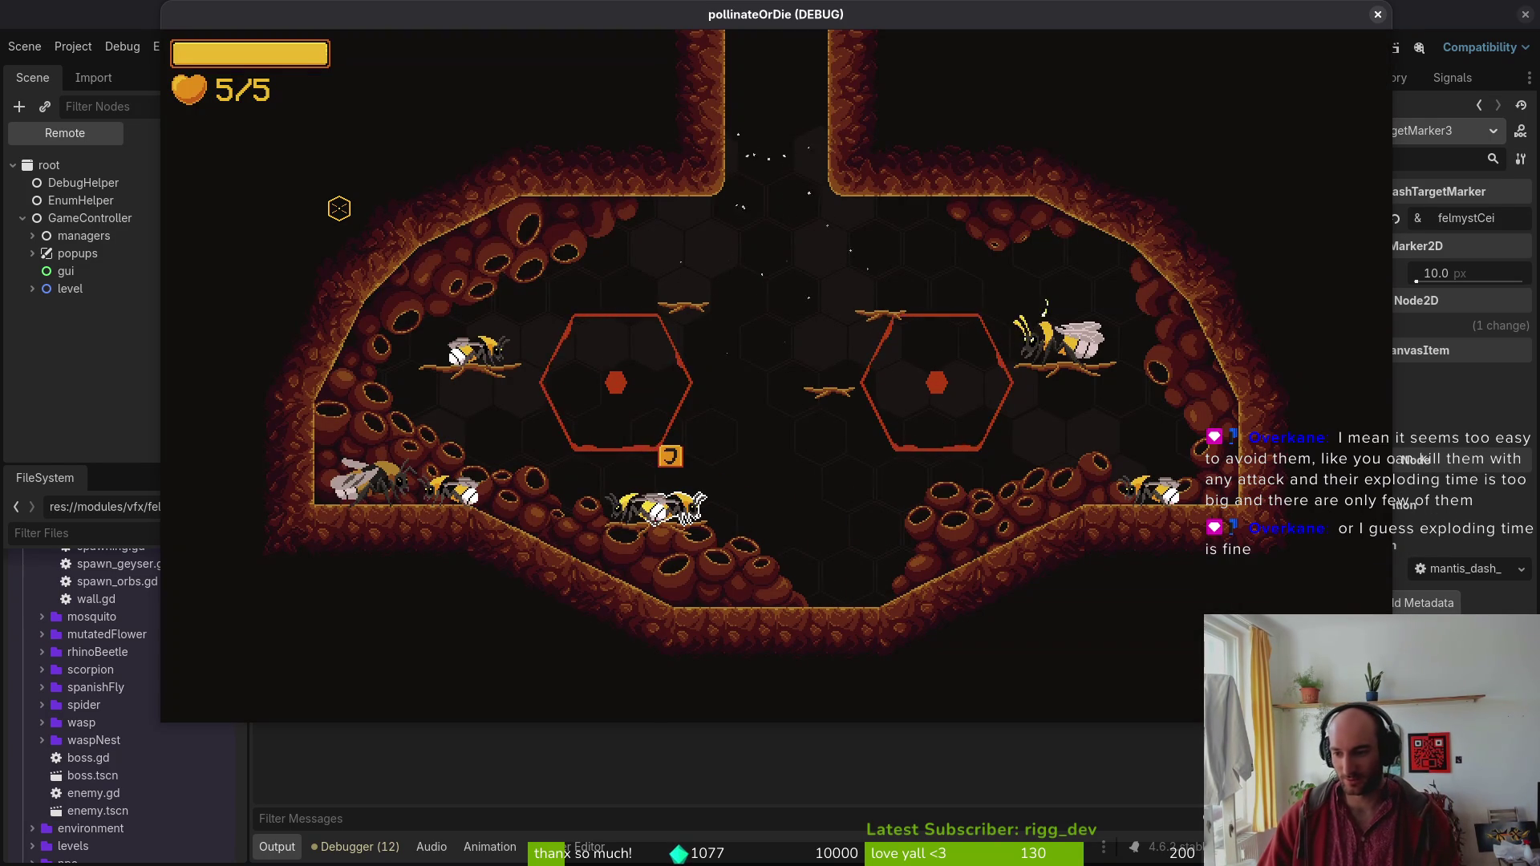
Load the jungle Mantis level from the debug level selection.
key("space")
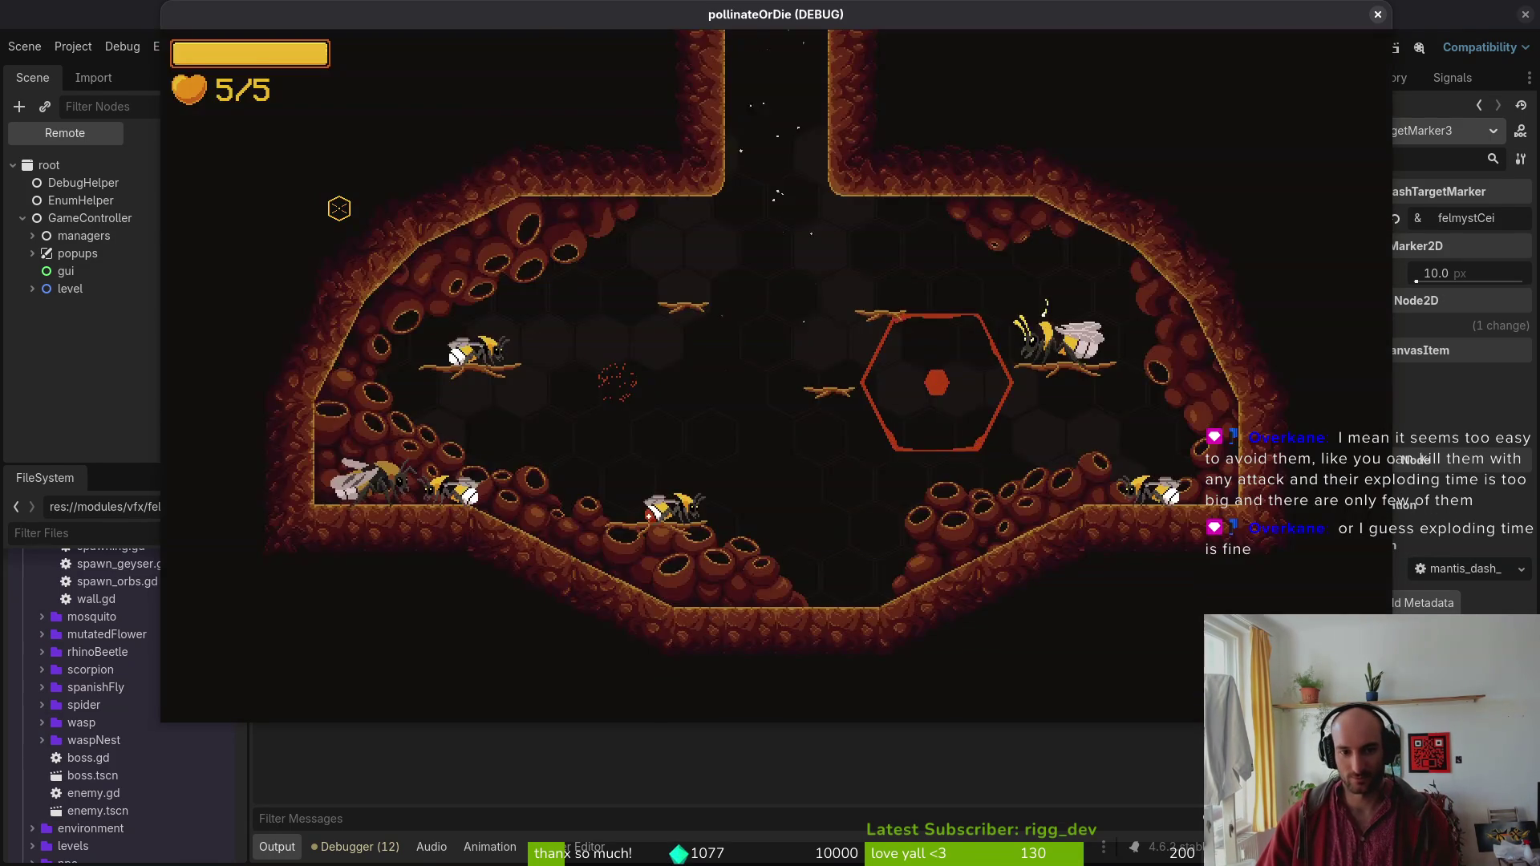
key("l")
key("Right")
key("Left")
key("Down")
key("Return")
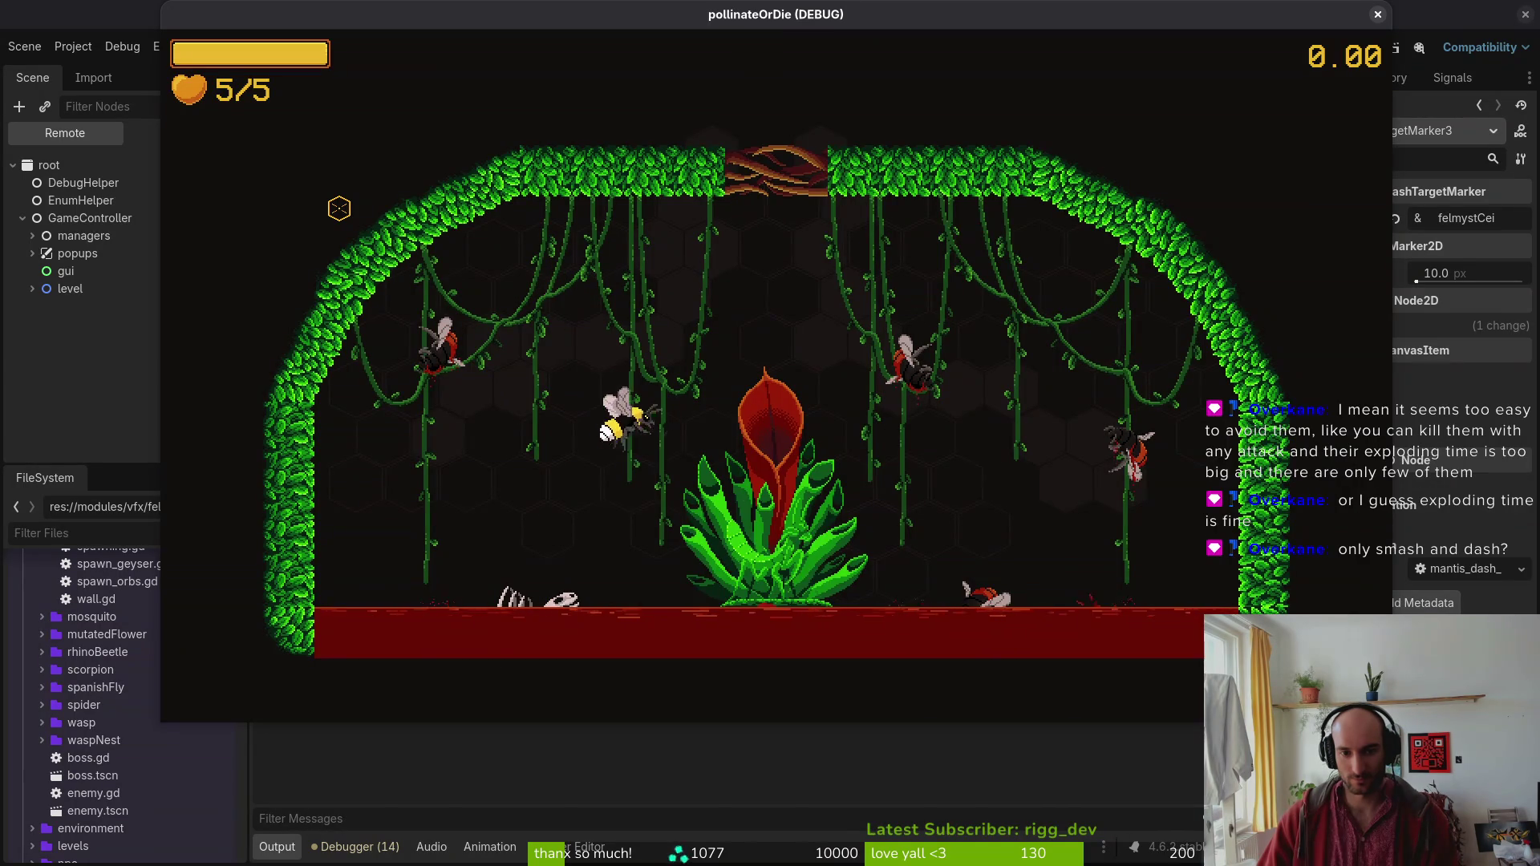
Fly the bee up-right and back to mid-screen, then pause at 3/5 health.
key("w")
key("d")
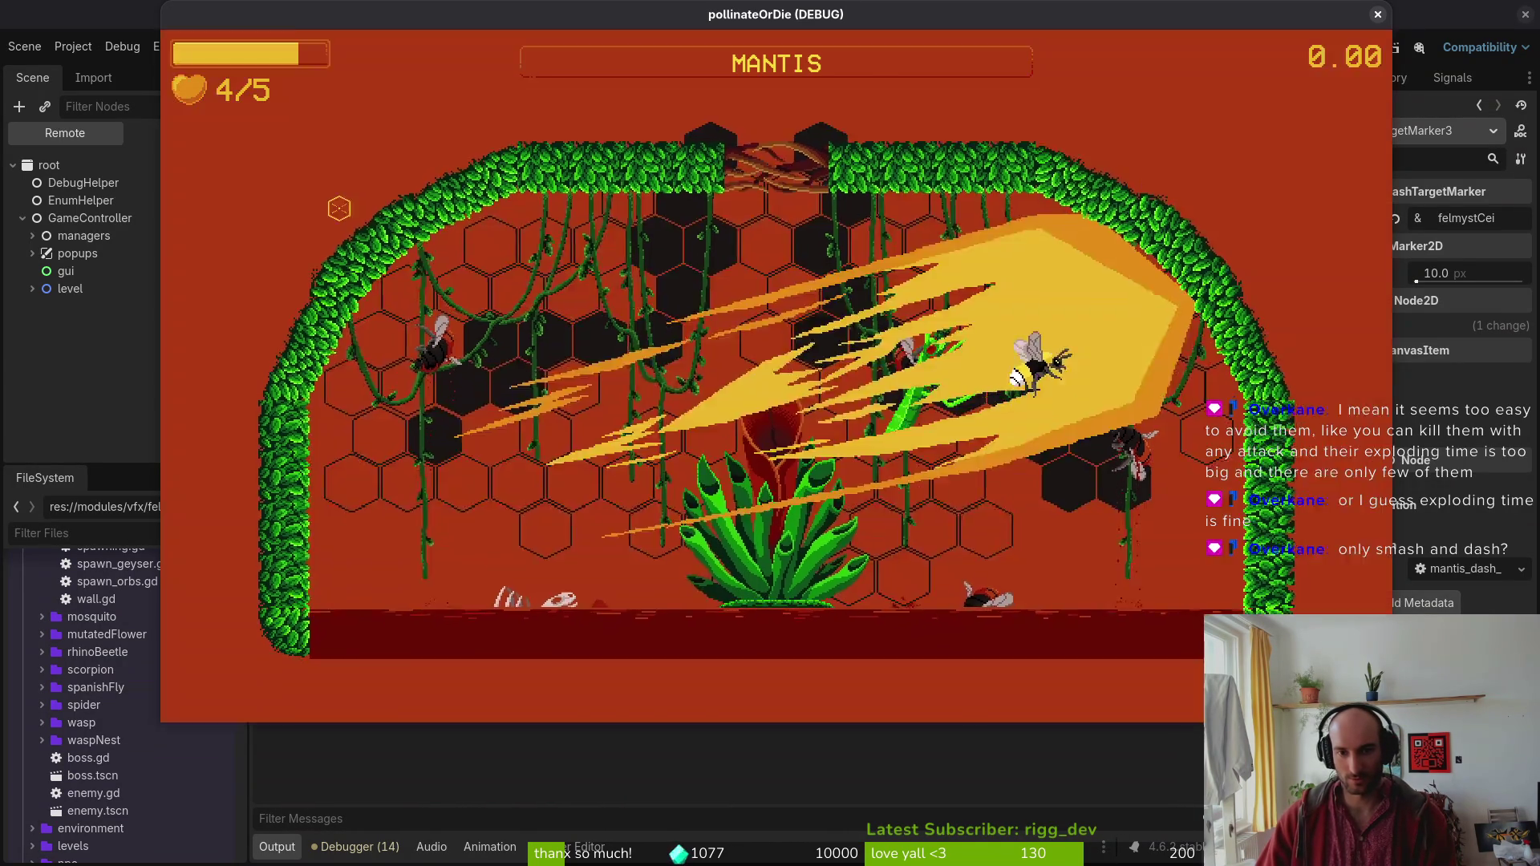
key("w")
key("a")
key("a")
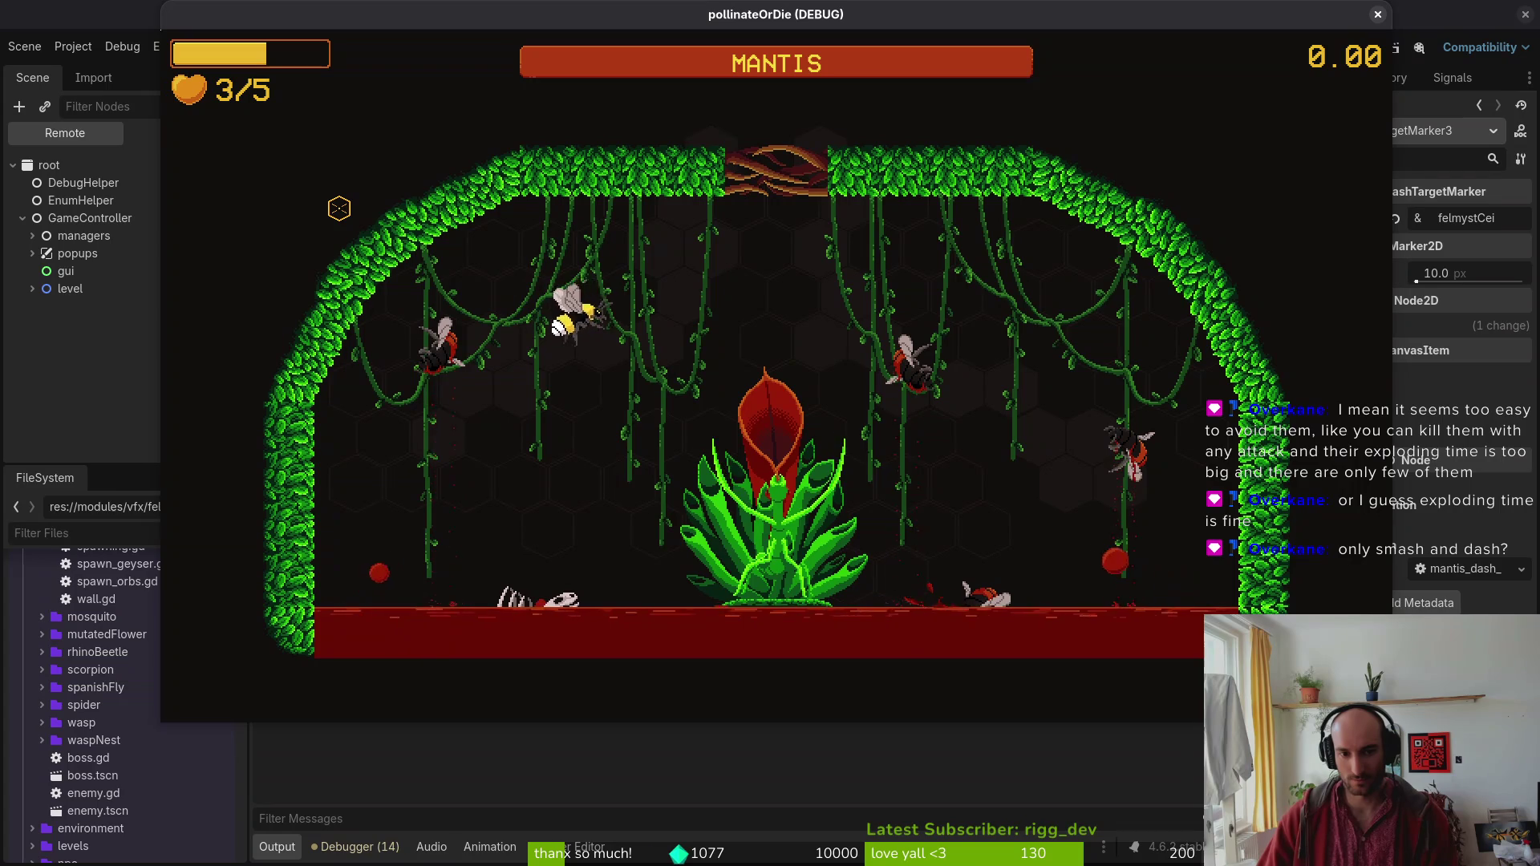
key("Escape")
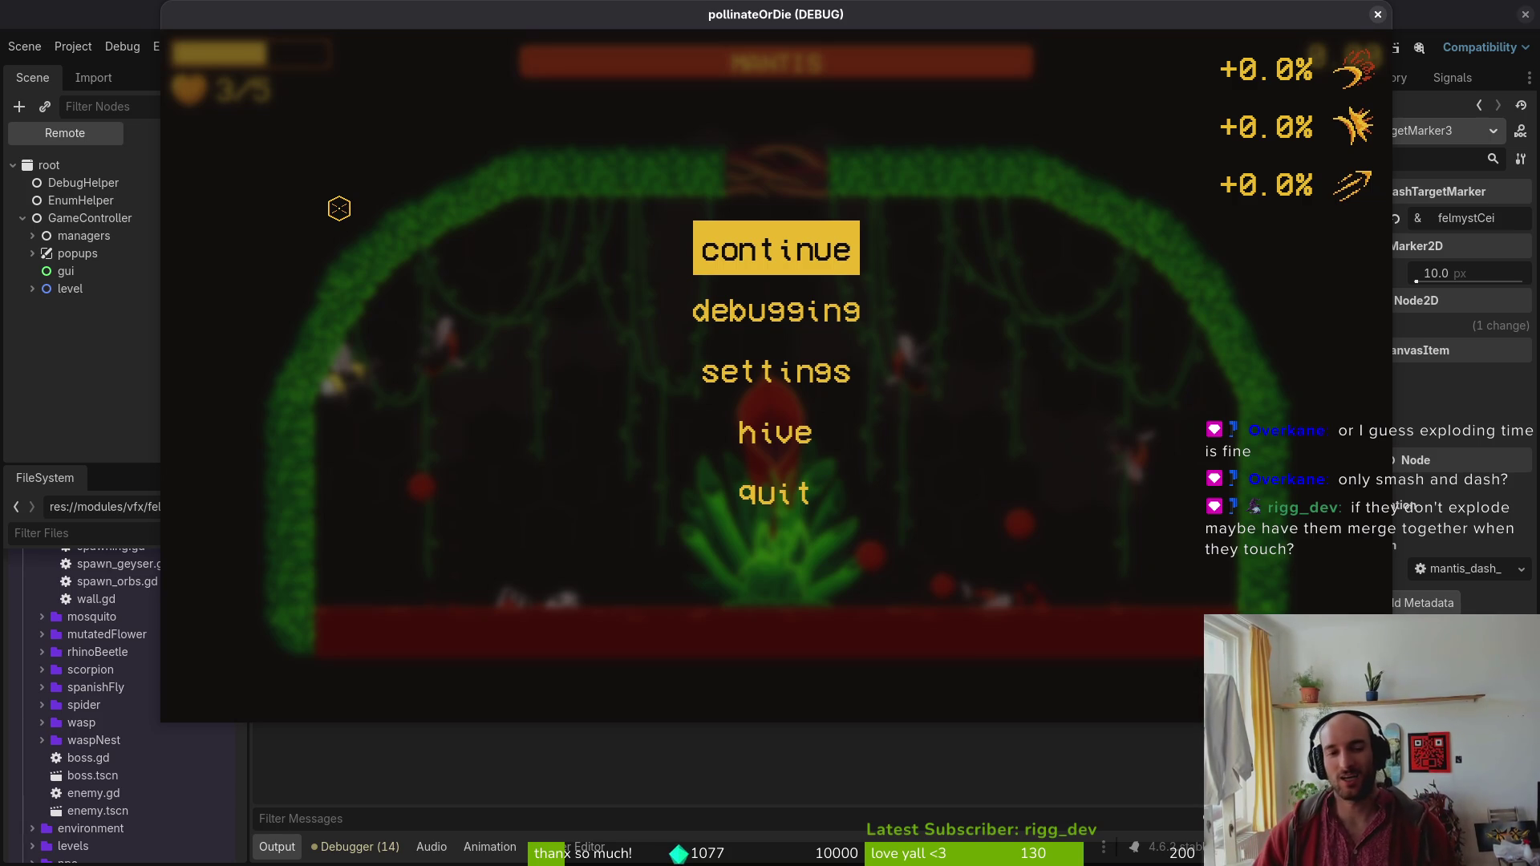
Resume the third mantis attempt until the bee drops to 0/5, then switch to felmysting.gd.
key("Escape")
key("d")
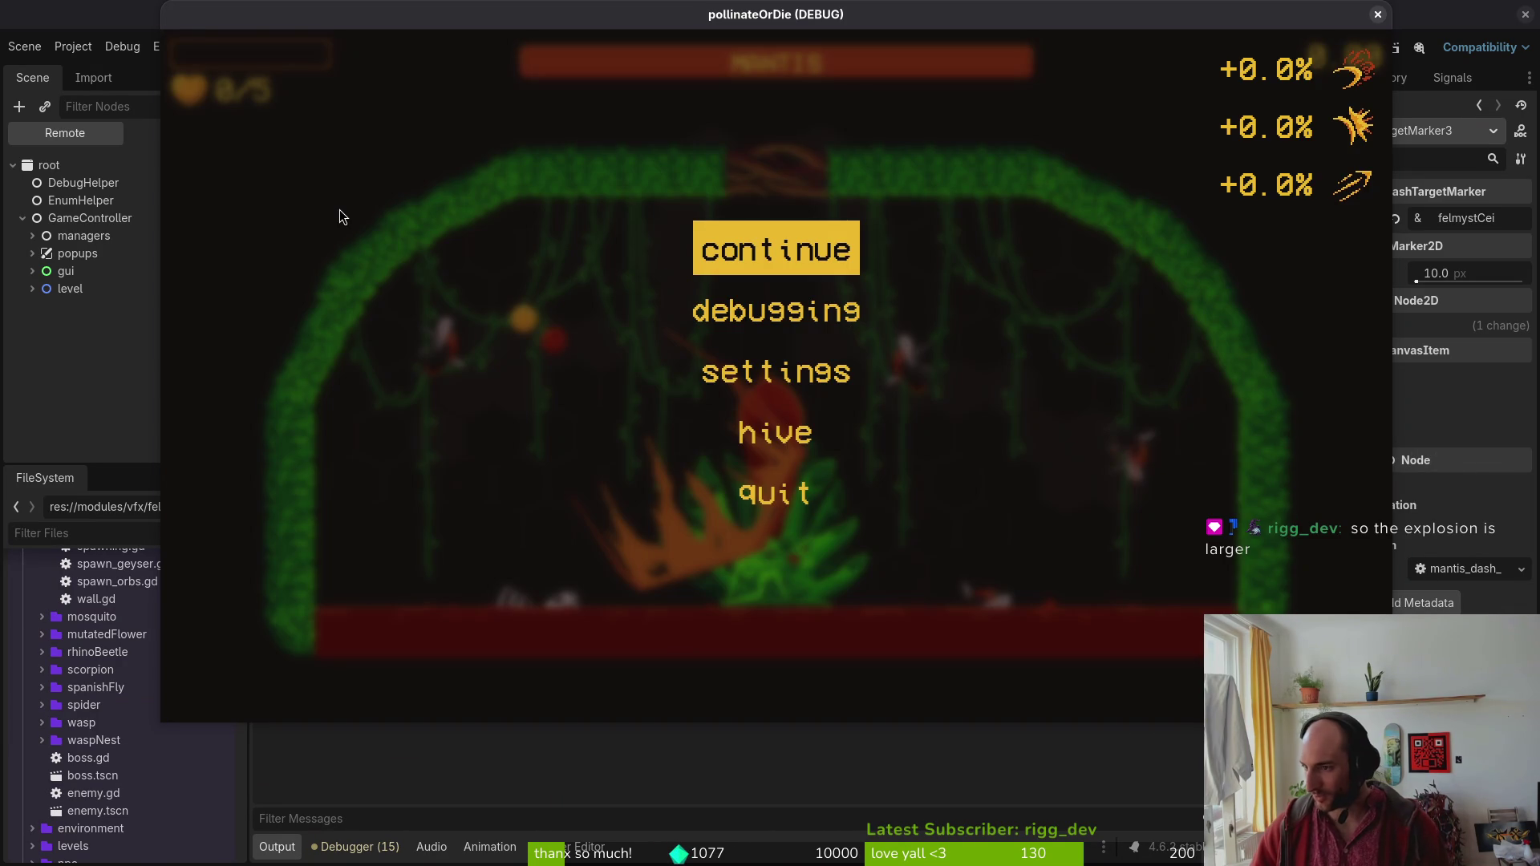
key("alt+Tab")
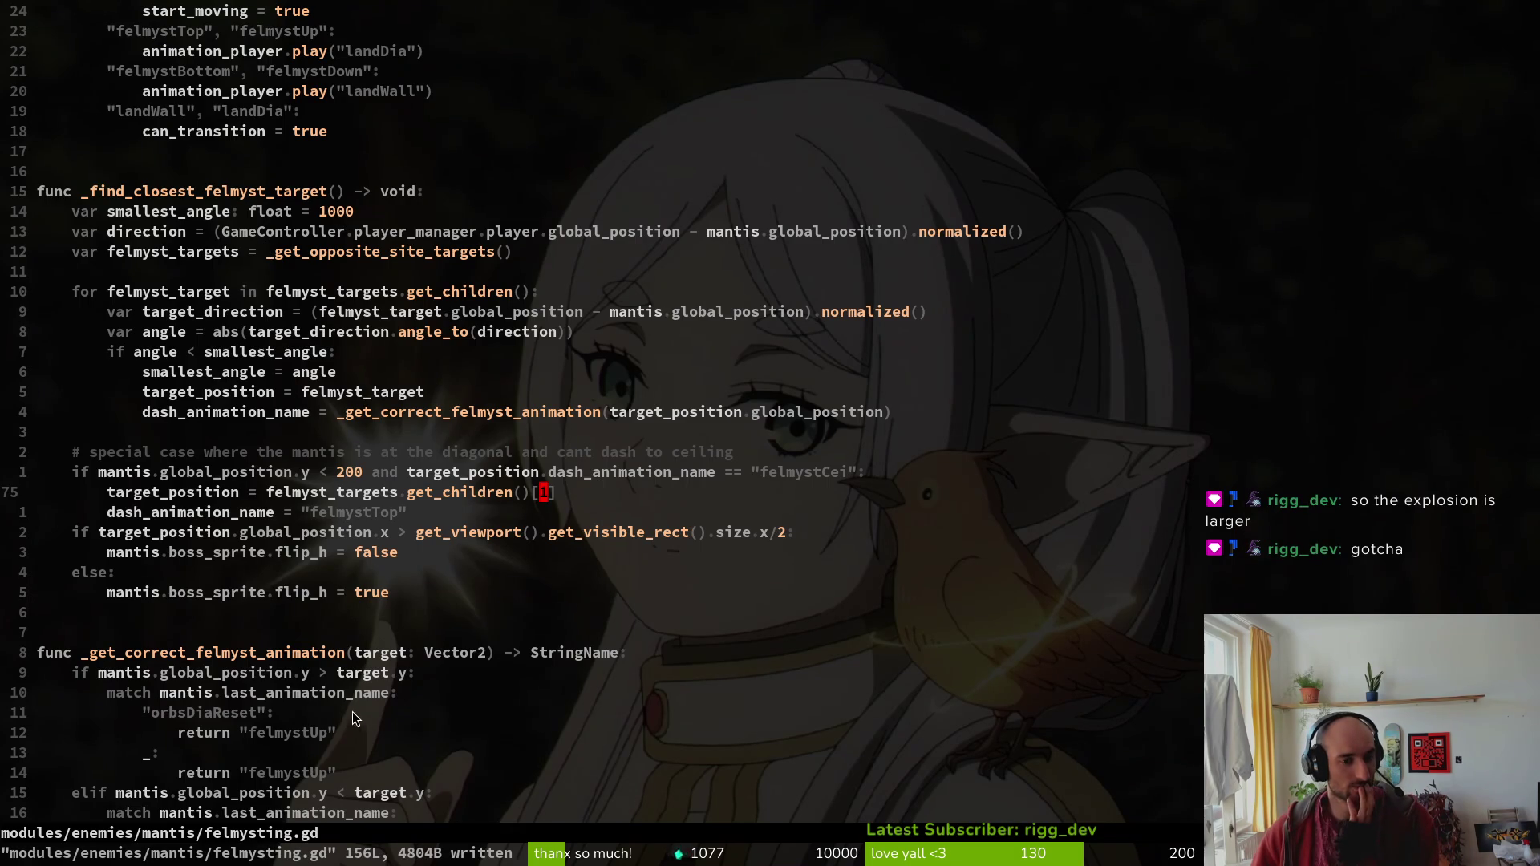
Scroll through felmysting.gd's target-finding and dash-animation functions, then start the project file search.
scroll(214, 656, "down", 5)
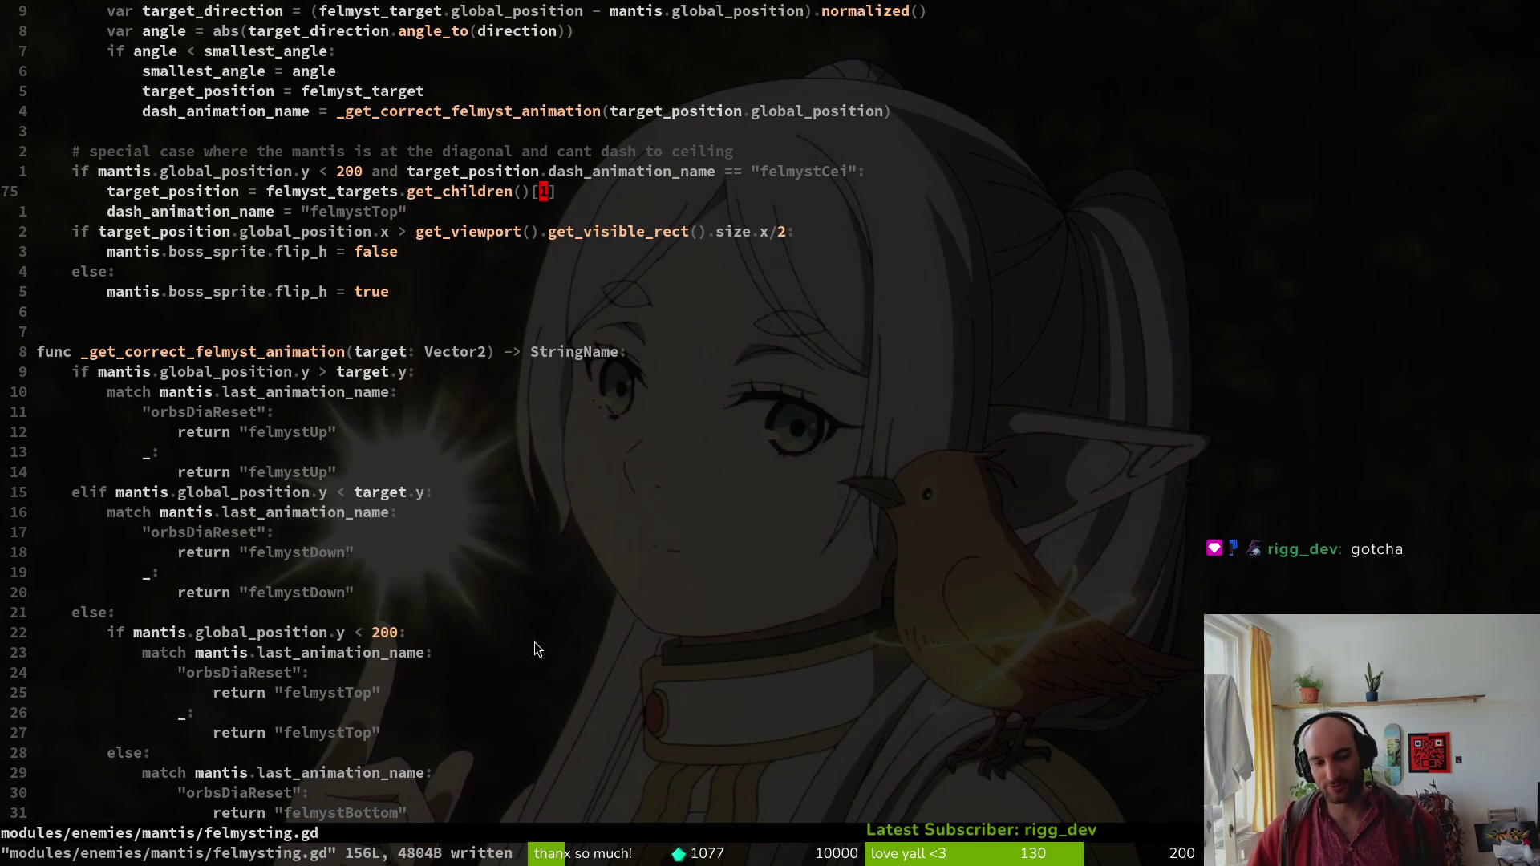
scroll(512, 575, "up", 4)
scroll(474, 616, "down", 13)
scroll(461, 594, "down", 13)
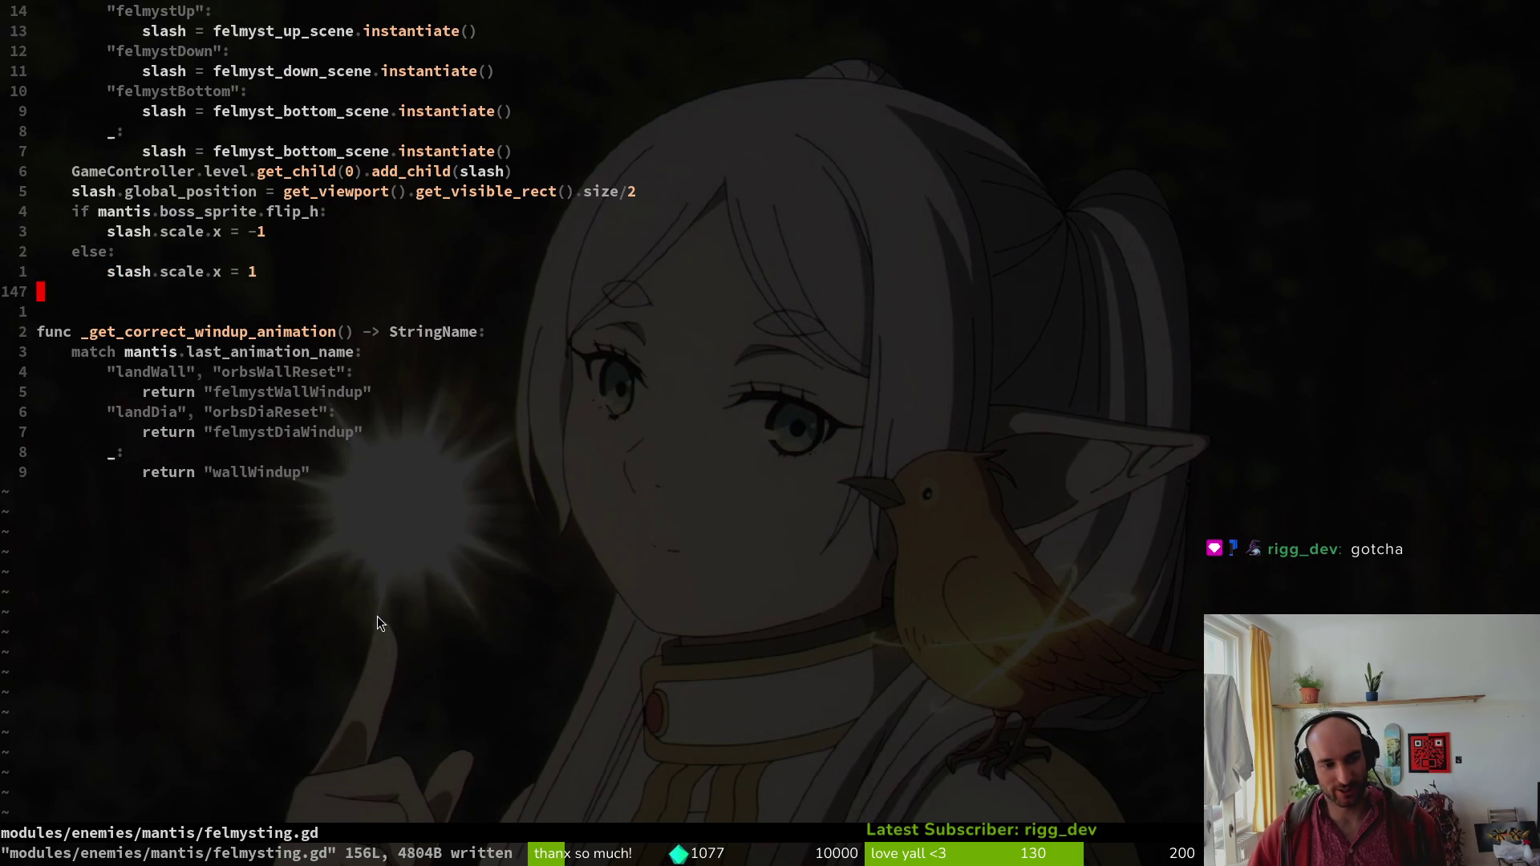
scroll(426, 490, "up", 18)
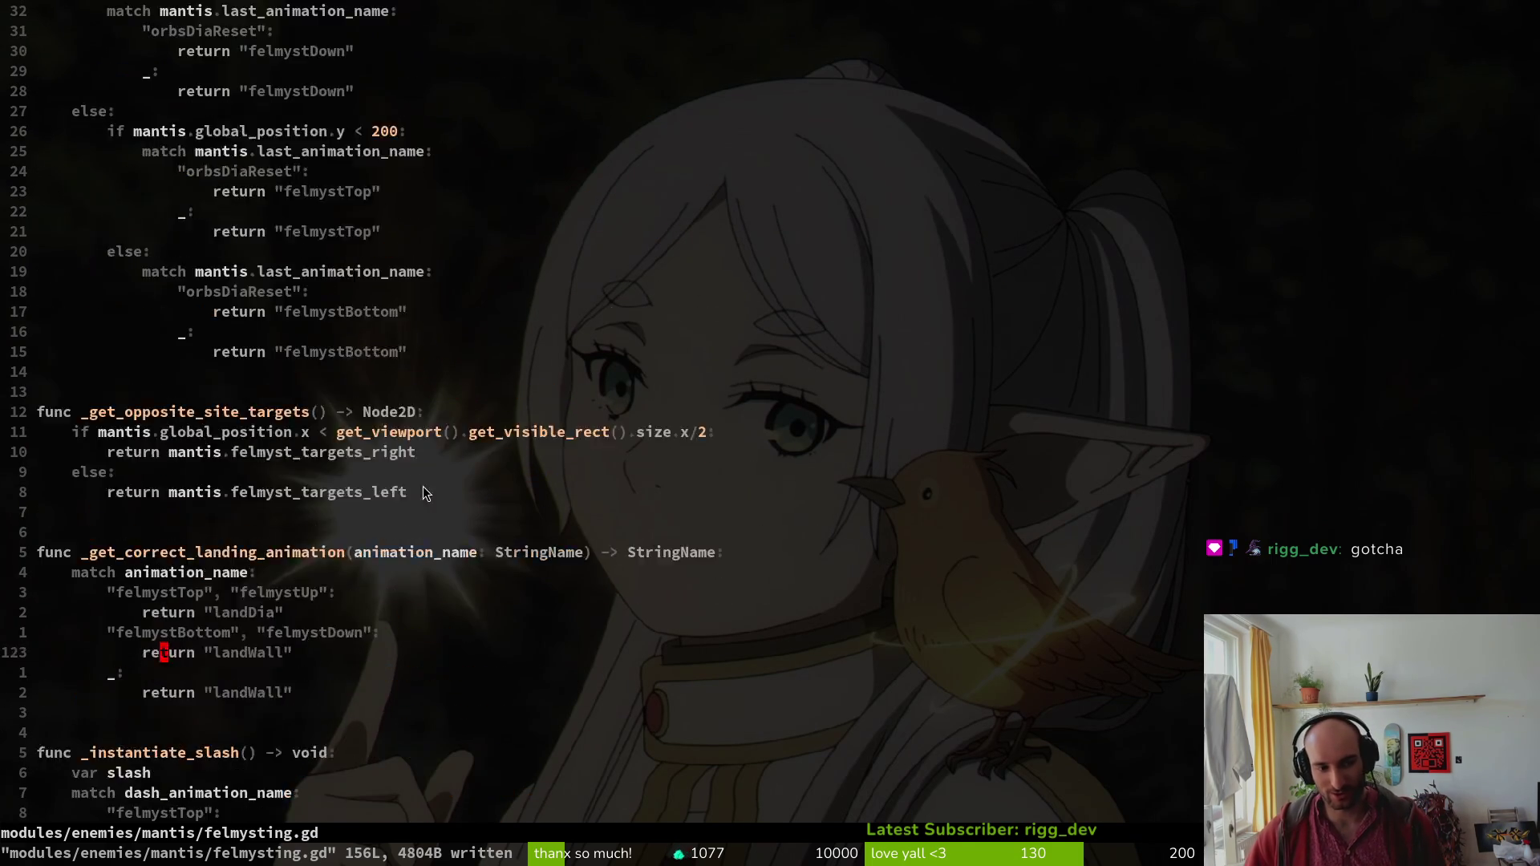
scroll(430, 479, "up", 2)
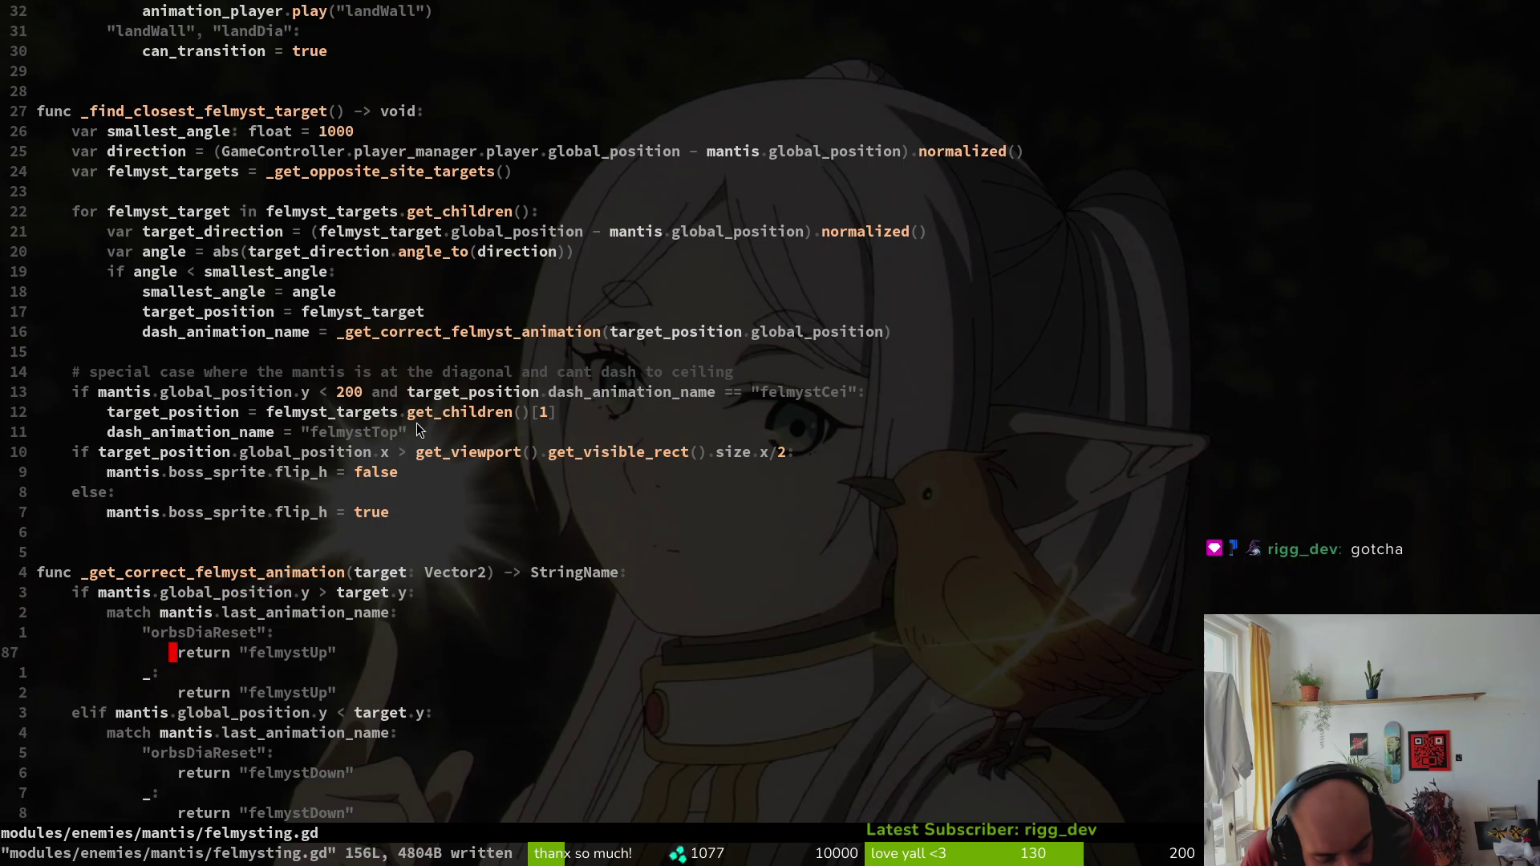
key("space")
Search 'dashing' and open modules/enemies/mantis/dashing.gd.
key("f")
key("f")
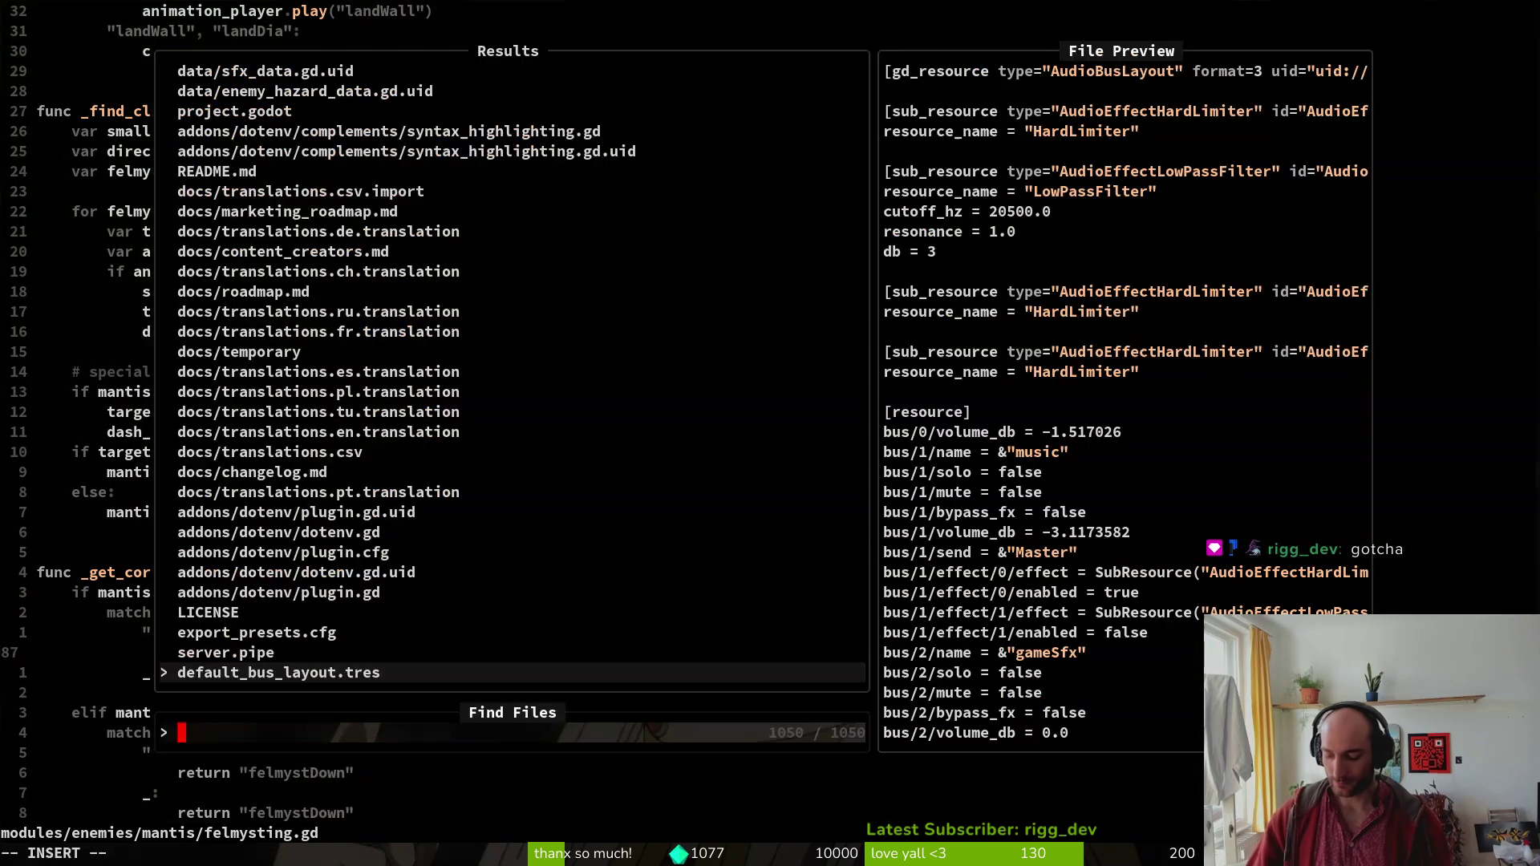
type("dashing")
key("Up")
key("Up")
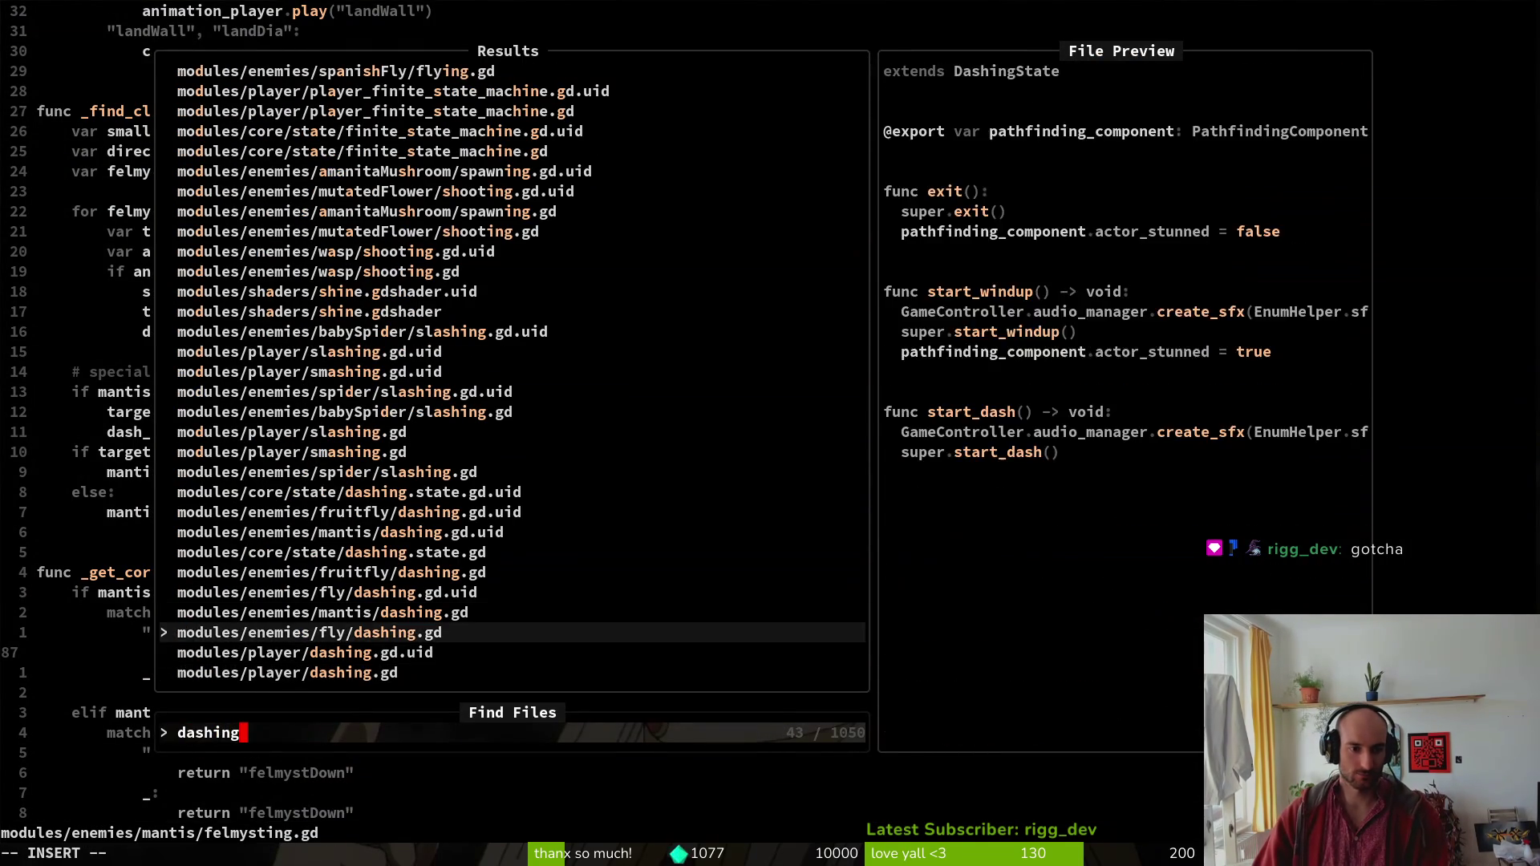
key("Up")
key("Return")
Locate the felmysting state change line and move up to the _randomize_next_attack call.
scroll(571, 466, "down", 7)
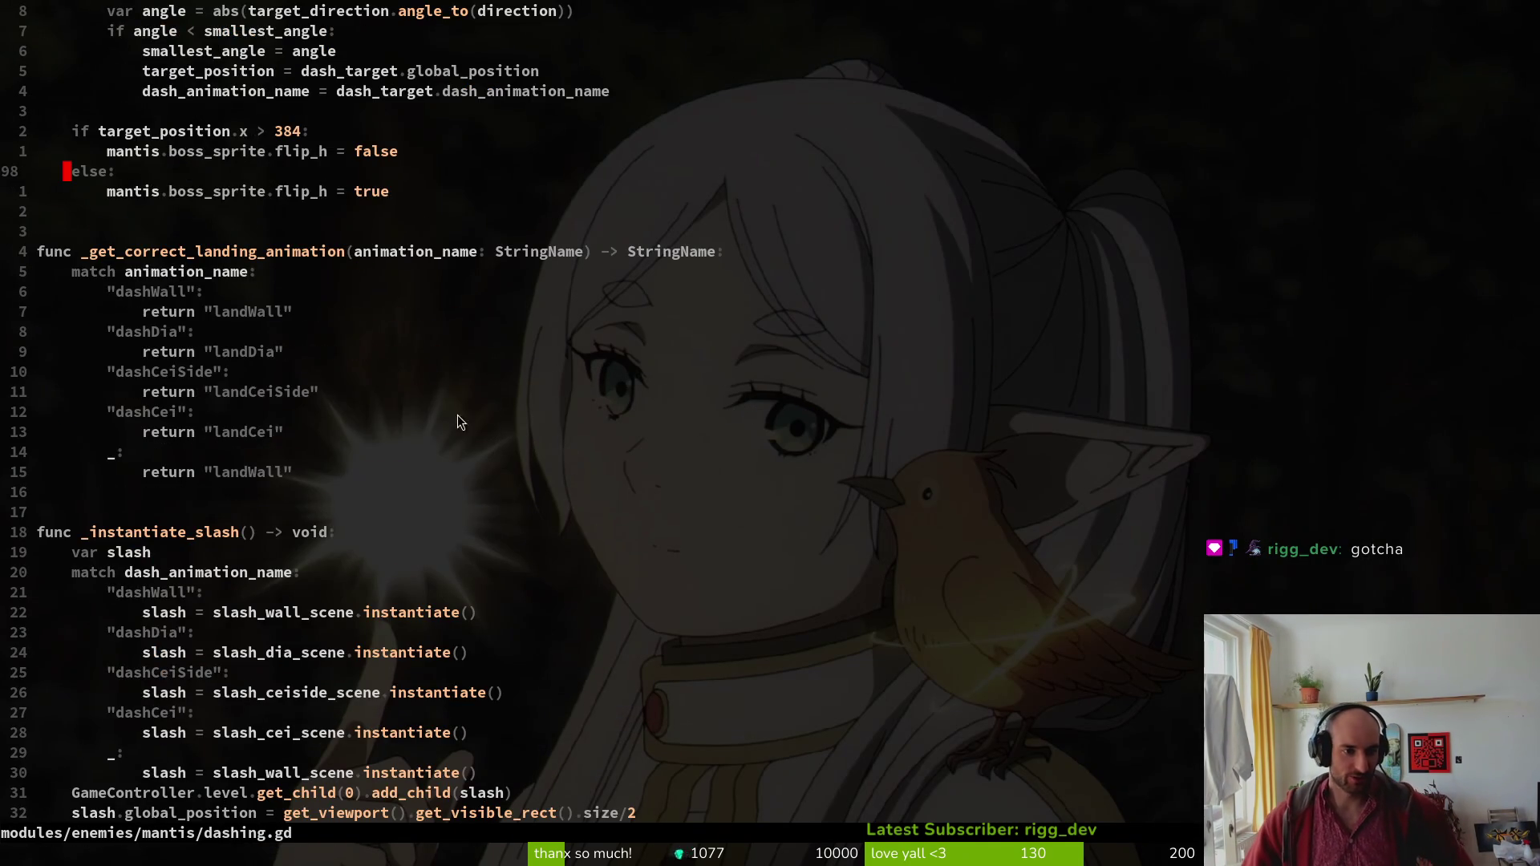
scroll(457, 425, "down", 6)
scroll(354, 420, "up", 20)
scroll(337, 409, "up", 3)
scroll(329, 410, "down", 13)
scroll(320, 414, "up", 5)
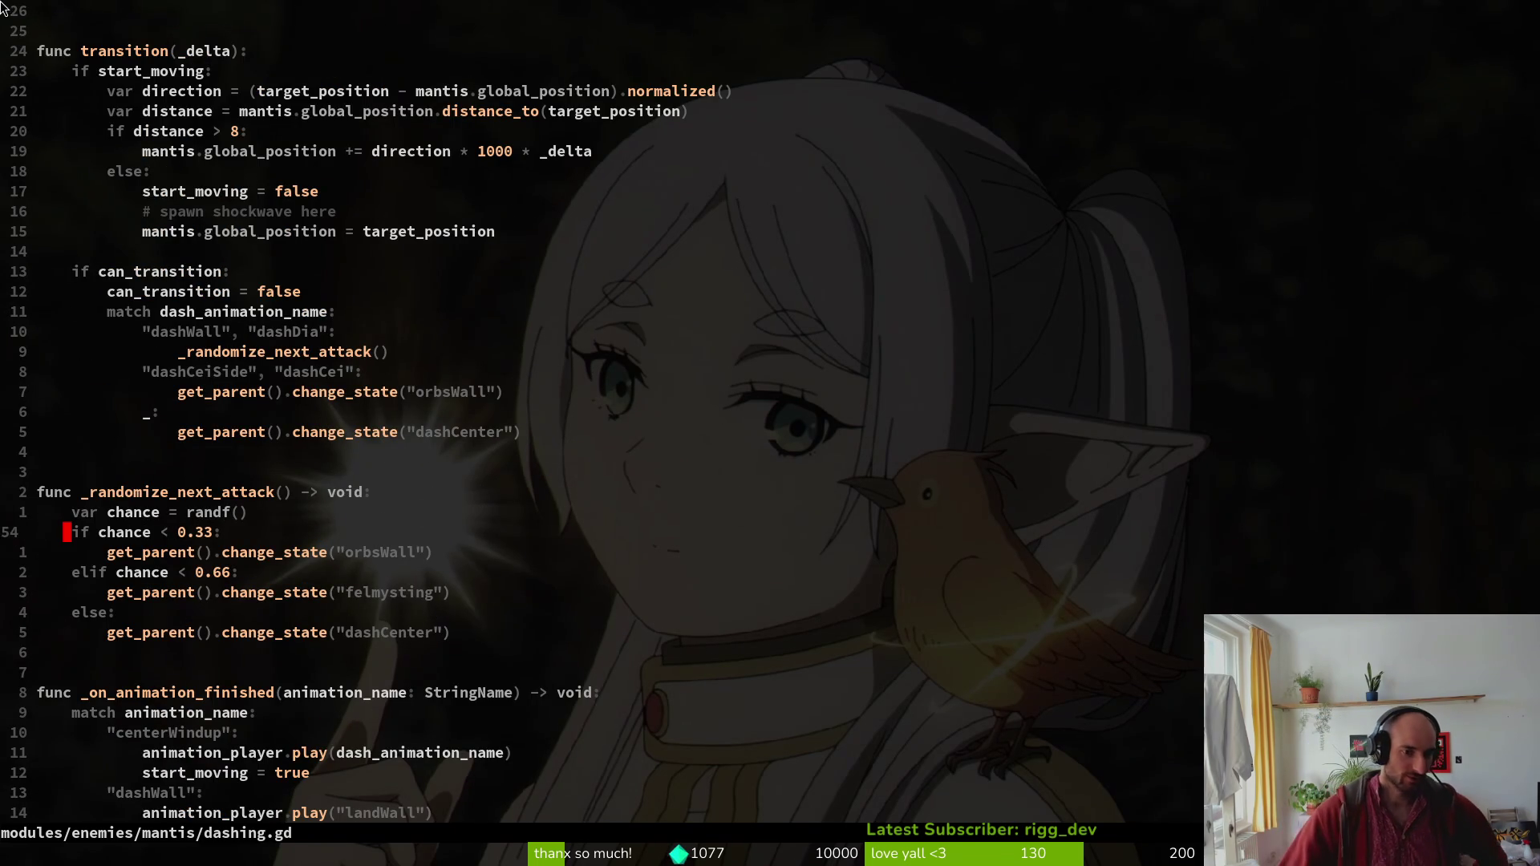
left_click_drag(474, 600, 292, 599)
left_click(296, 595)
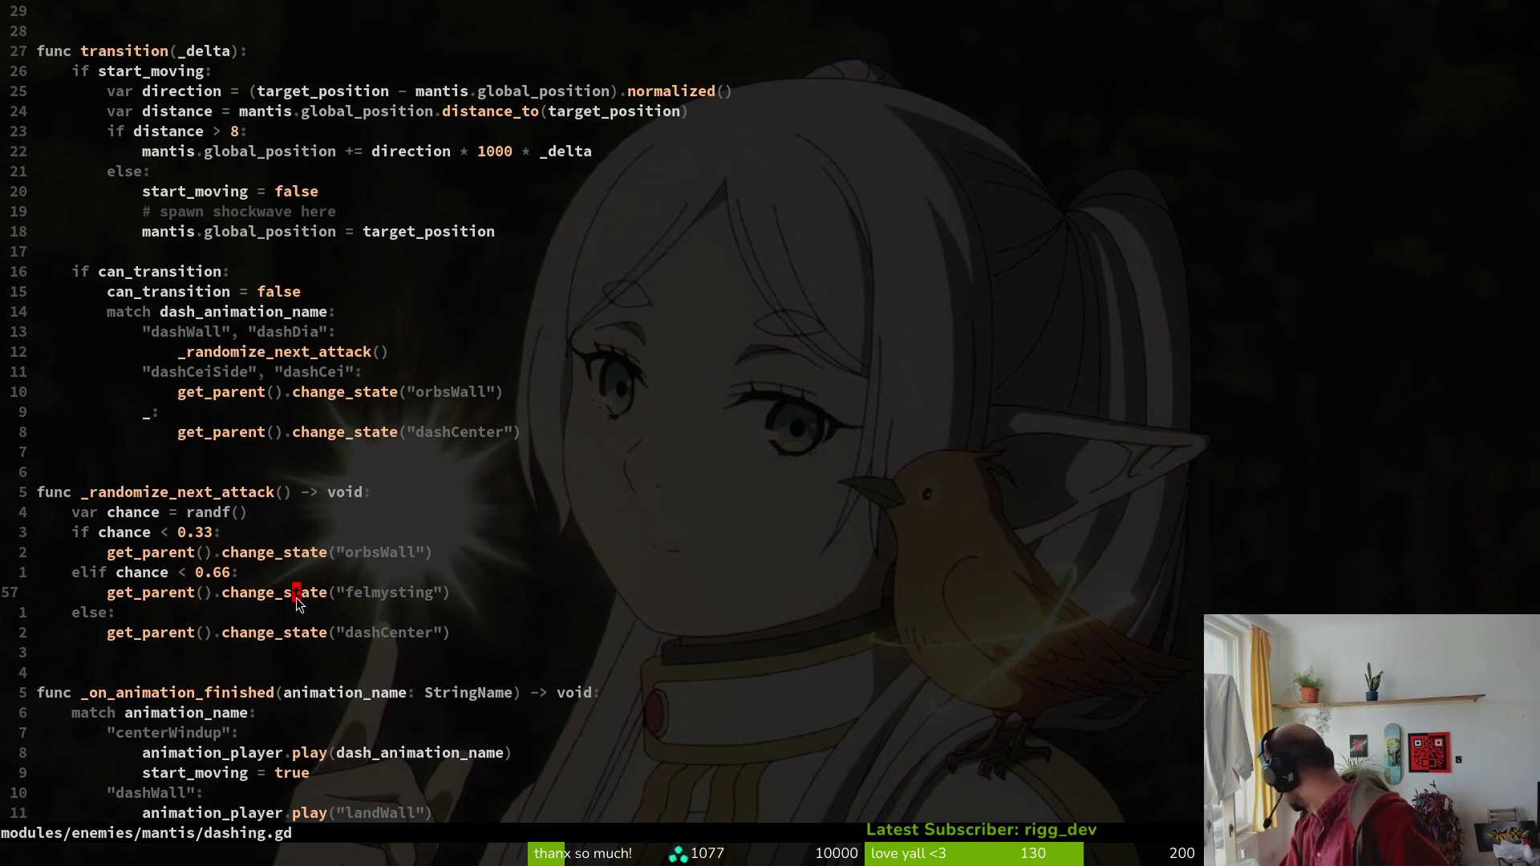
key("k")
key("k")
key("k")
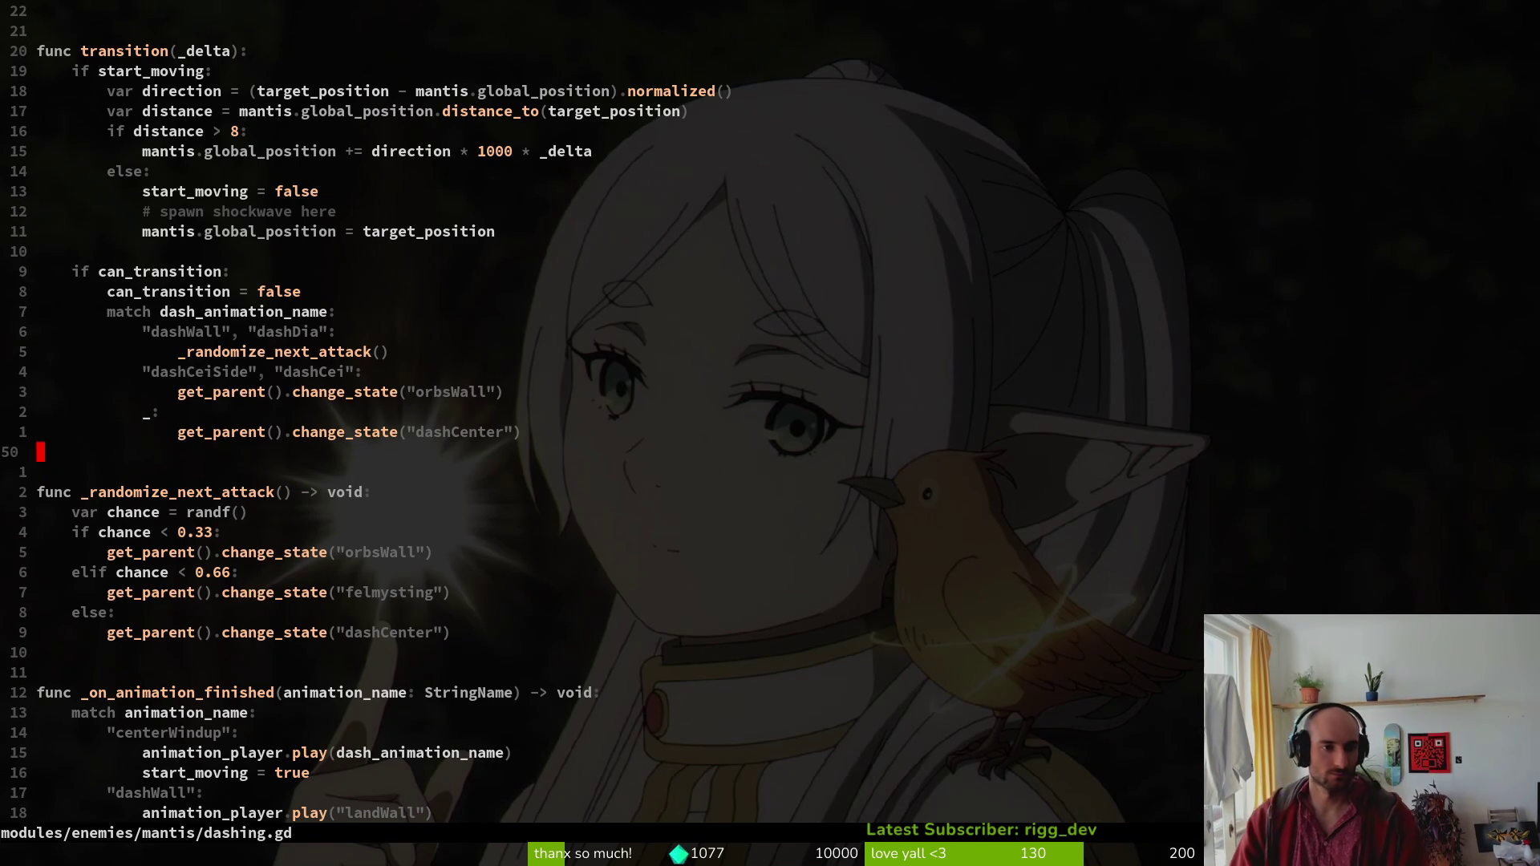
key("k")
key("k")
key("k")
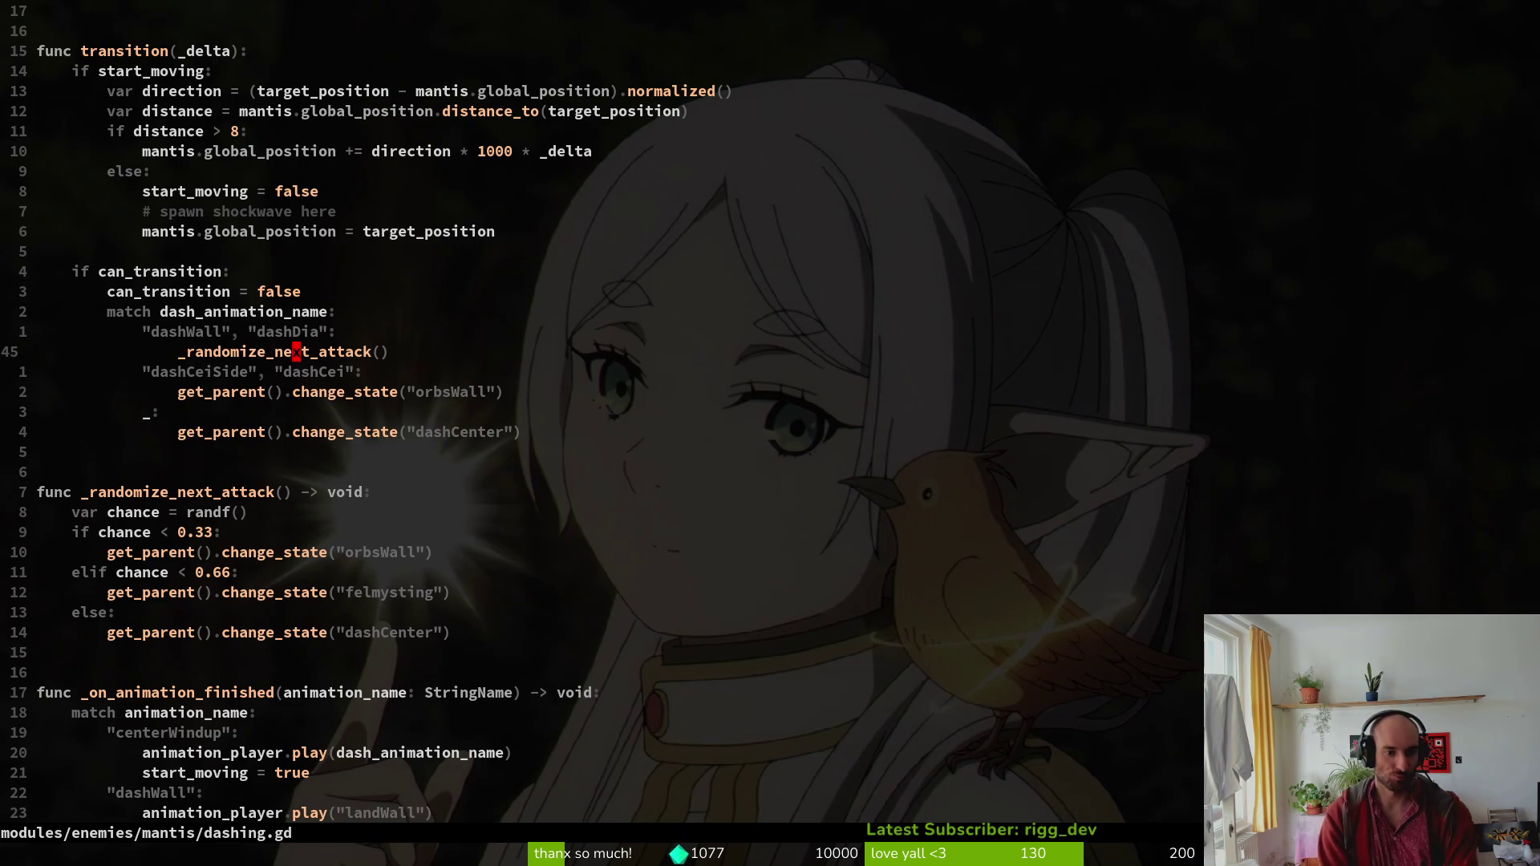
key("space")
key("f")
key("f")
type("felmysting")
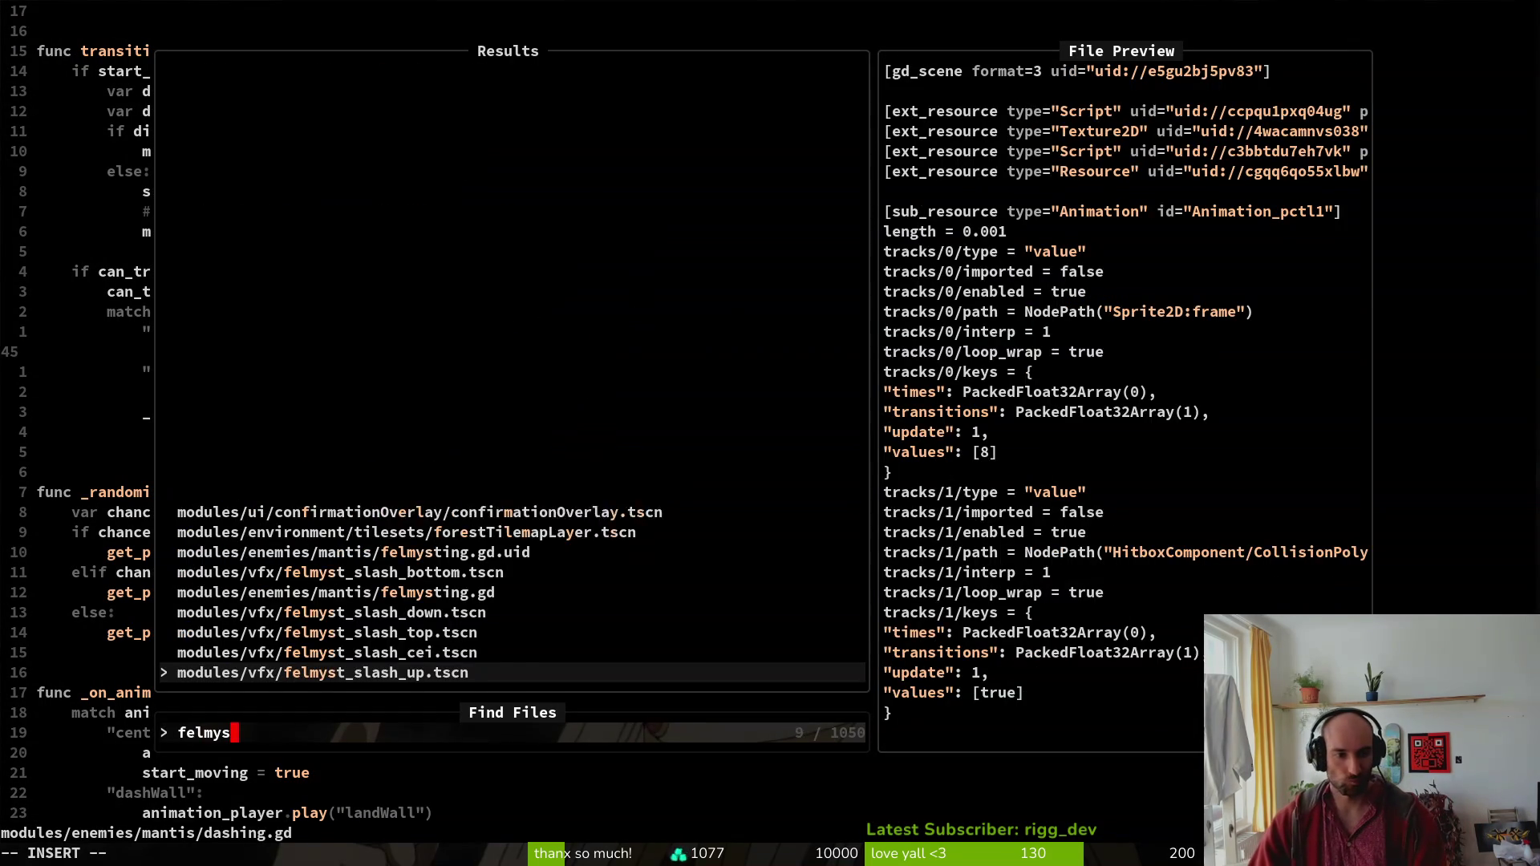
key("Return")
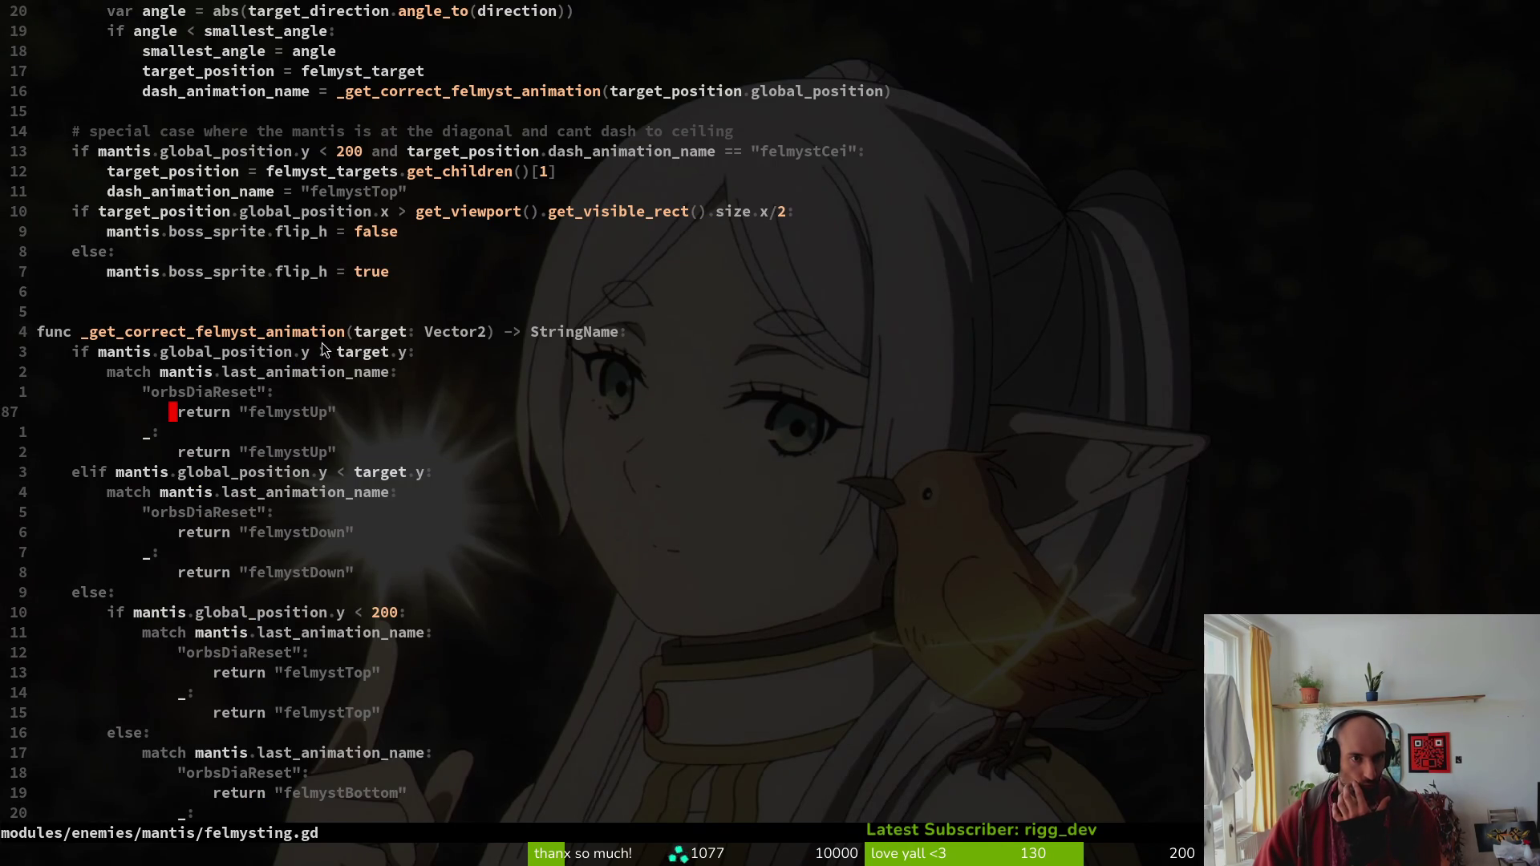
scroll(364, 345, "up", 4)
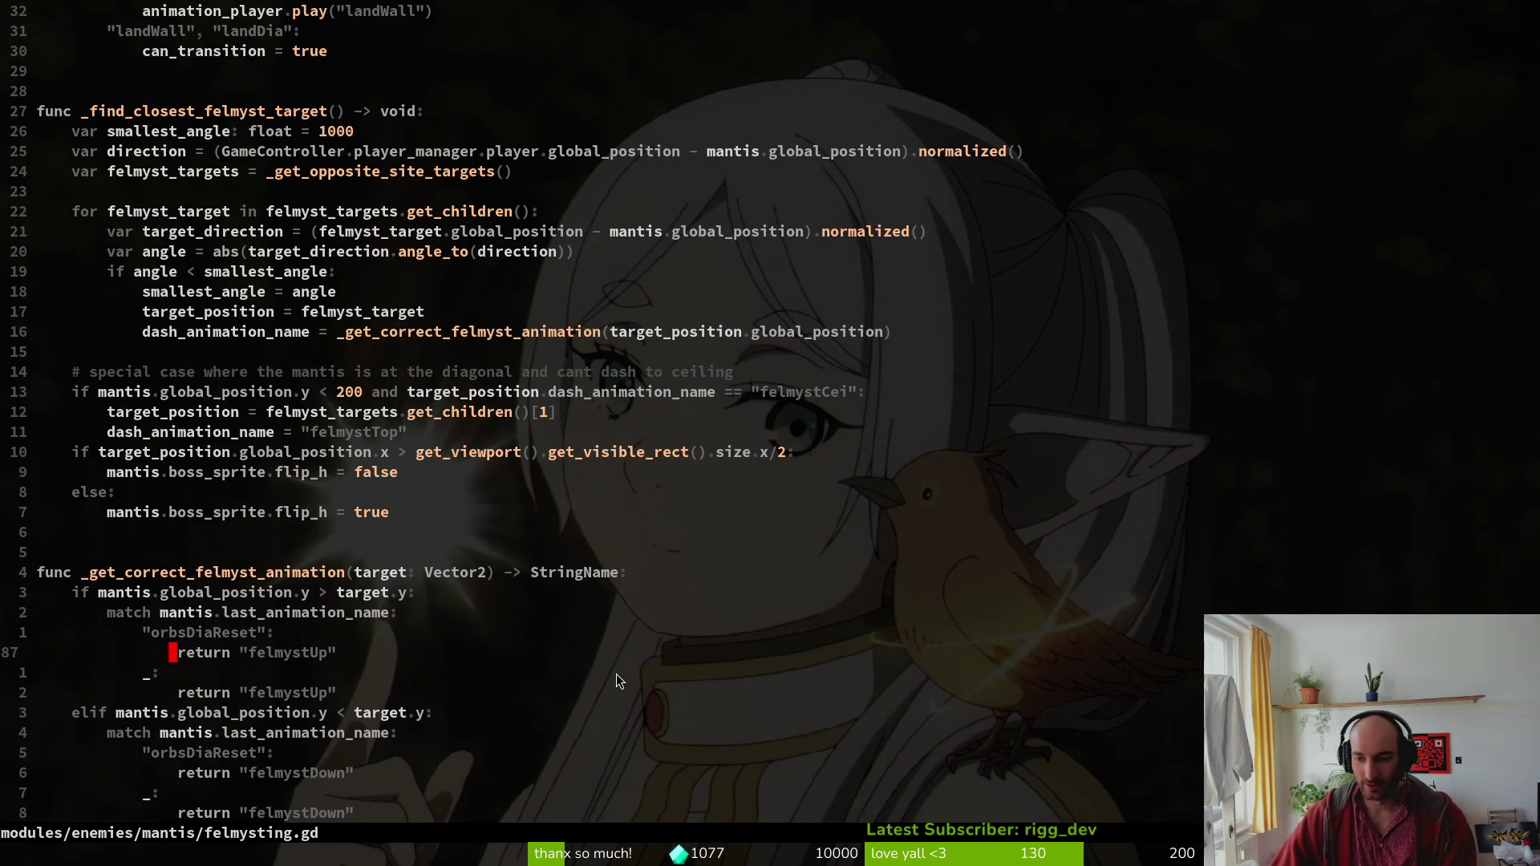
scroll(646, 701, "up", 3)
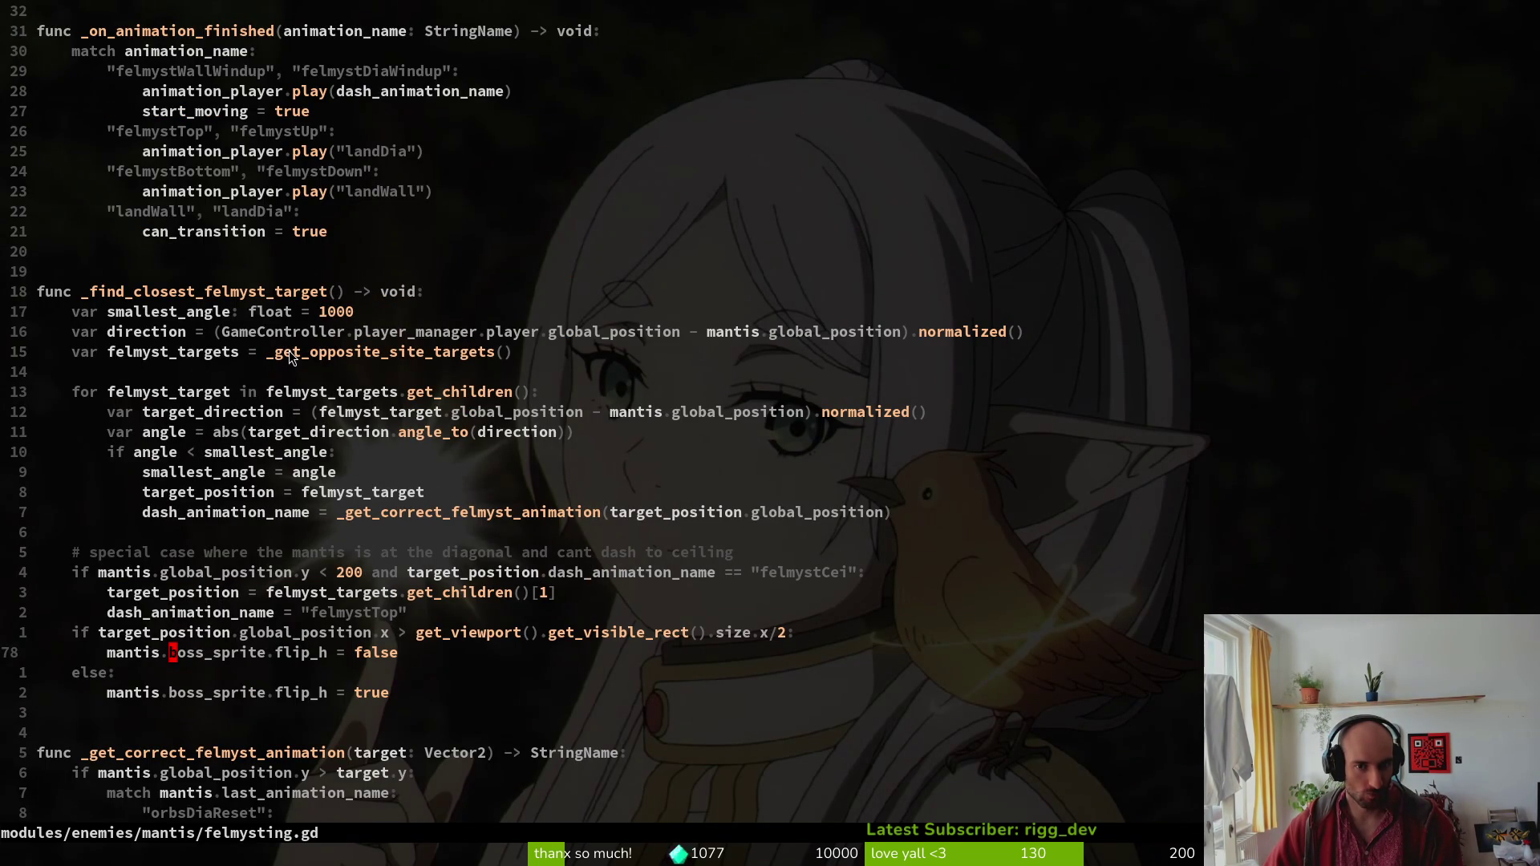
key("F5")
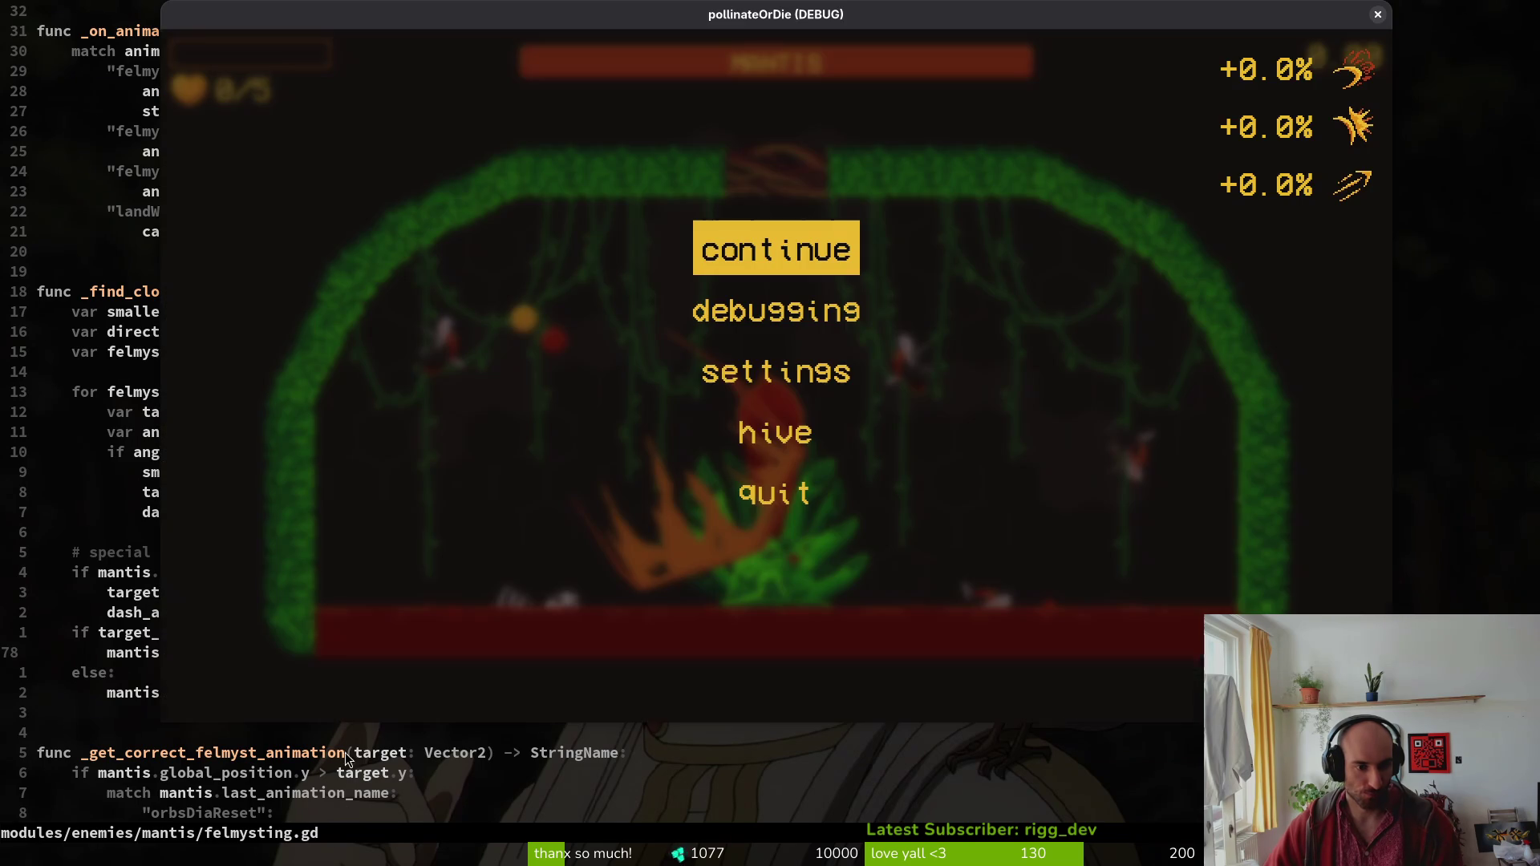
Close the old debug game and relaunch pollinateOrDie from the Godot editor into the hive level.
key("alt+F4")
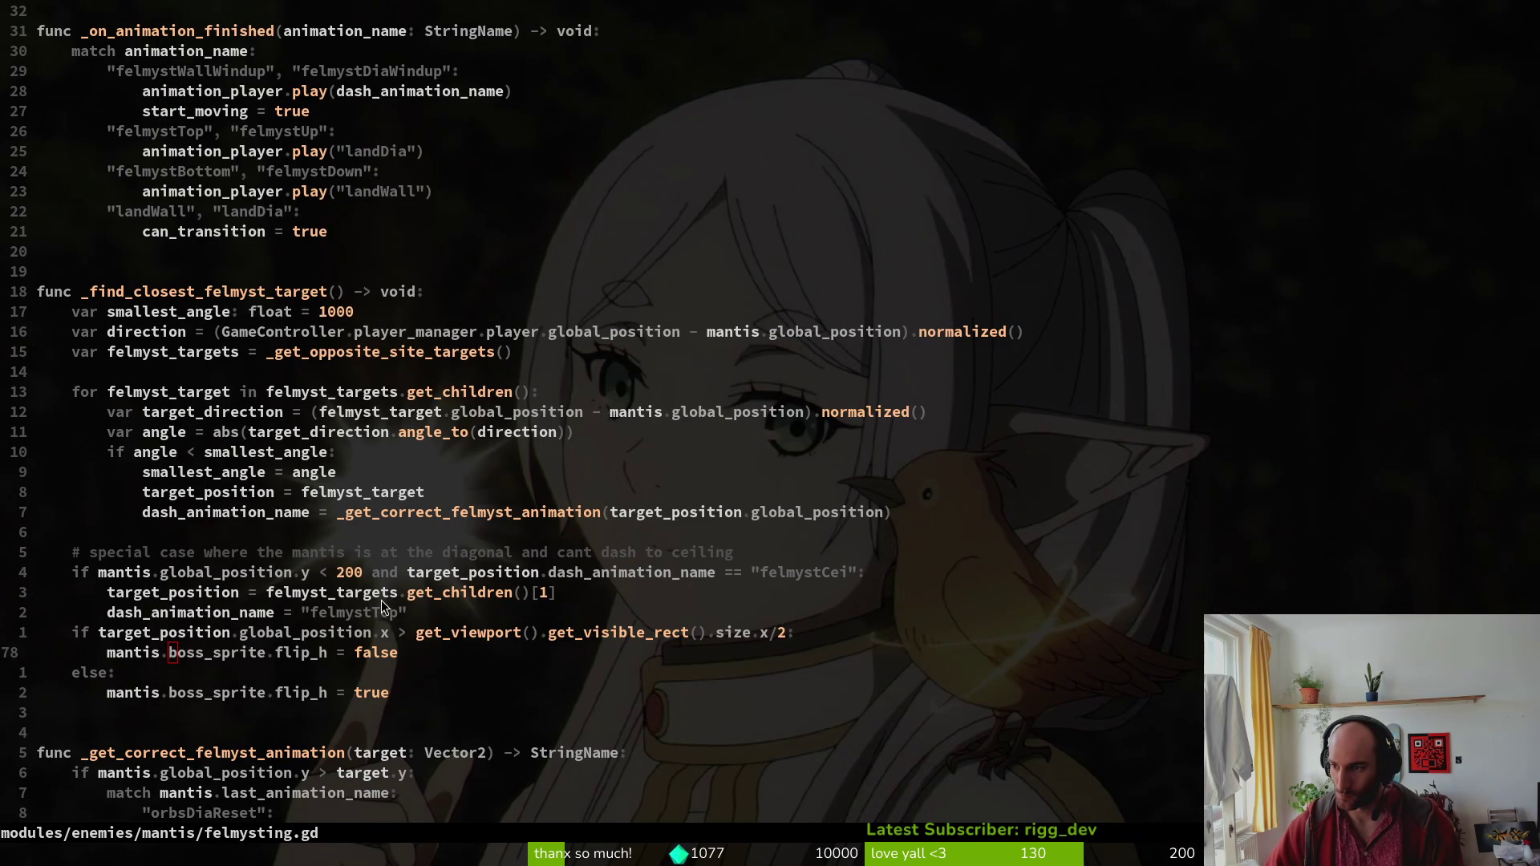
key("alt+Tab")
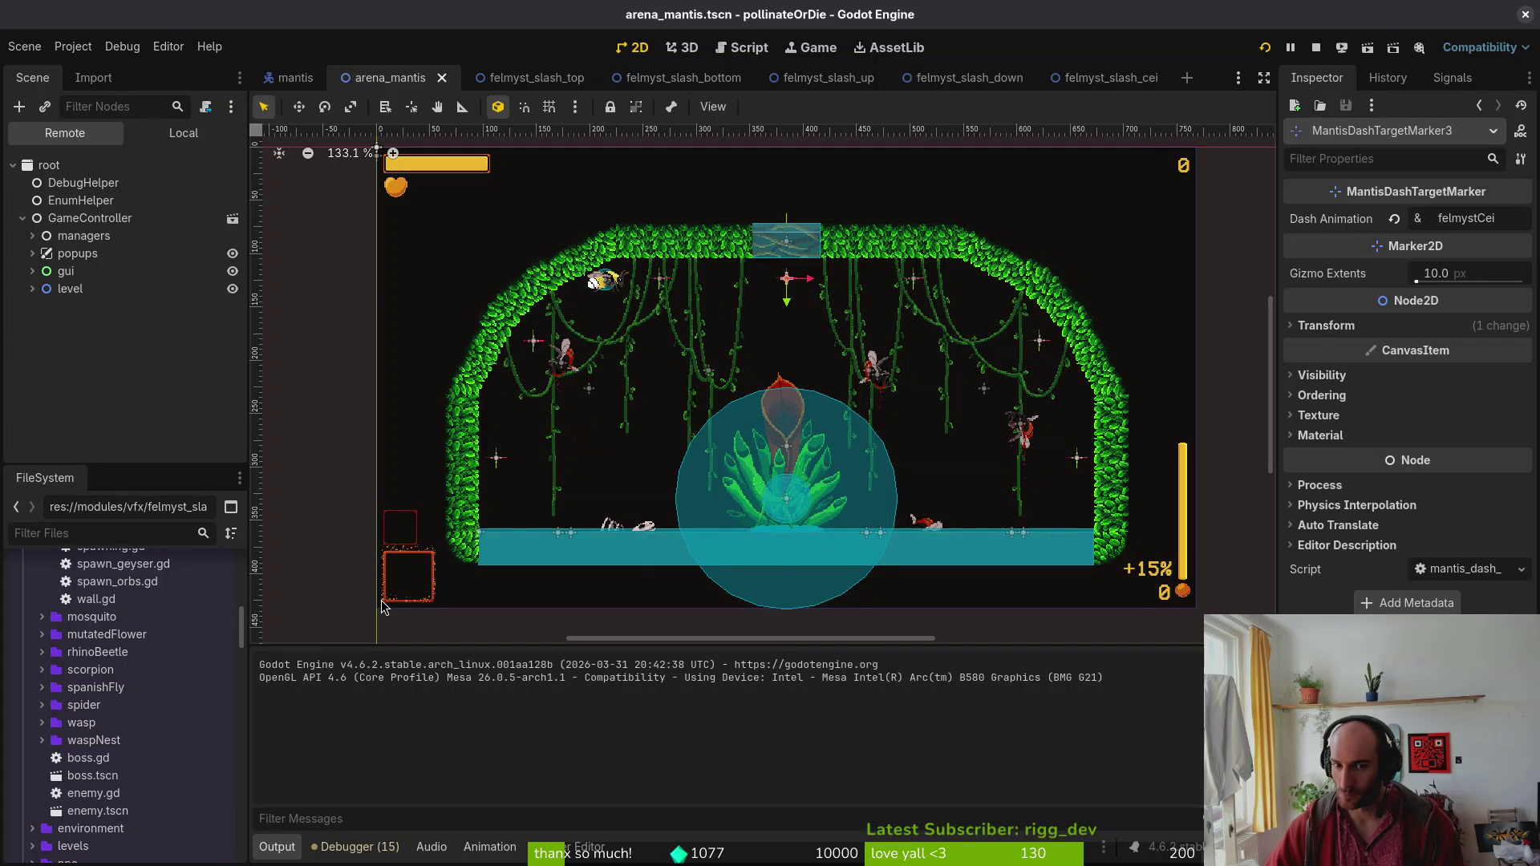
key("alt+Tab")
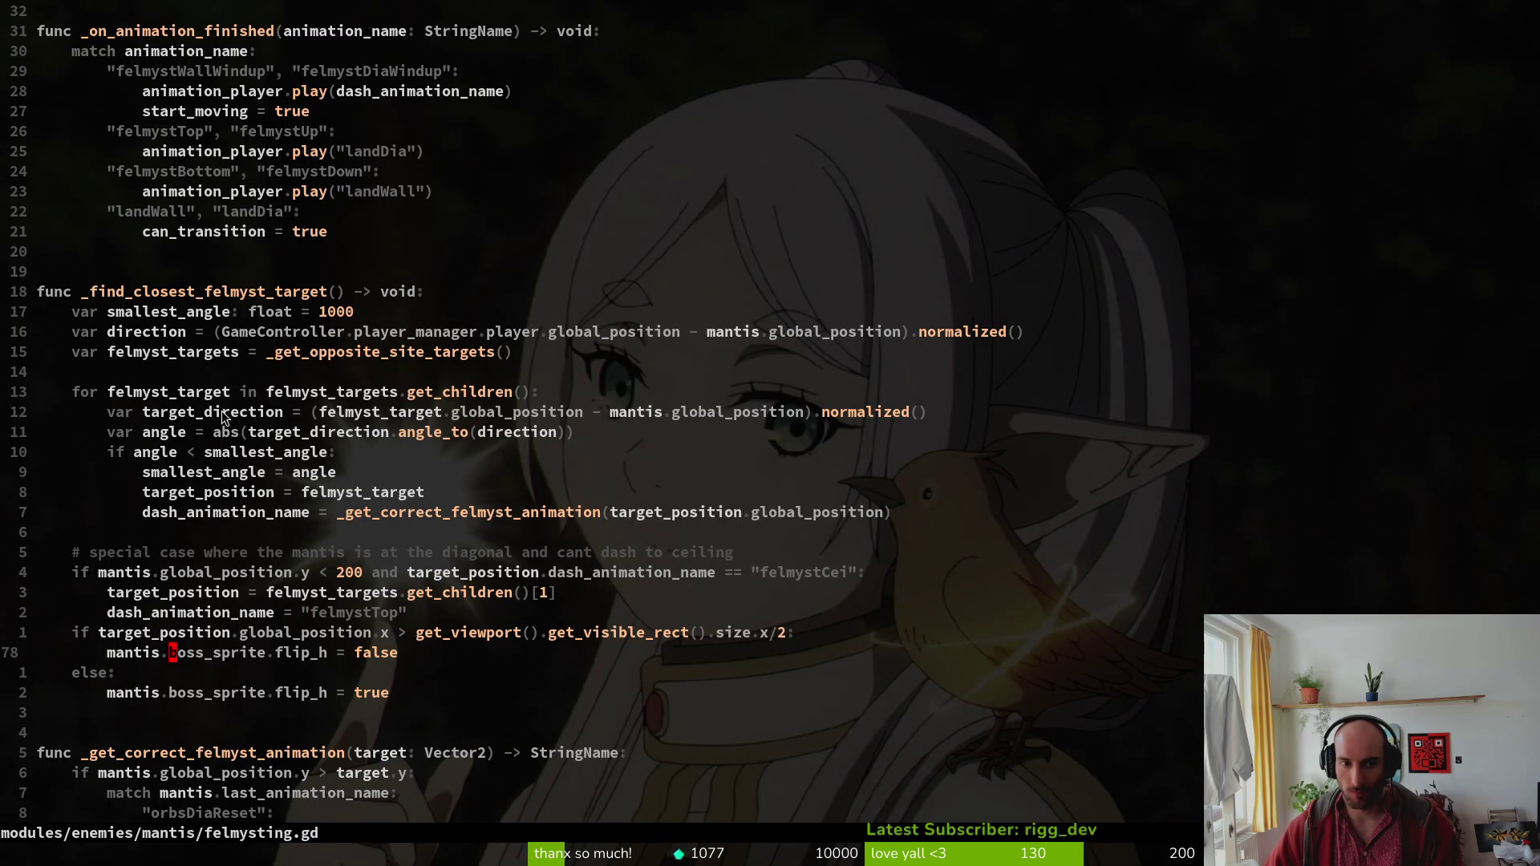
key("alt+Tab")
left_click(1319, 51)
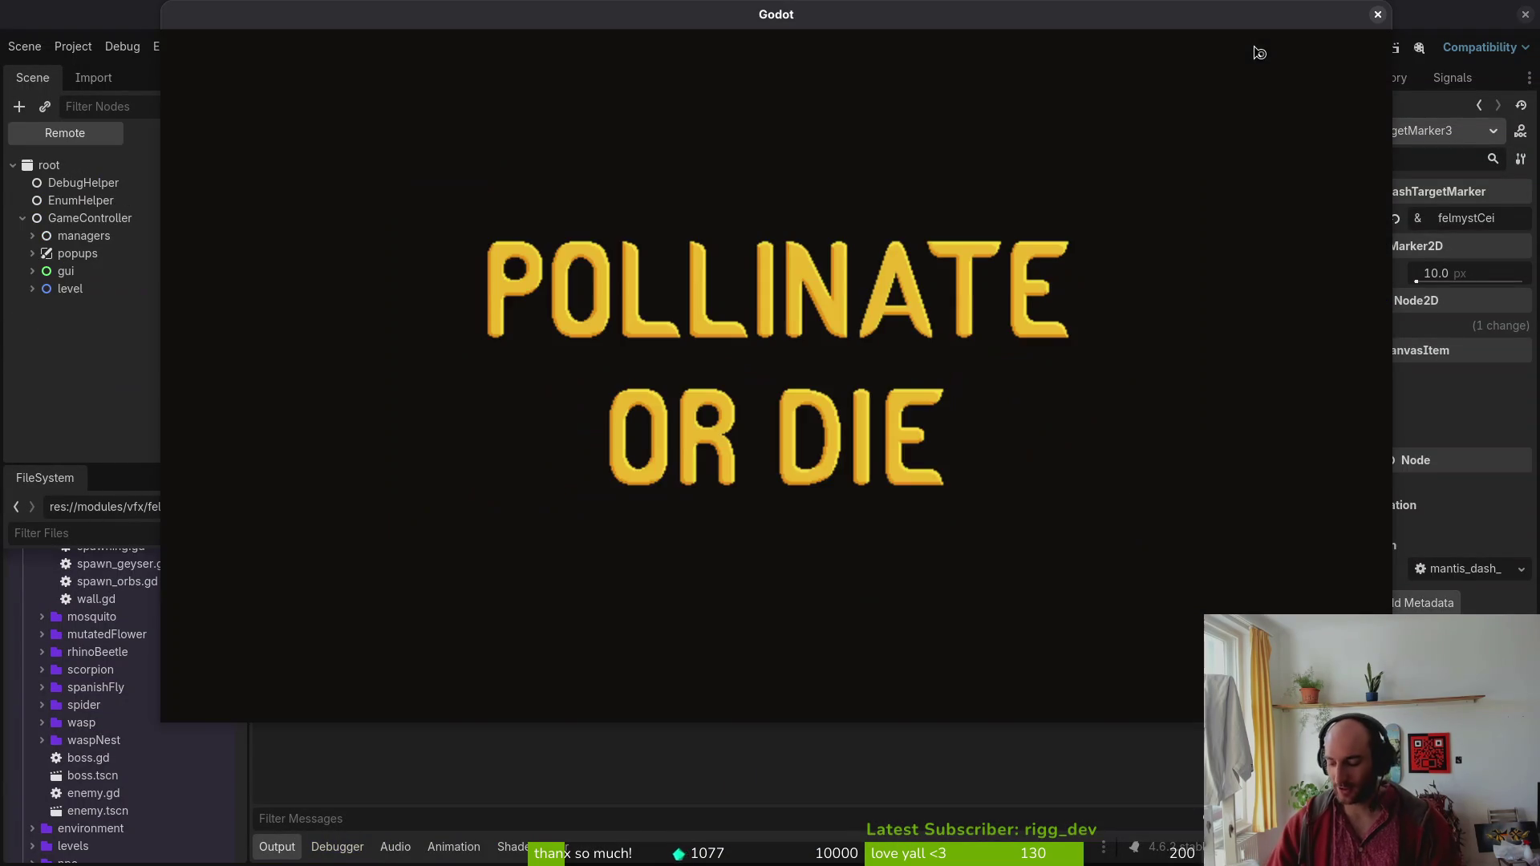
key("Return")
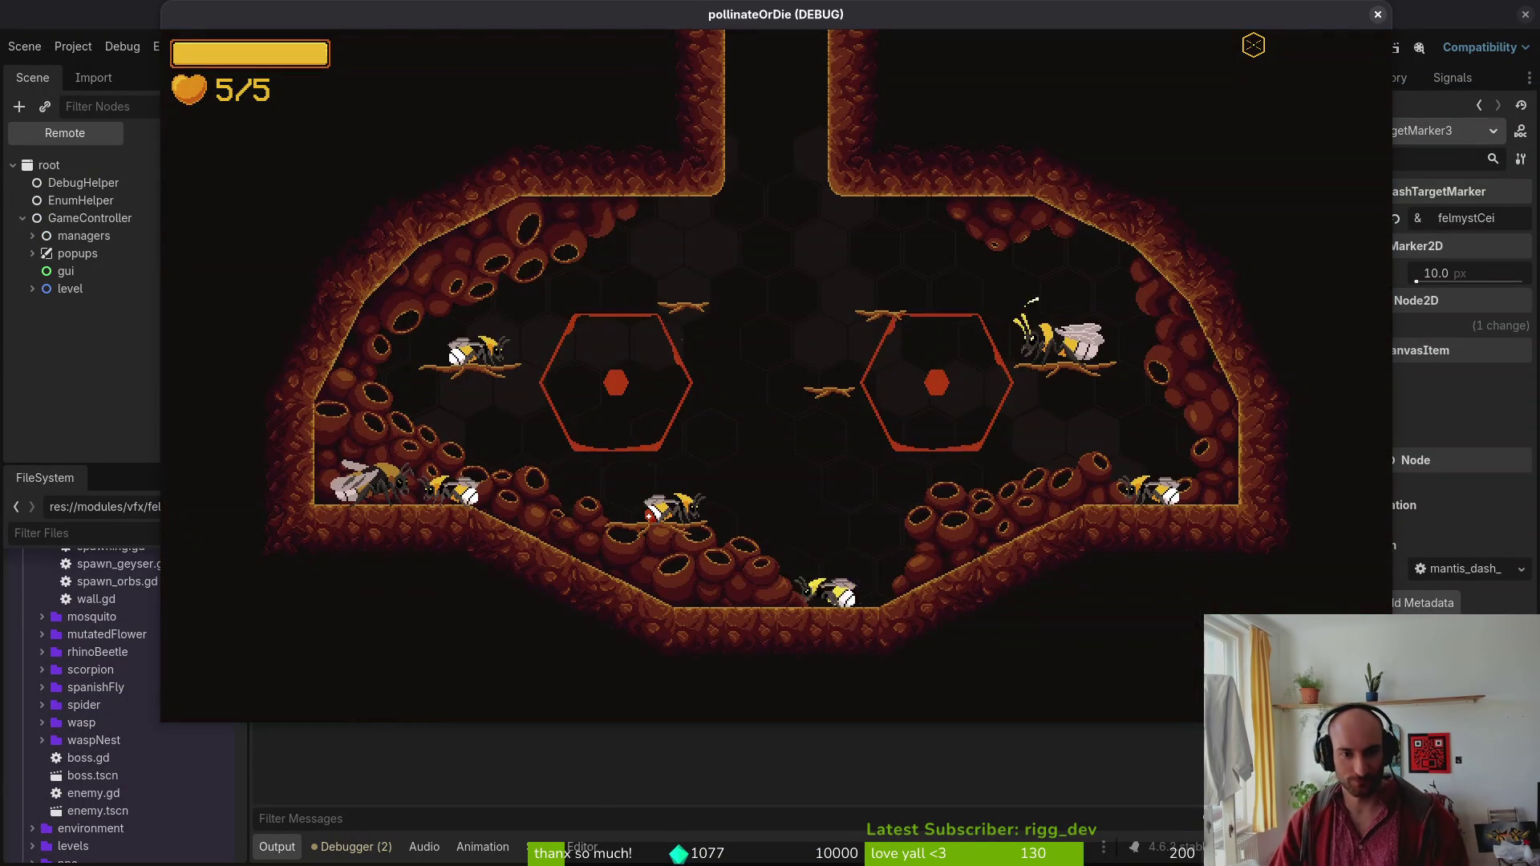
Load the mantis level through the F1 level select, fight the boss, then return to felmysting.gd.
key("F1")
key("Return")
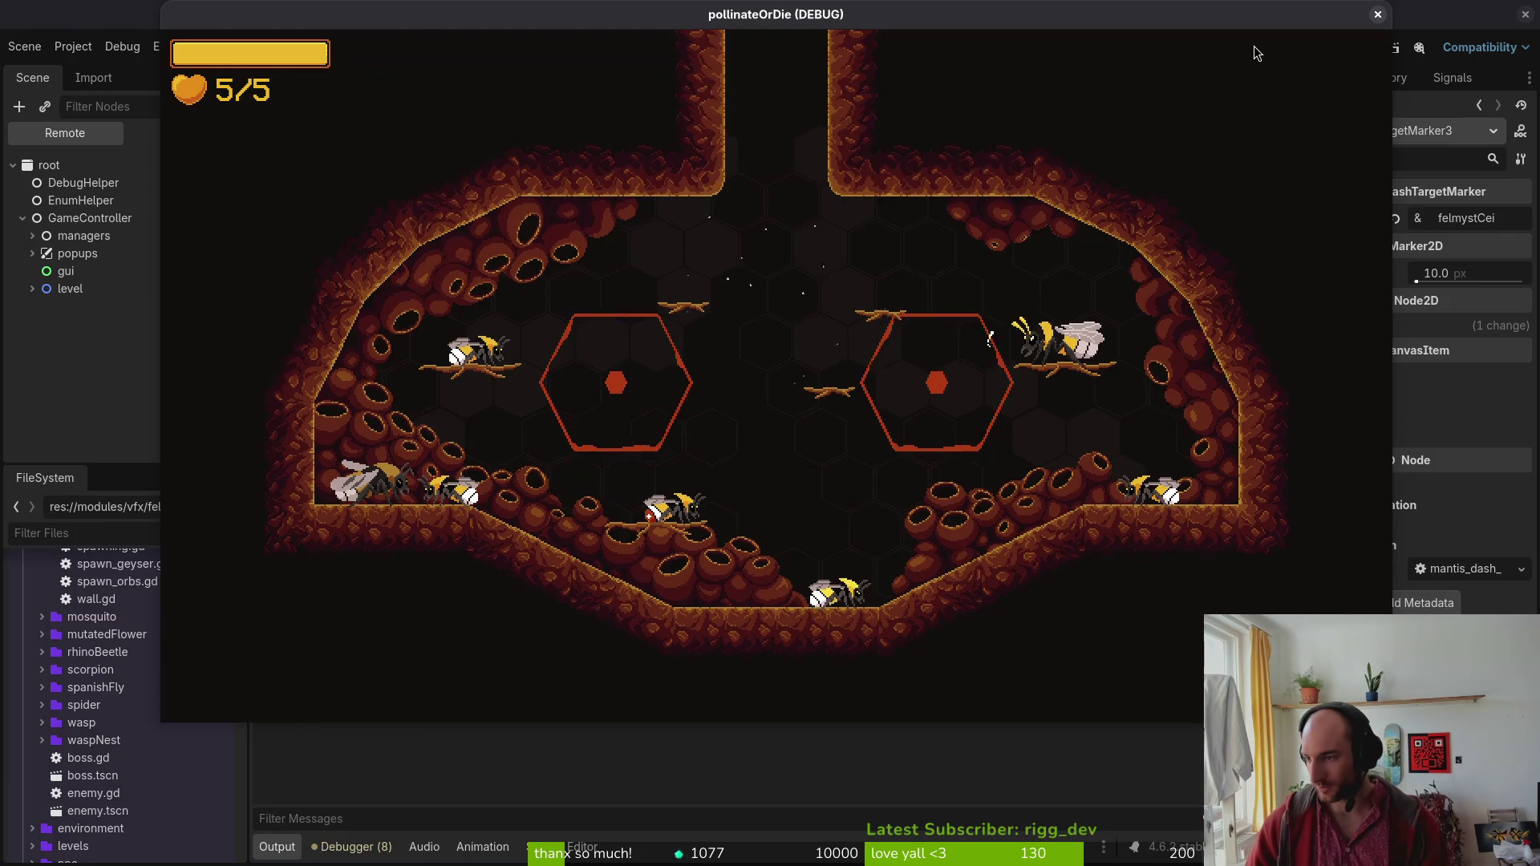
key("alt+Tab")
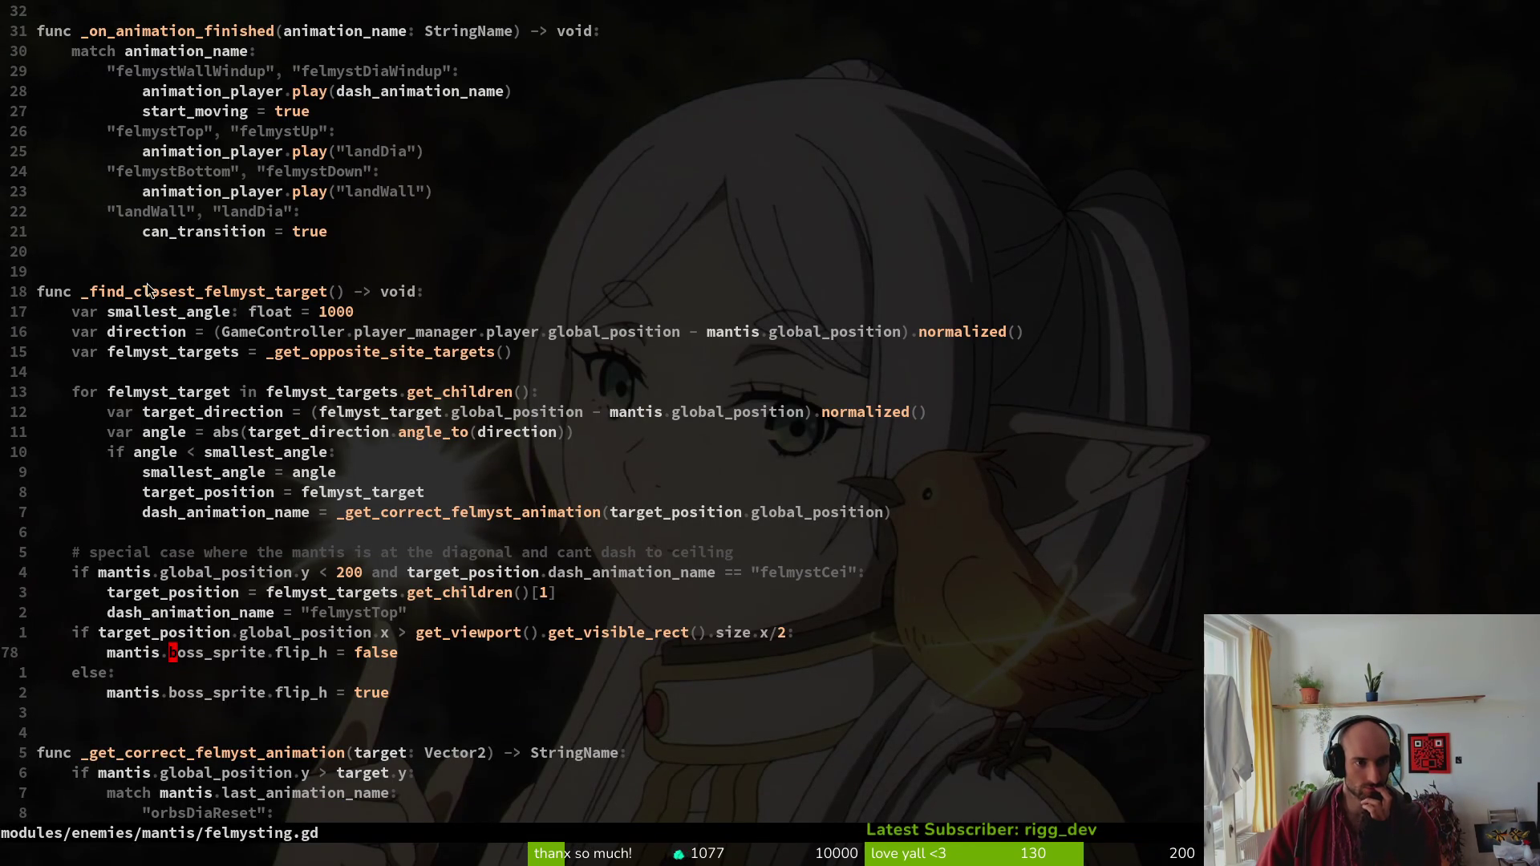
scroll(288, 552, "down", 5)
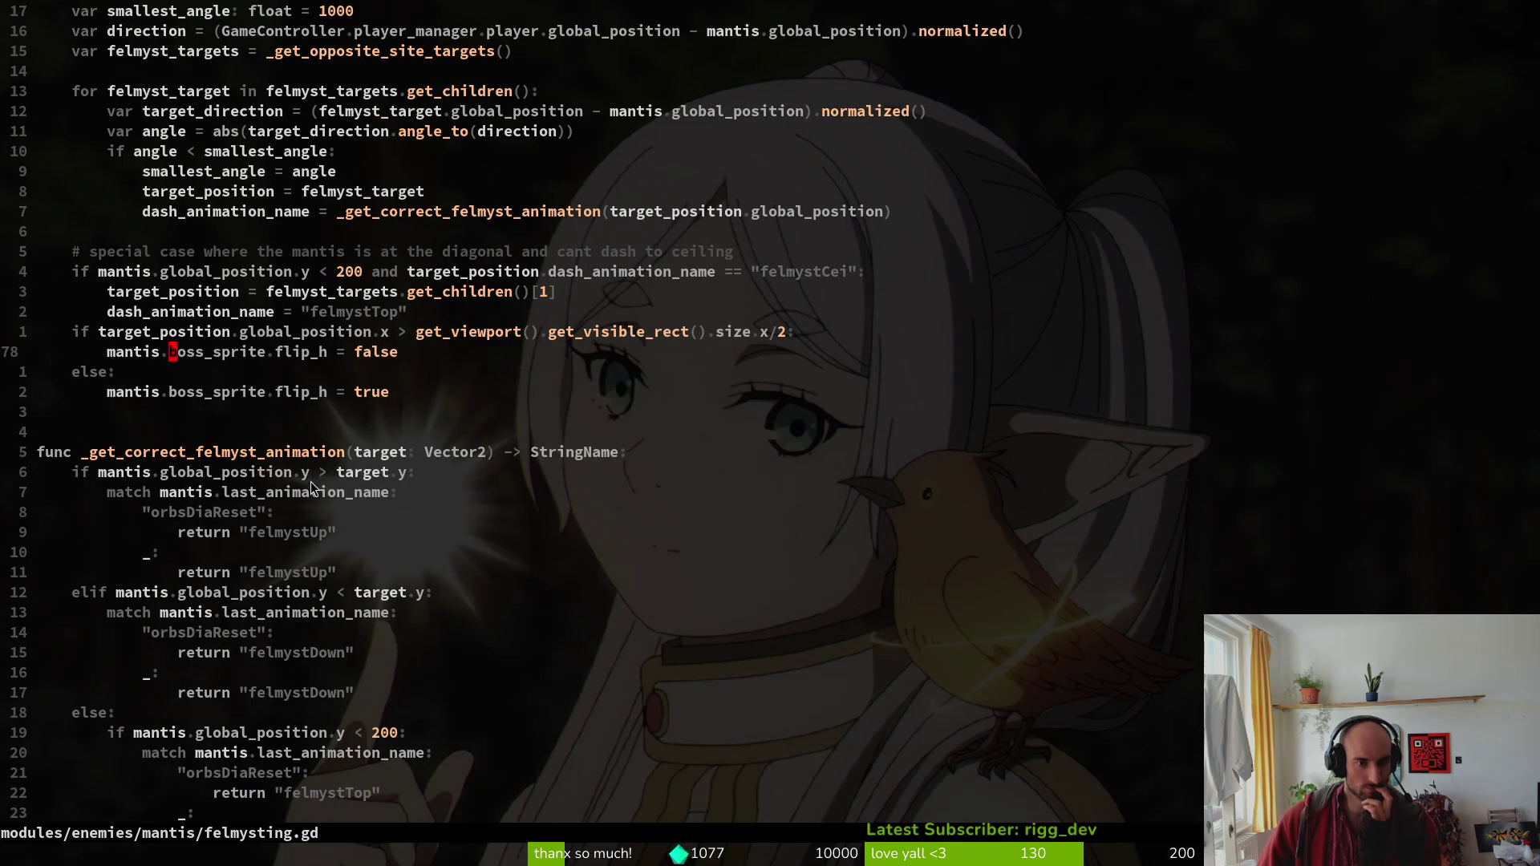
scroll(309, 481, "down", 2)
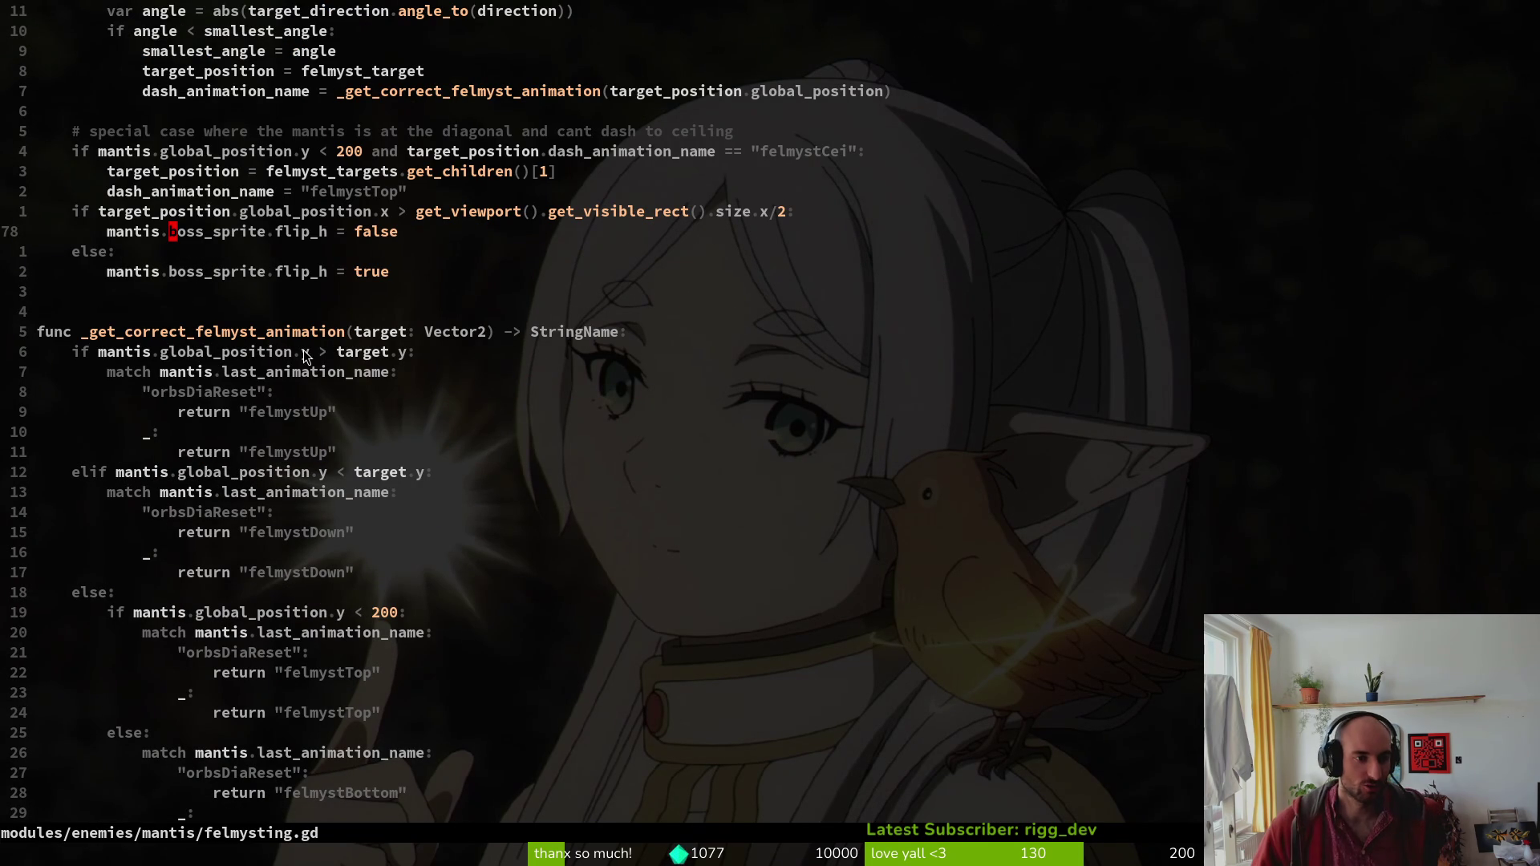
left_click(247, 331)
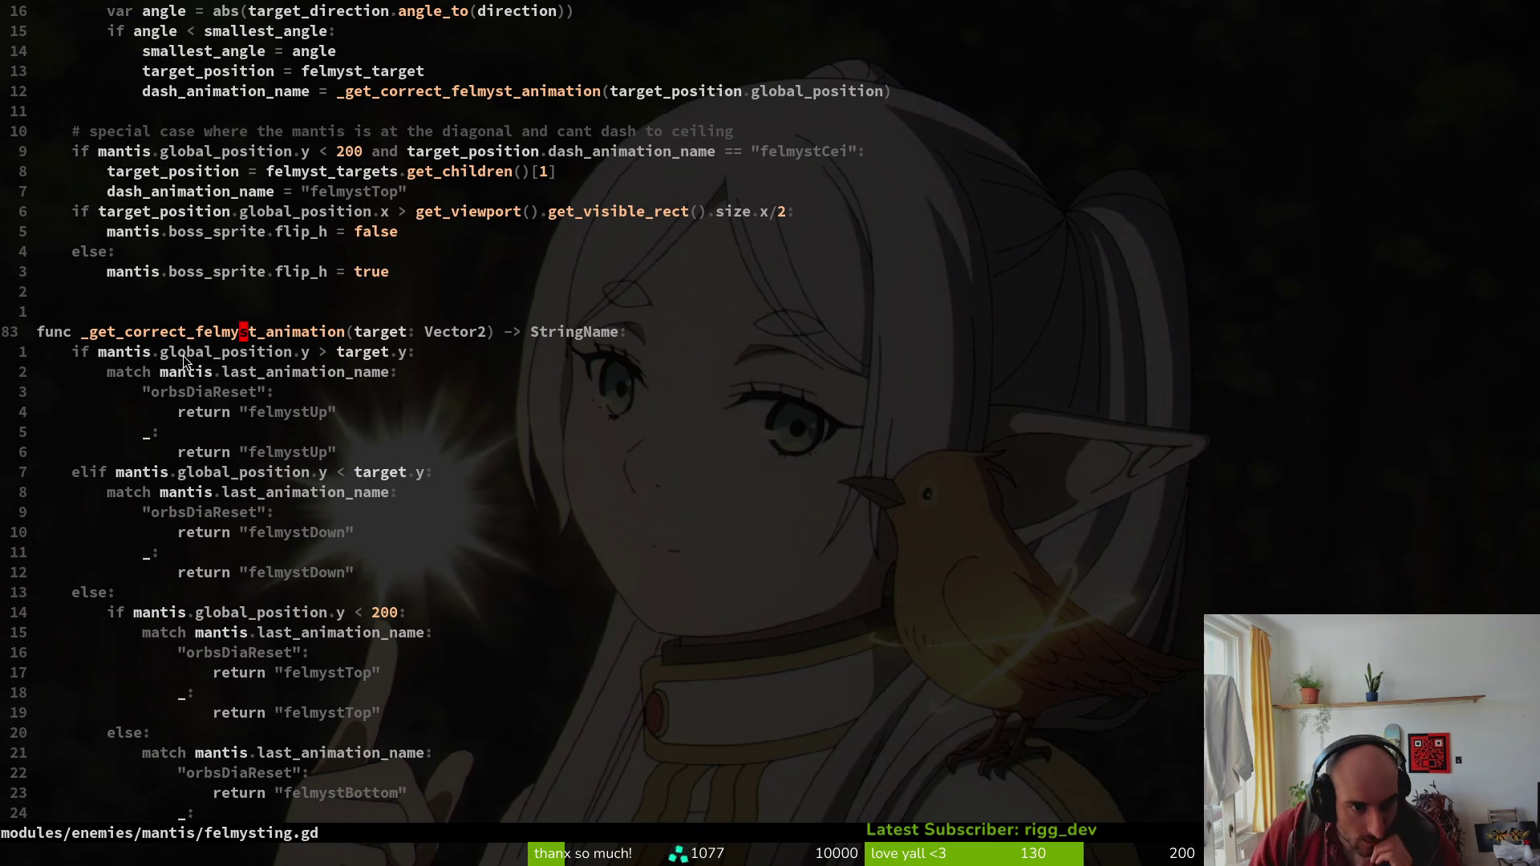
left_click(383, 575)
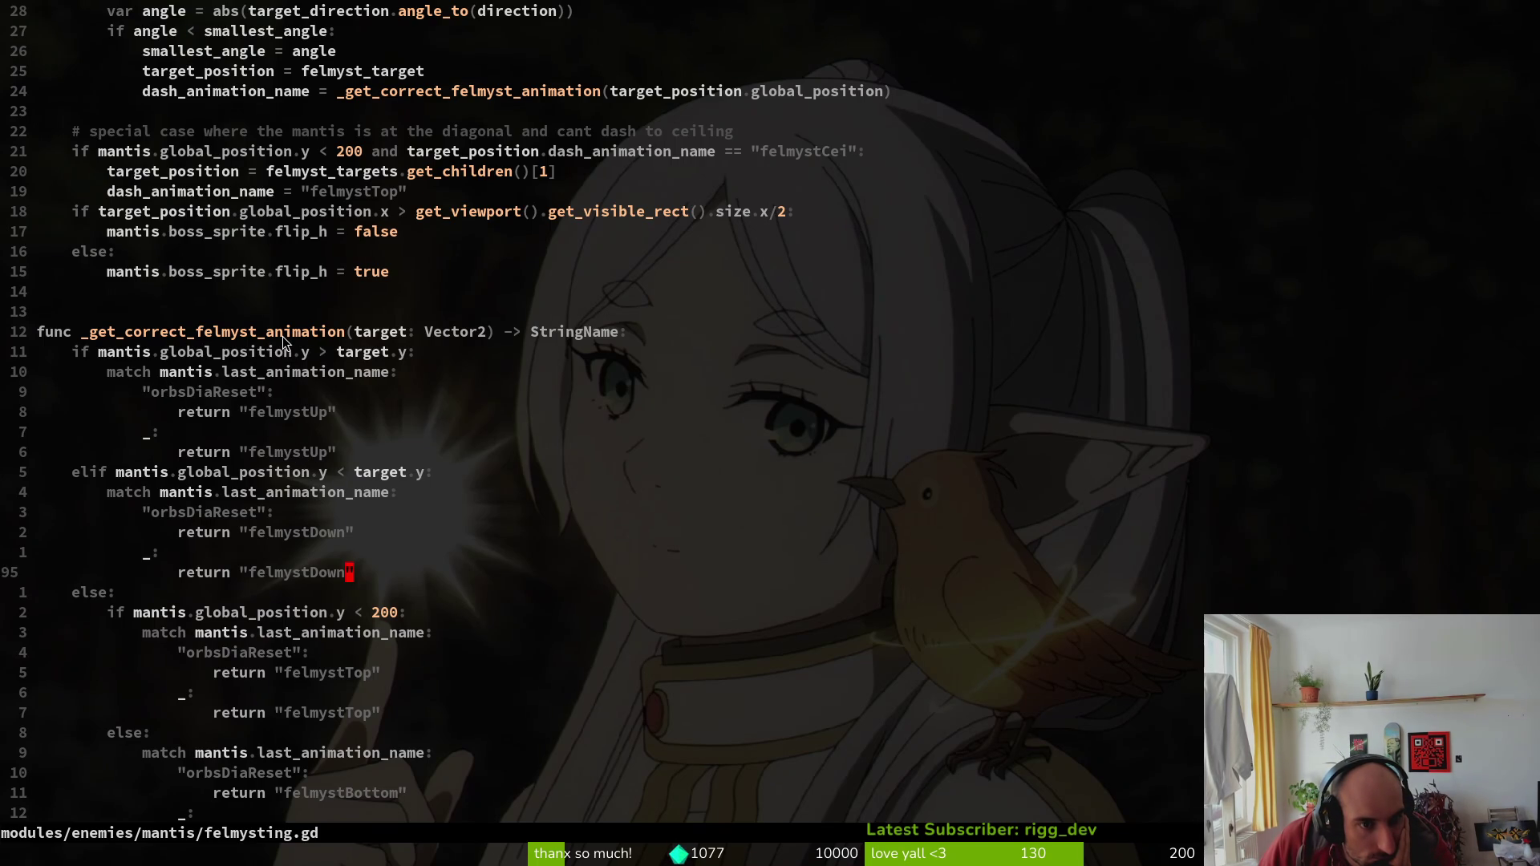
left_click(409, 358)
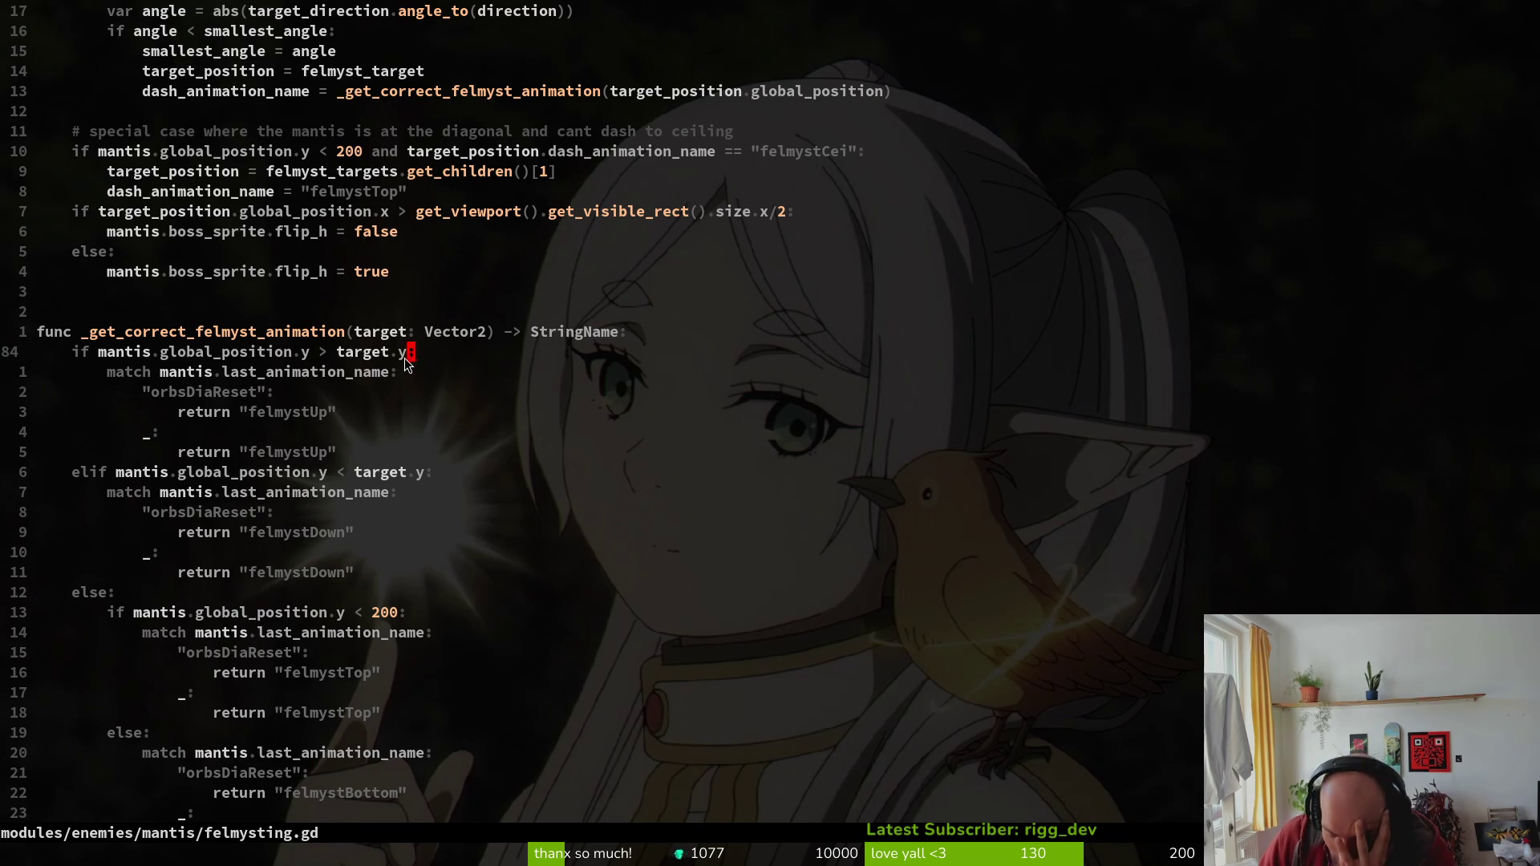
key("k")
key("j")
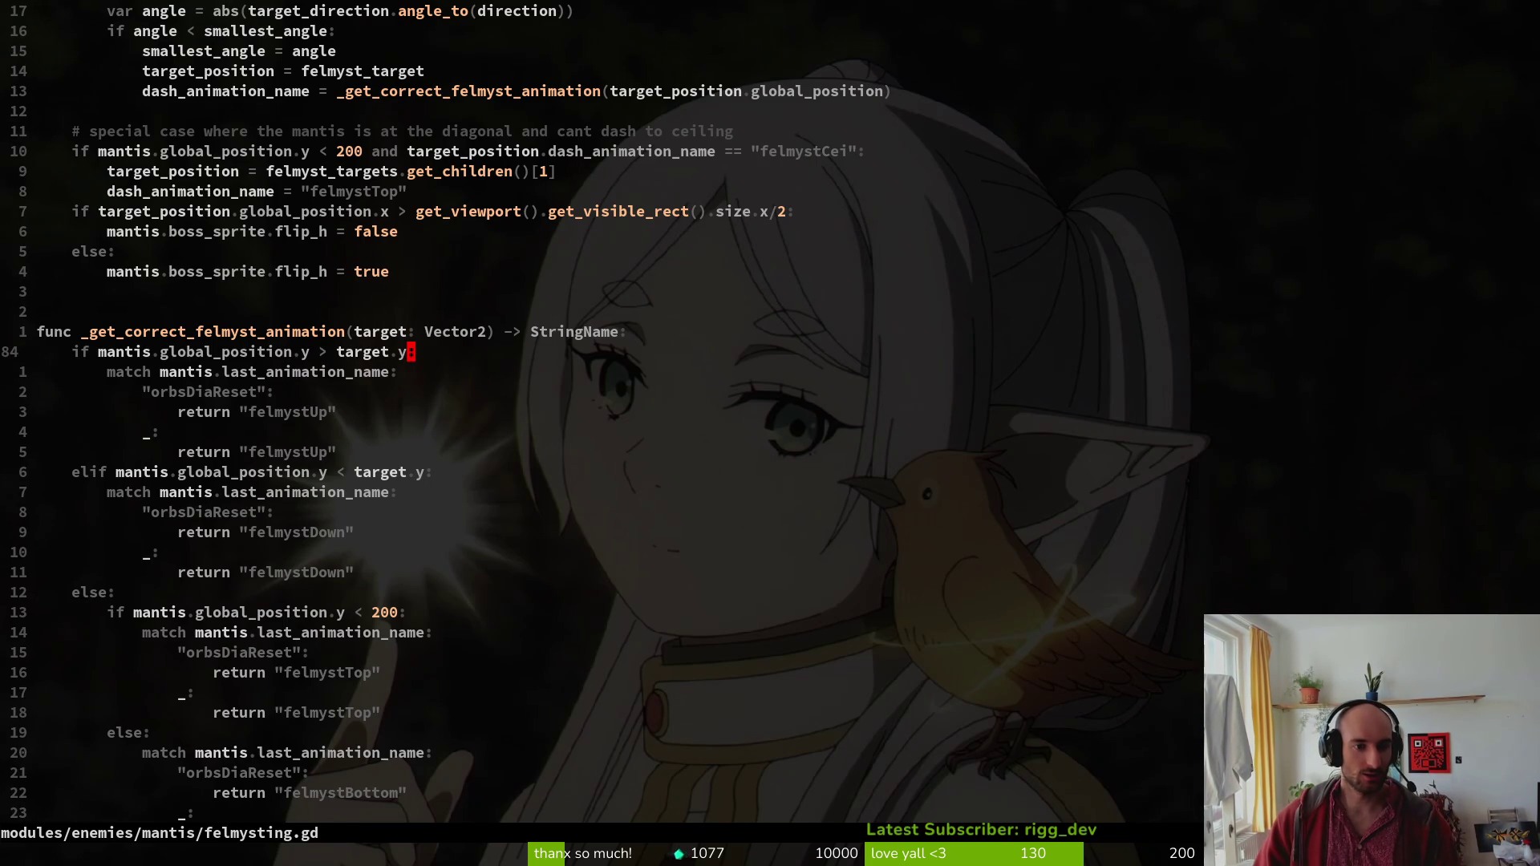
key("Escape")
Add an 'if mantis.global_position.y > 200:' line above the first condition and save the file.
key("O")
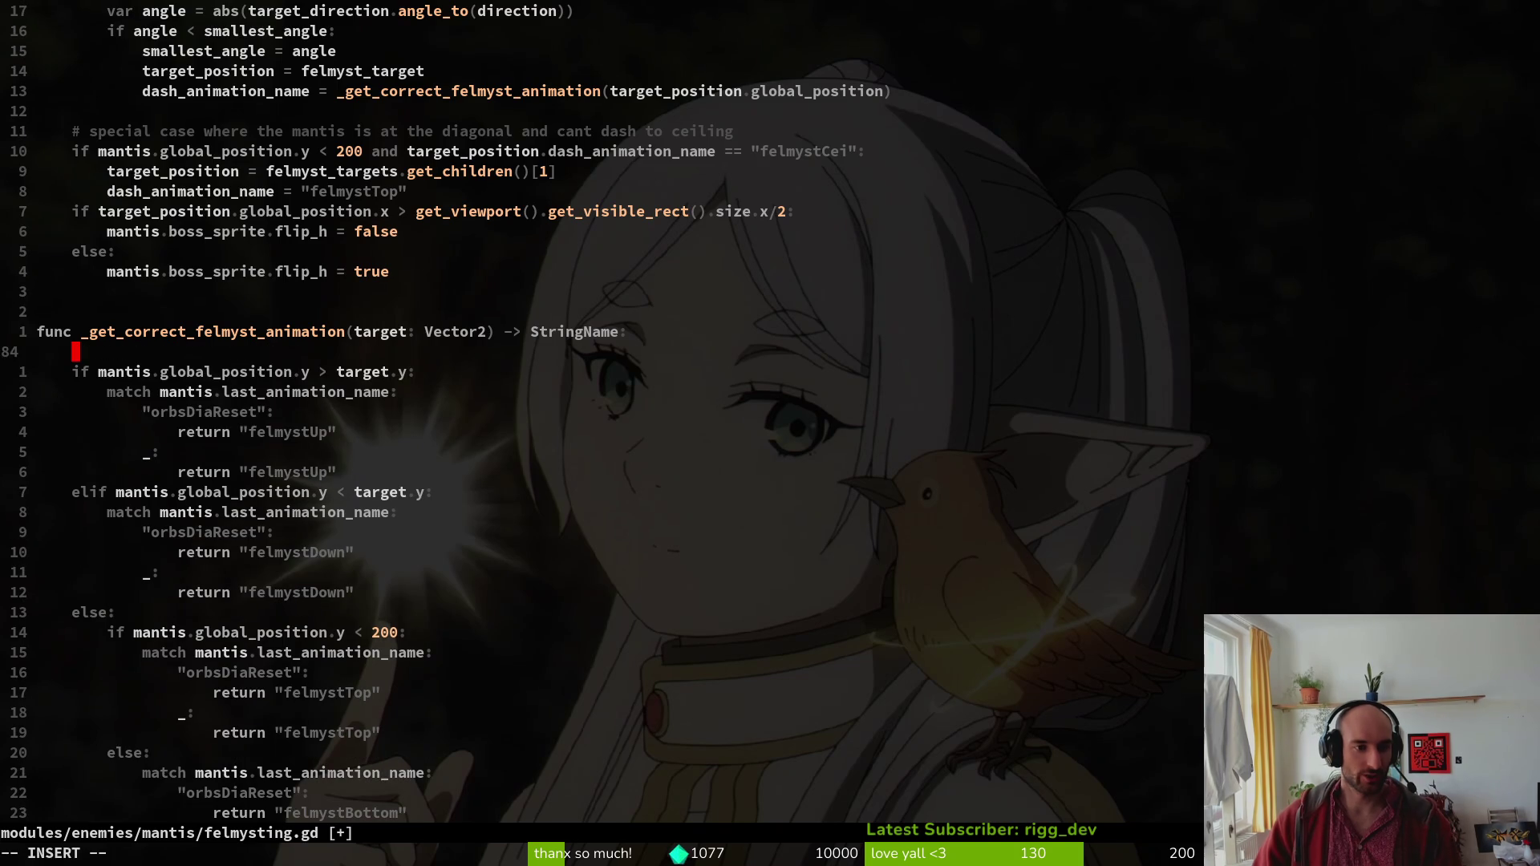
key("Return")
key("Return")
key("Return")
key("Up")
key("Up")
key("Up")
key("Down")
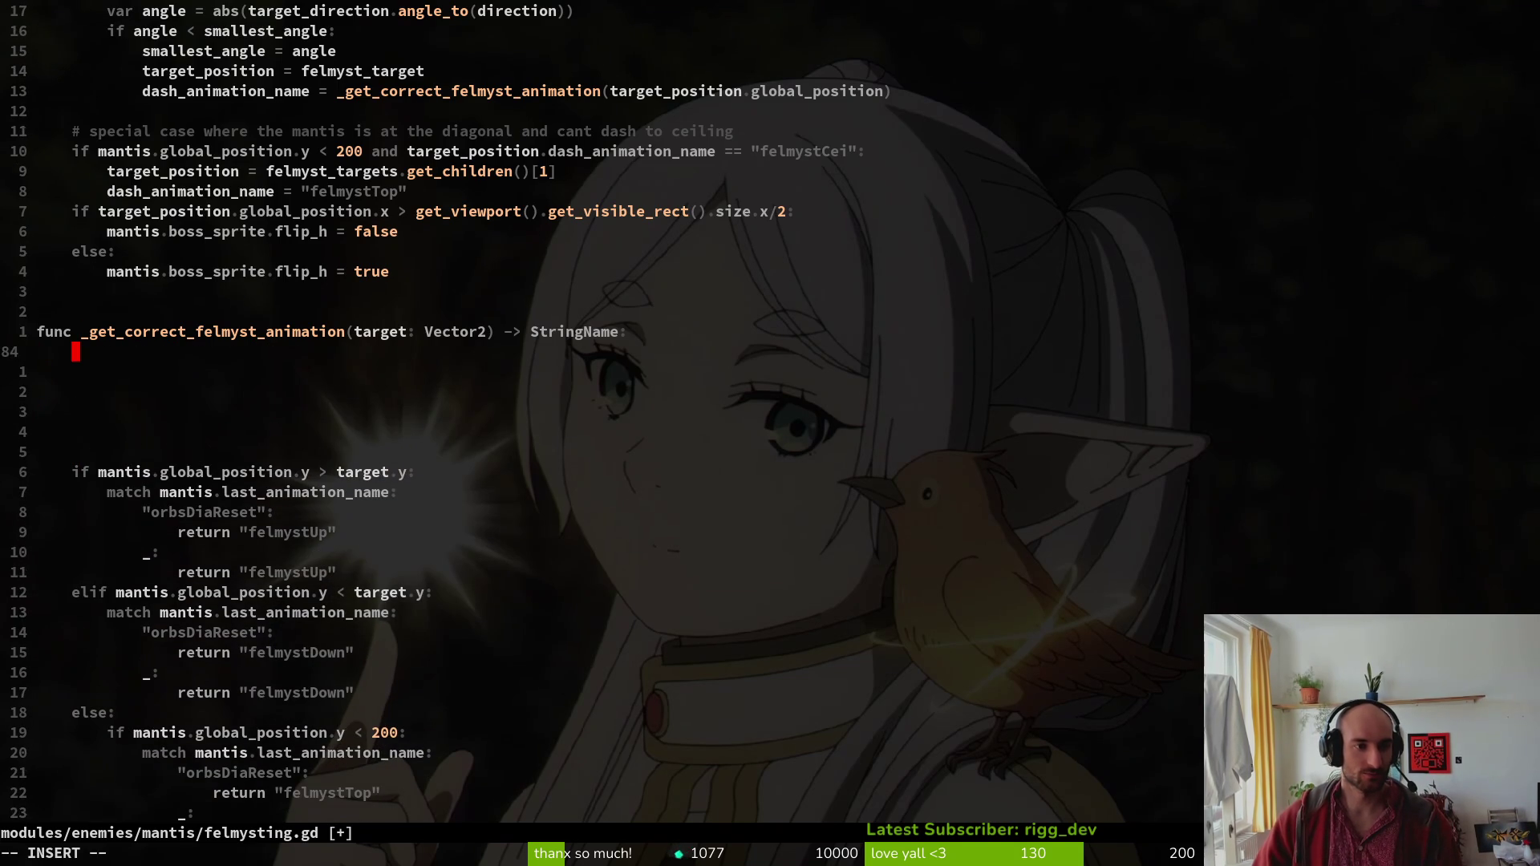
type("if mantis.glo")
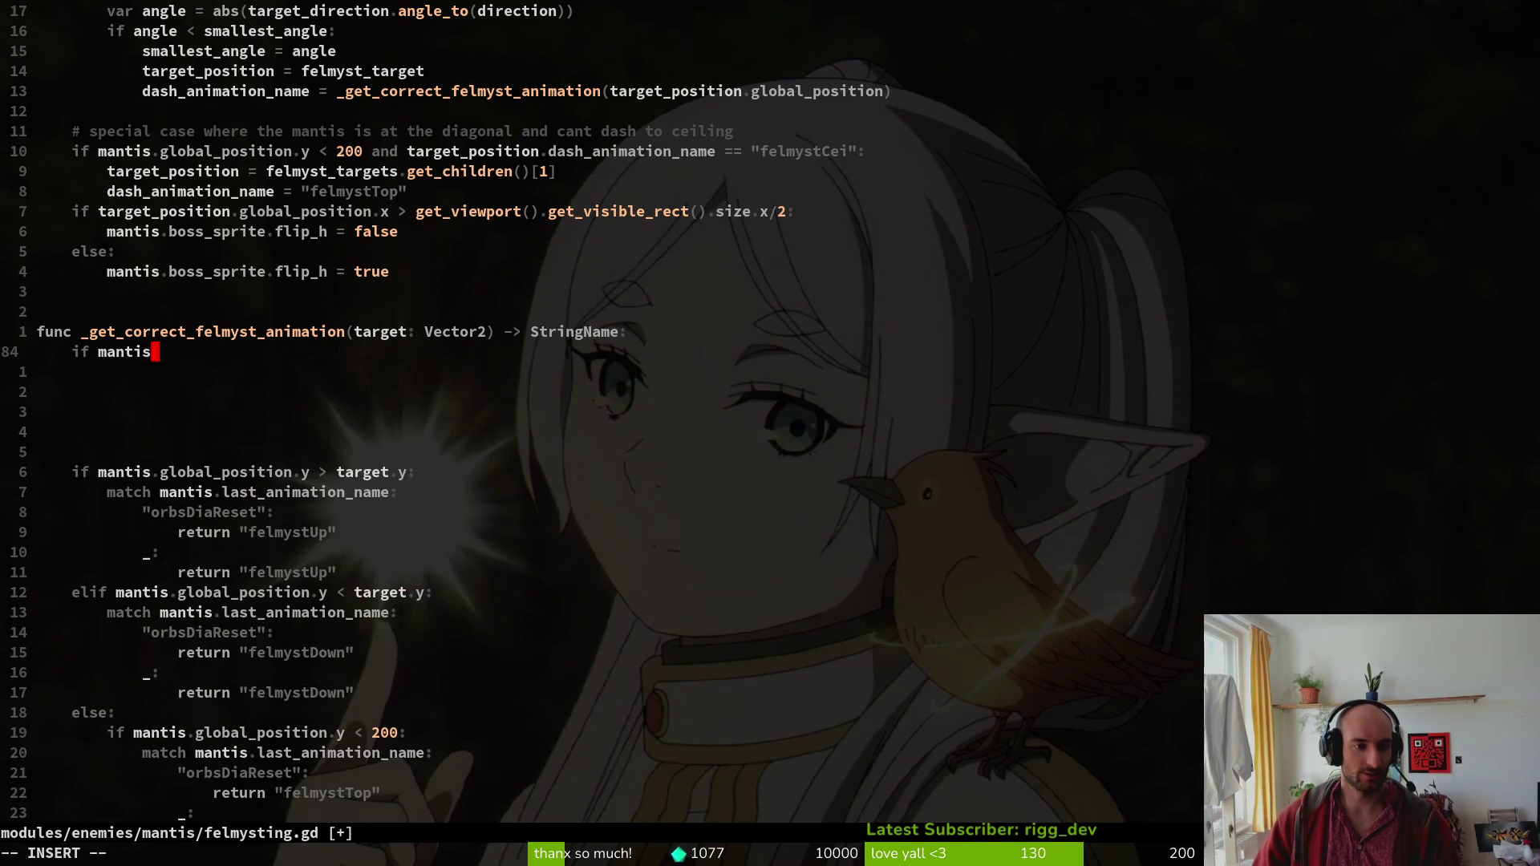
key("Return")
type(".y >")
key("BackSpace")
type("> ")
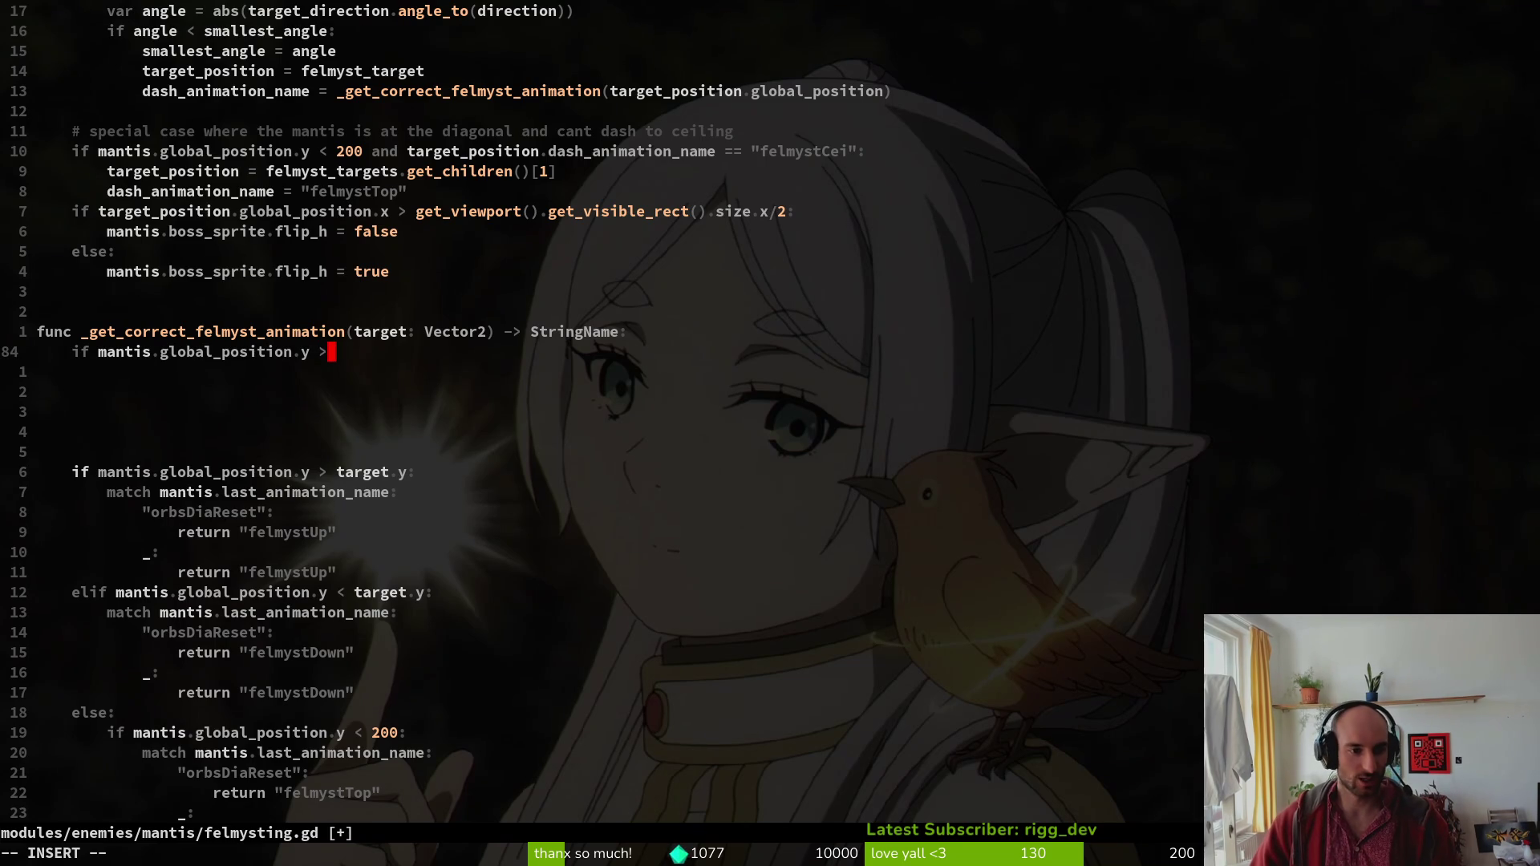
type("200:")
key("Return")
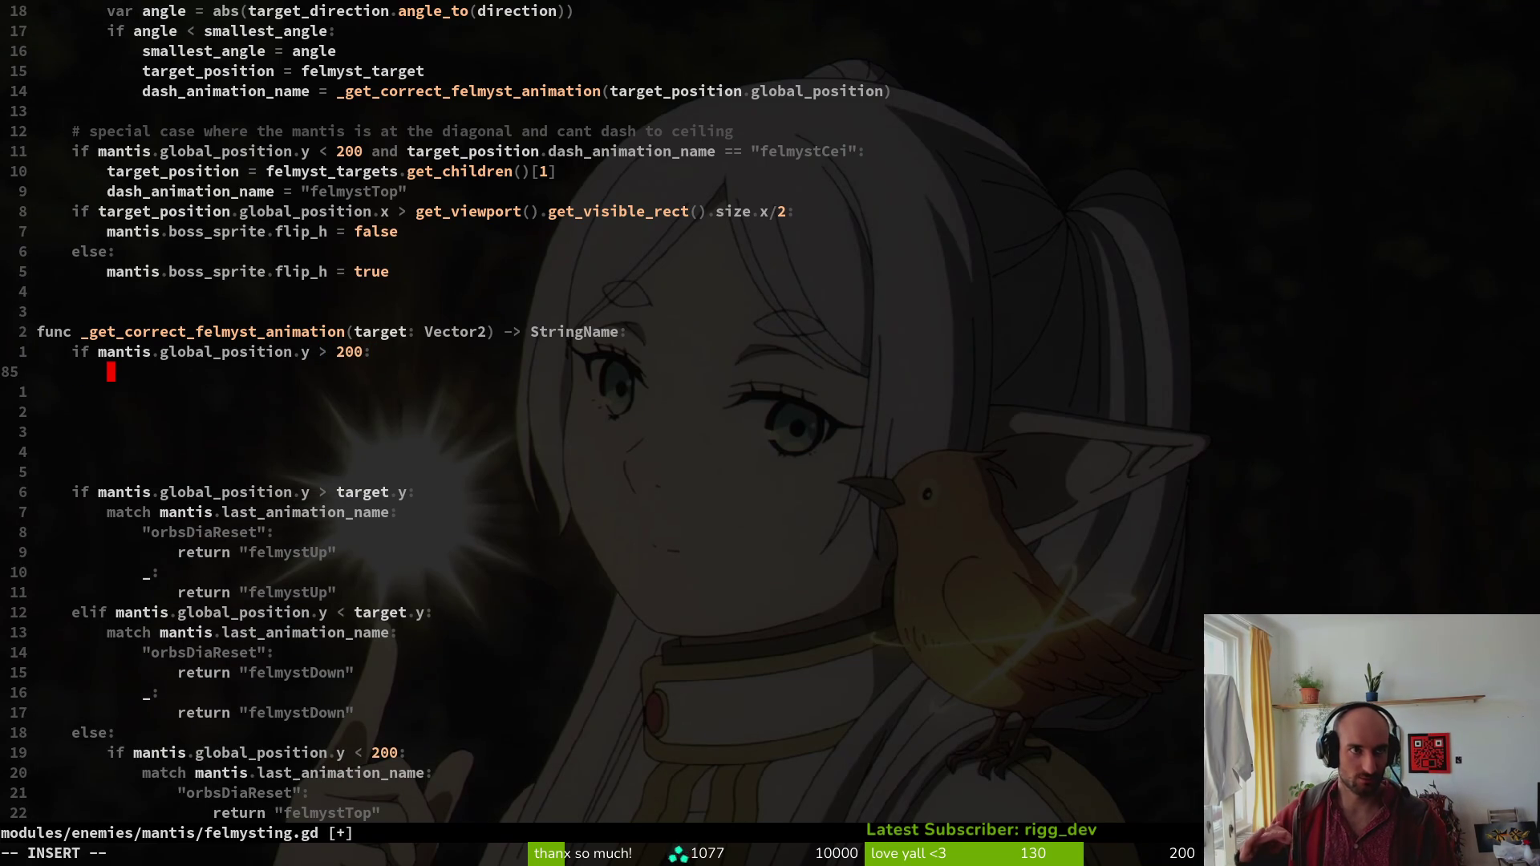
key("Escape")
type(":write")
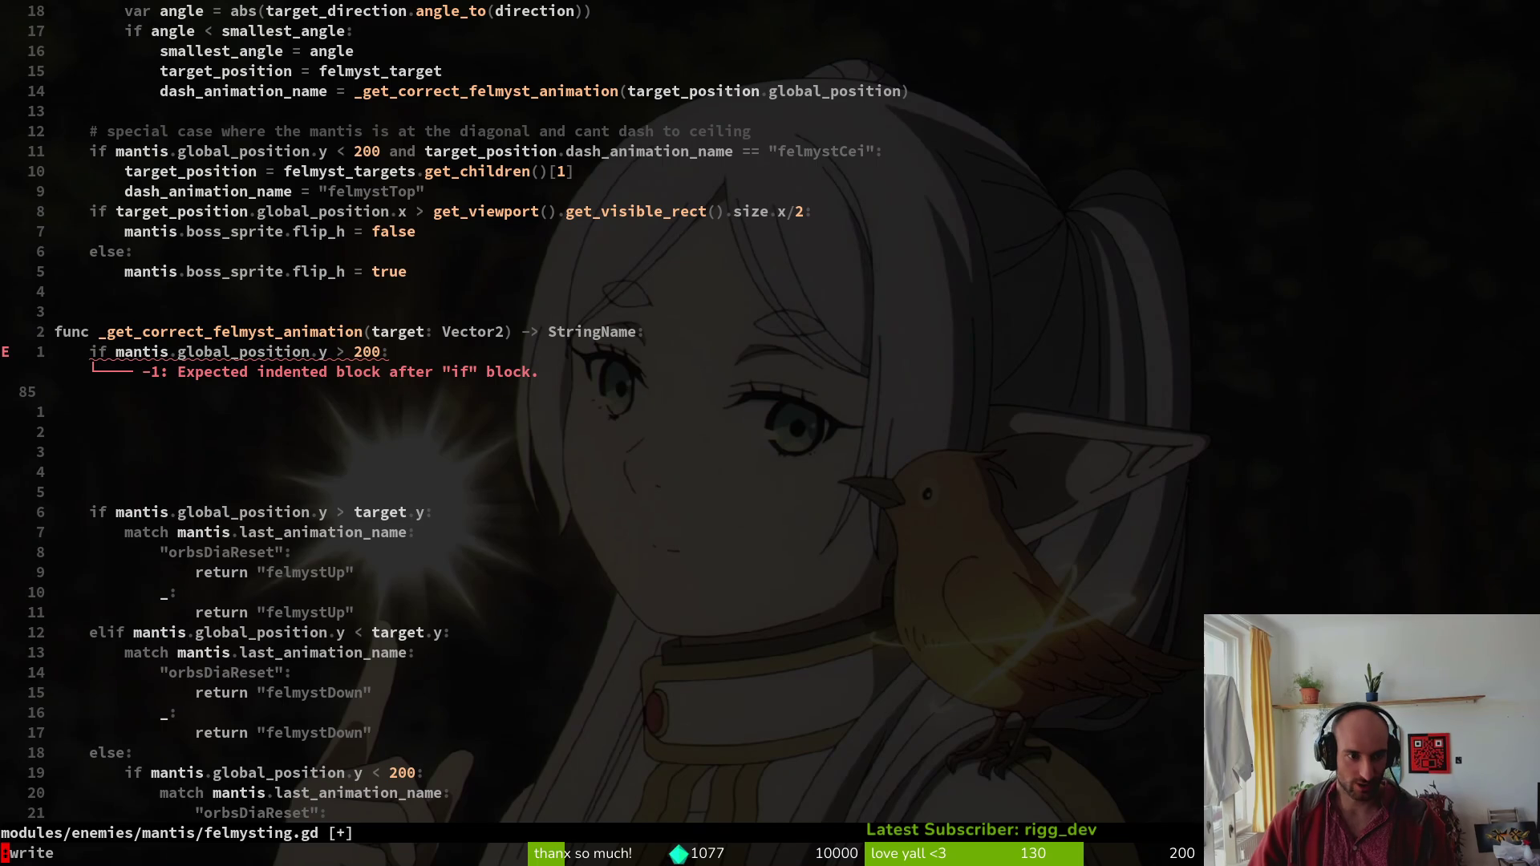
key("Return")
Start a nested if under it that checks target.dash_animation_name.
key("j")
key("j")
key("j")
key("k")
key("k")
key("k")
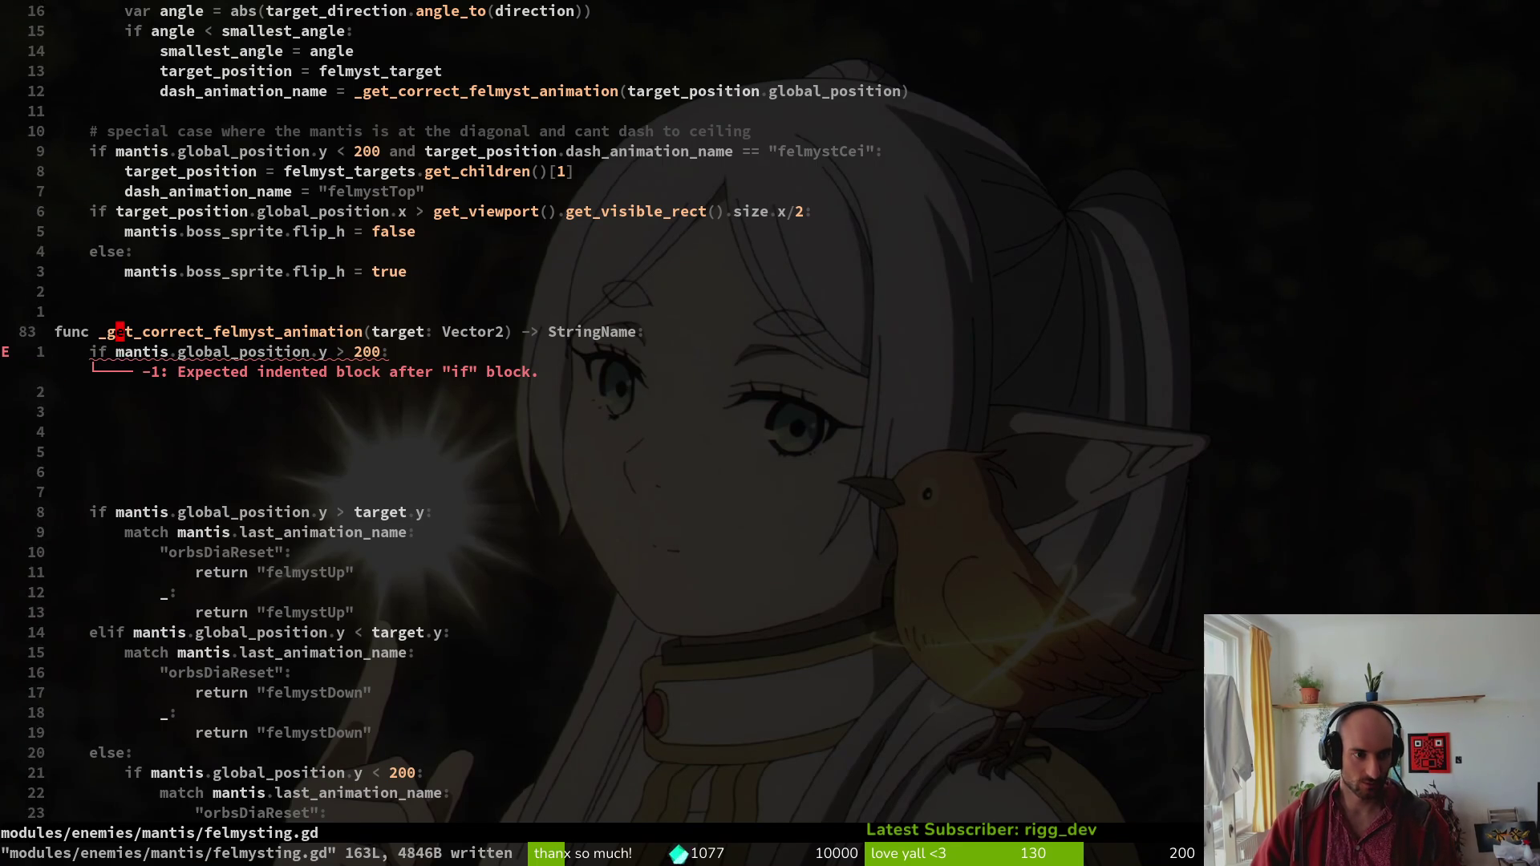
key("j")
type("o")
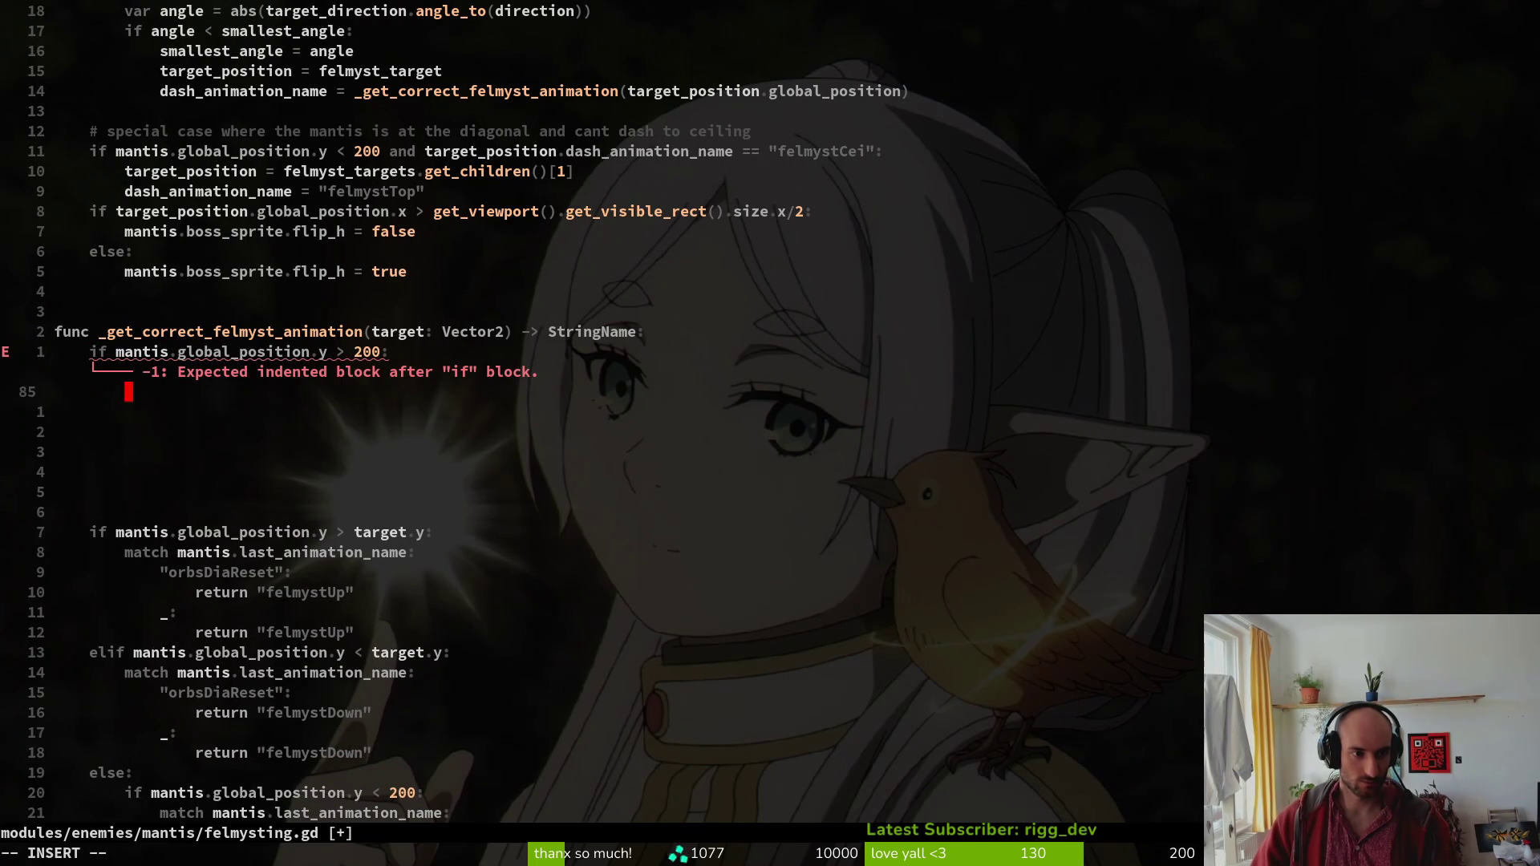
type("if tar")
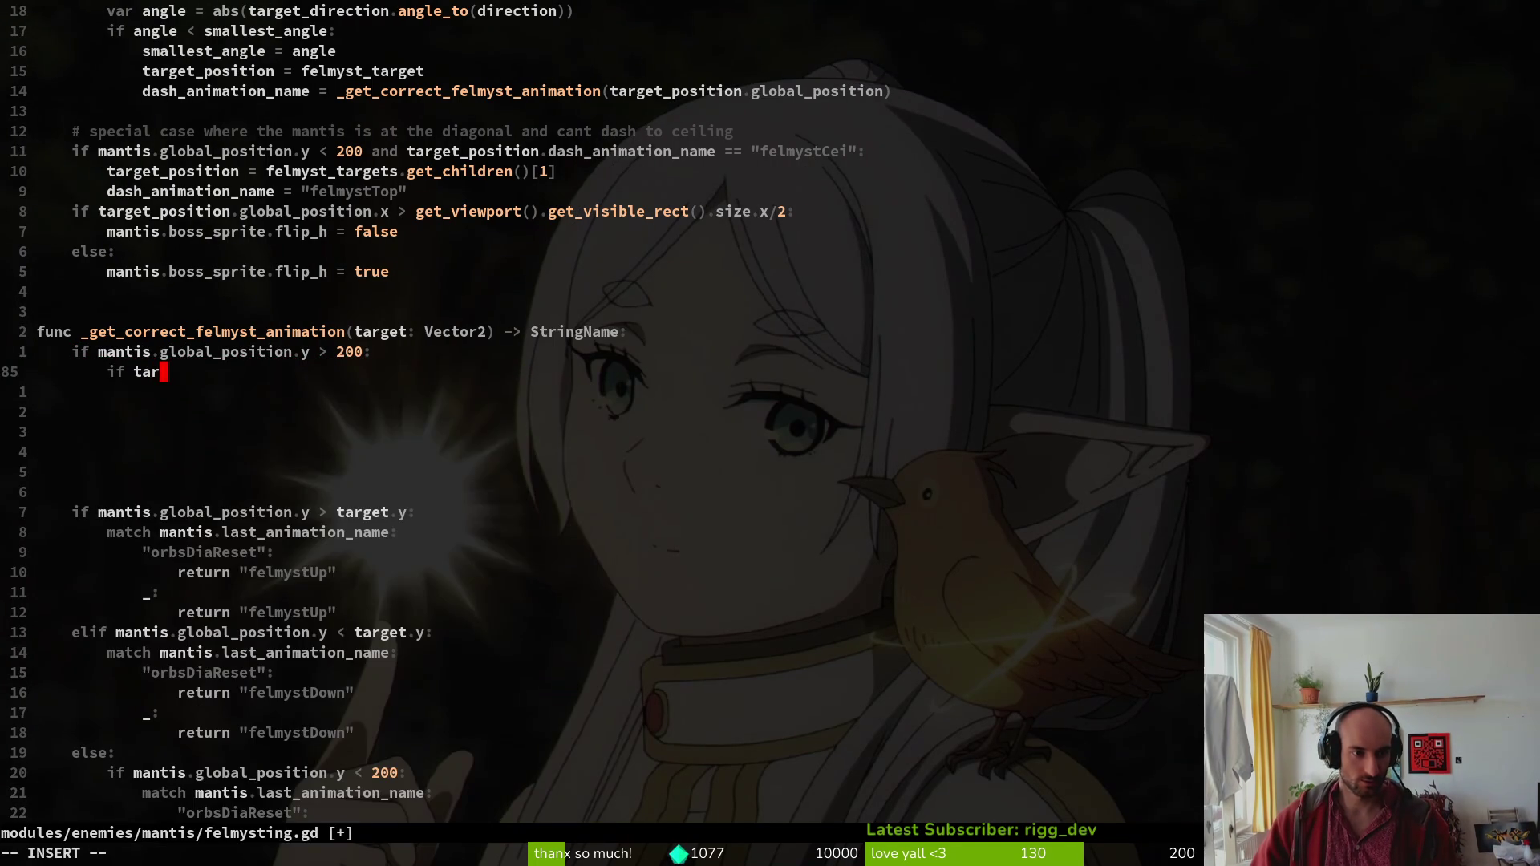
type("e")
key("Down")
key("Return")
key("BackSpace")
key("BackSpace")
key("BackSpace")
key("BackSpace")
key("BackSpace")
key("BackSpace")
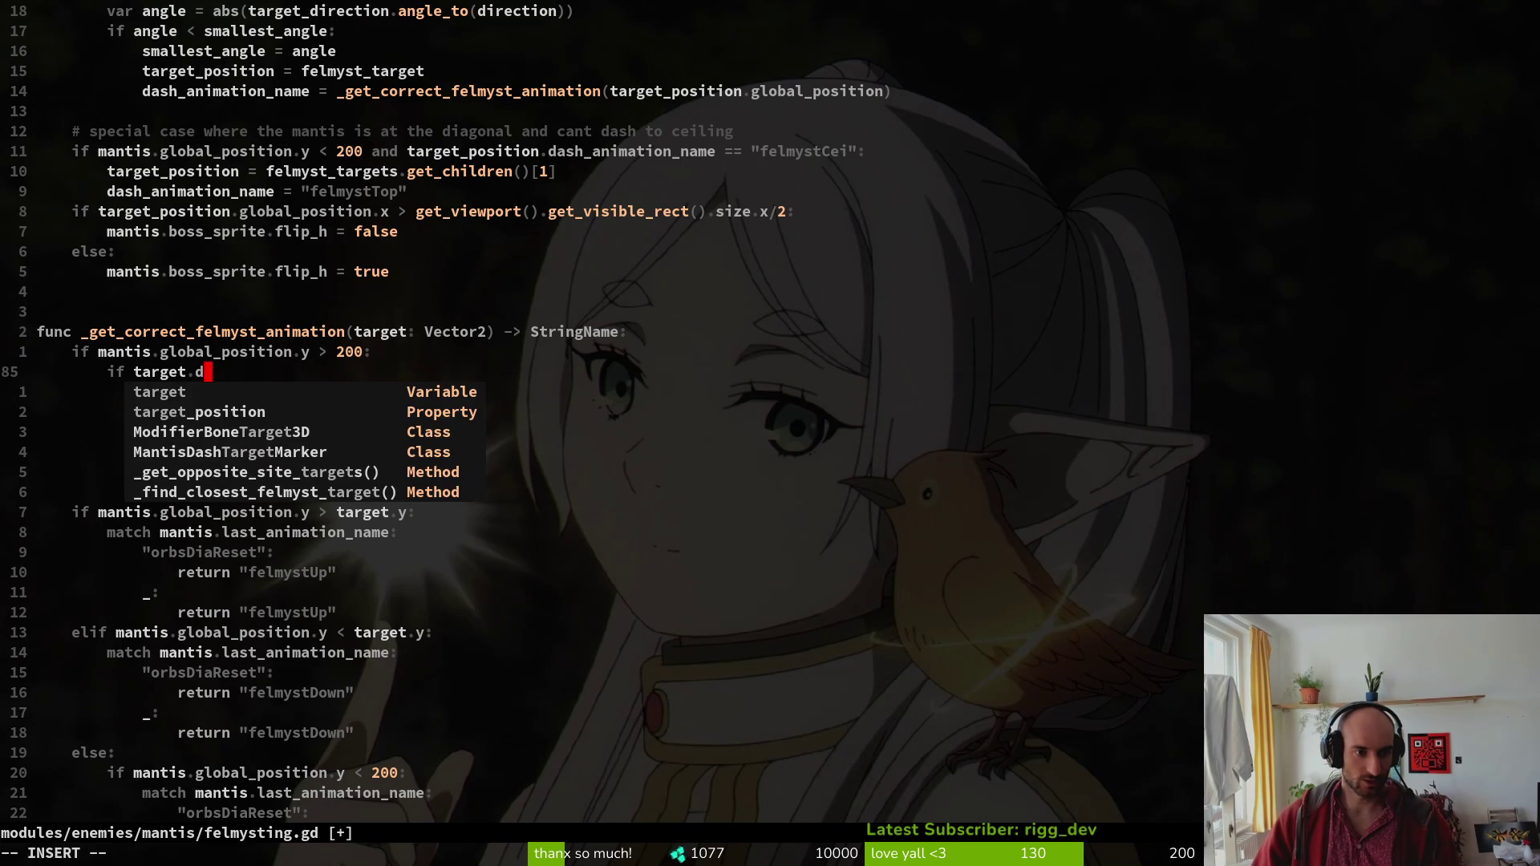
type("dash")
key("Down")
key("Down")
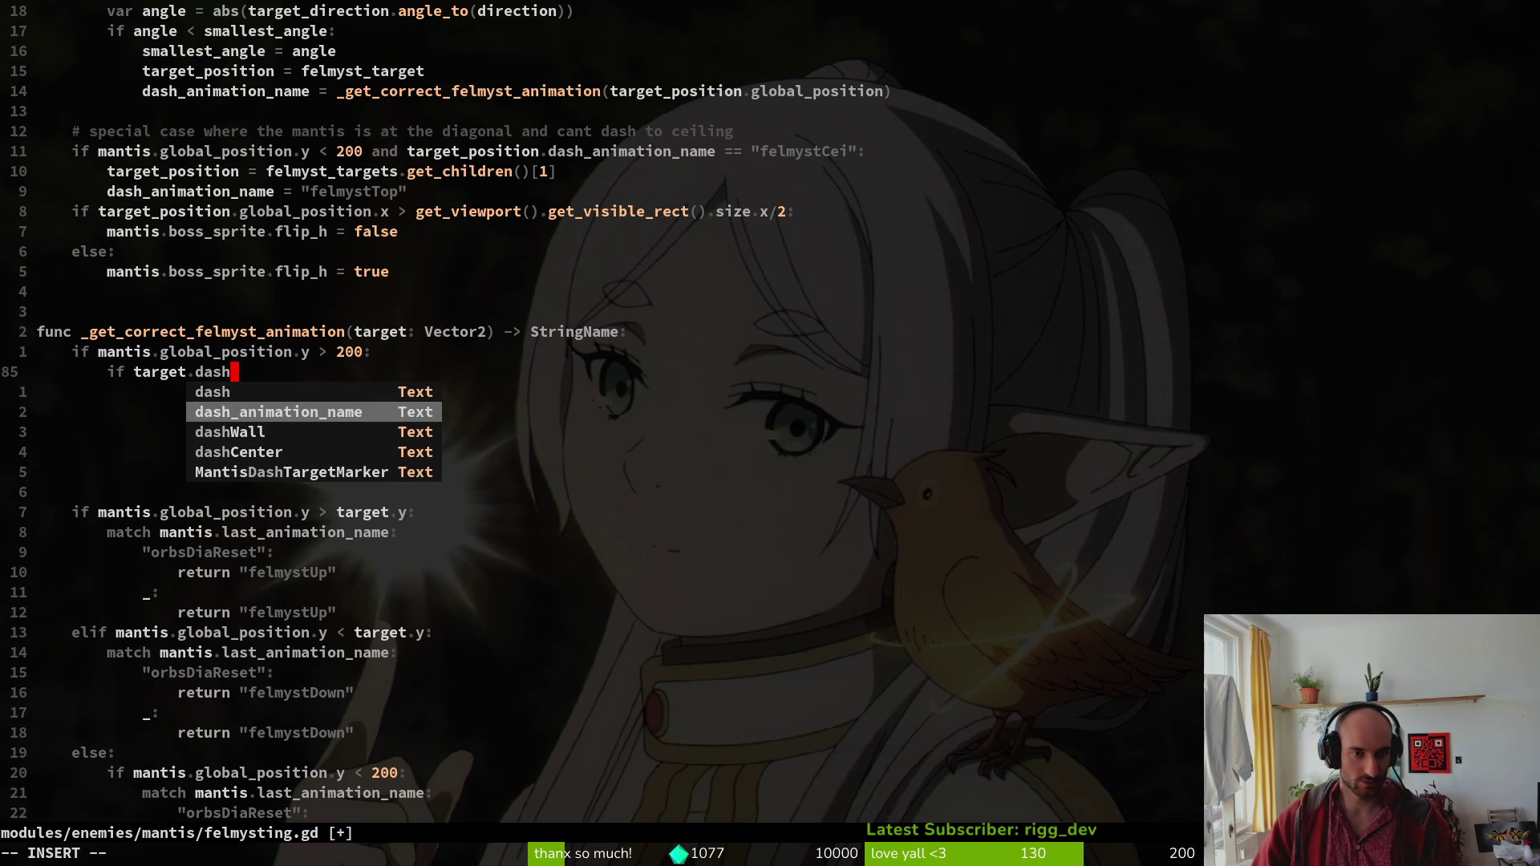
key("Return")
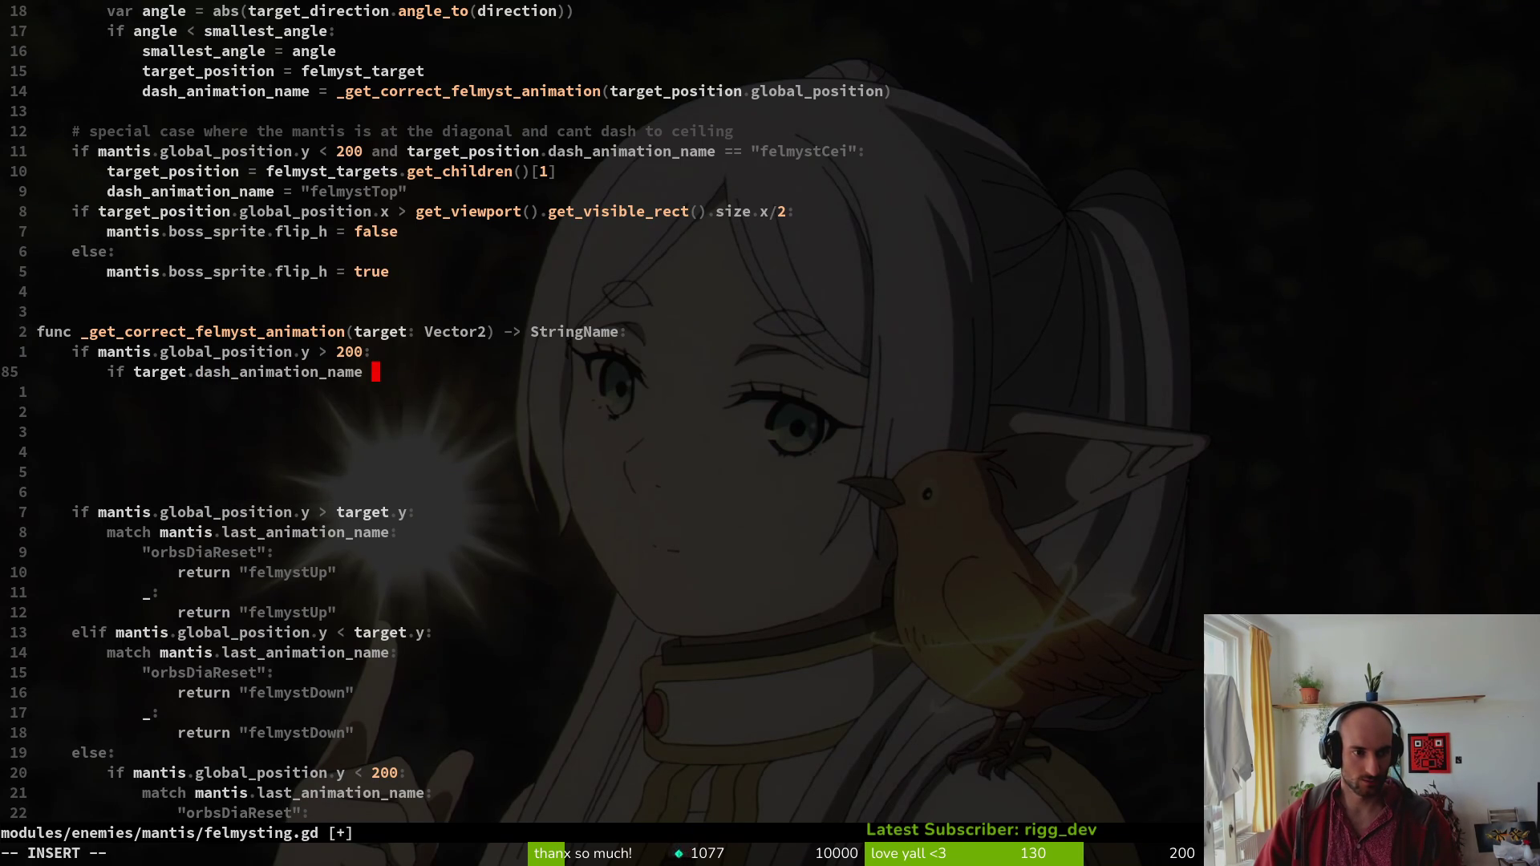
Rewrite that line as 'match target.dash_animation_name:' and begin the "felmystWal" case.
key("BackSpace")
key("BackSpace")
key("BackSpace")
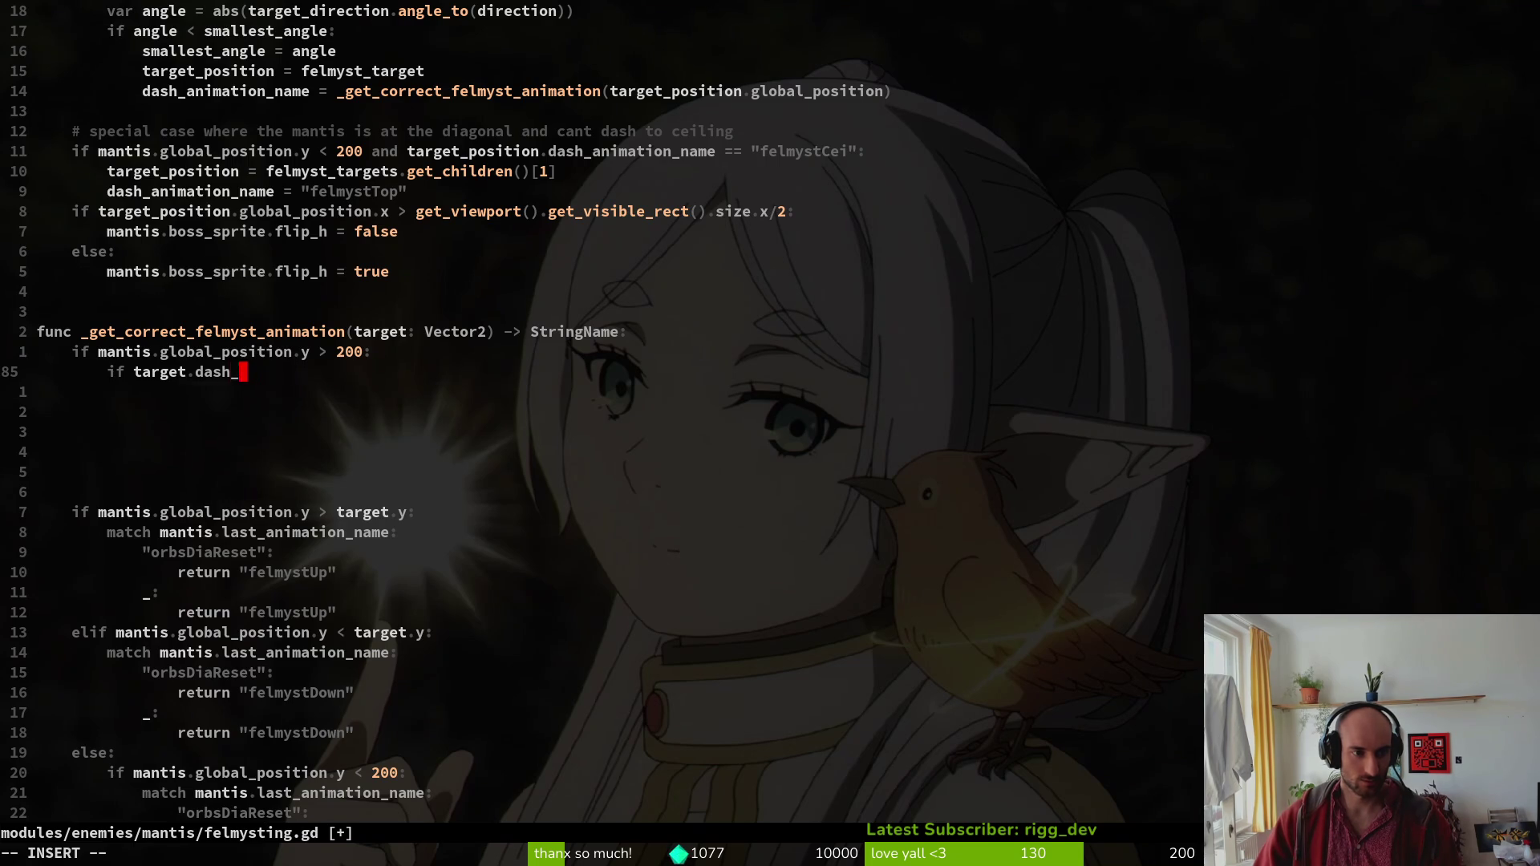
type("match ")
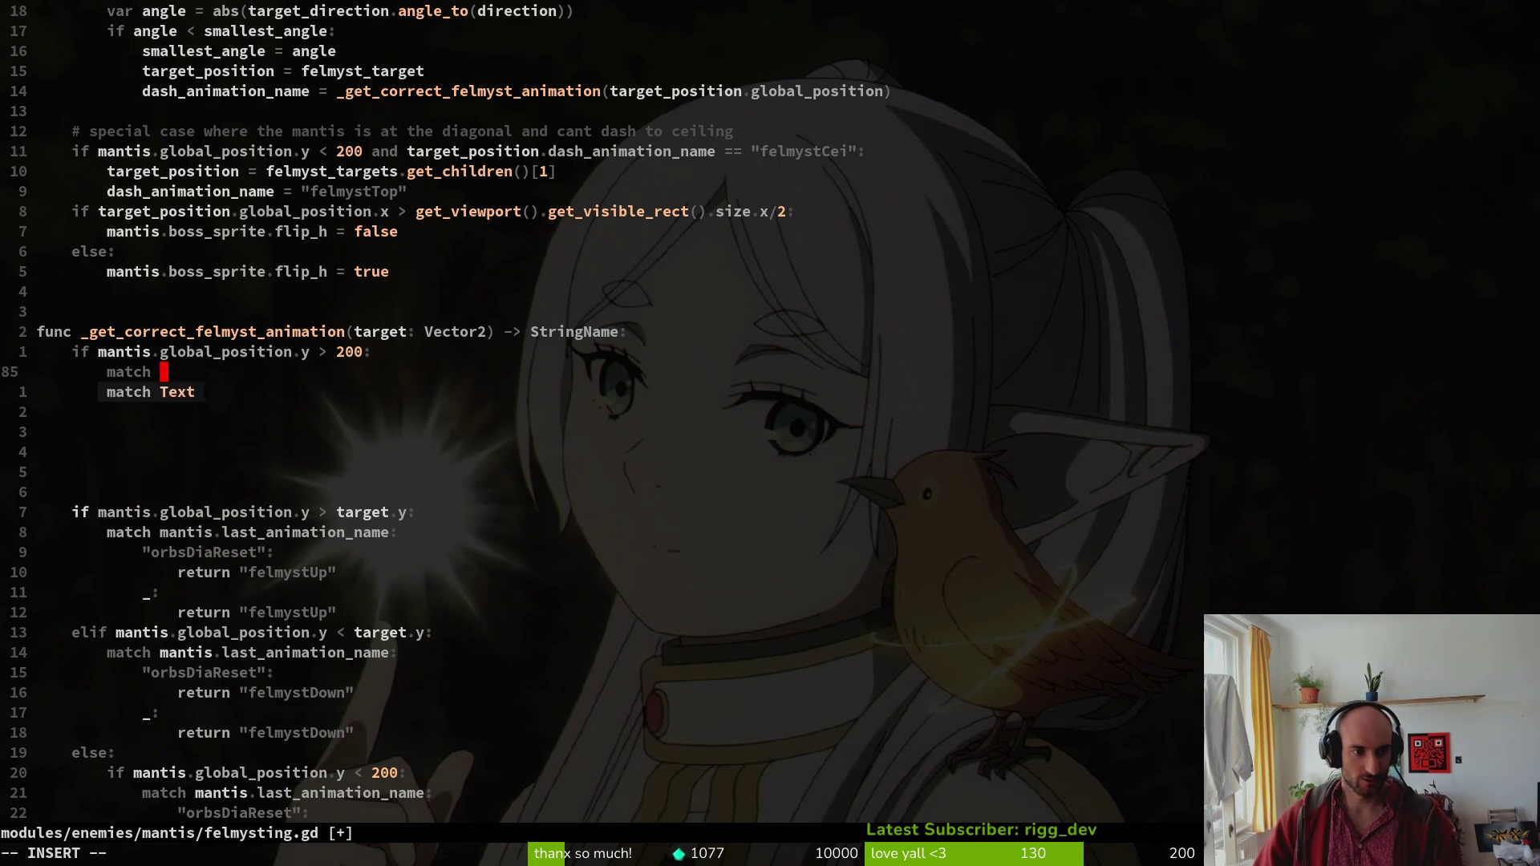
type("targ")
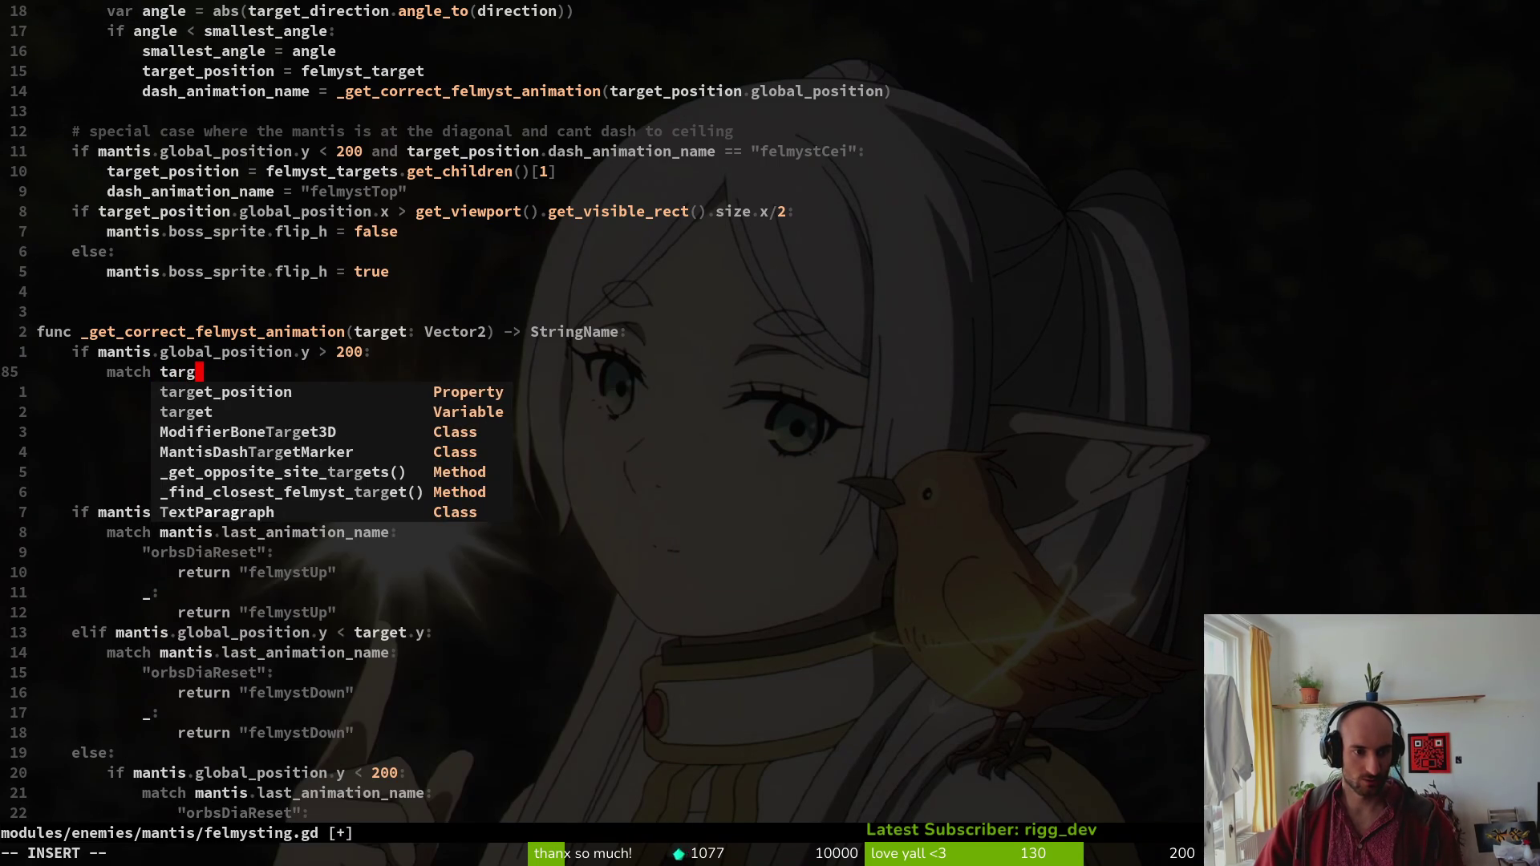
type("et.dash")
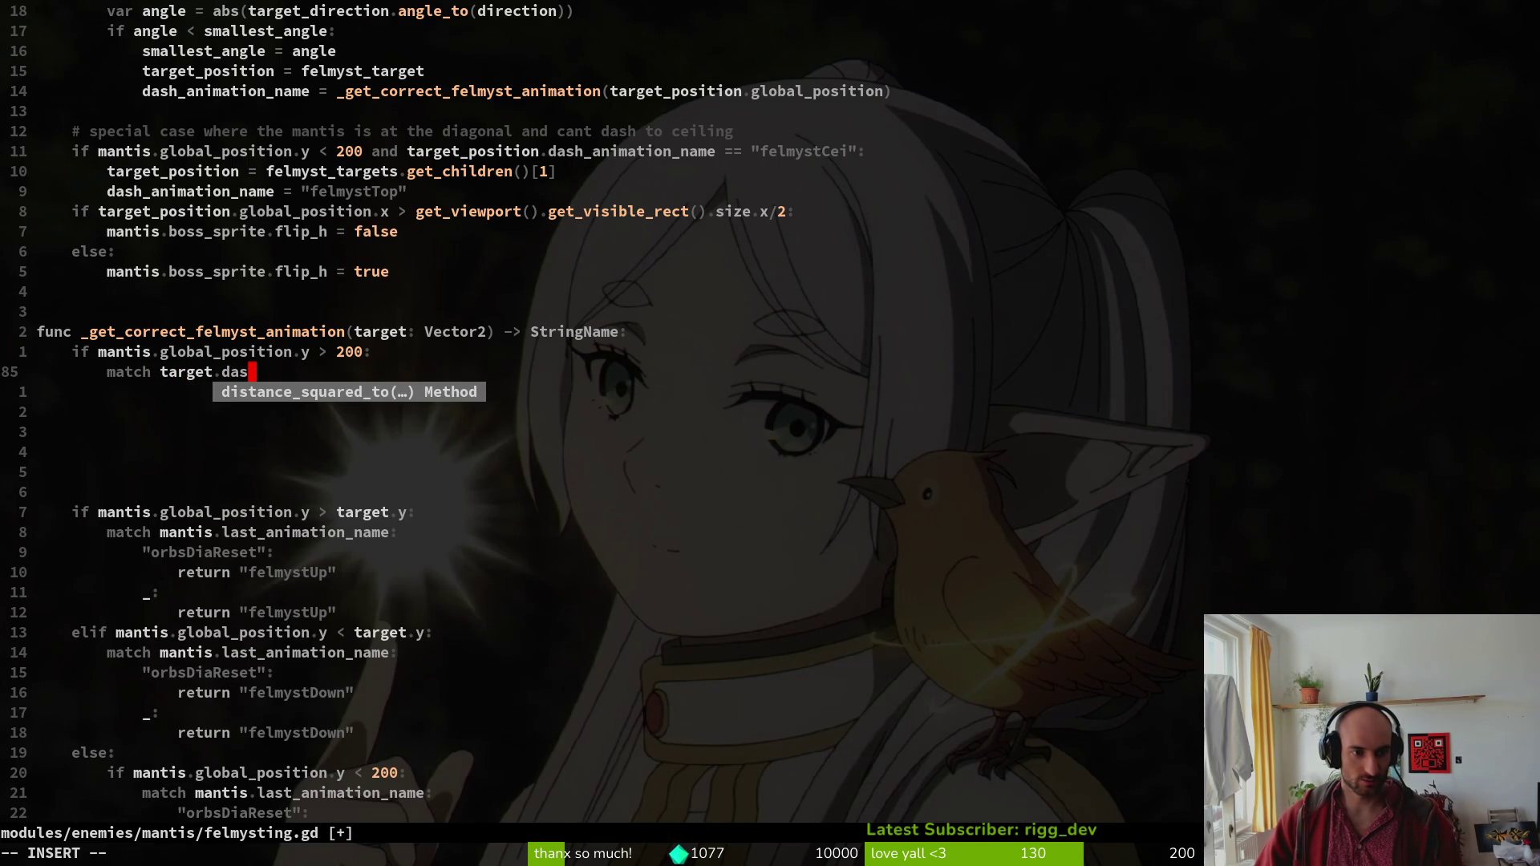
key("ctrl+n")
key("ctrl+y")
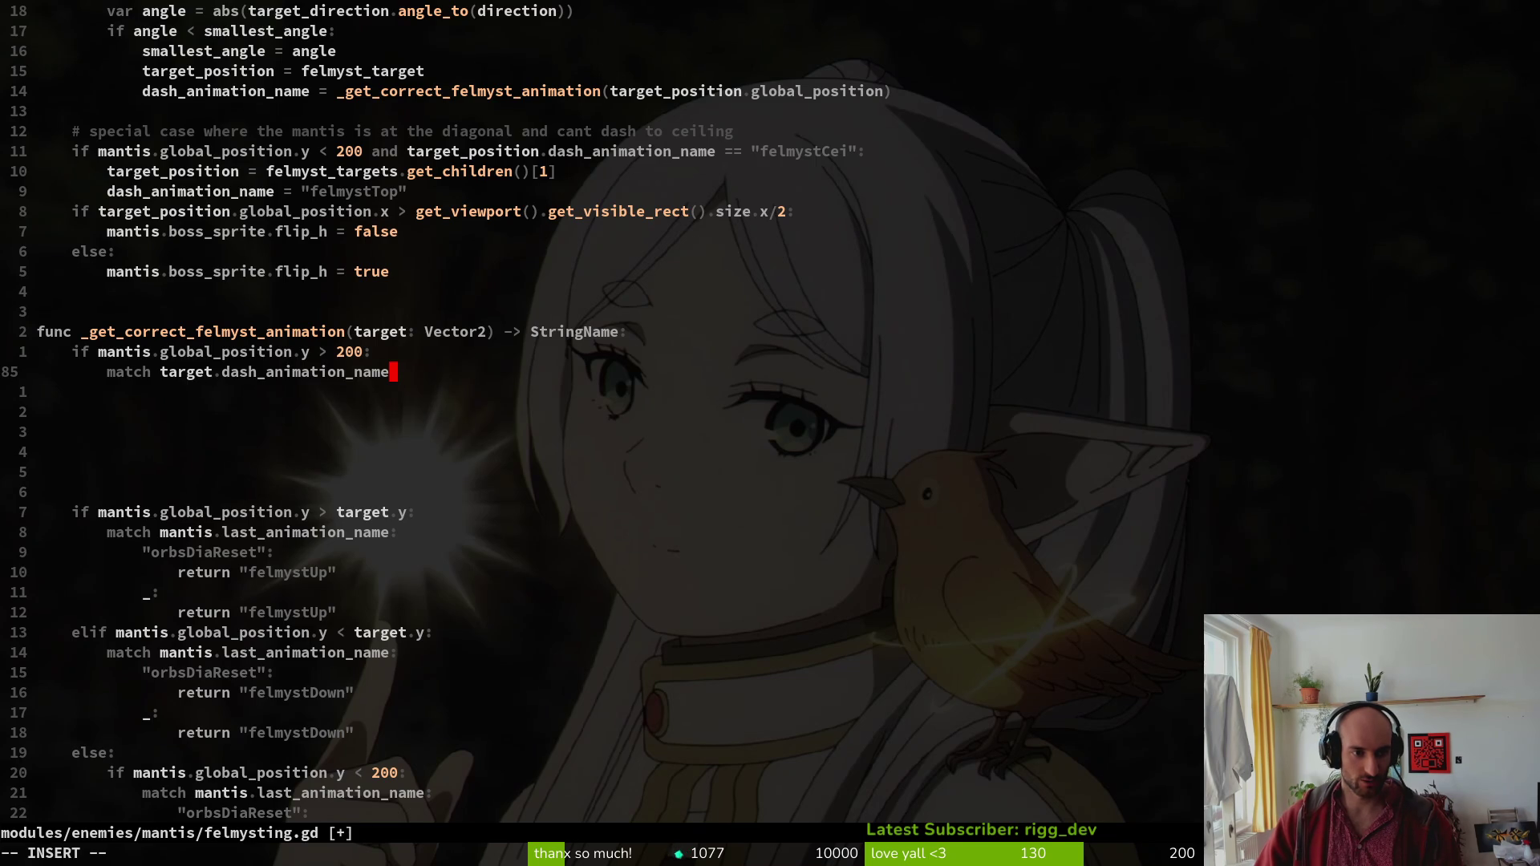
type(":")
key("Return")
type("\"")
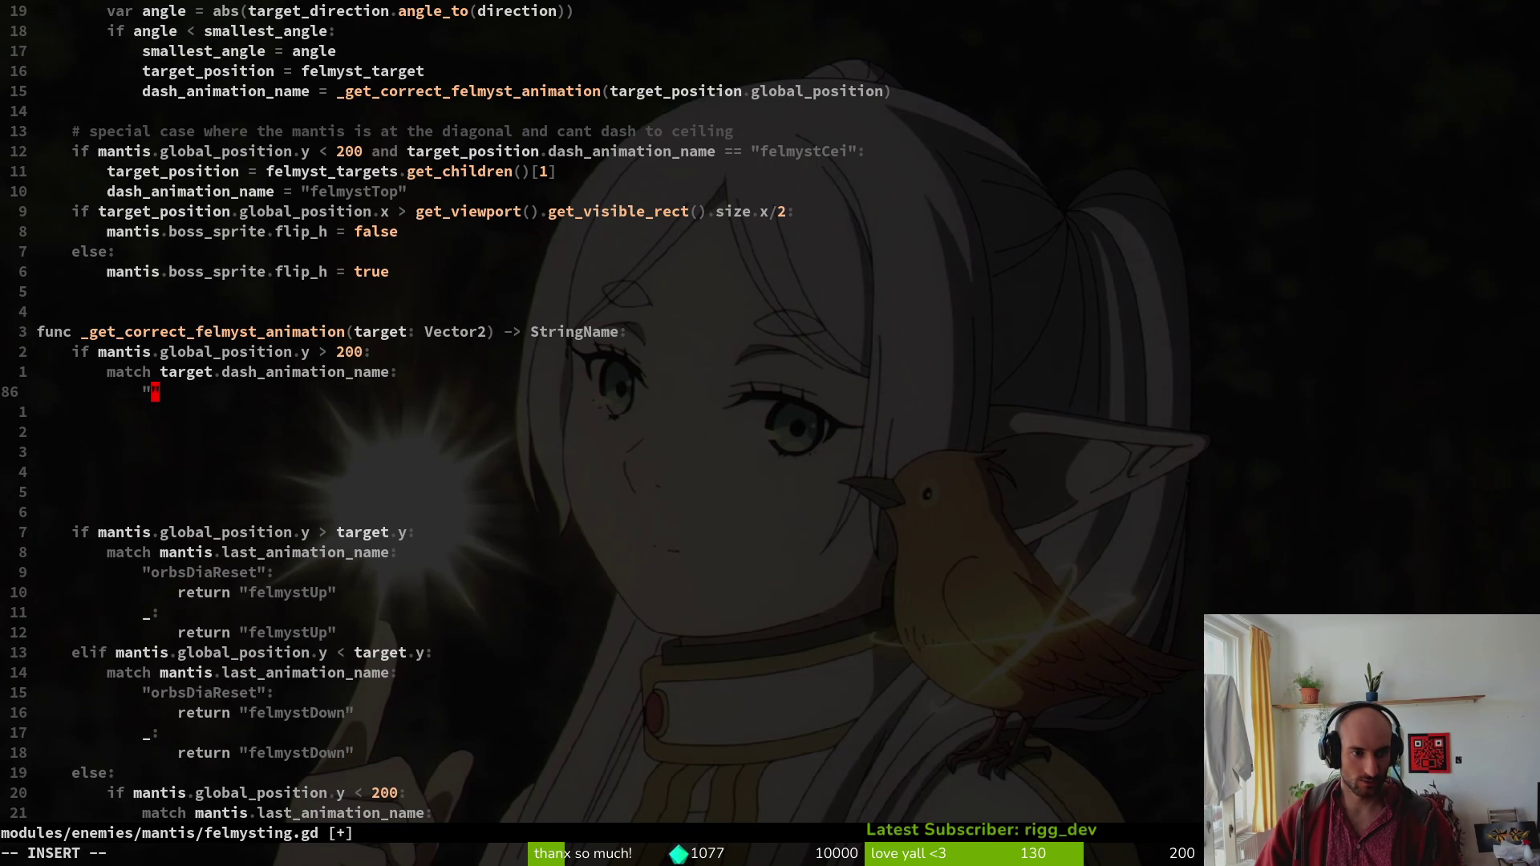
type("felmyst")
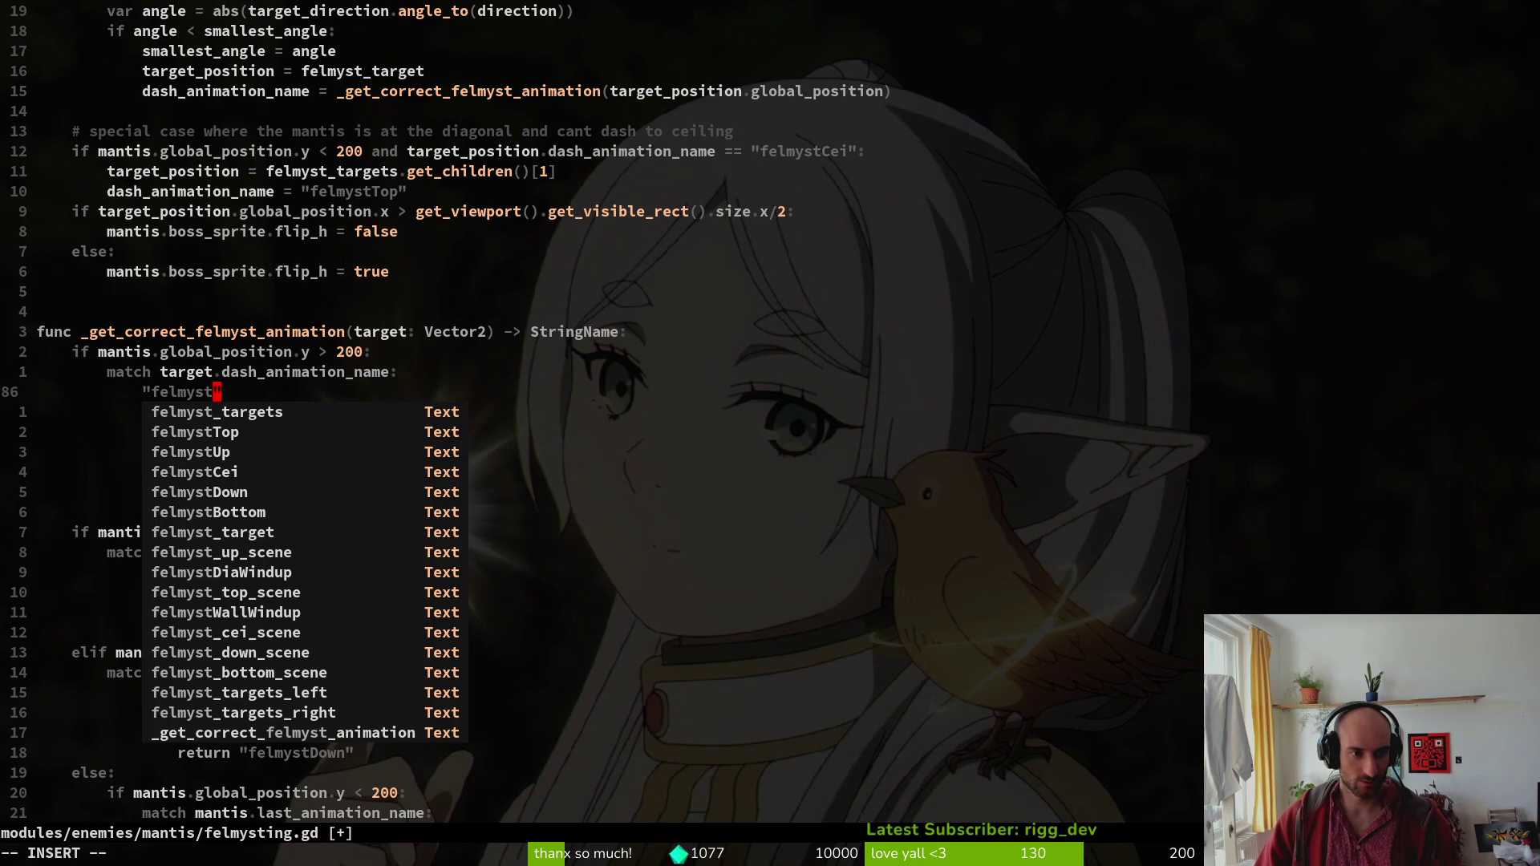
type("Wall")
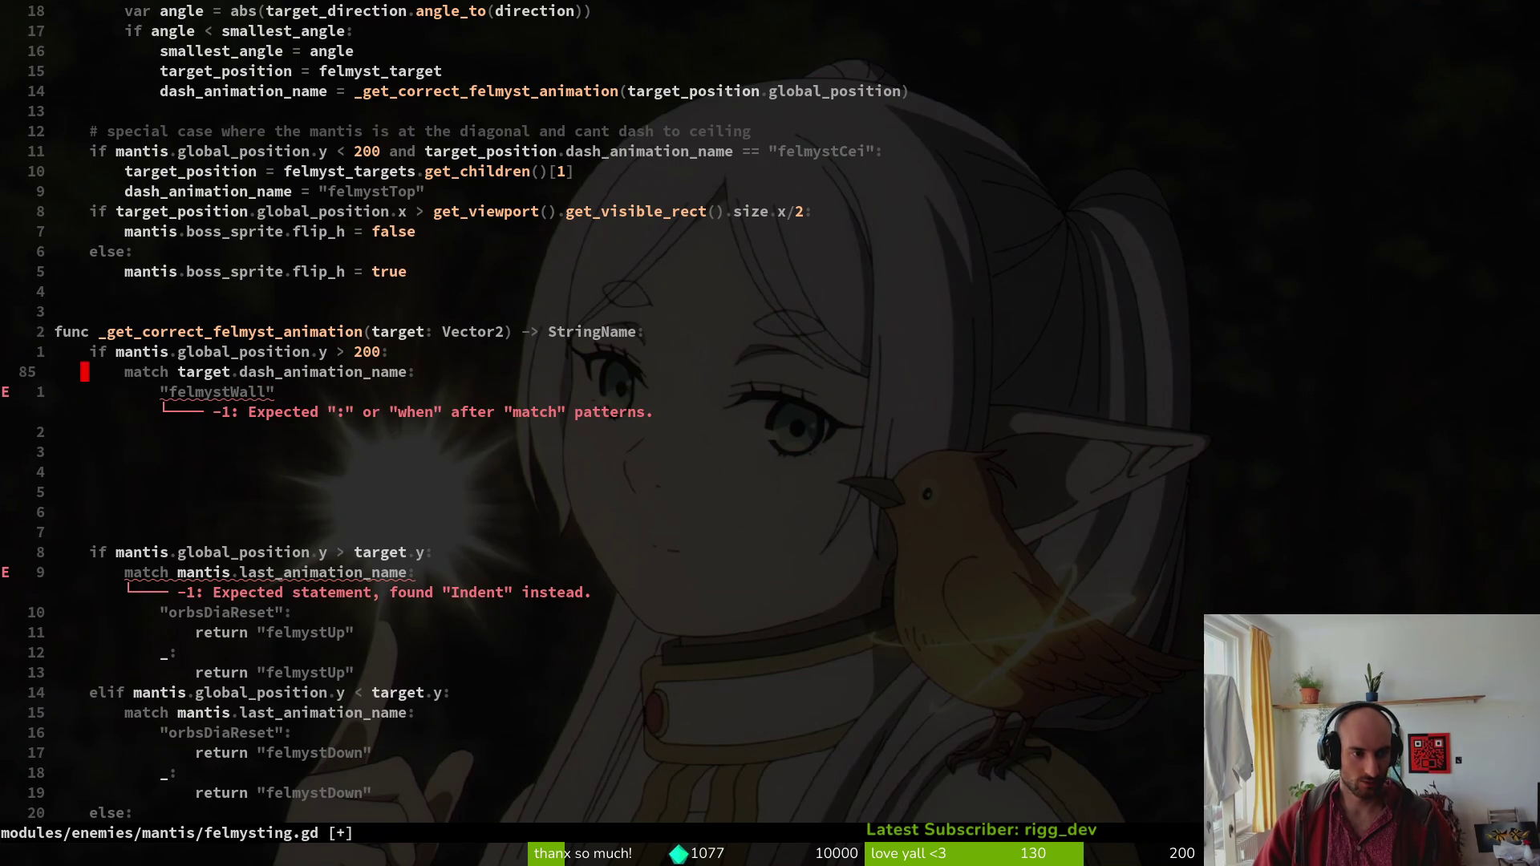
Duplicate the "felmystWall" case line into two copies.
key("y")
key("y")
key("p")
key("j")
key("p")
key("k")
key("k")
key("k")
Rename the copied cases to "felmystDia" and "felmystCei".
key("j")
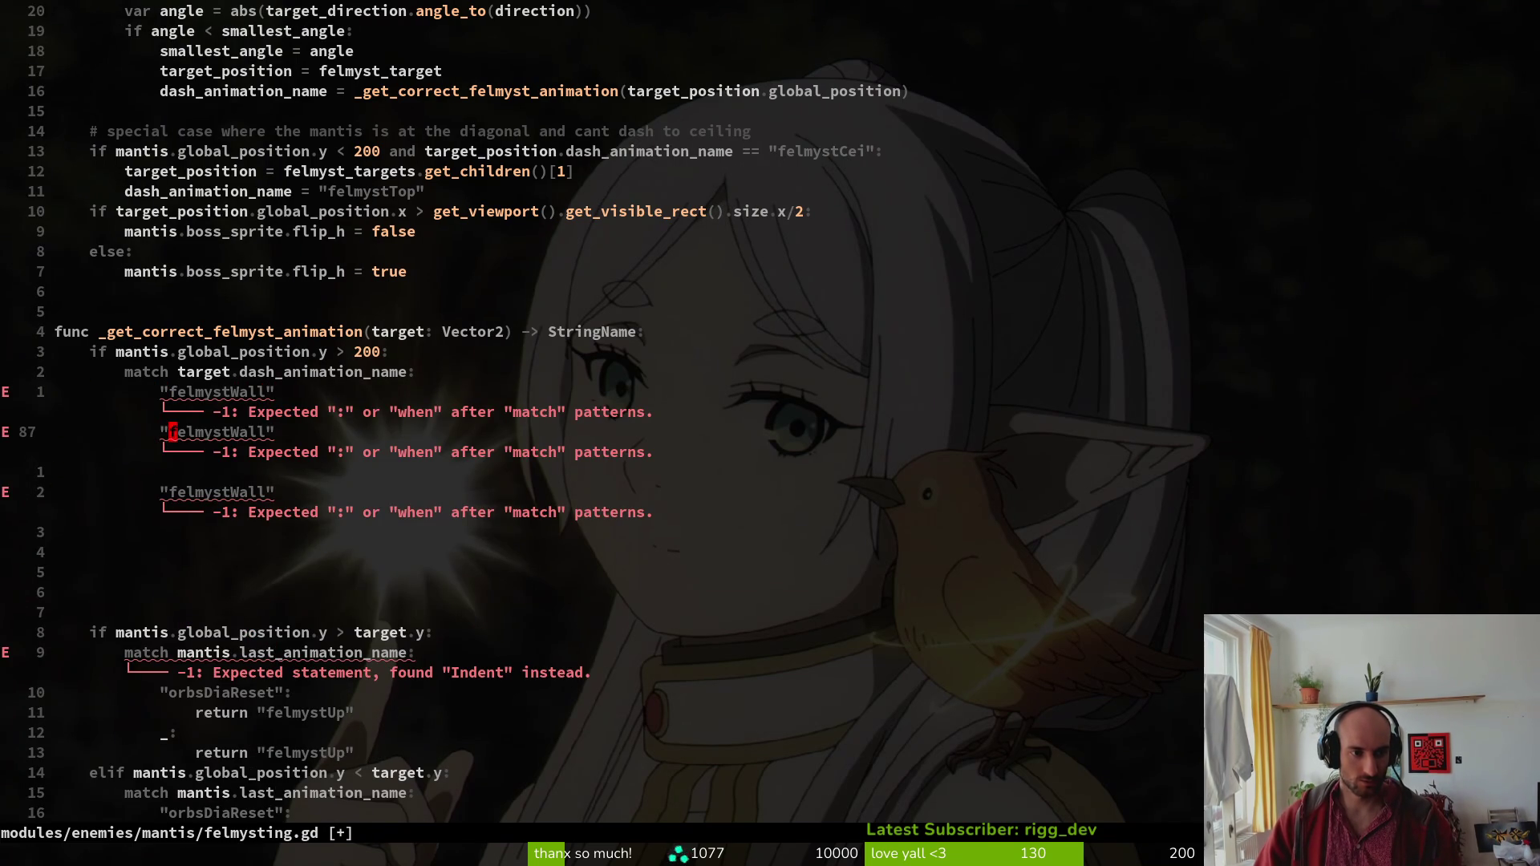
key("c")
key("i")
key("quotedbl")
type("felmyst")
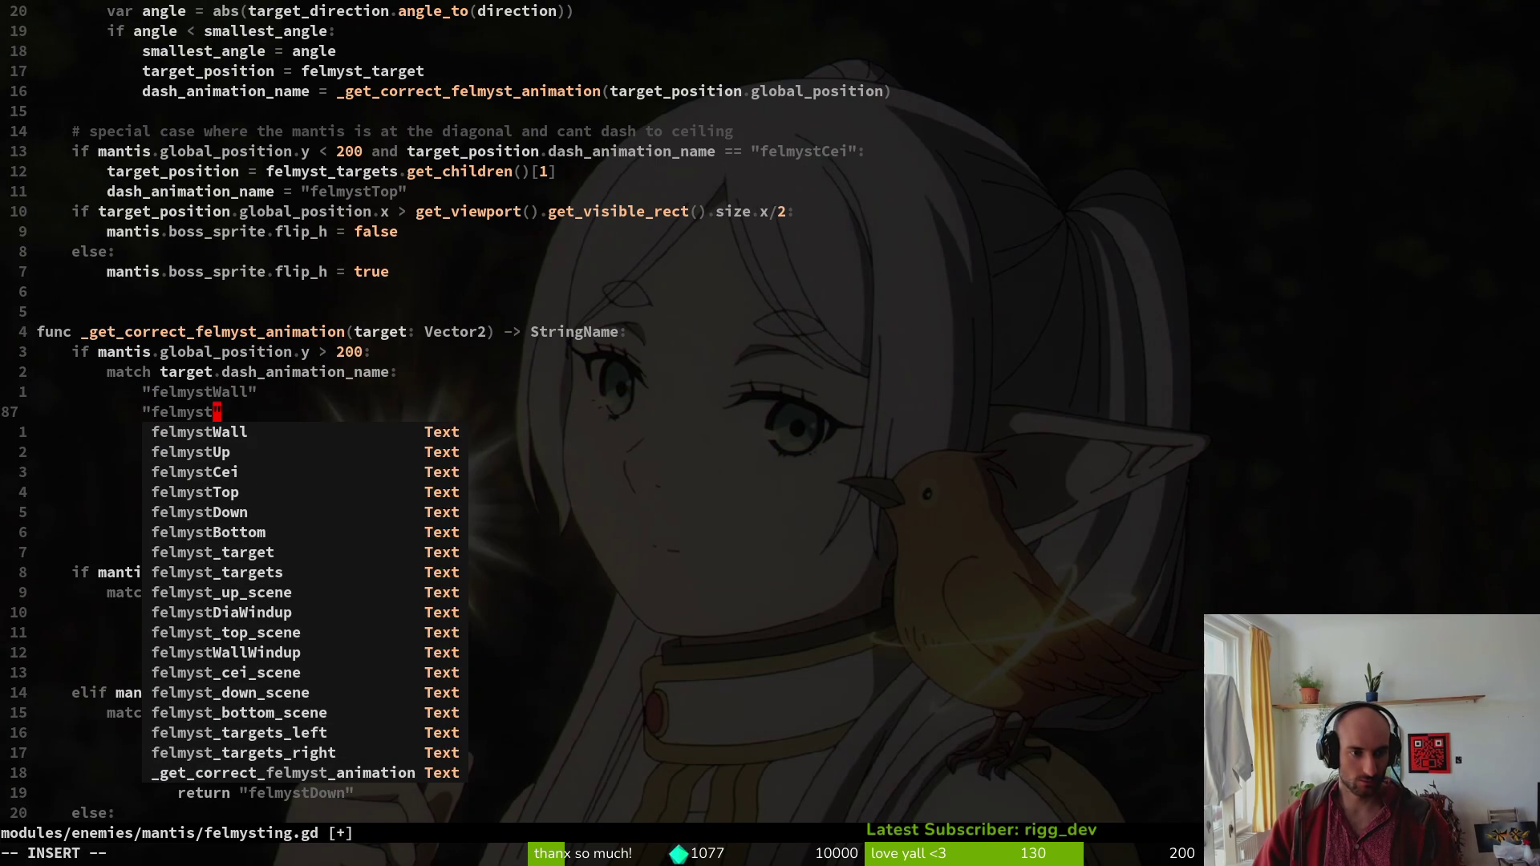
type("Dia")
key("Escape")
key("j")
key("j")
key("c")
key("i")
key("quotedbl")
type("felmyst")
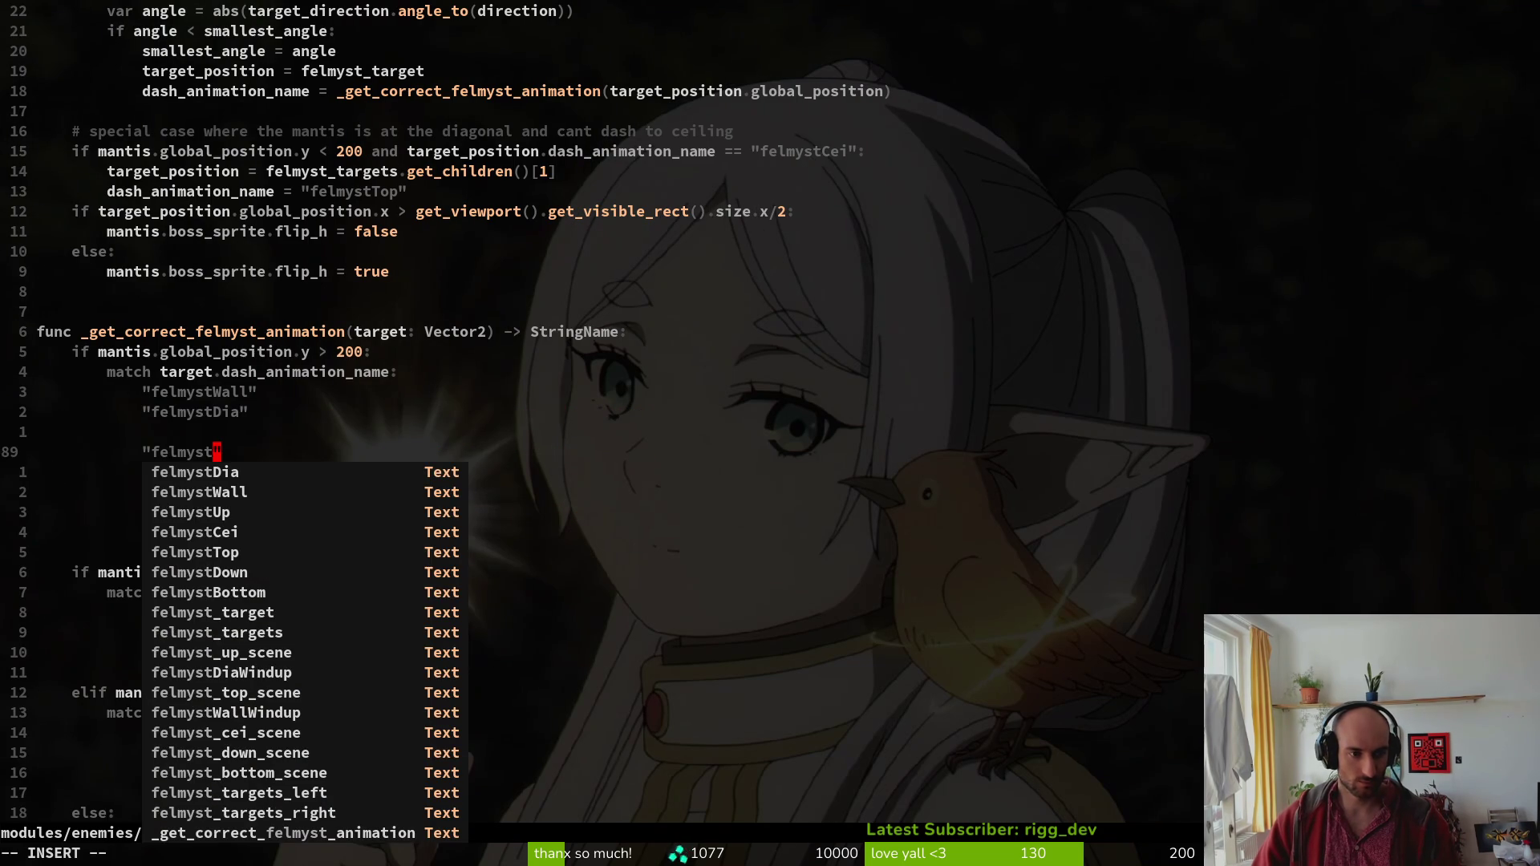
type("Cei")
key("Escape")
Save the script, delete the extra blank line between cases, and save again.
type("k:w")
key("Return")
key("d")
key("d")
key("k")
key("k")
key("k")
type(":write")
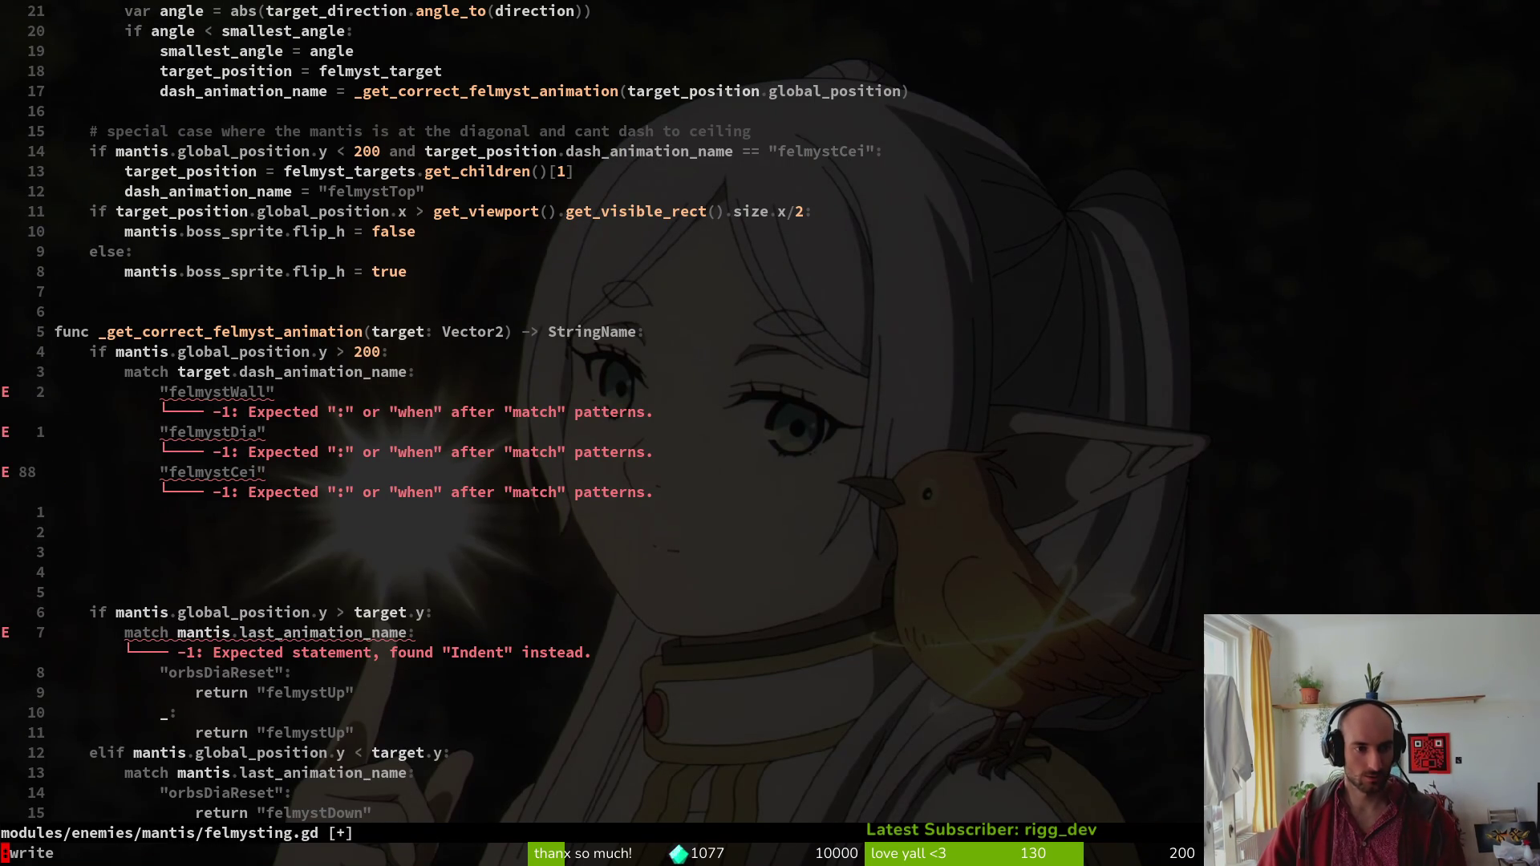
key("Return")
Append a colon to the felmystWall, felmystDia and felmystCei cases.
type("jA")
type(":")
key("Escape")
key("j")
key("period")
key("j")
key("period")
key("k")
Open an indented body line under the felmystWall case.
key("k")
key("o")
key("Escape")
key("j")
key("j")
key("j")
key("j")
key("k")
key("5")
key("k")
key("8")
key("k")
key("j")
key("j")
key("o")
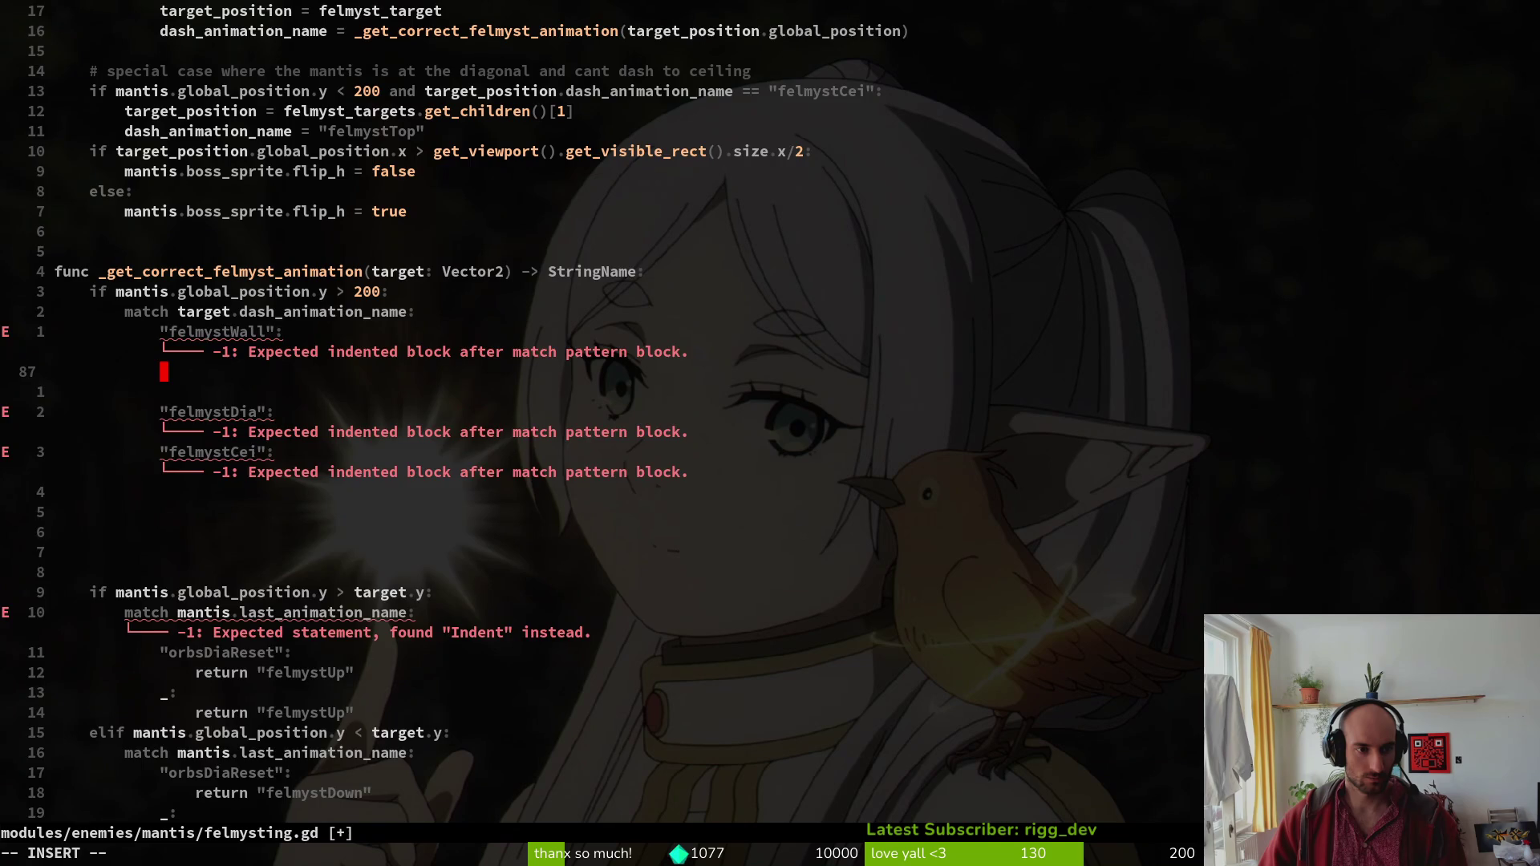
key("Tab")
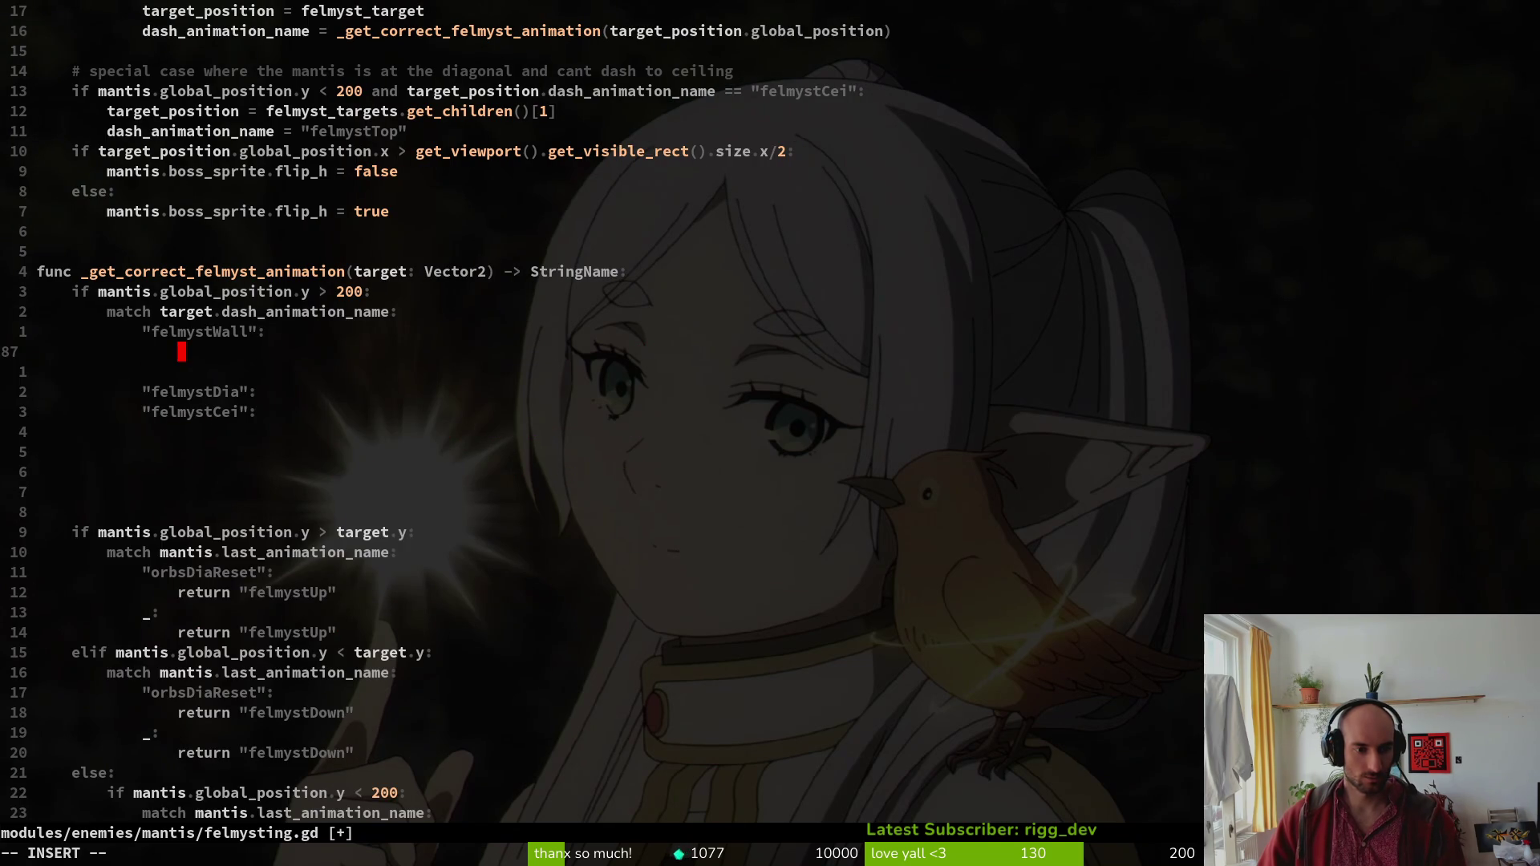
Make the felmystWall case return "felmystBottom" as a full return line.
type("felmyst")
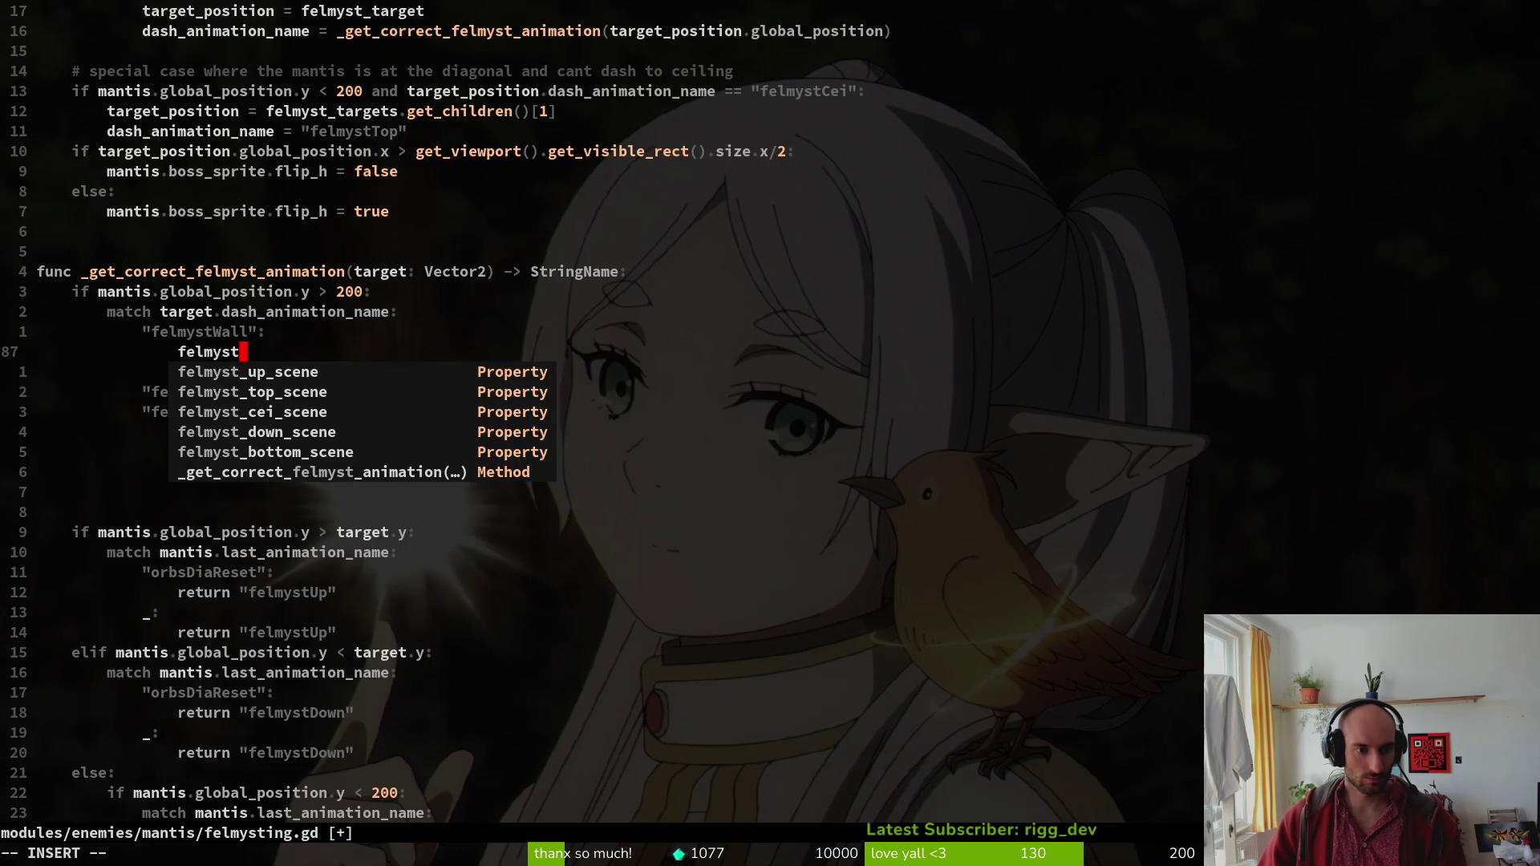
type("Bottom")
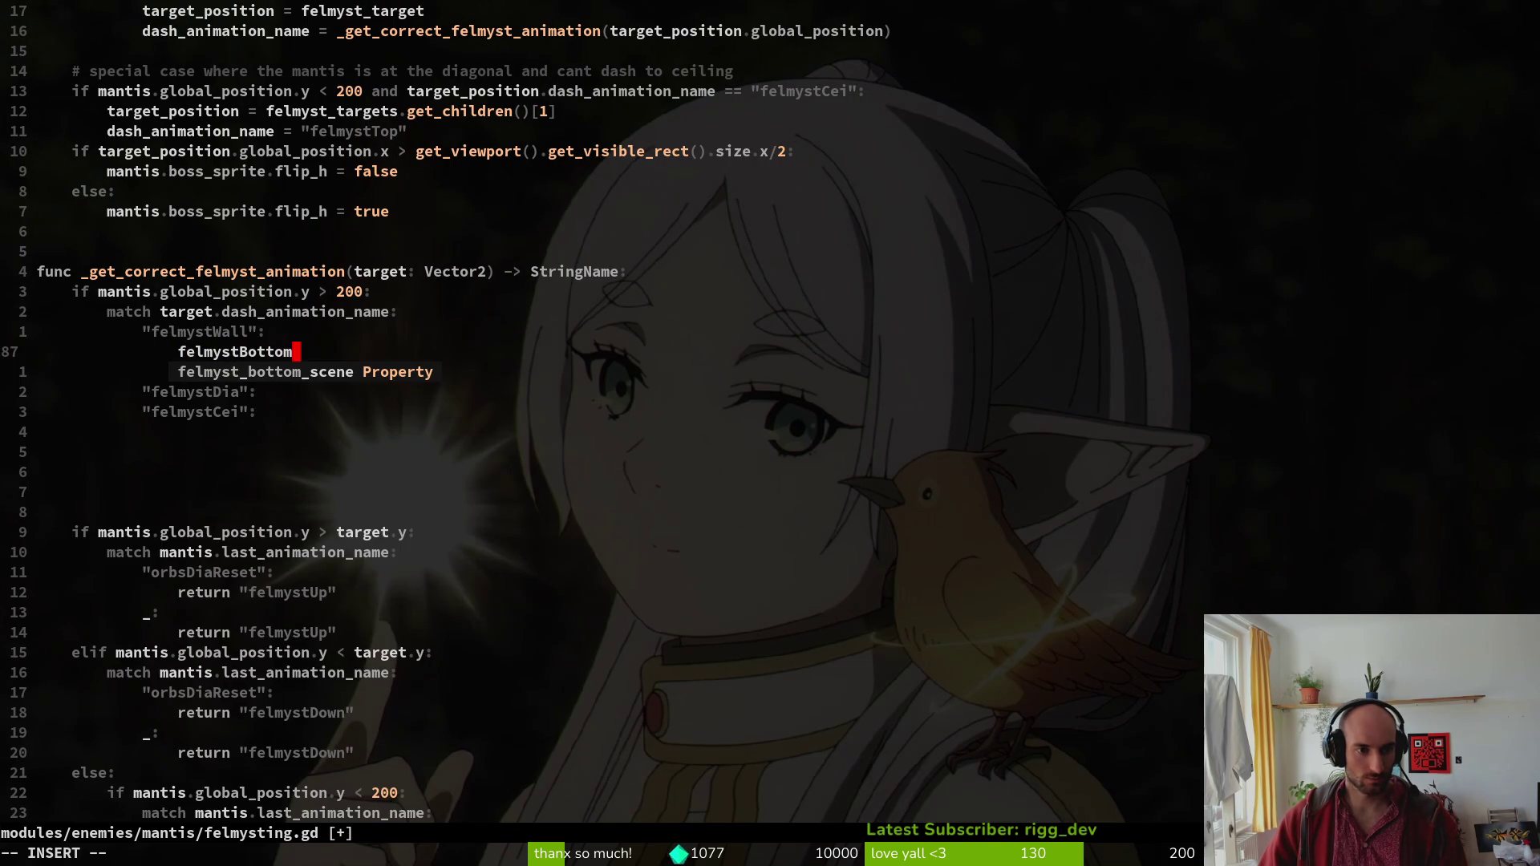
key("Escape")
key("ctrl+d")
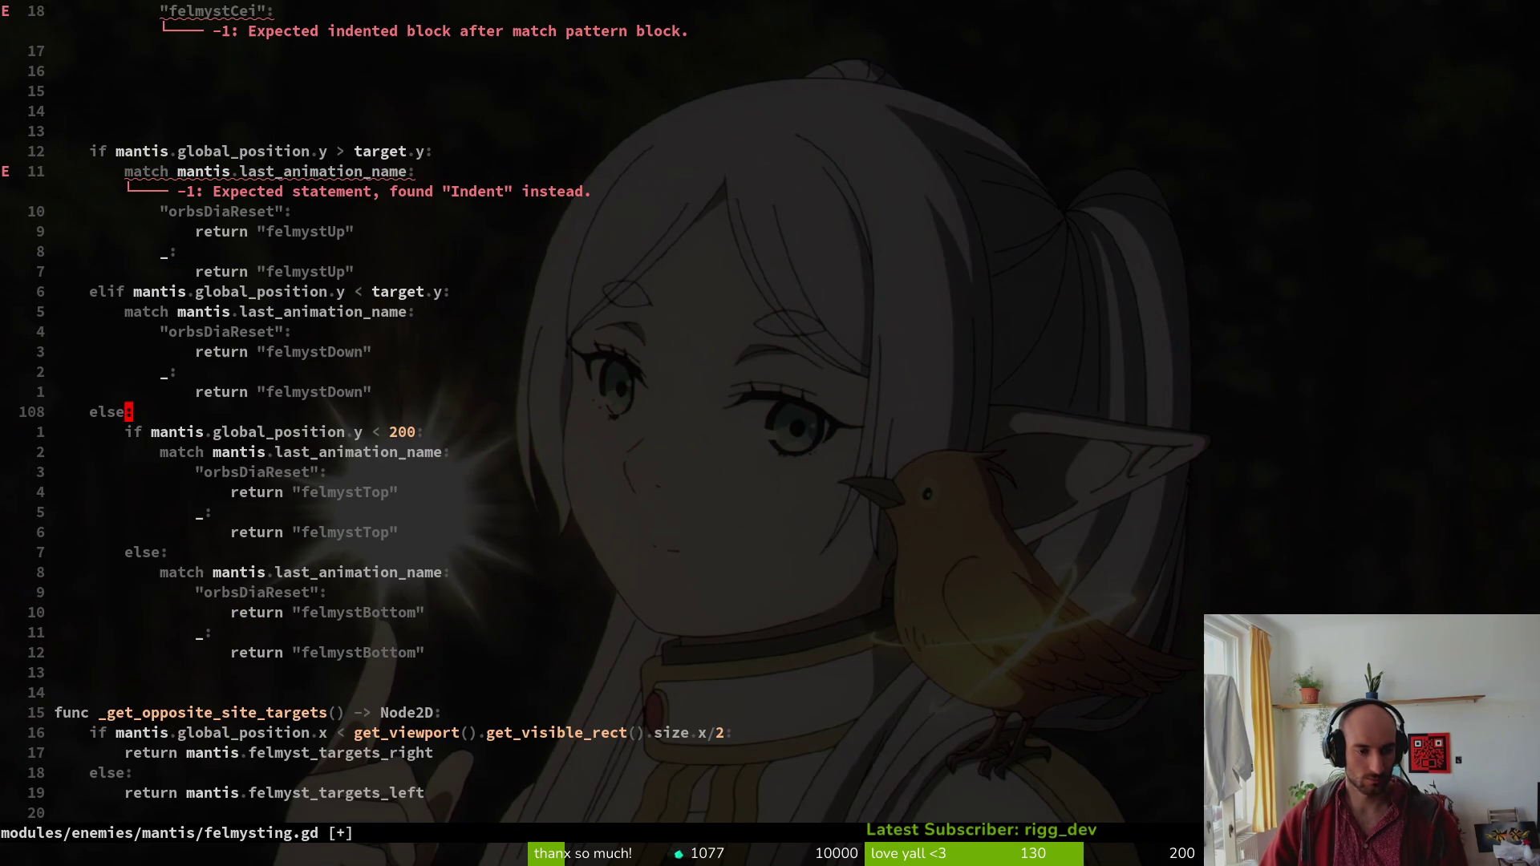
left_click(304, 431)
key("j")
key("j")
key("j")
key("shift+v")
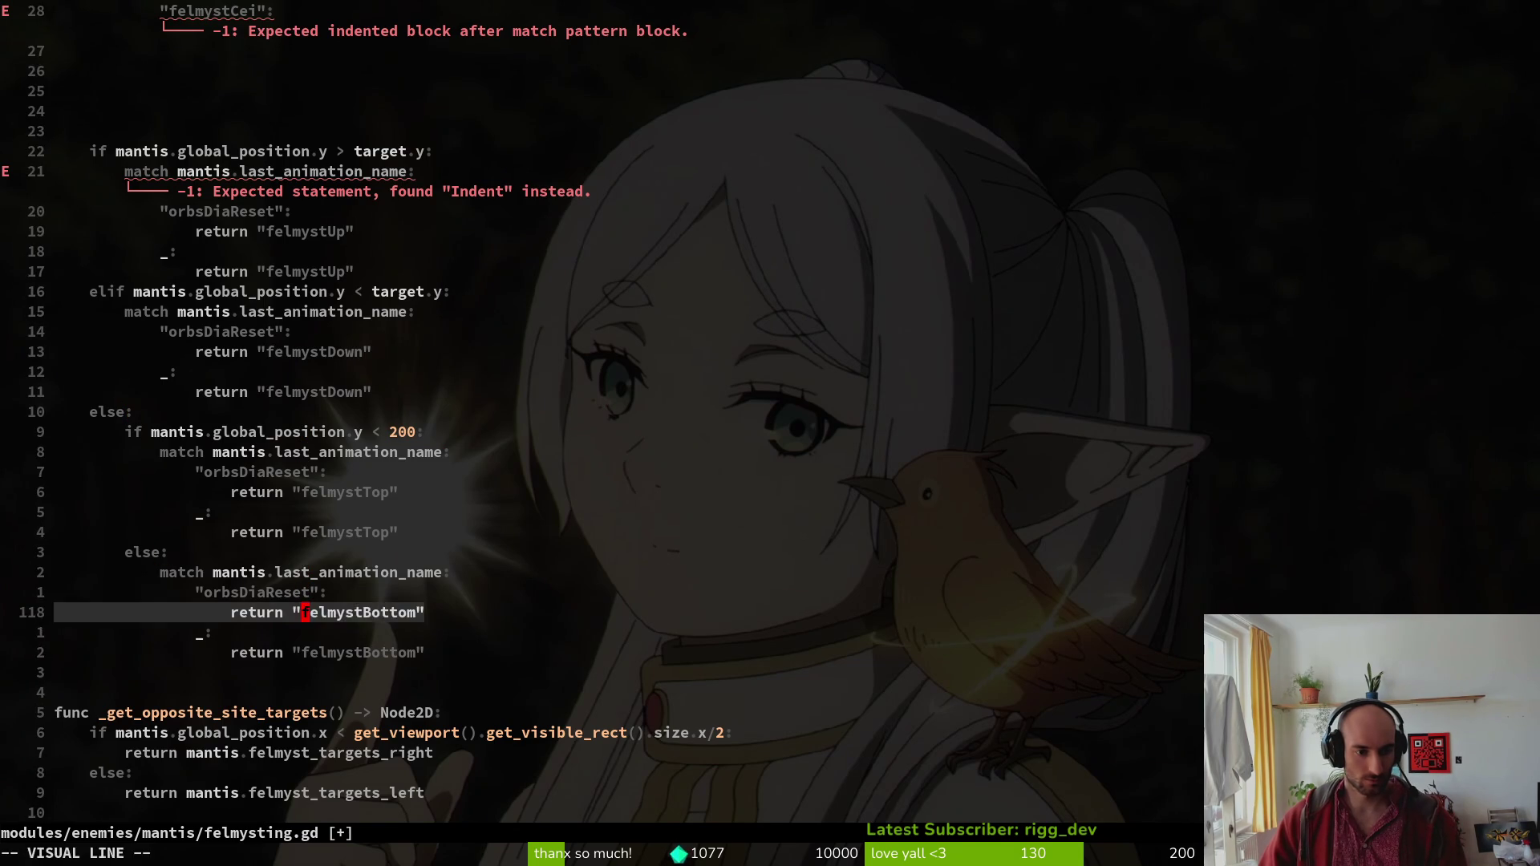
key("d")
key("u")
key("k")
key("k")
key("k")
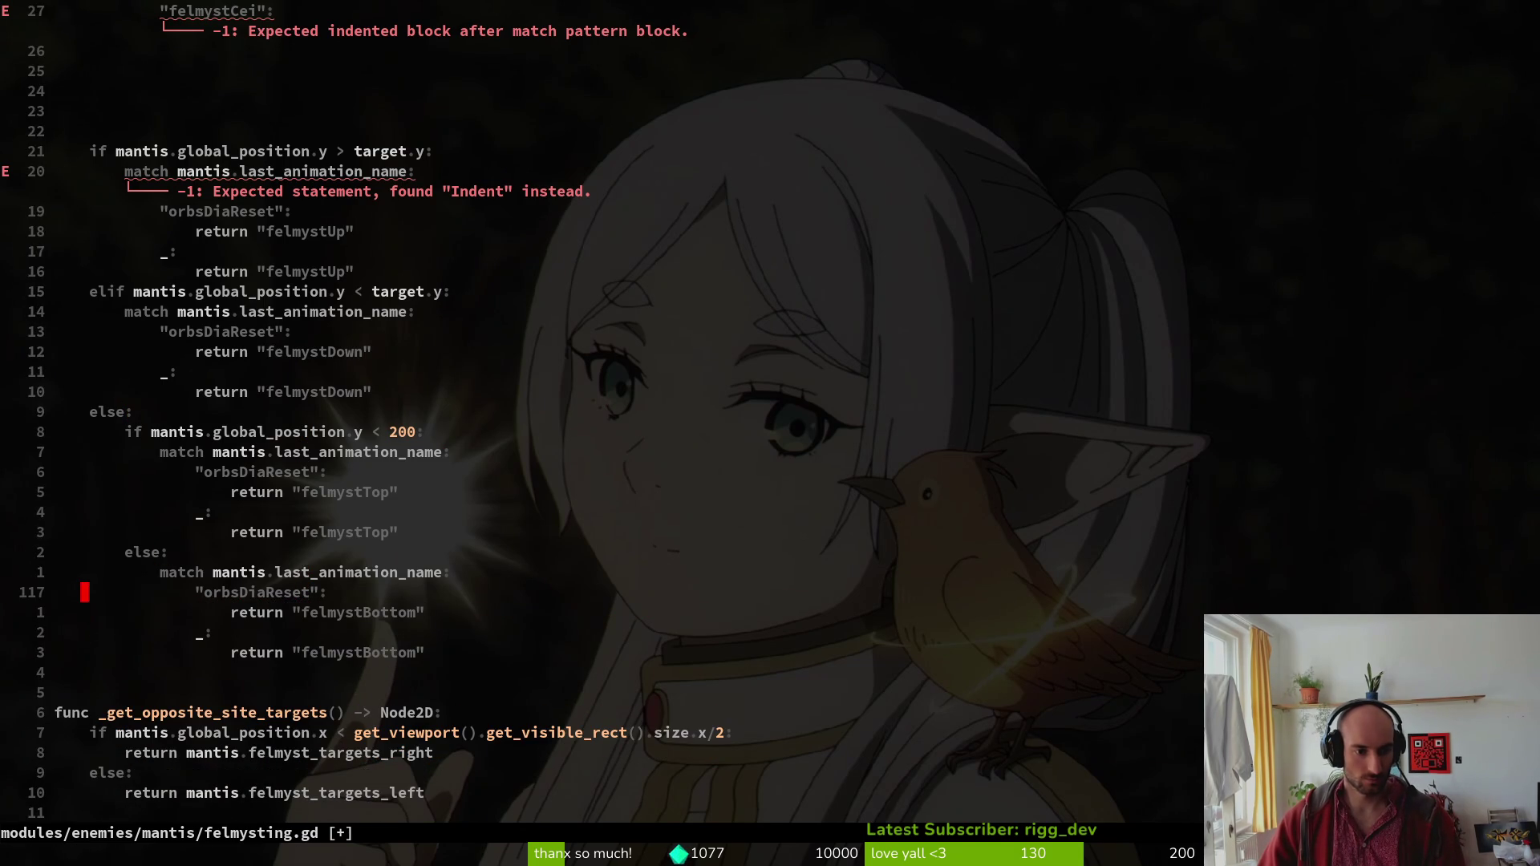
key("k")
key("k")
key("k")
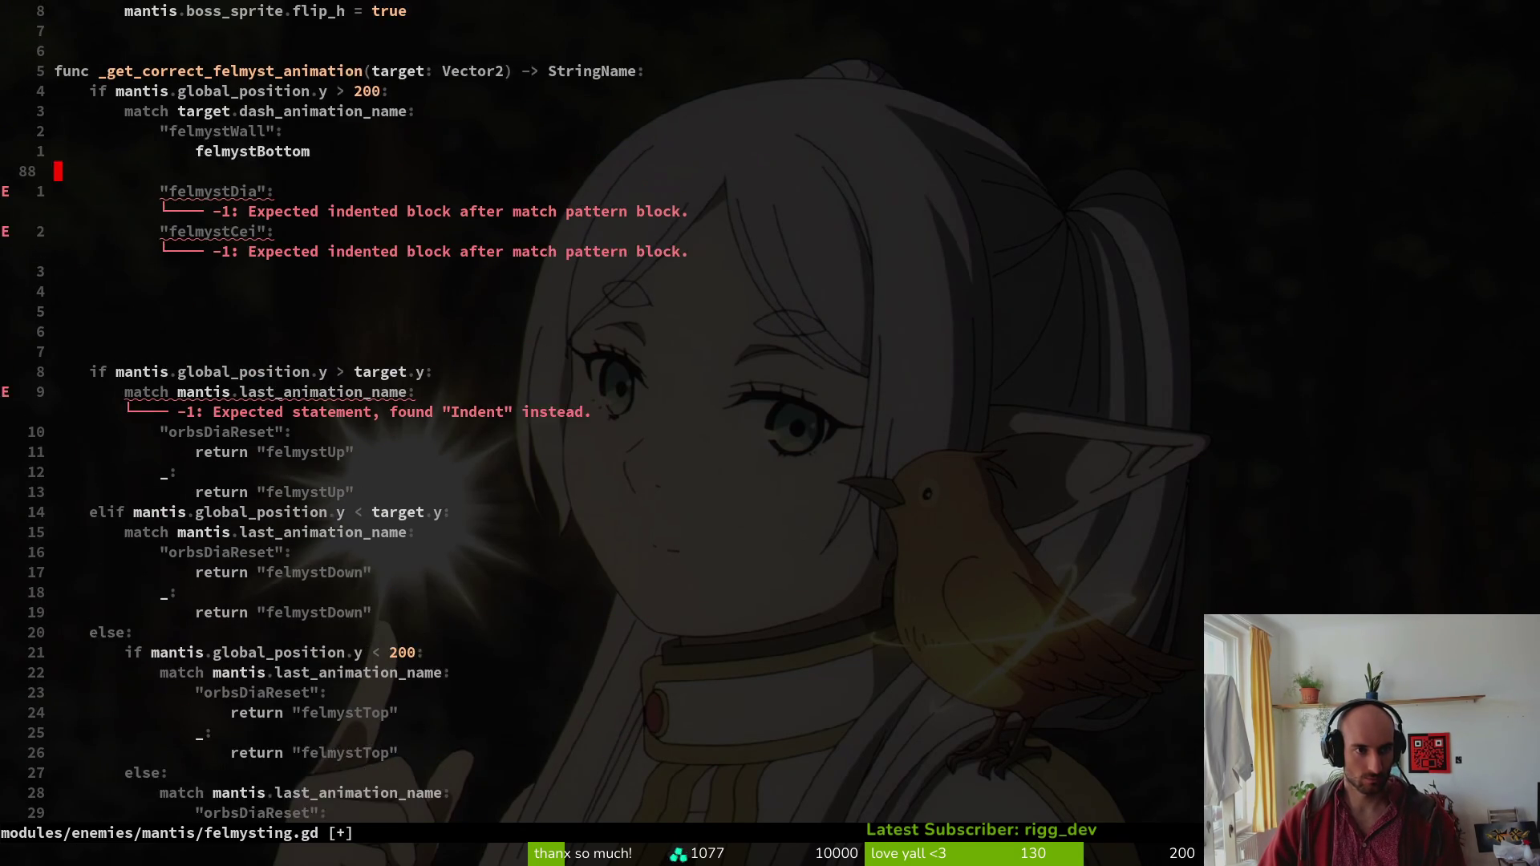
key("u")
key("u")
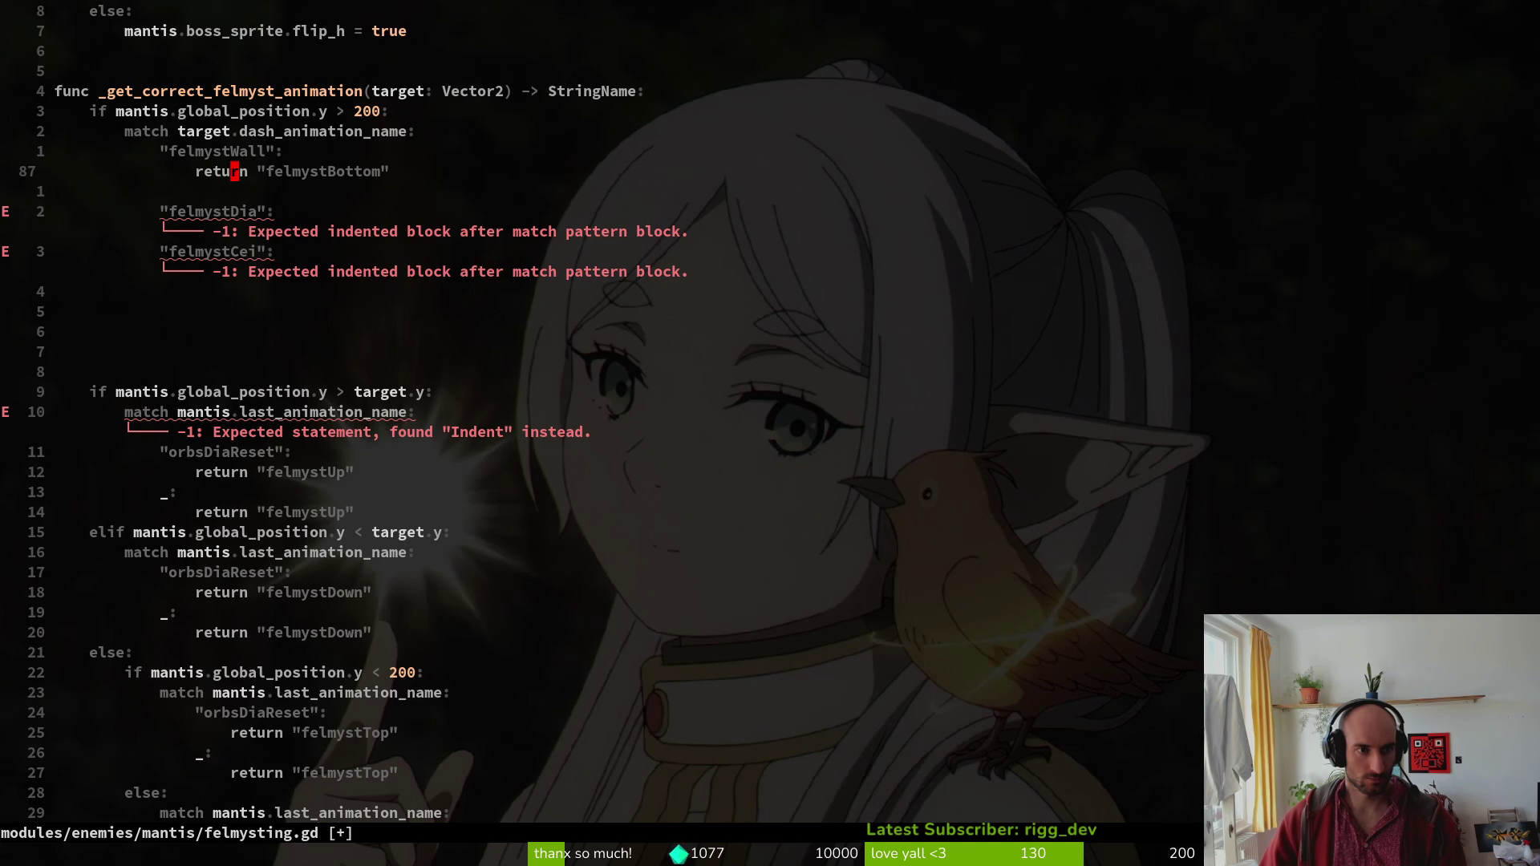
Copy the return "felmystBottom" line under the felmystDia and felmystCei cases.
key("y")
key("y")
key("j")
key("j")
key("p")
key("j")
key("p")
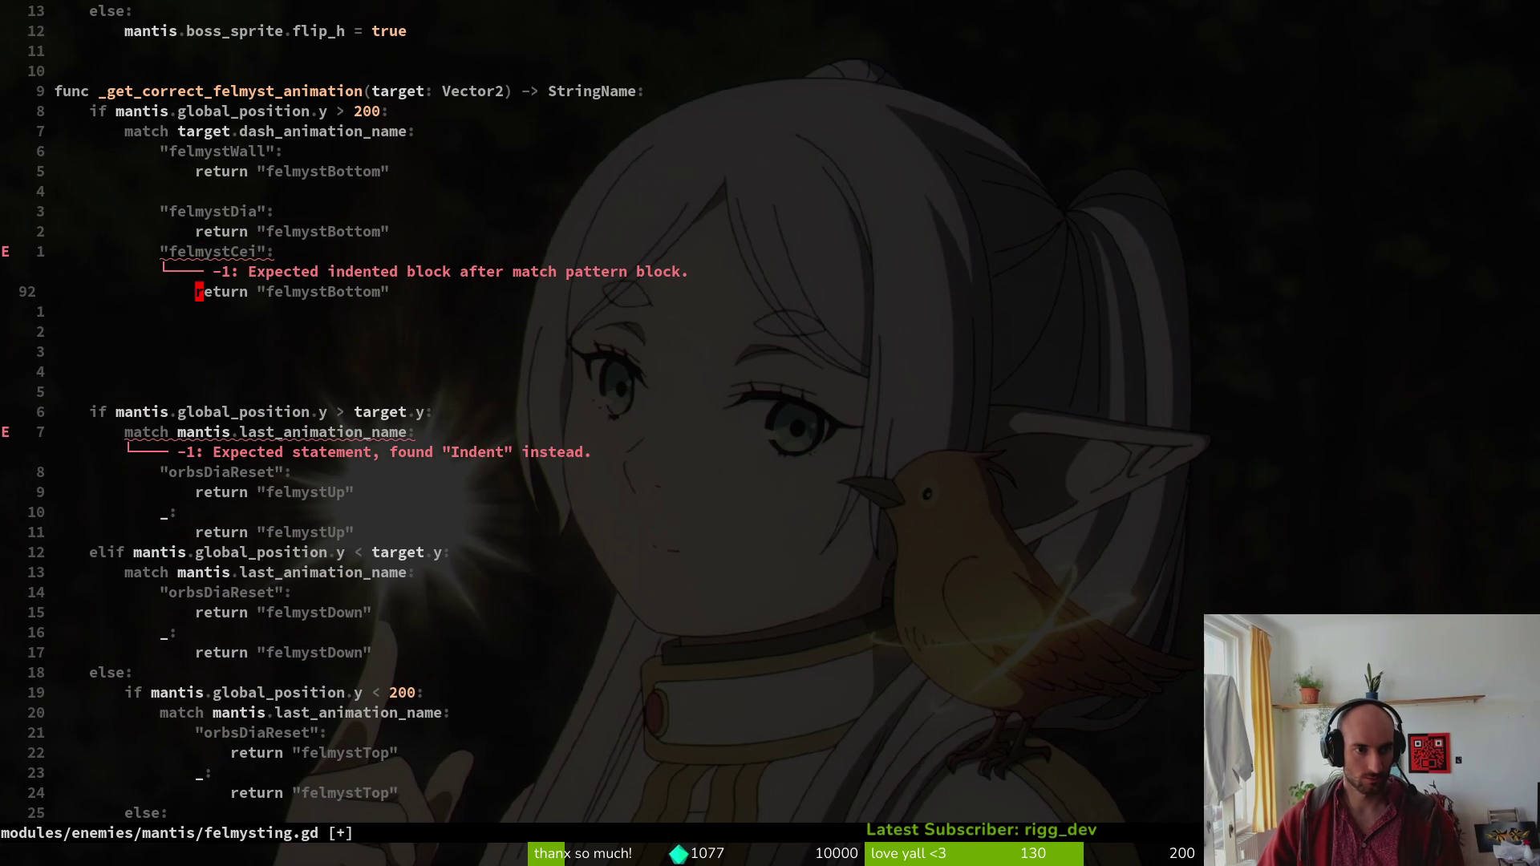
Change the felmystDia return value to "felmystUp", remove the blank line, and save.
key("k")
key("k")
key("c")
key("i")
key("quotedbl")
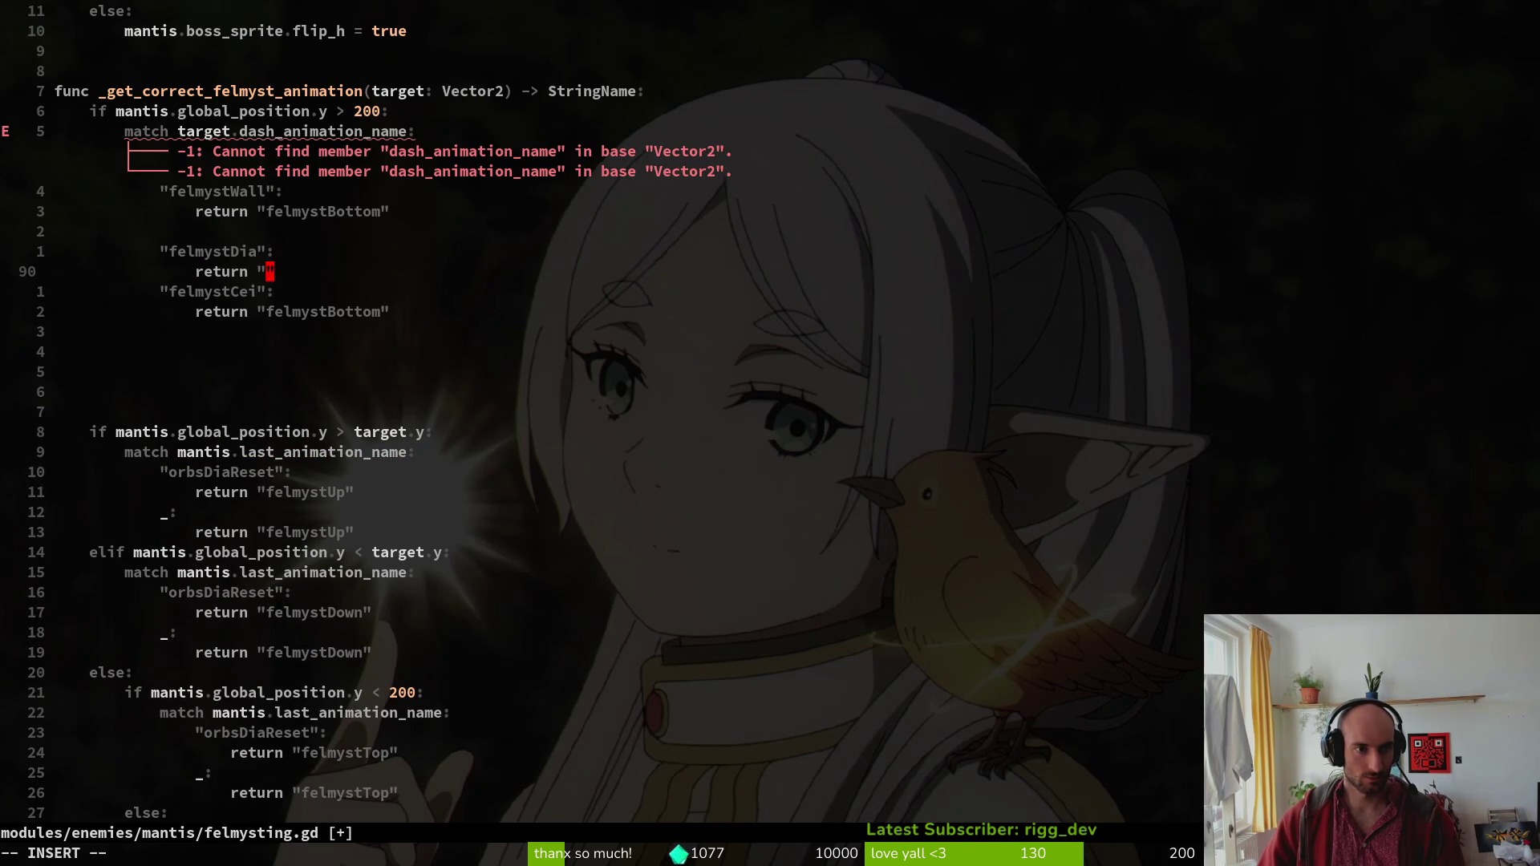
type("felmu")
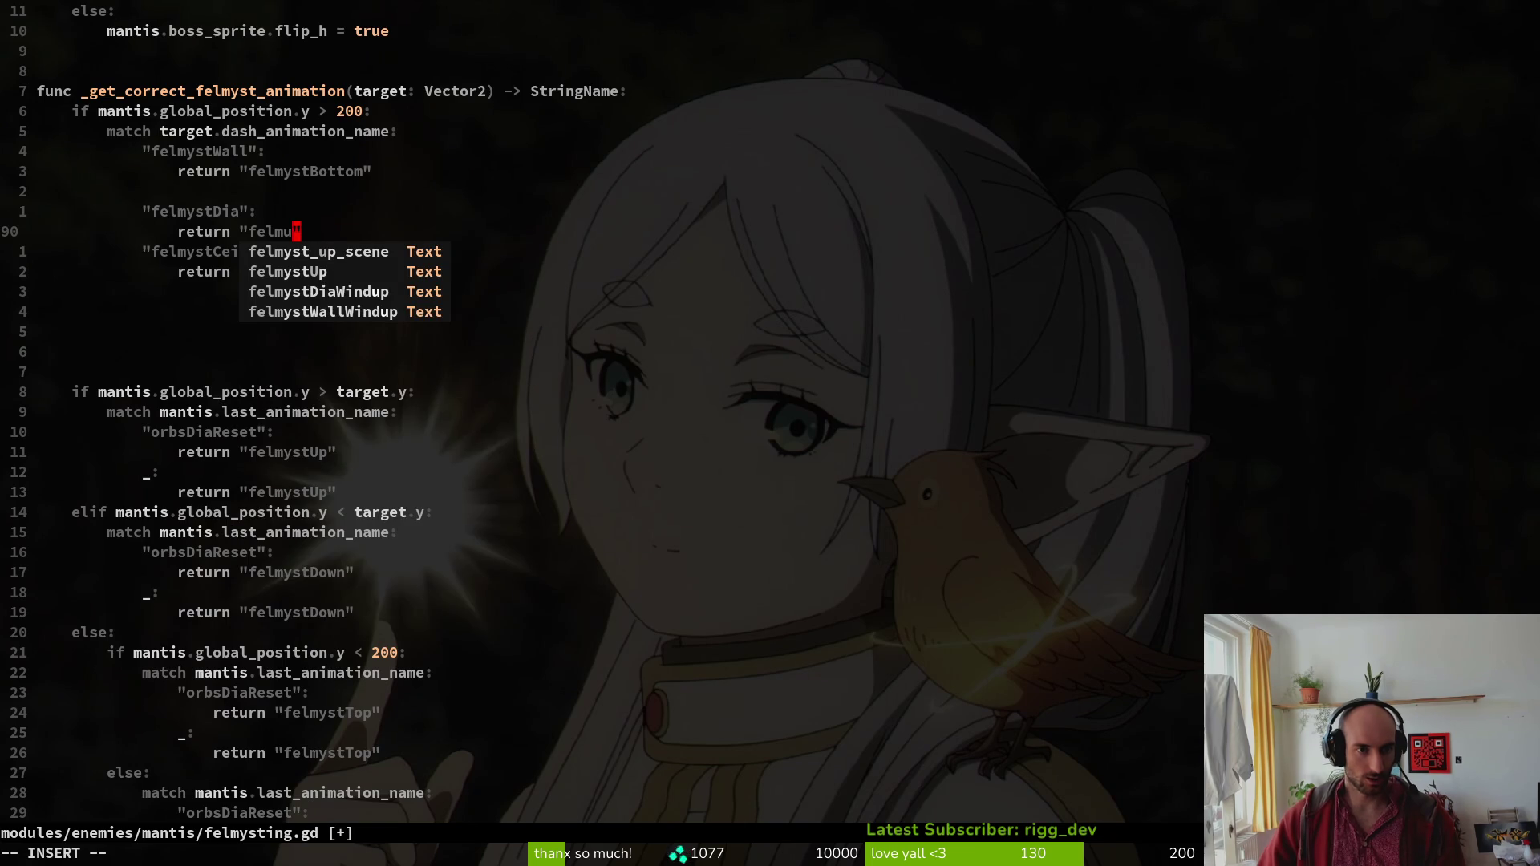
key("ctrl+n")
key("ctrl+n")
key("Return")
key("Escape")
key("k")
key("k")
key("d")
key("d")
type(":w")
key("Return")
Change the felmystCei case's return value to "felmystCei".
key("j")
key("j")
key("j")
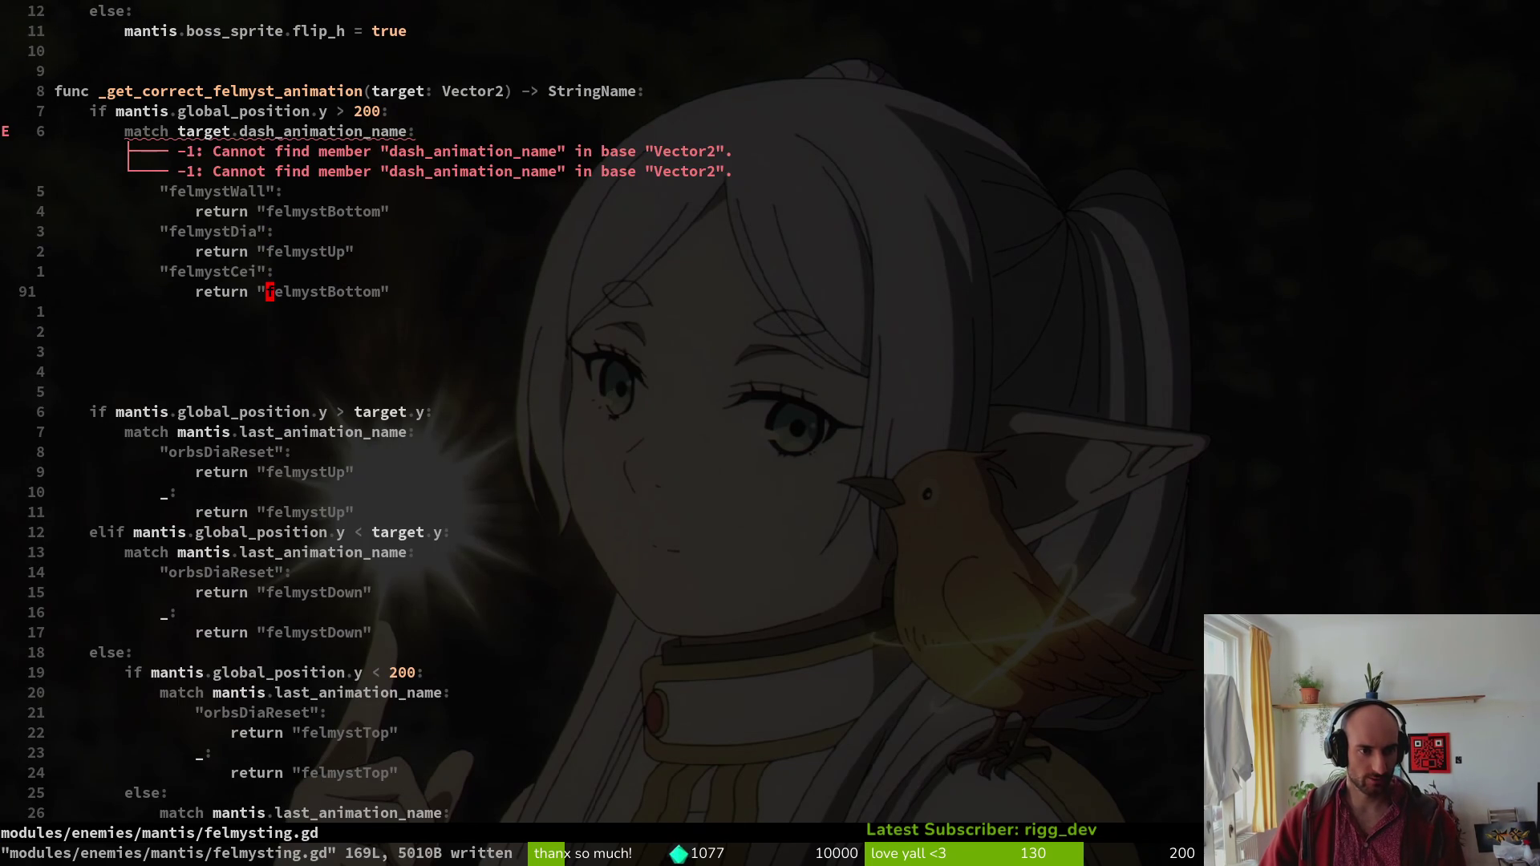
type("ci\"felm")
key("Tab")
key("Tab")
key("Tab")
key("Return")
key("Escape")
Save, then retype the target parameter from Vector2 to MantisDashTargetMarker and save again.
type(":write")
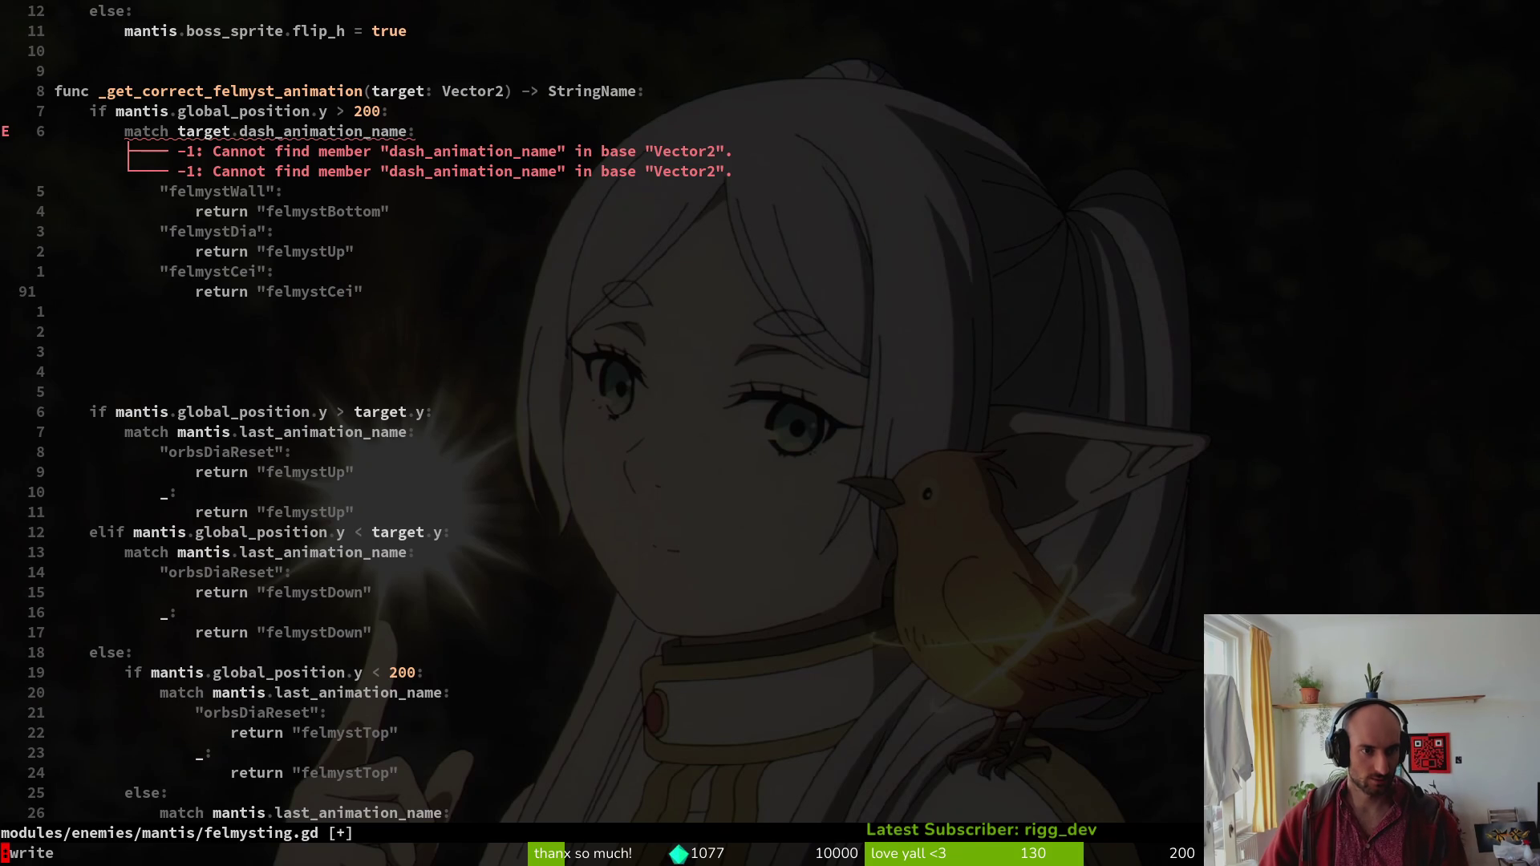
key("Return")
key("k")
key("k")
key("k")
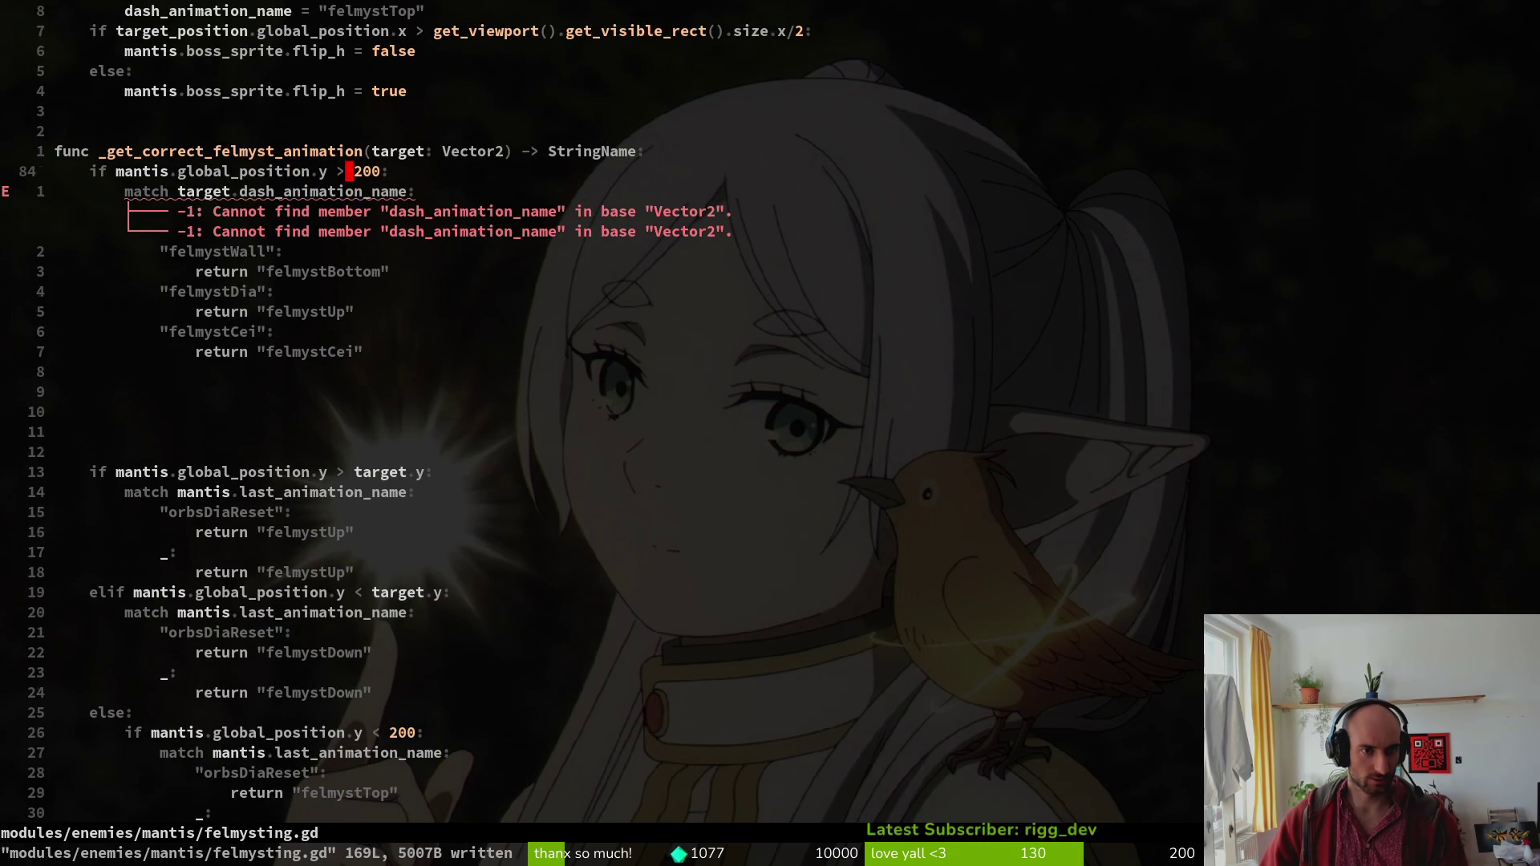
key("k")
key("k")
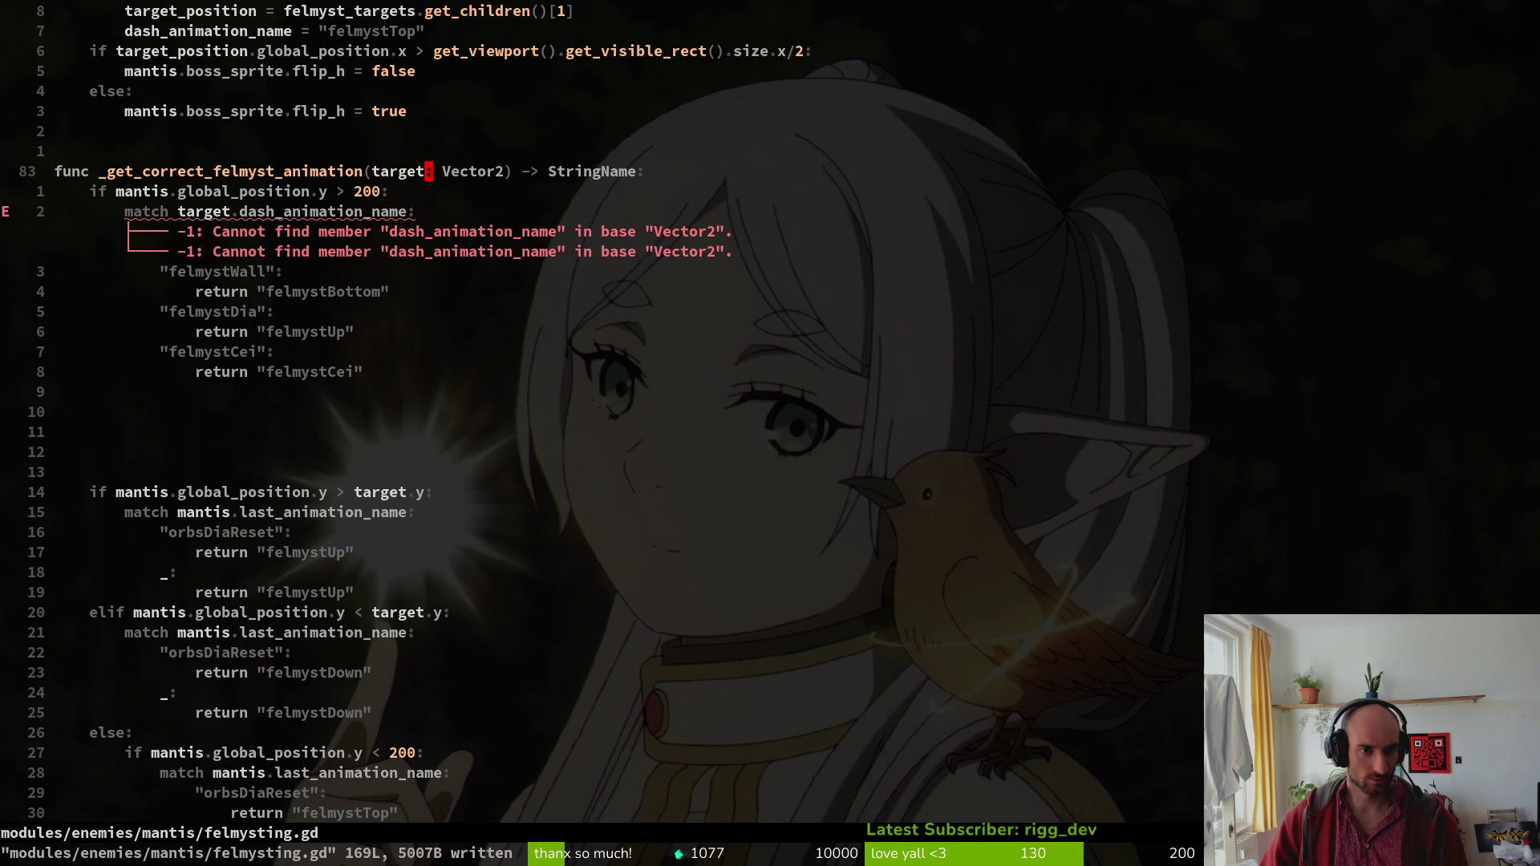
key("w")
key("c")
key("i")
key("w")
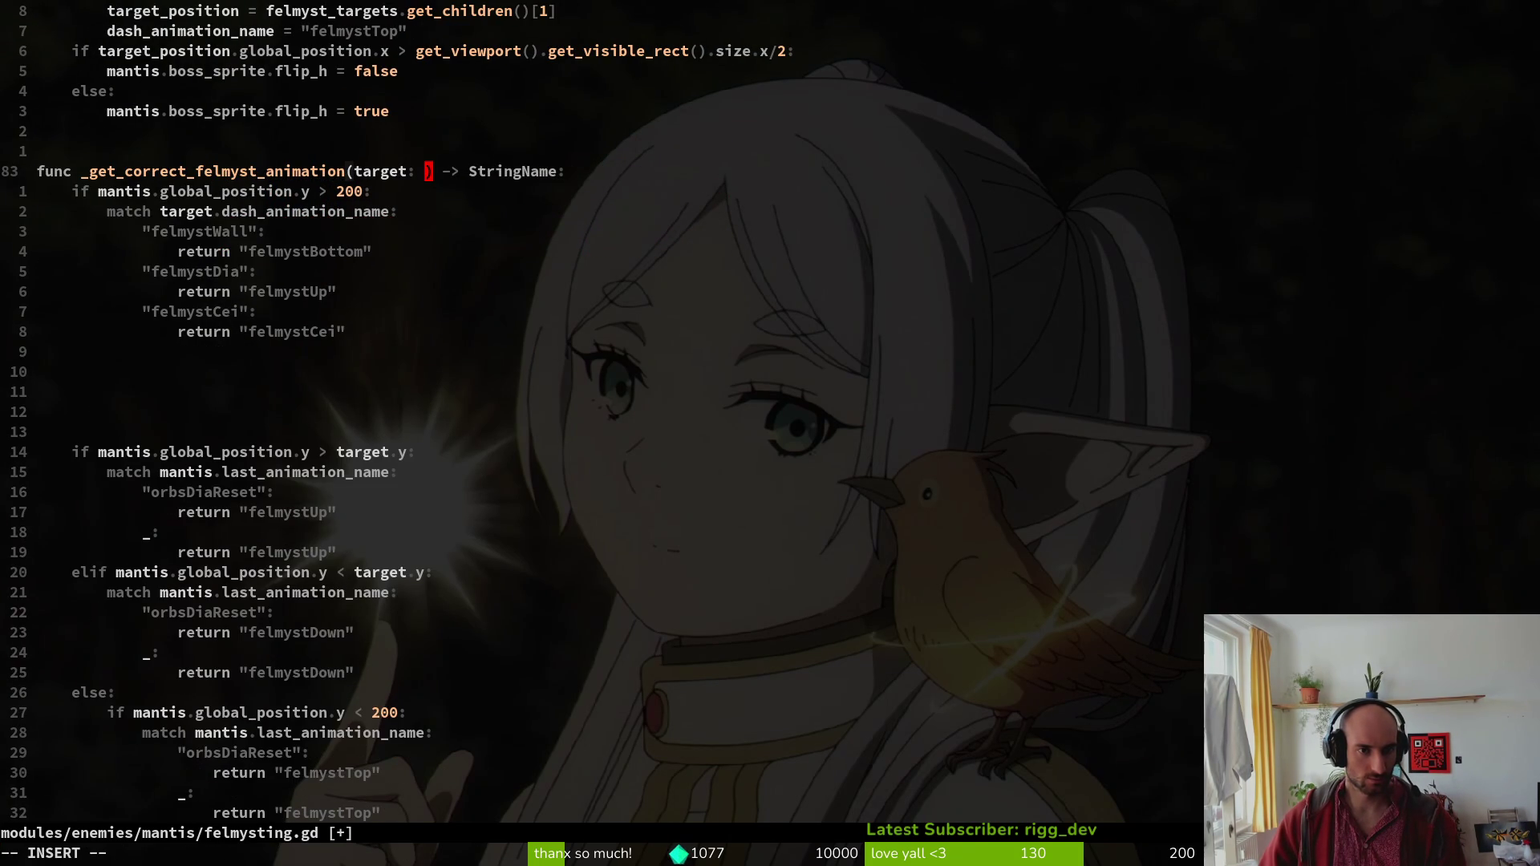
type("MantisDash")
key("Return")
key("Escape")
key("j")
key("j")
type(":w")
key("Return")
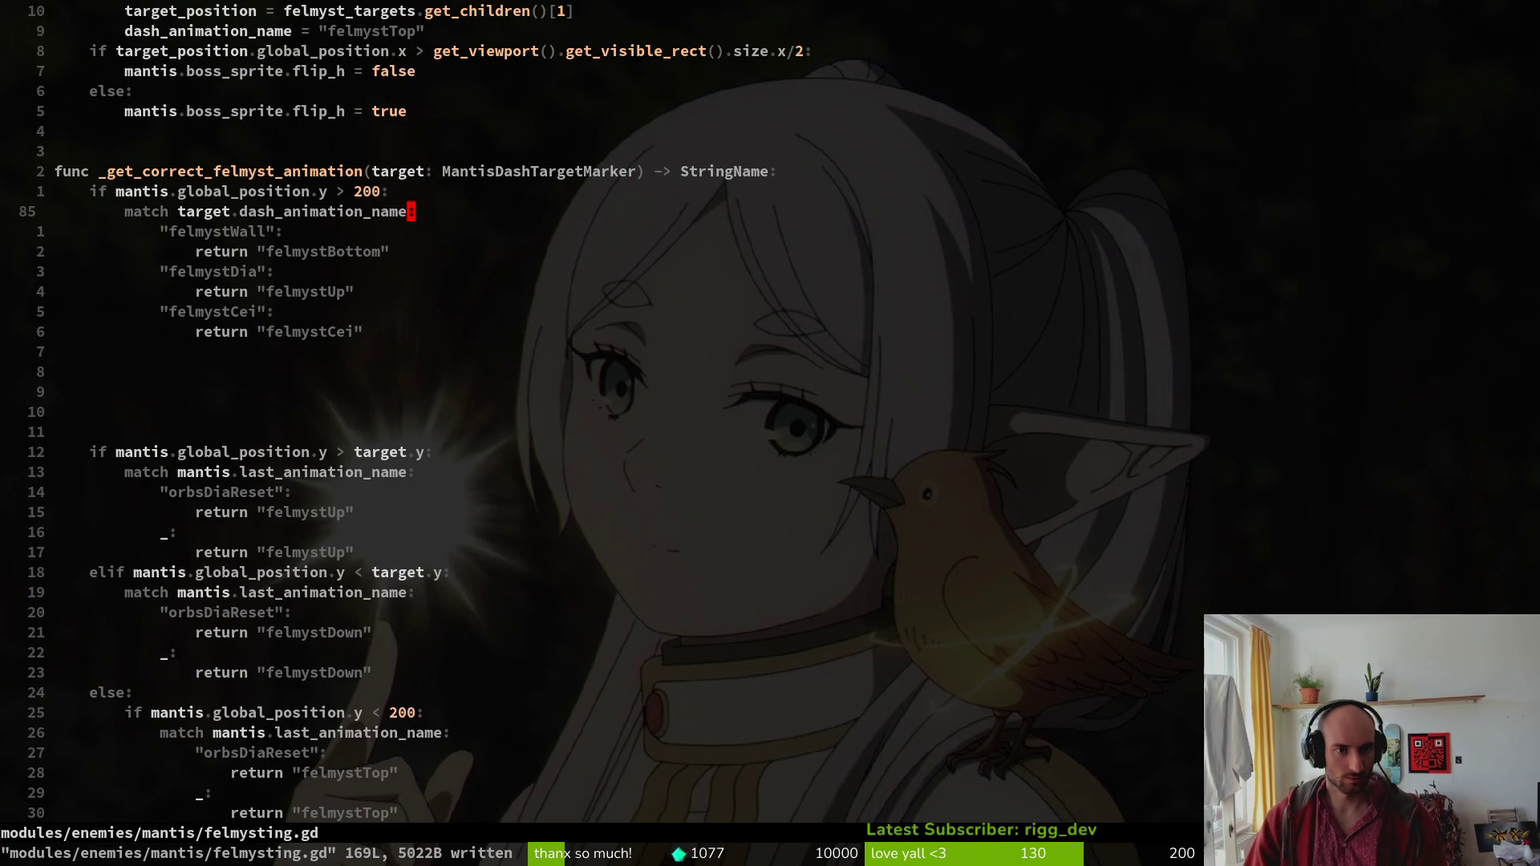
Start a new else line after the felmystCei case.
key("j")
key("j")
key("j")
key("j")
key("o")
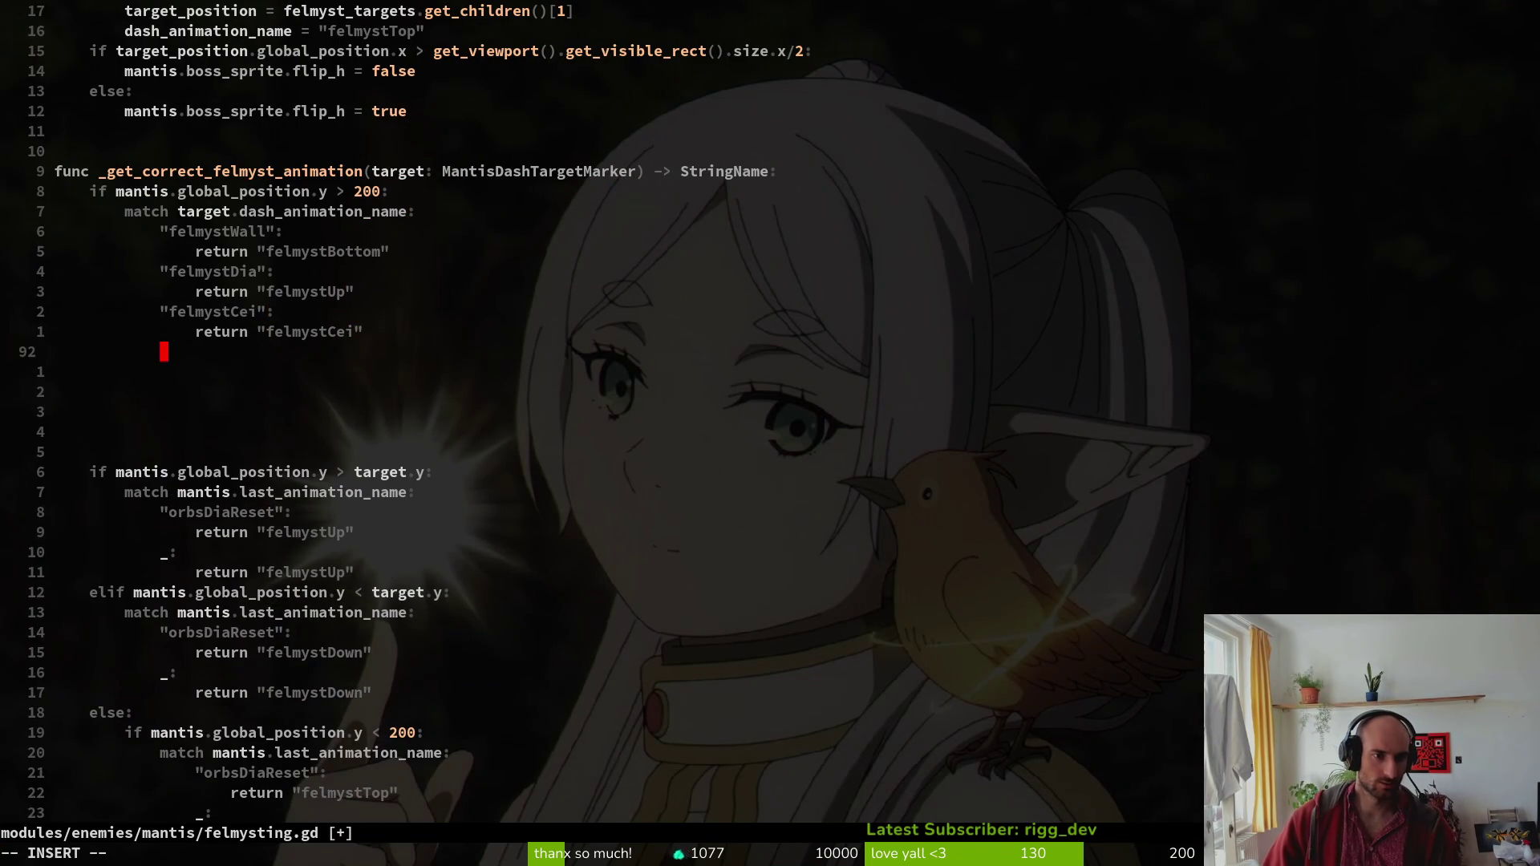
key("BackSpace")
type("else")
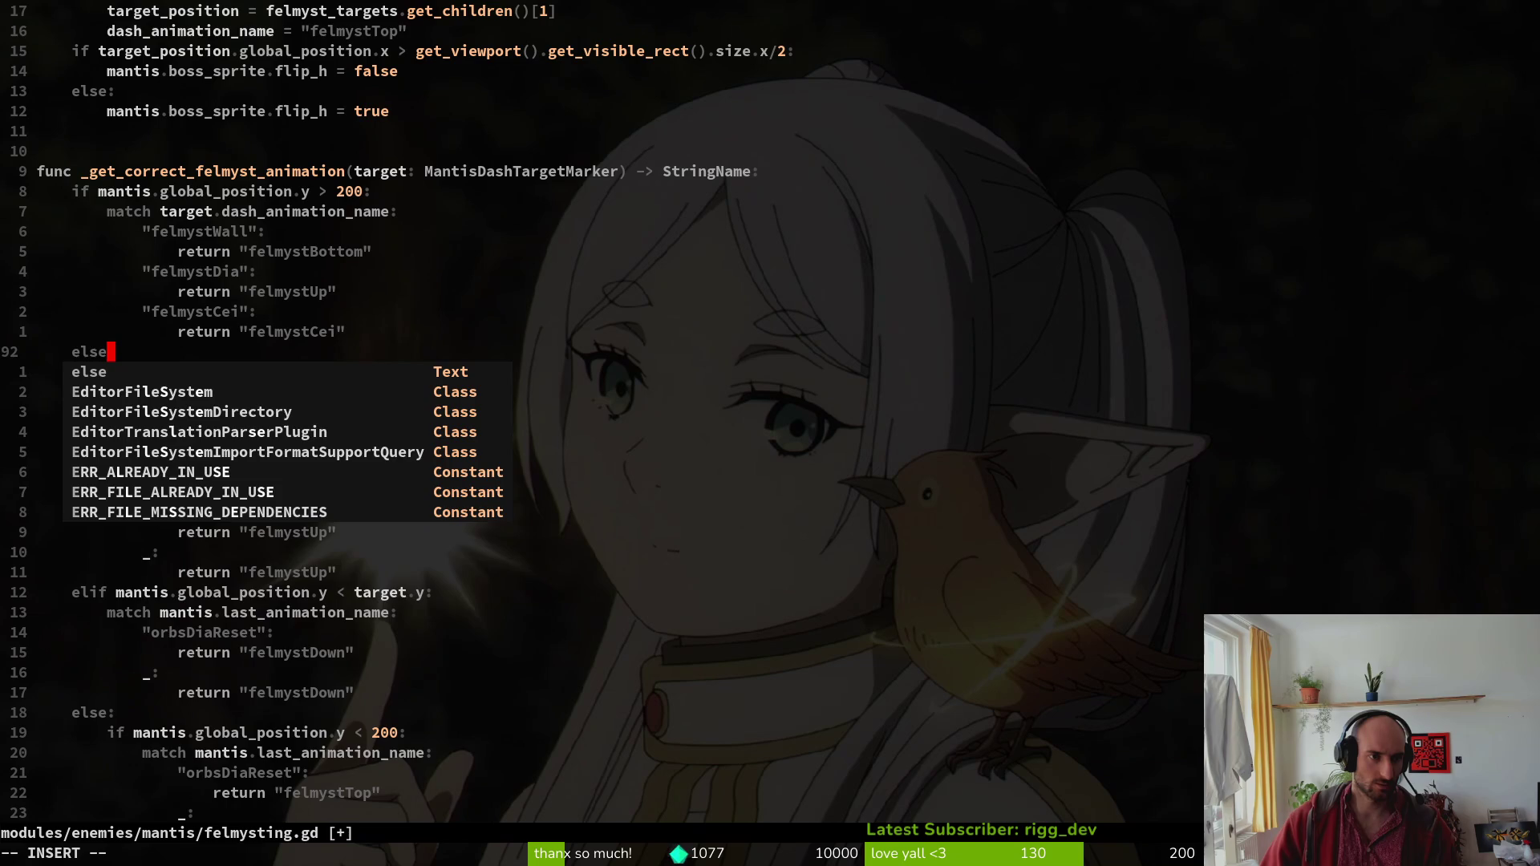
key("BackSpace")
key("BackSpace")
type("i")
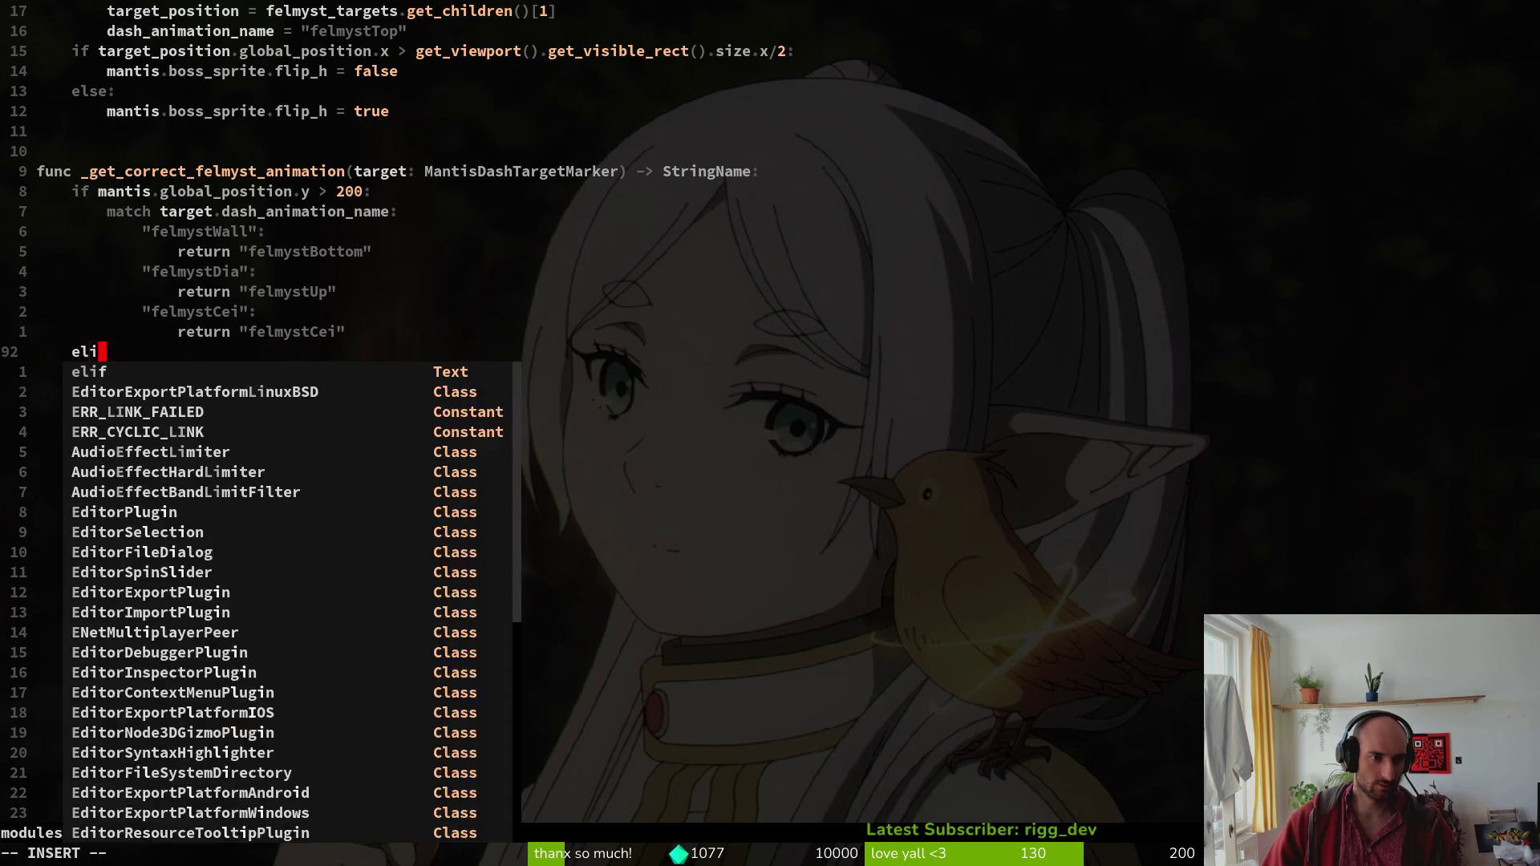
key("Escape")
Review the last_animation_name match blocks further down the script.
key("j")
key("j")
key("j")
key("ctrl+d")
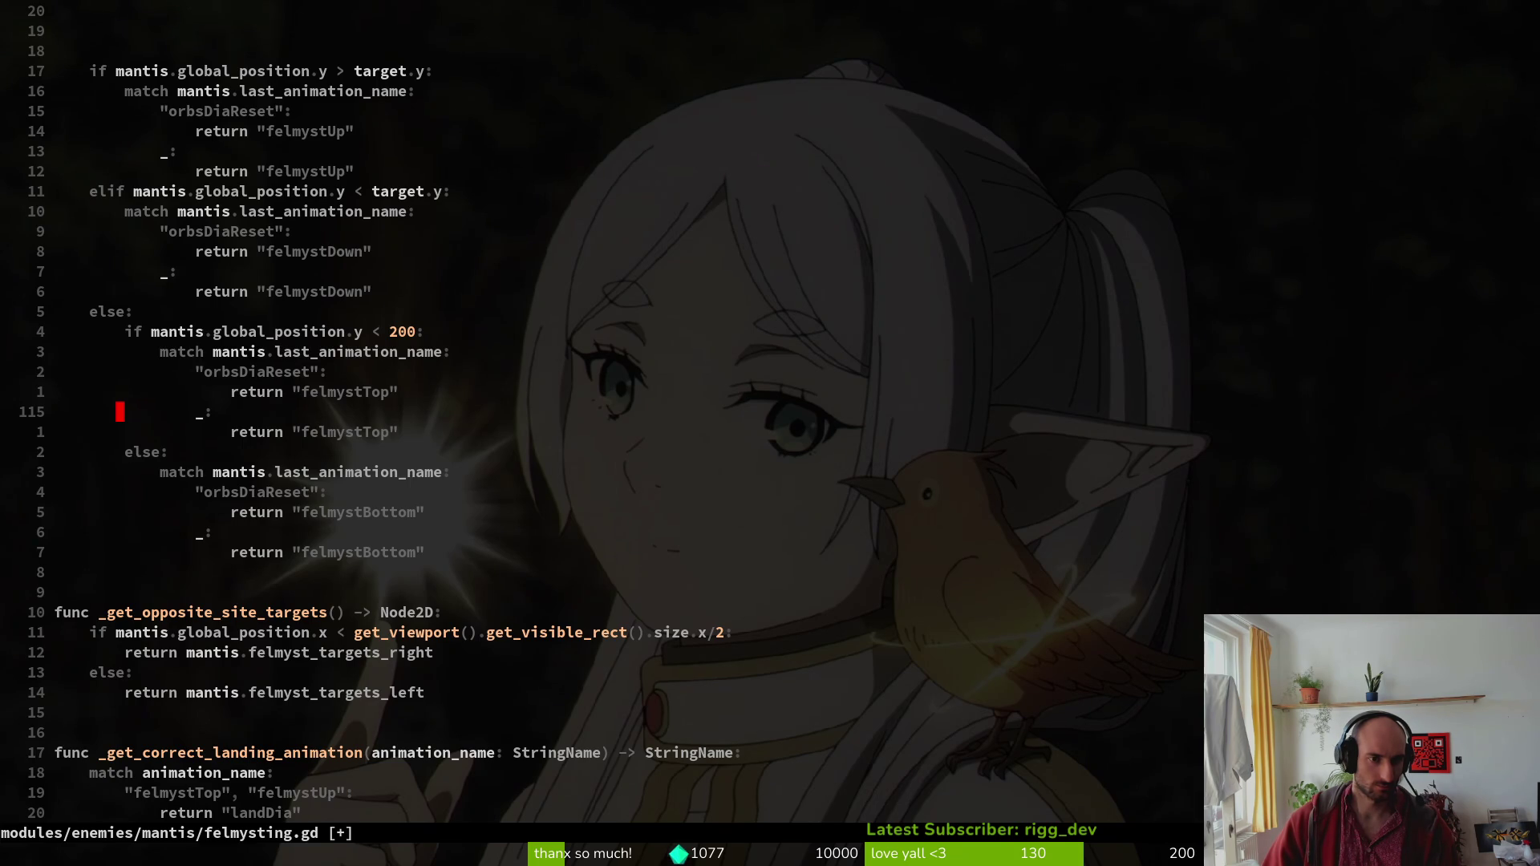
key("k")
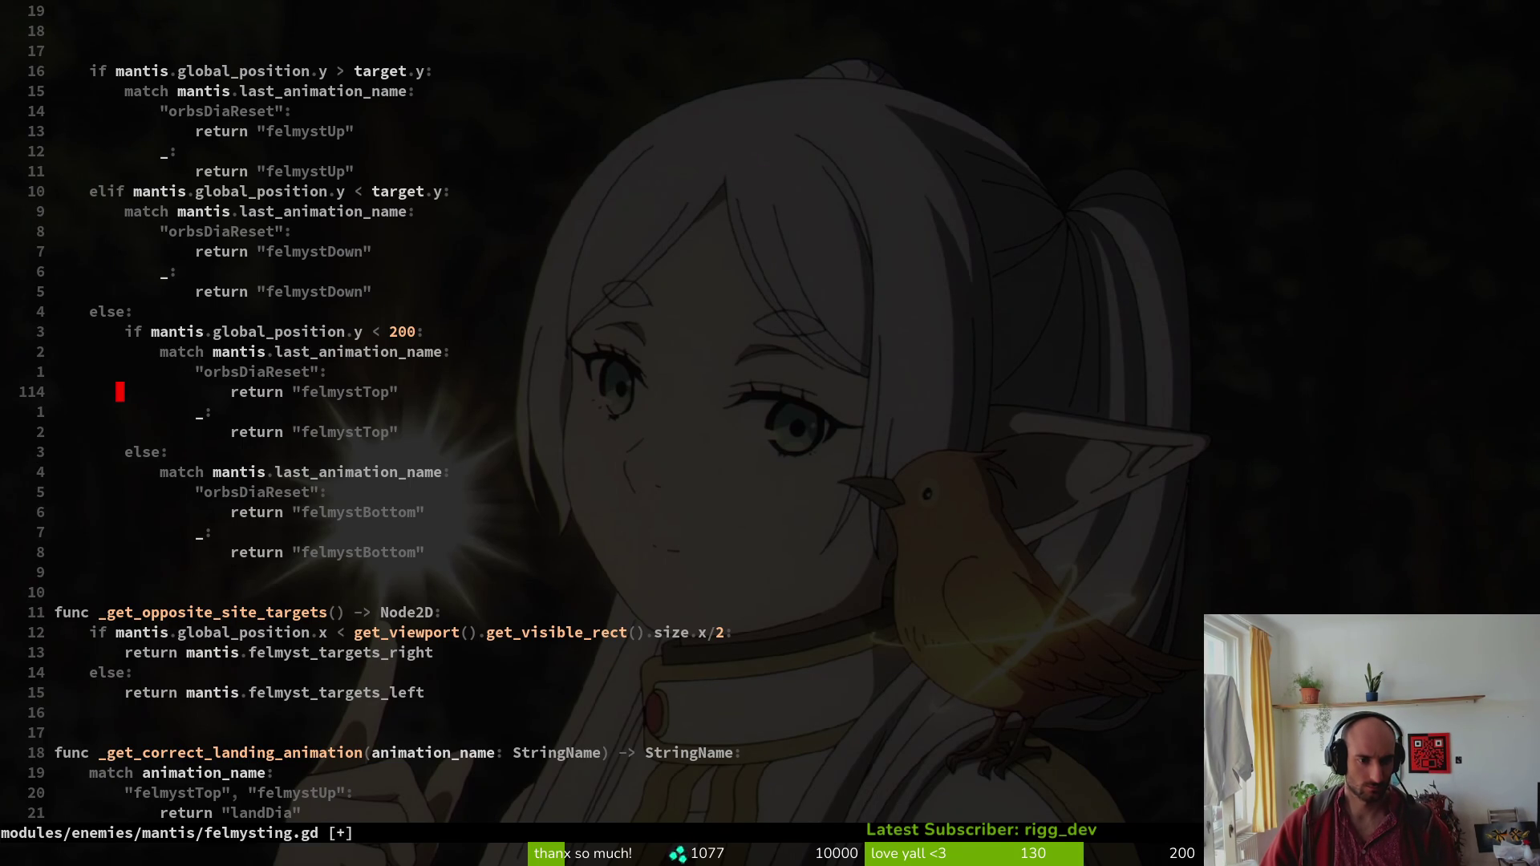
key("j")
key("j")
key("j")
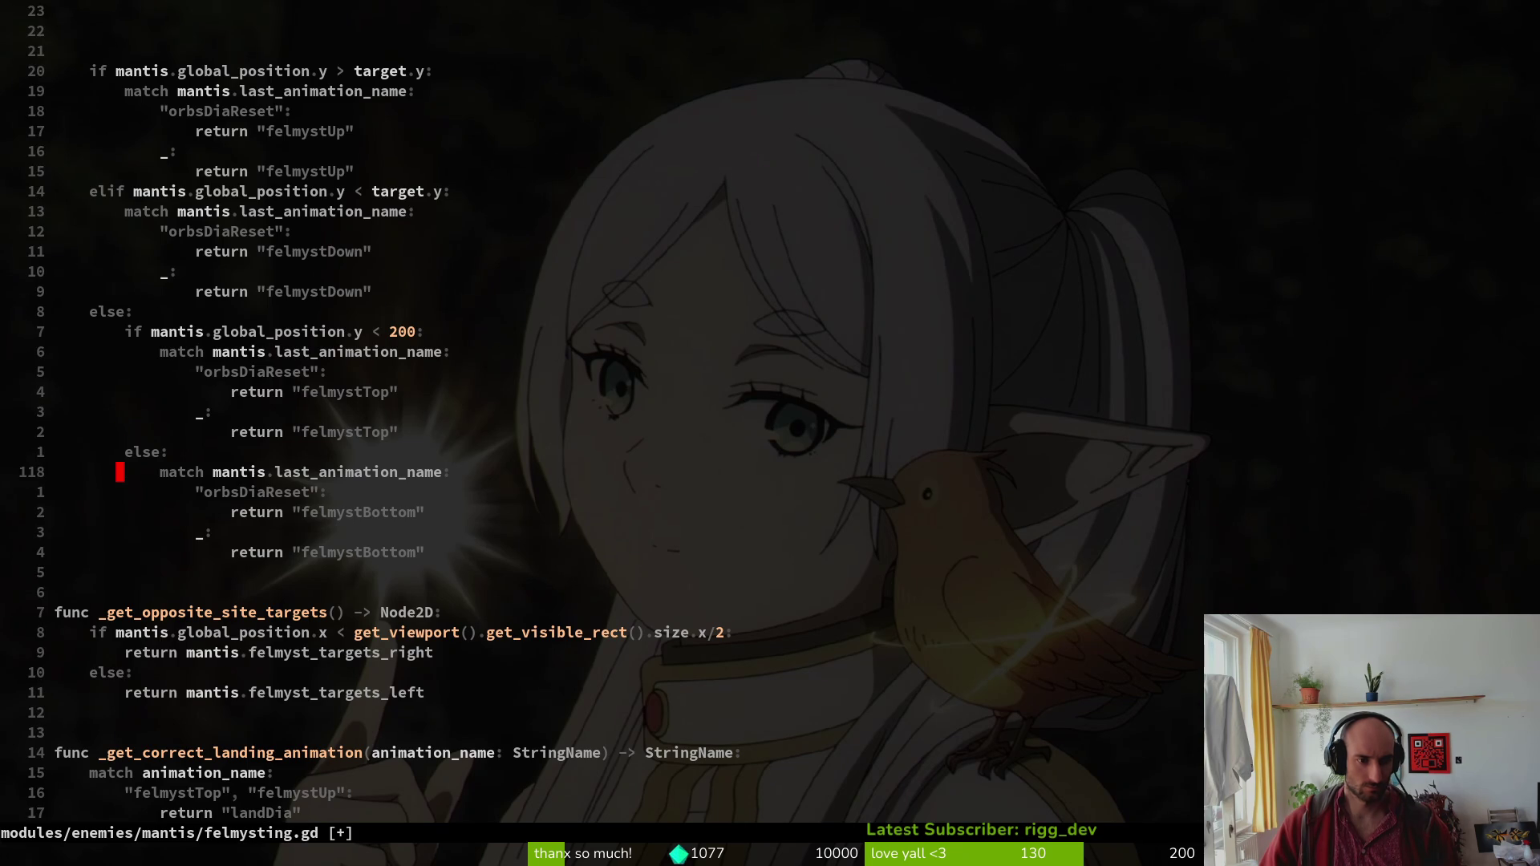
key("k")
key("k")
key("k")
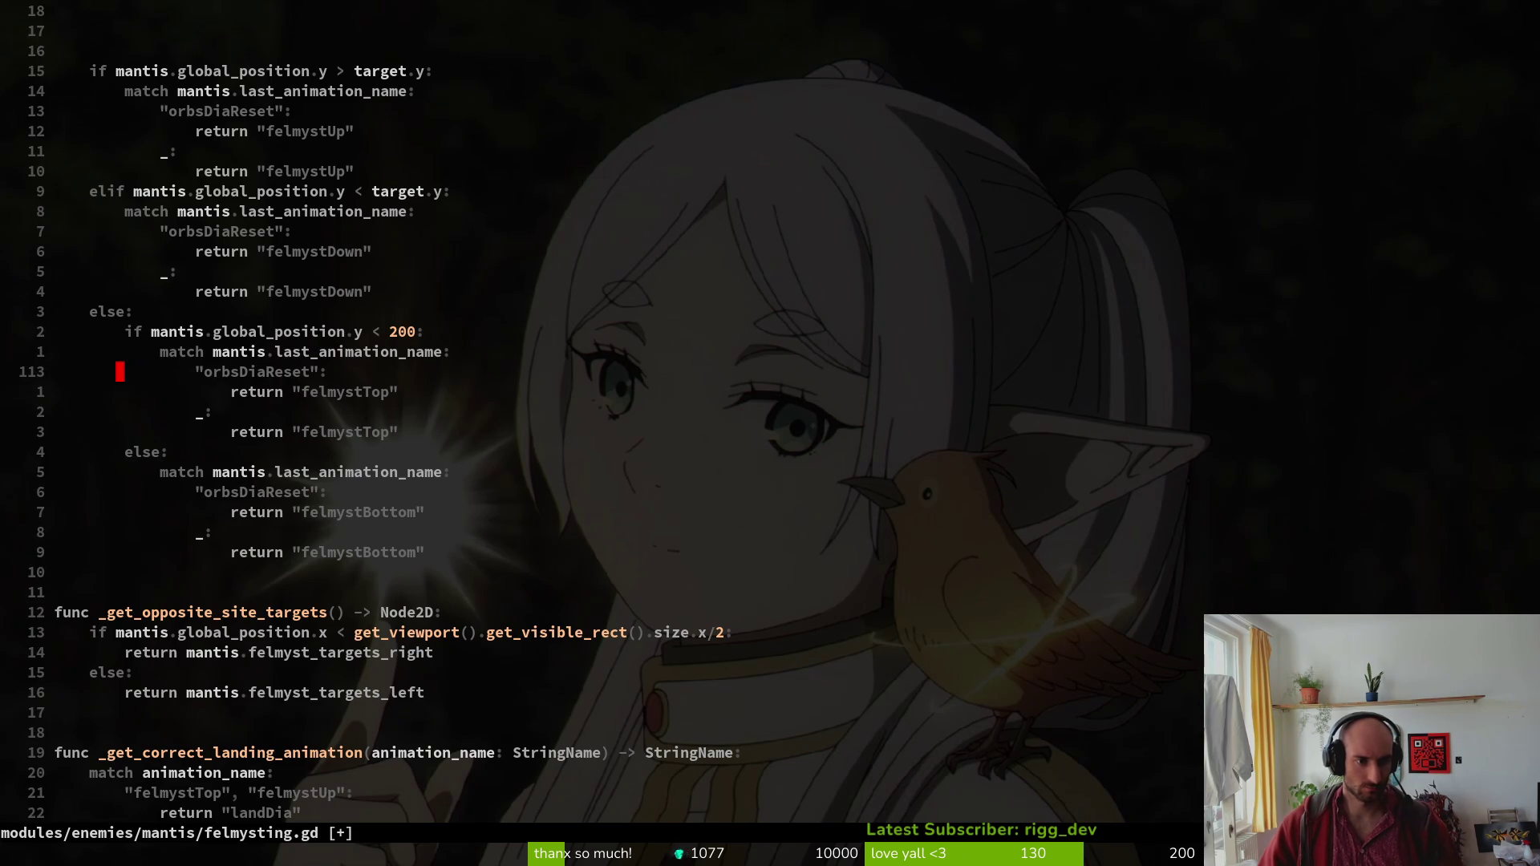
key("k")
key("k")
key("k")
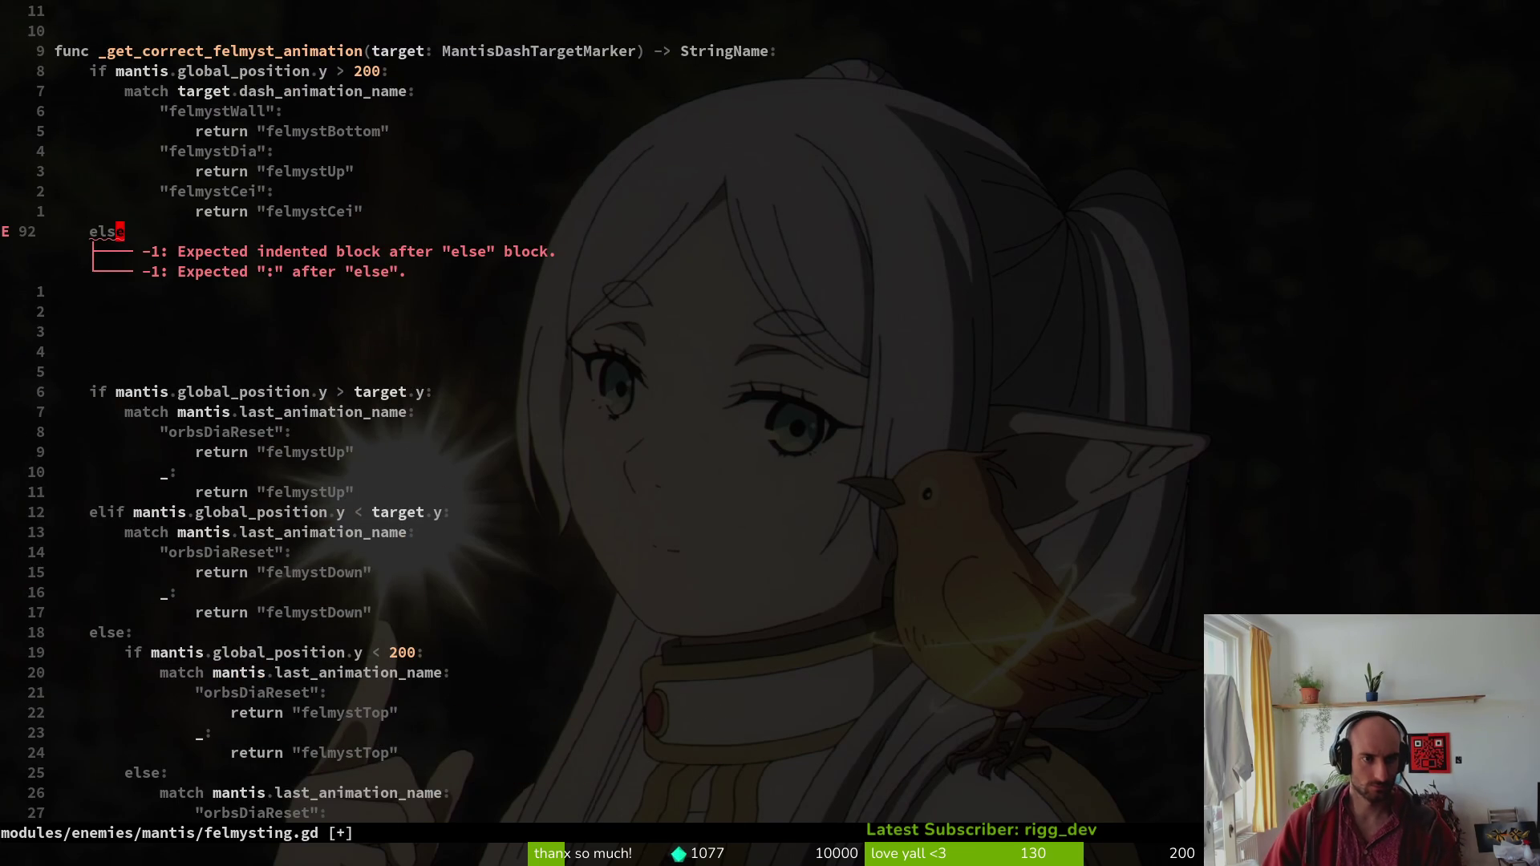
Finish the line as else: with a match target.dash_animation_name line beneath, then select the ceiling block.
type("A:")
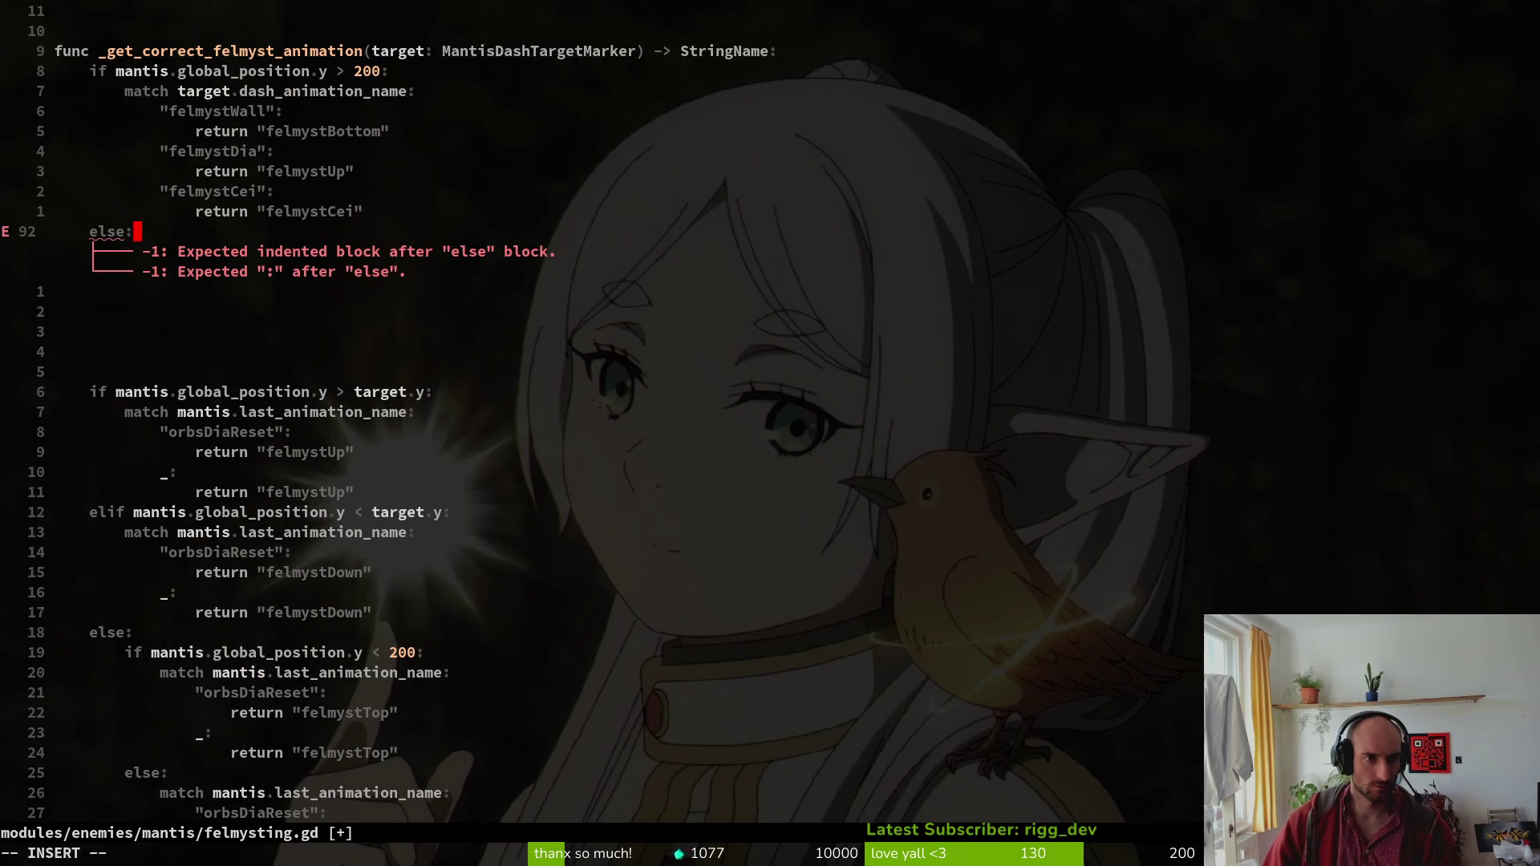
key("Return")
type("match")
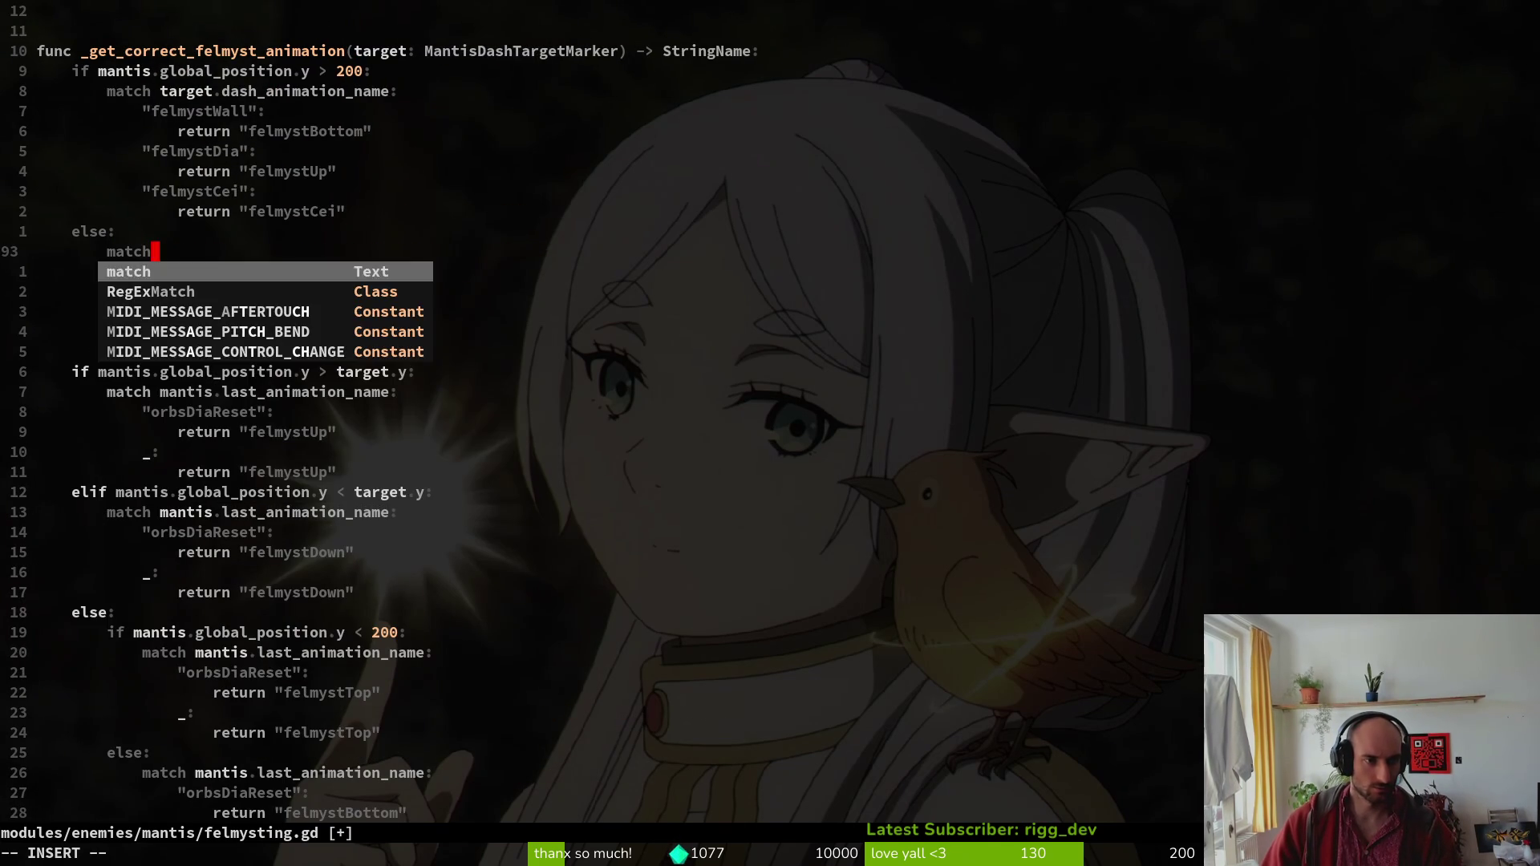
type(" .target.das")
key("Tab")
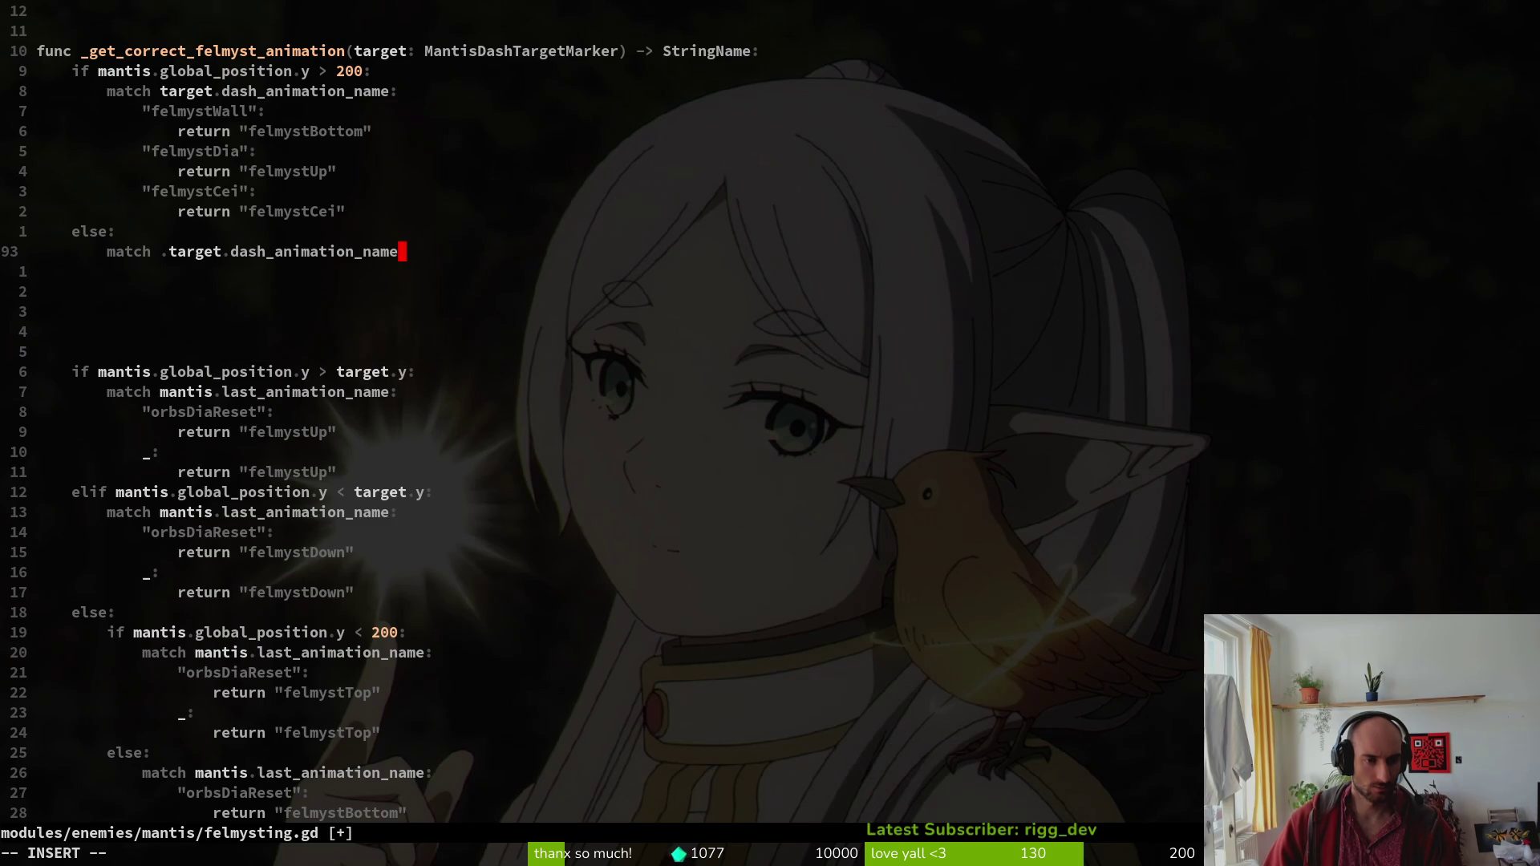
scroll(721, 323, "up", 5)
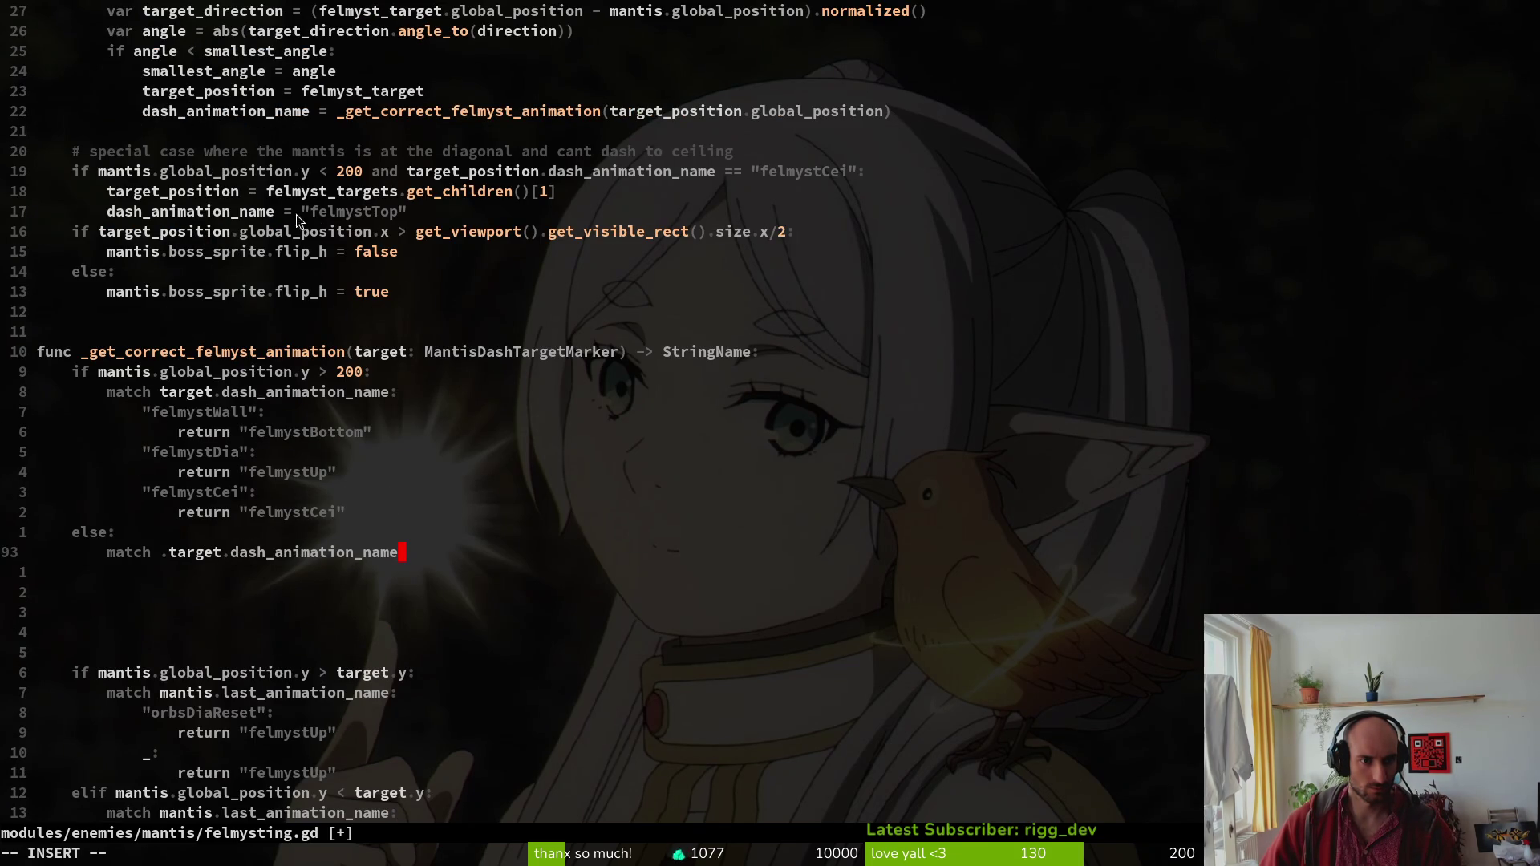
scroll(281, 187, "up", 1)
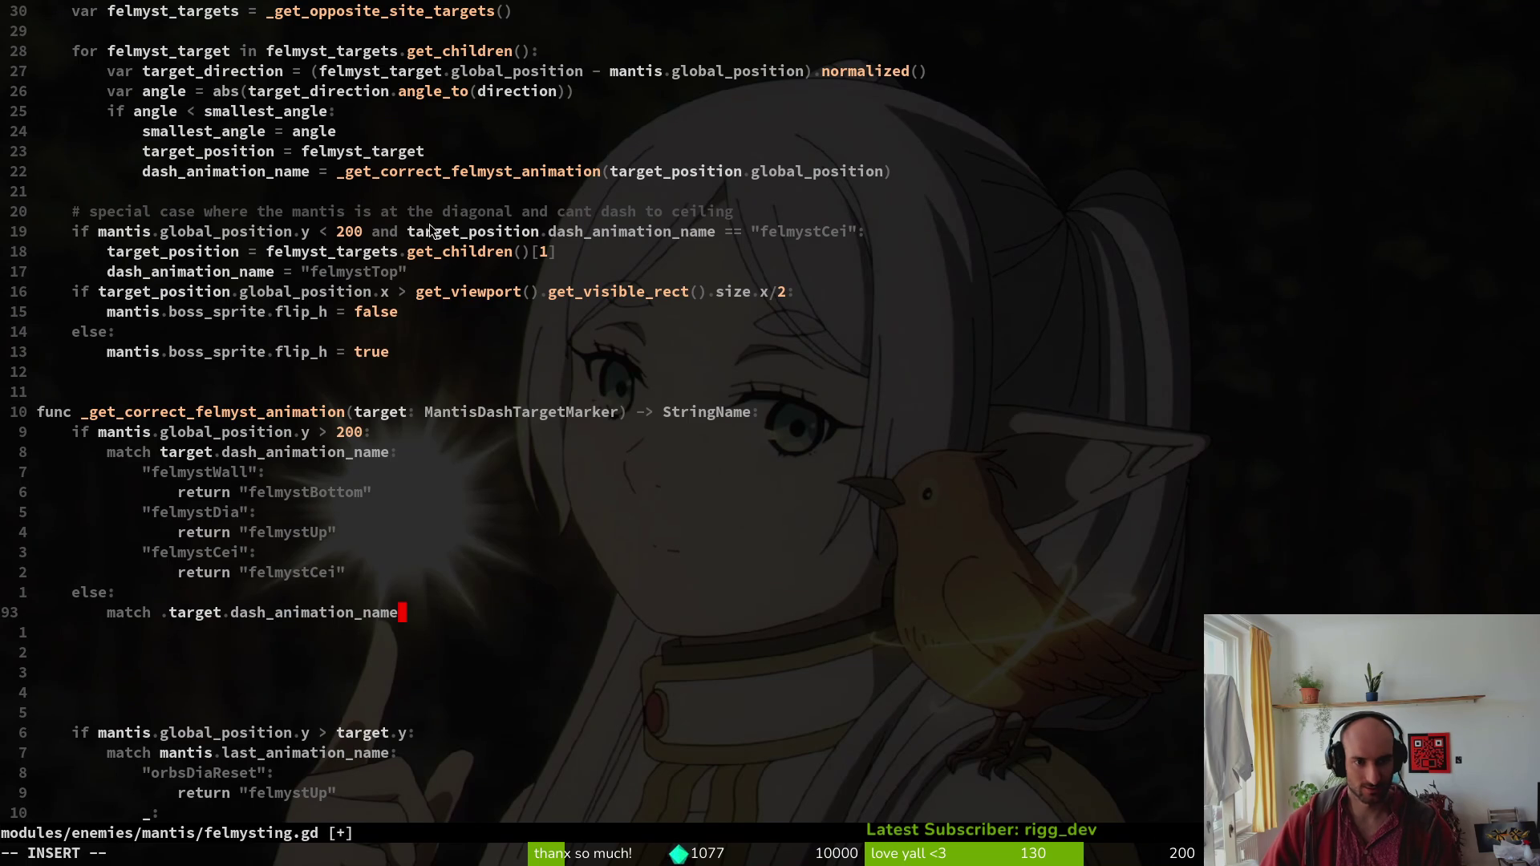
mouse_move(70, 235)
left_mouse_down()
mouse_move(505, 291)
mouse_move(503, 266)
left_mouse_up()
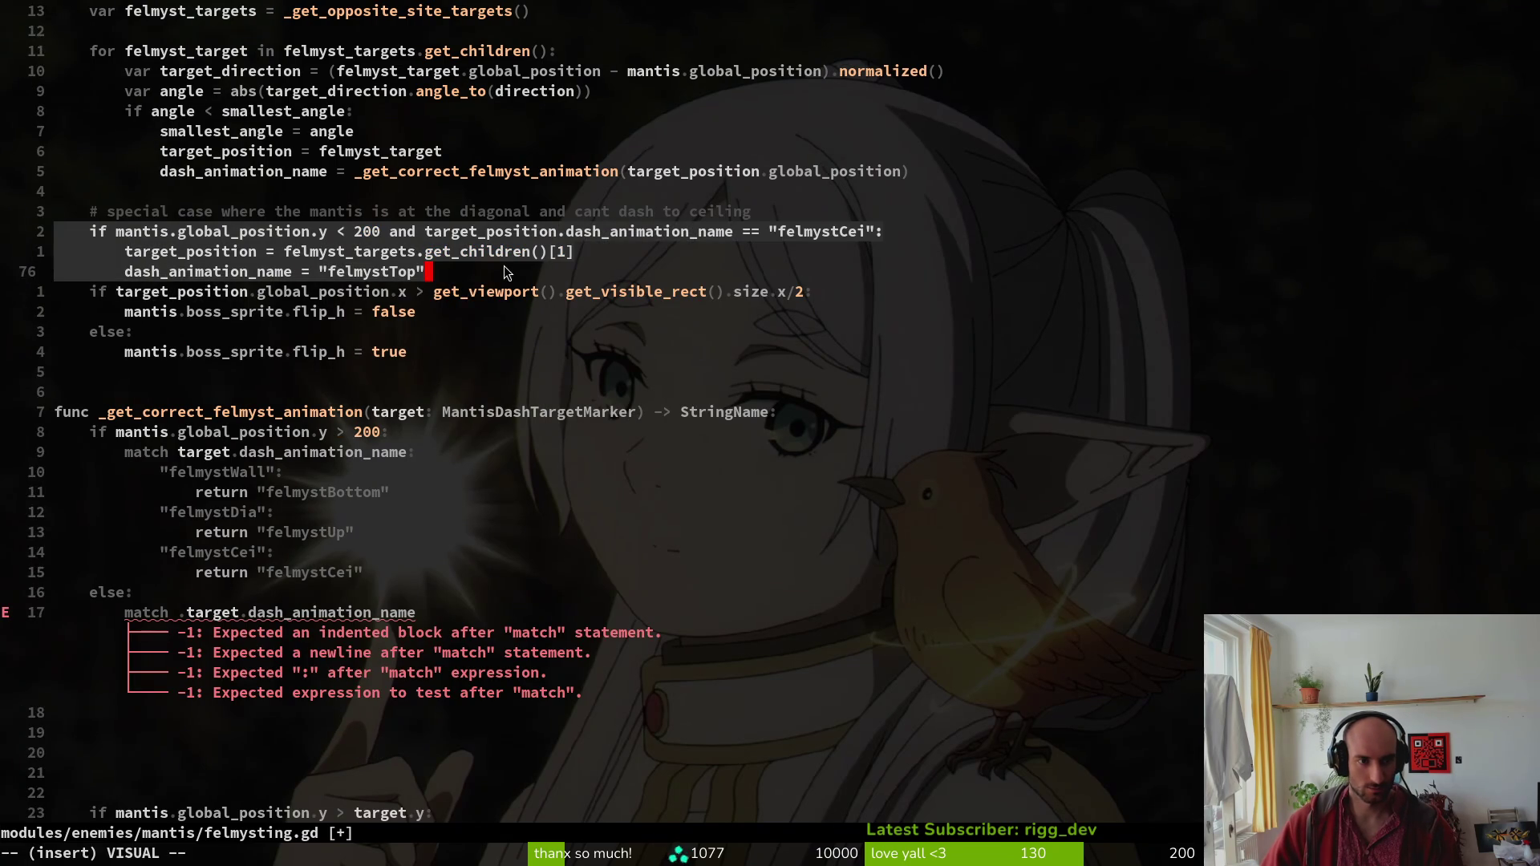
Move the ceiling special-case block under target_position in the loop, indent it, and save.
key("d")
left_click(257, 157)
key("Escape")
key("o")
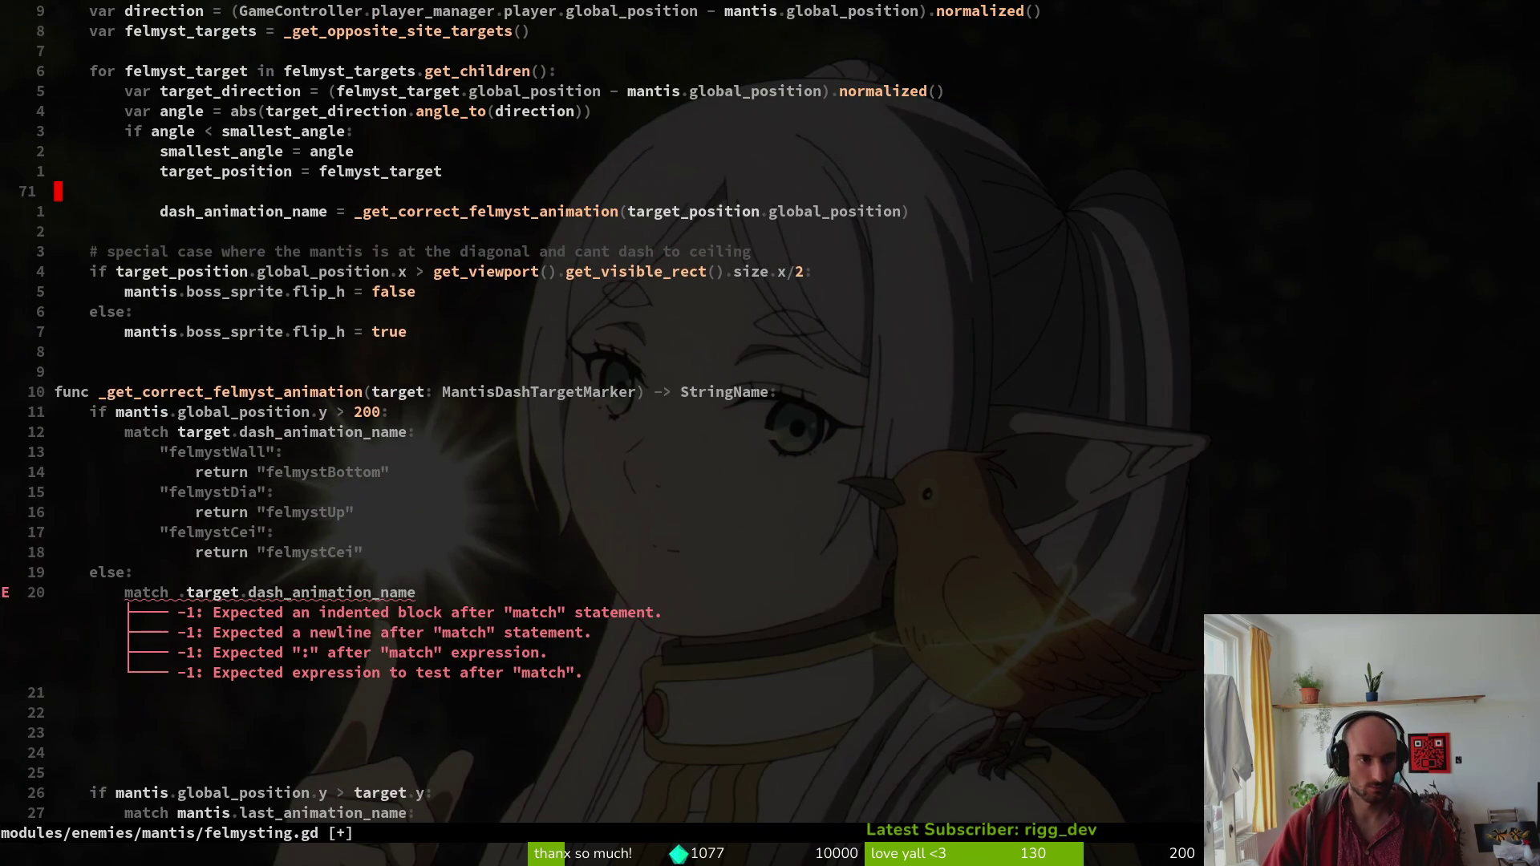
key("Escape")
key("P")
key("shift+v")
key("greater")
type(":write")
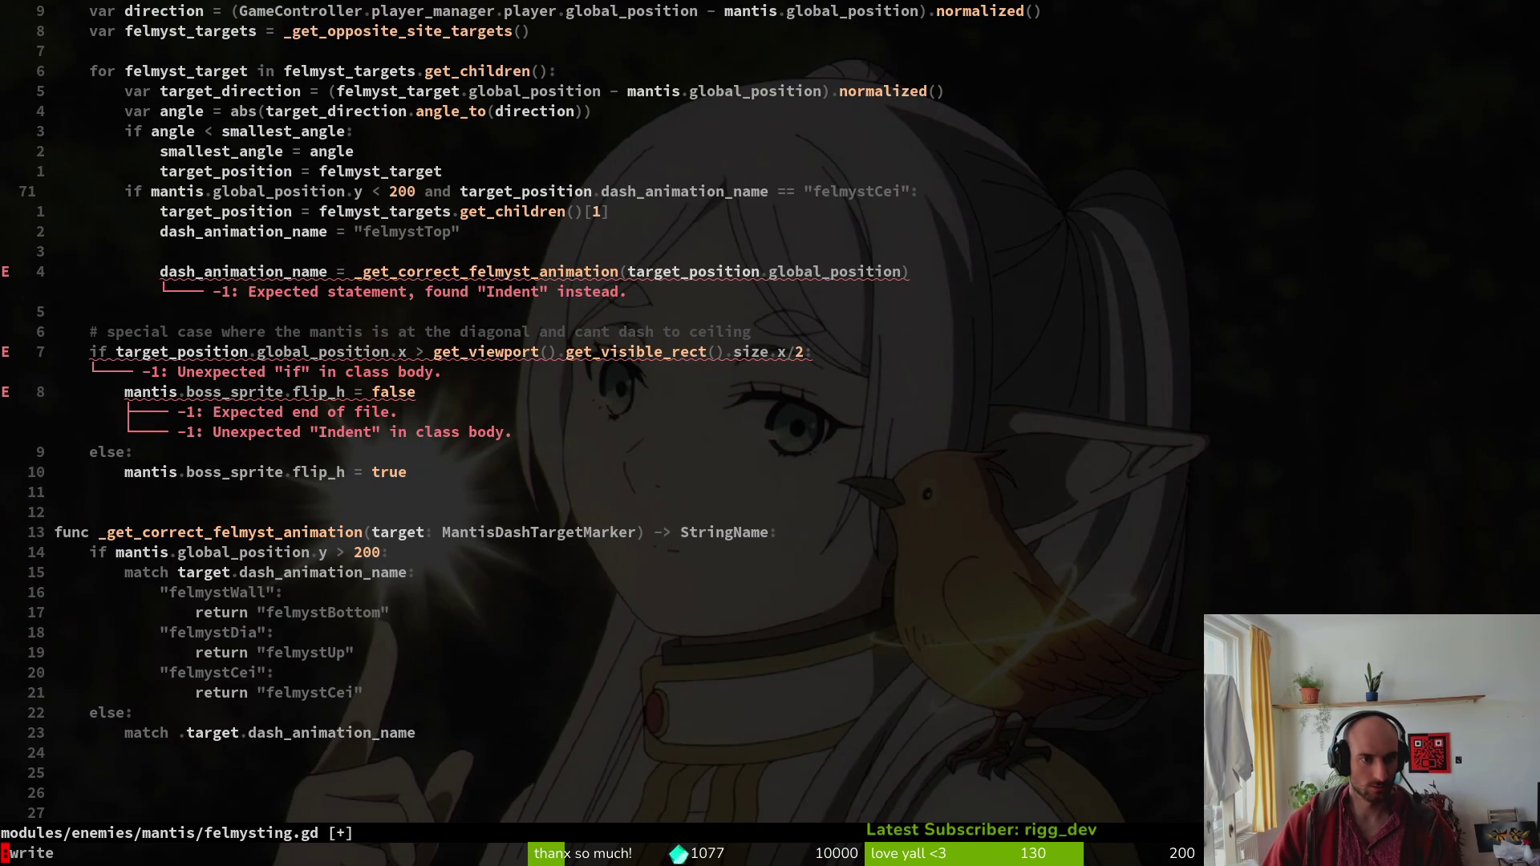
key("Return")
Add an else: branch above the animation assignment line and save.
key("j")
key("j")
key("j")
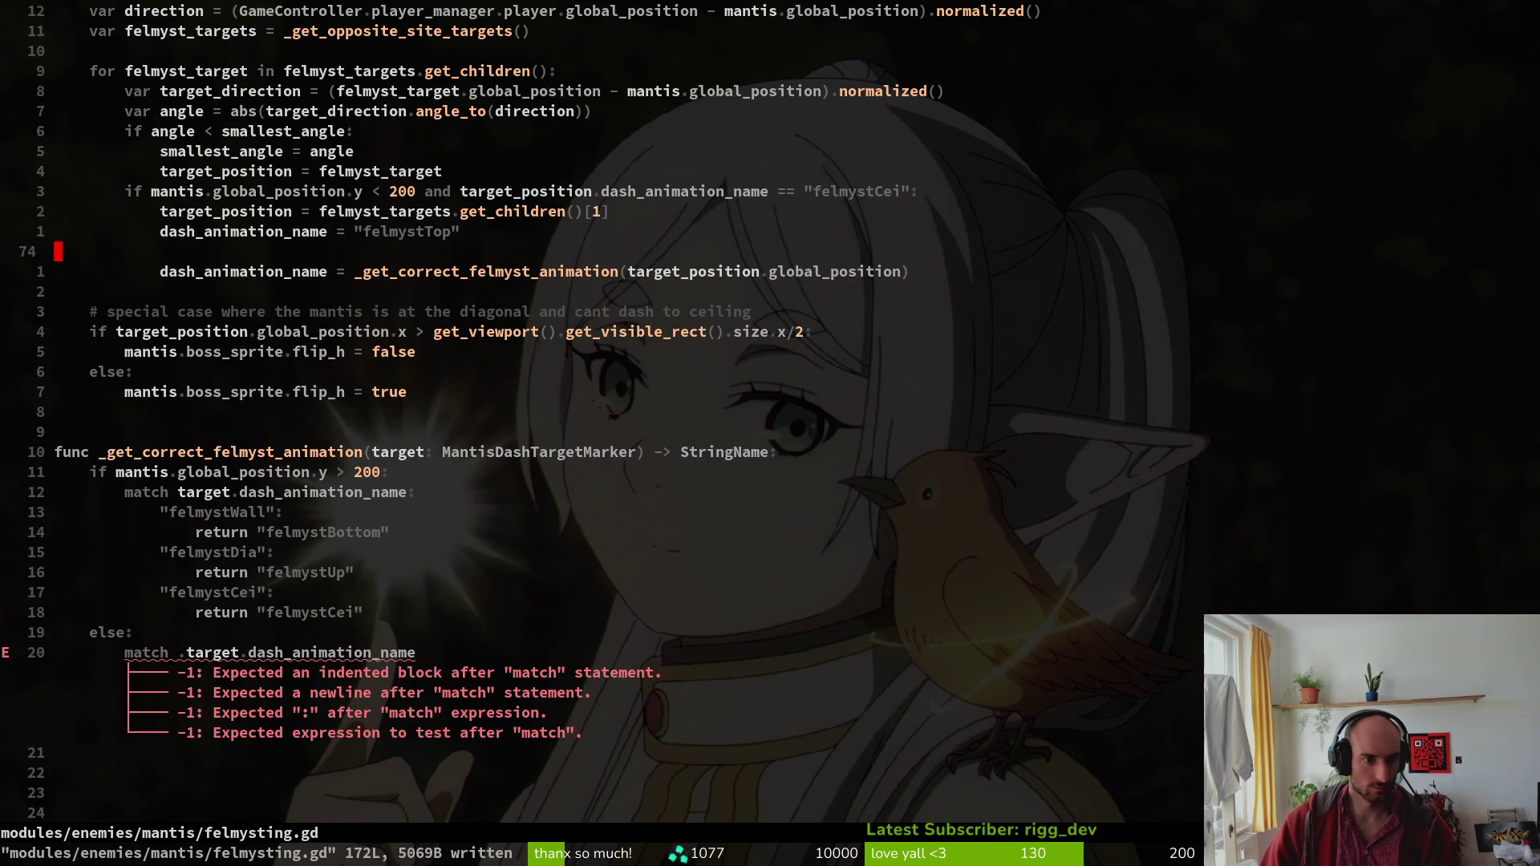
key("k")
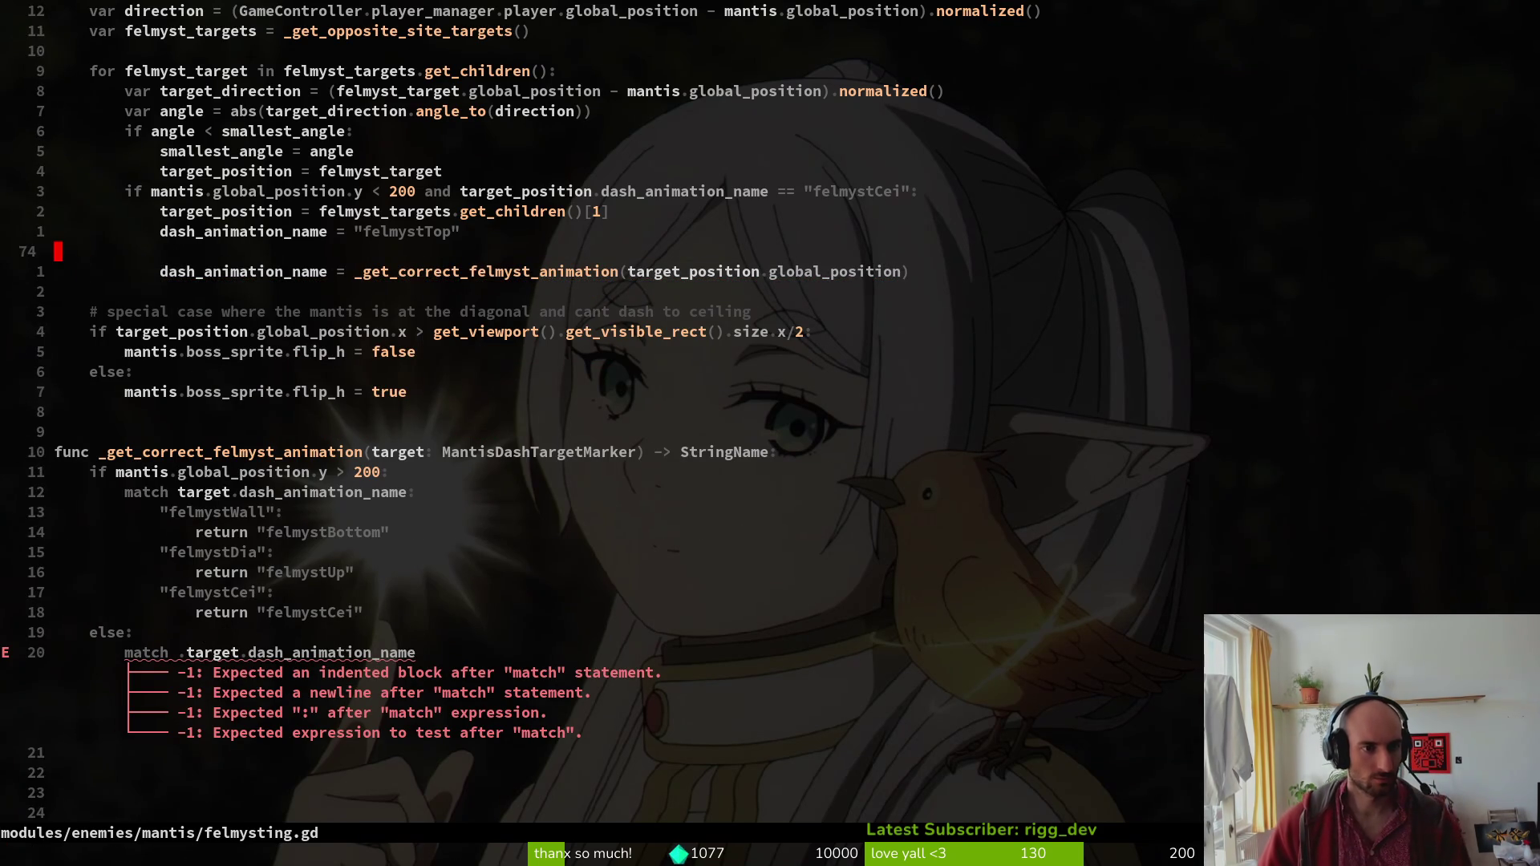
key("shift+o")
type("else:")
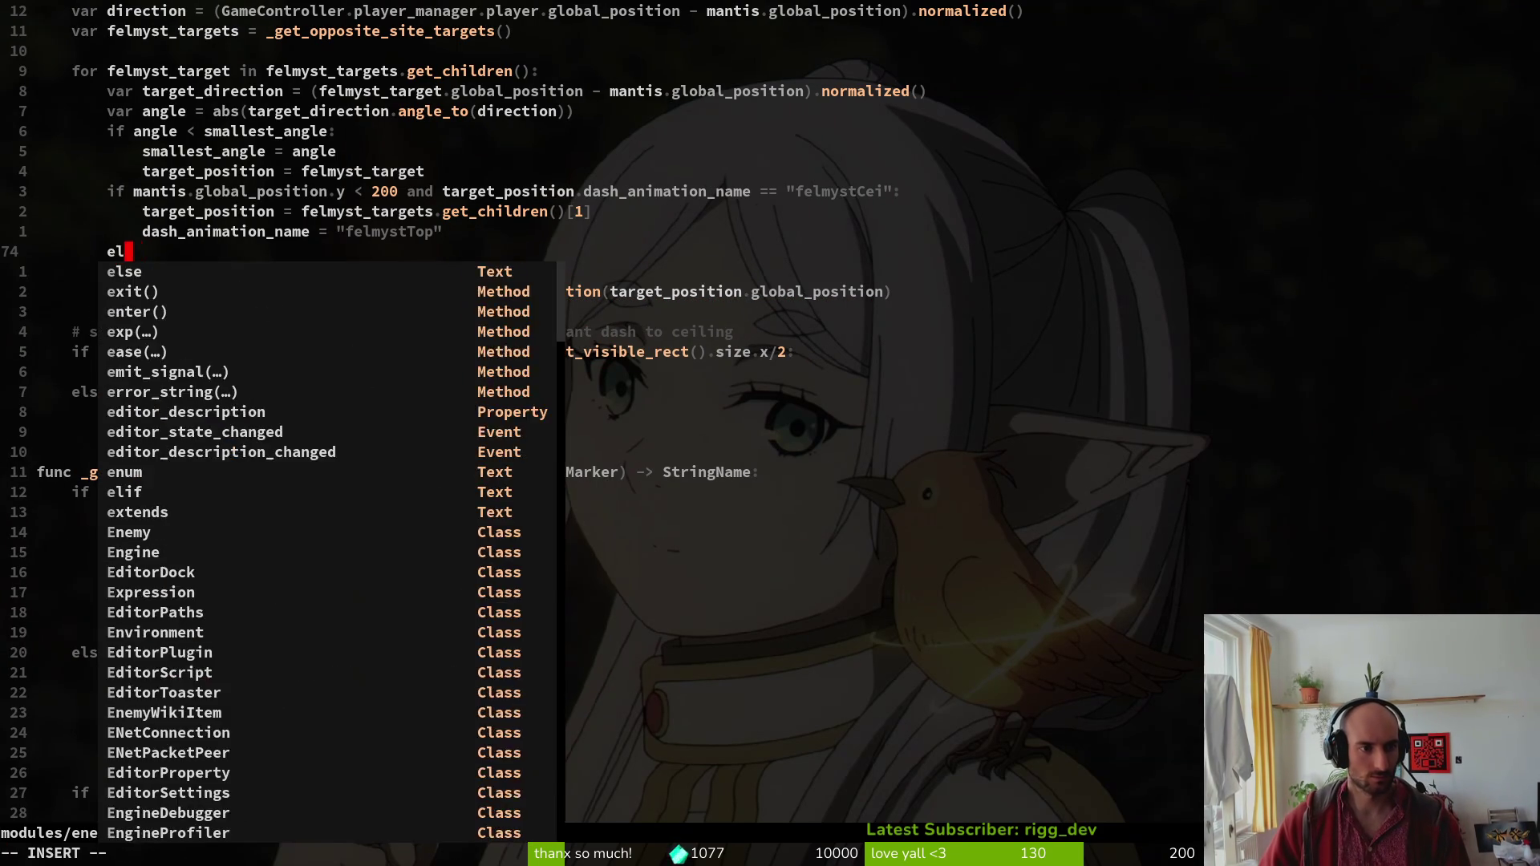
key("Return")
key("Escape")
key("d")
key("d")
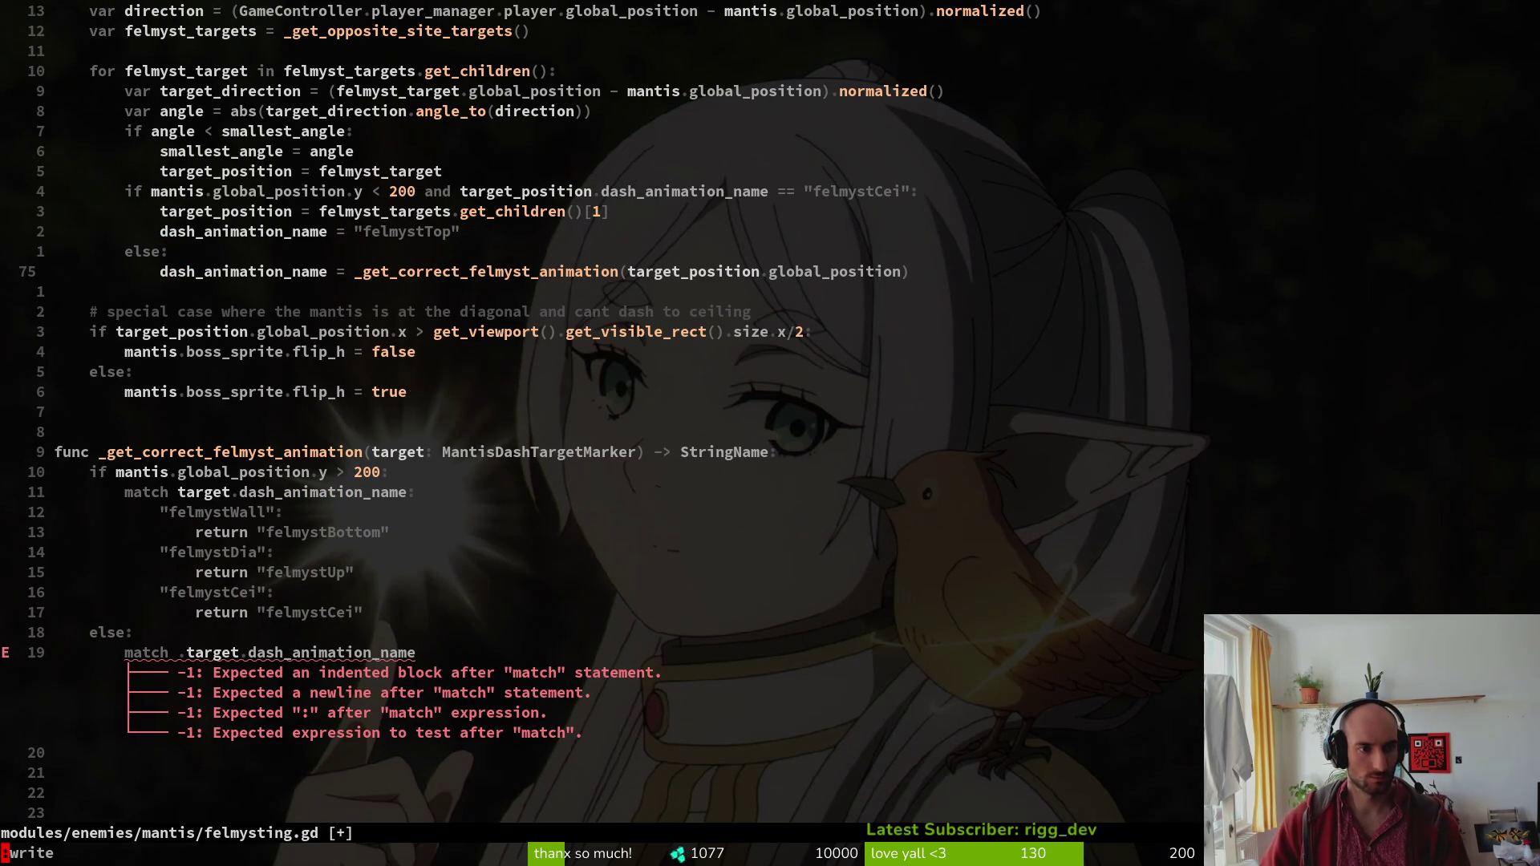
type(":w")
key("Return")
Move the target_position = felmyst_target line under the else branch and save.
key("k")
key("k")
key("k")
key("shift+v")
key("shift+j")
key("shift+j")
key("shift+j")
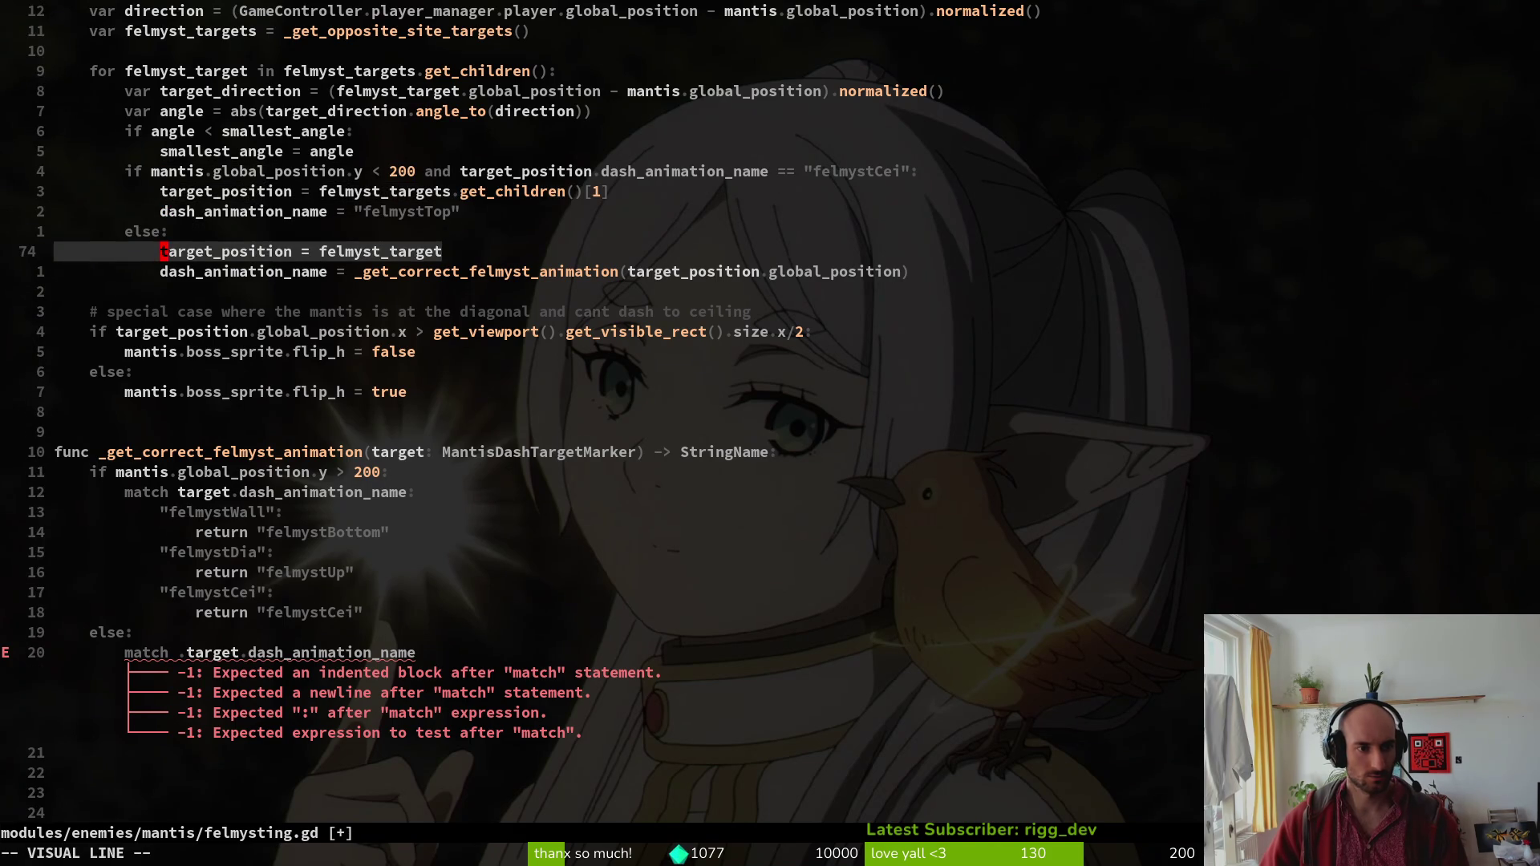
key("Escape")
type(":w")
key("Return")
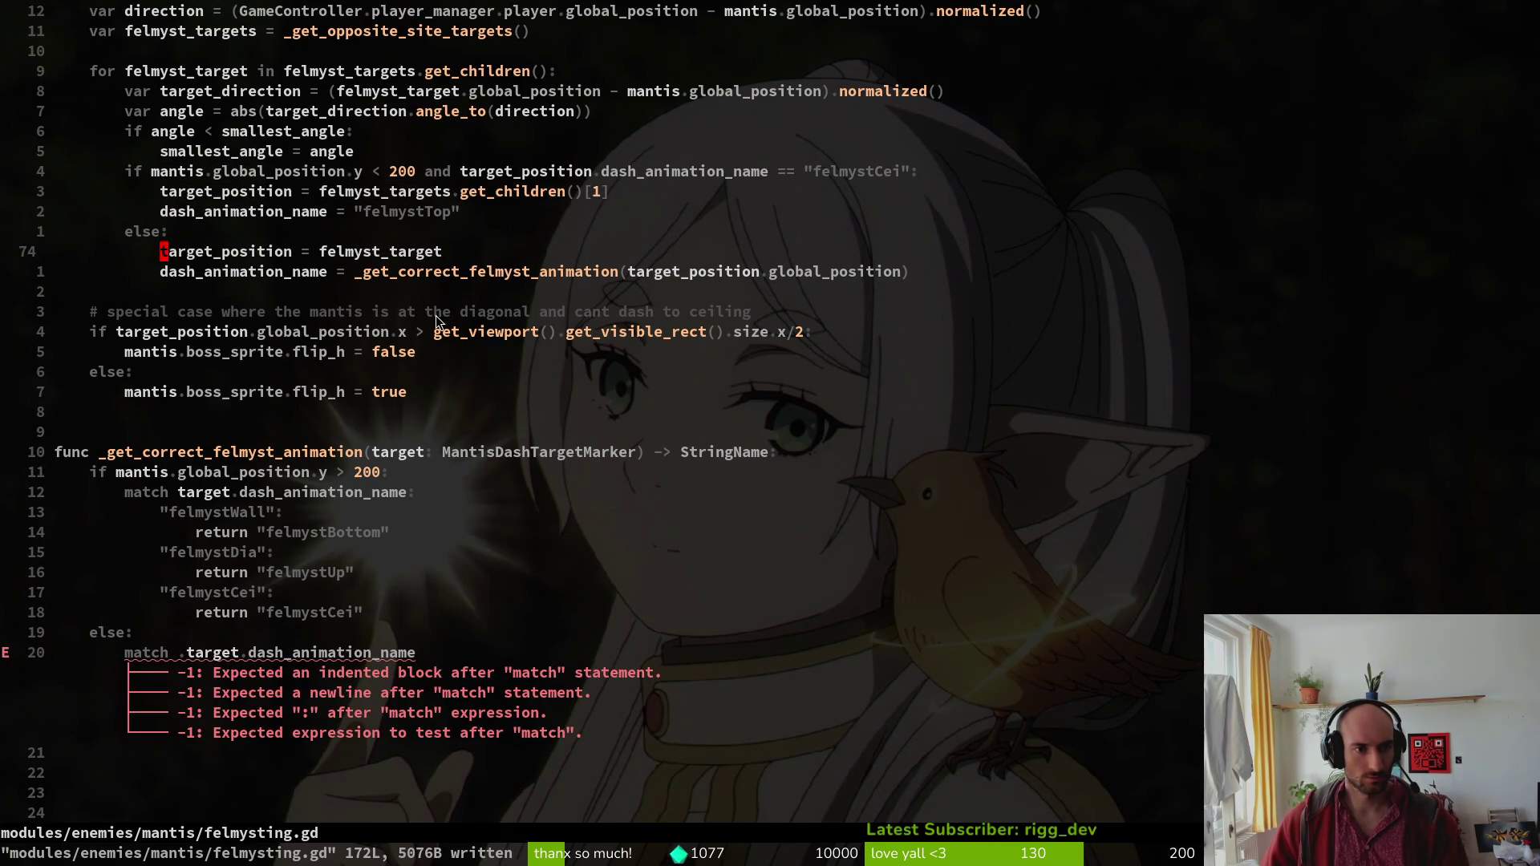
scroll(417, 345, "down", 5)
left_click(235, 353)
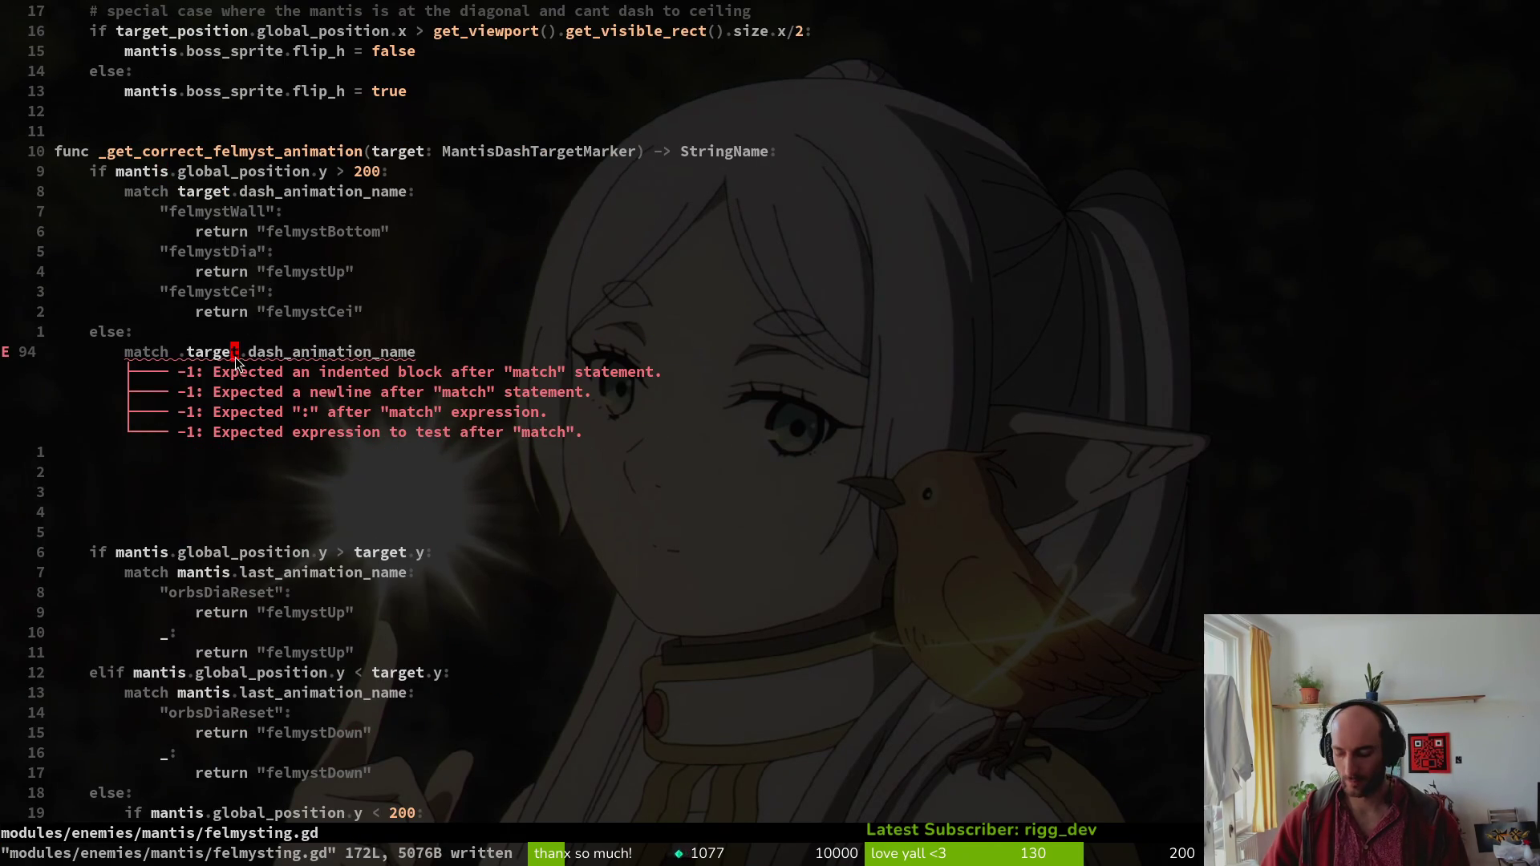
Copy the six dash-animation case lines under the new match, remove the stray dot, and save.
key("k")
key("k")
key("k")
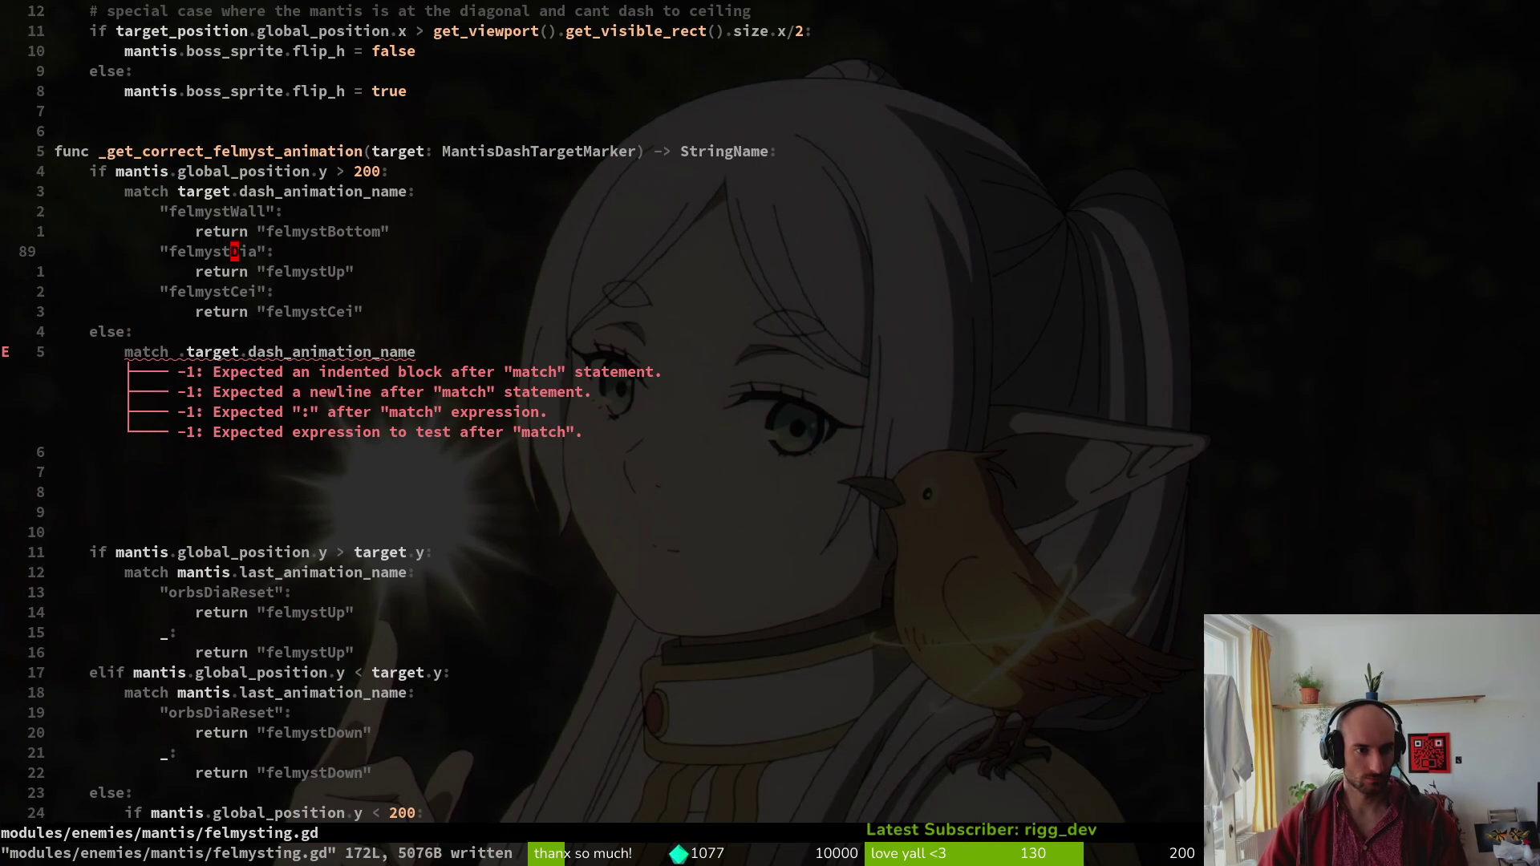
key("shift+v")
key("j")
key("j")
key("j")
key("j")
key("j")
key("y")
key("j")
key("j")
key("j")
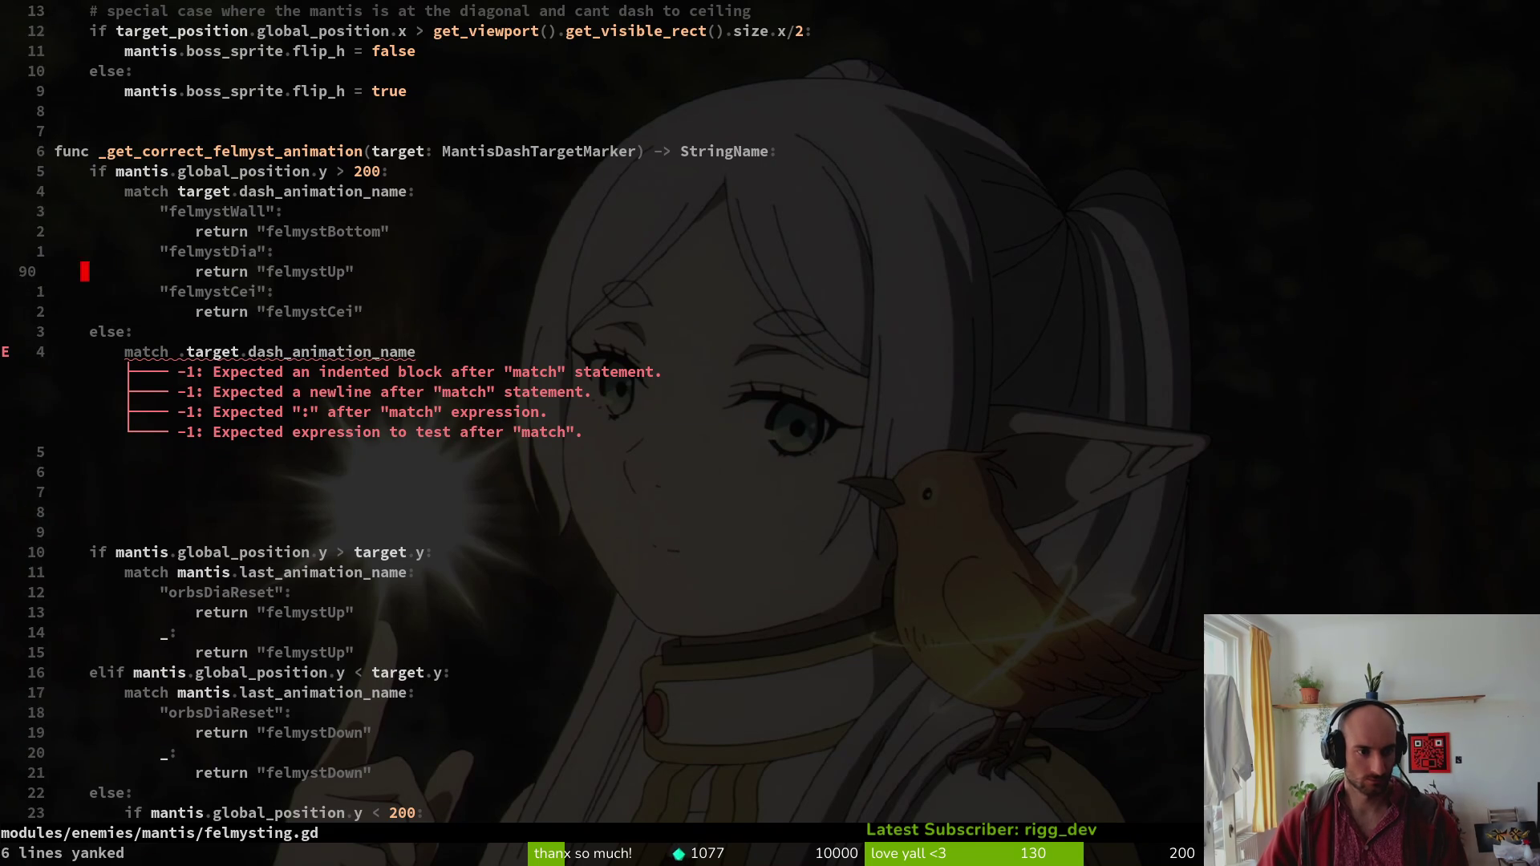
key("p")
key("k")
key("k")
key("j")
key("l")
key("l")
key("l")
key("l")
key("x")
key("i")
key("Escape")
type(":write")
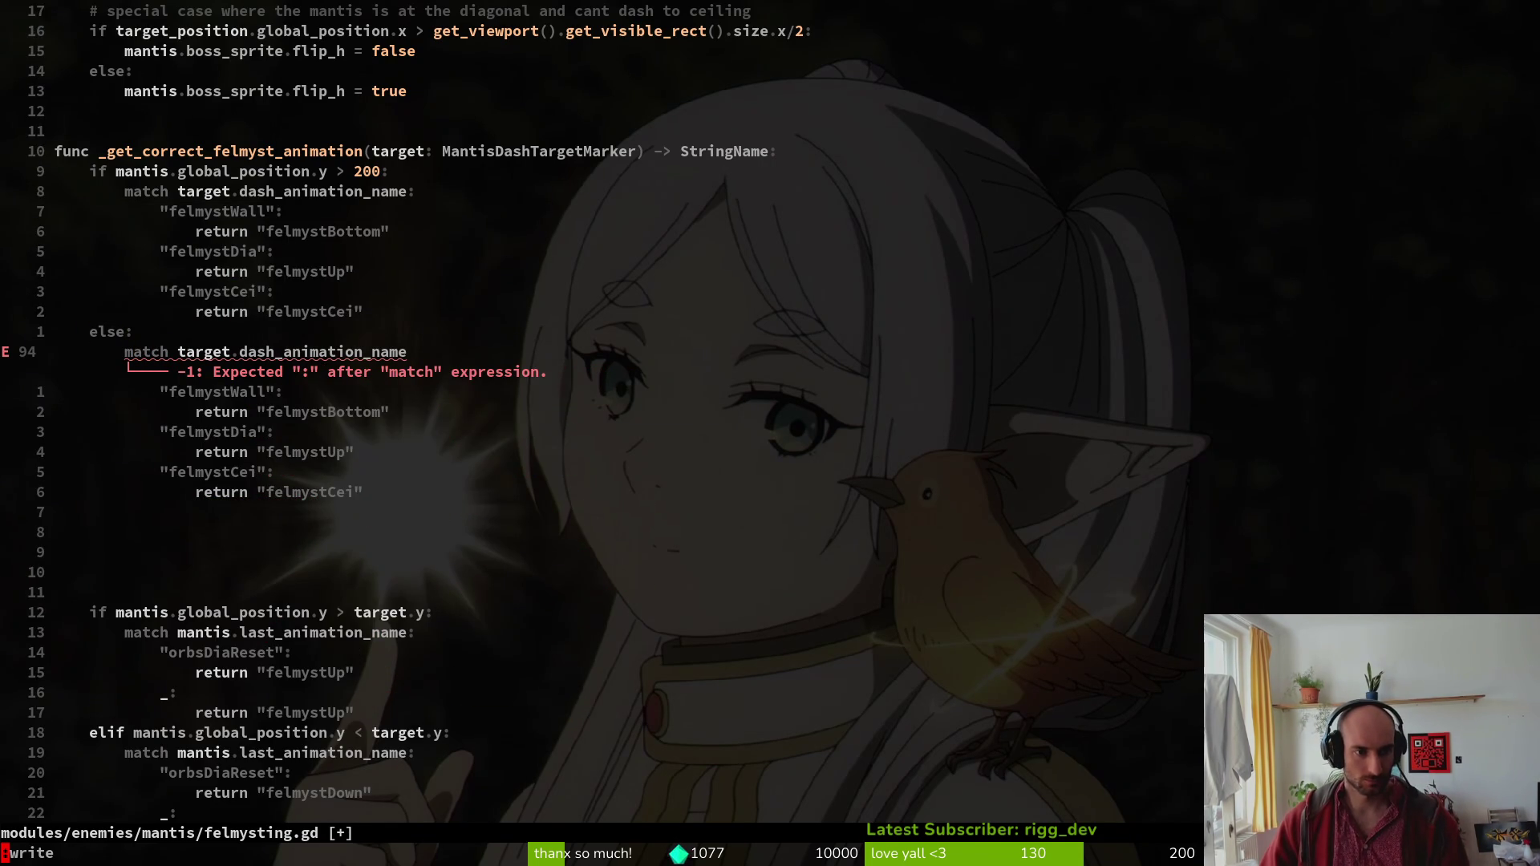
key("Return")
Add the missing colon to the match line and a '_:' default returning "felmystBottom" to the first match.
key("j")
key("k")
key("k")
type("jA")
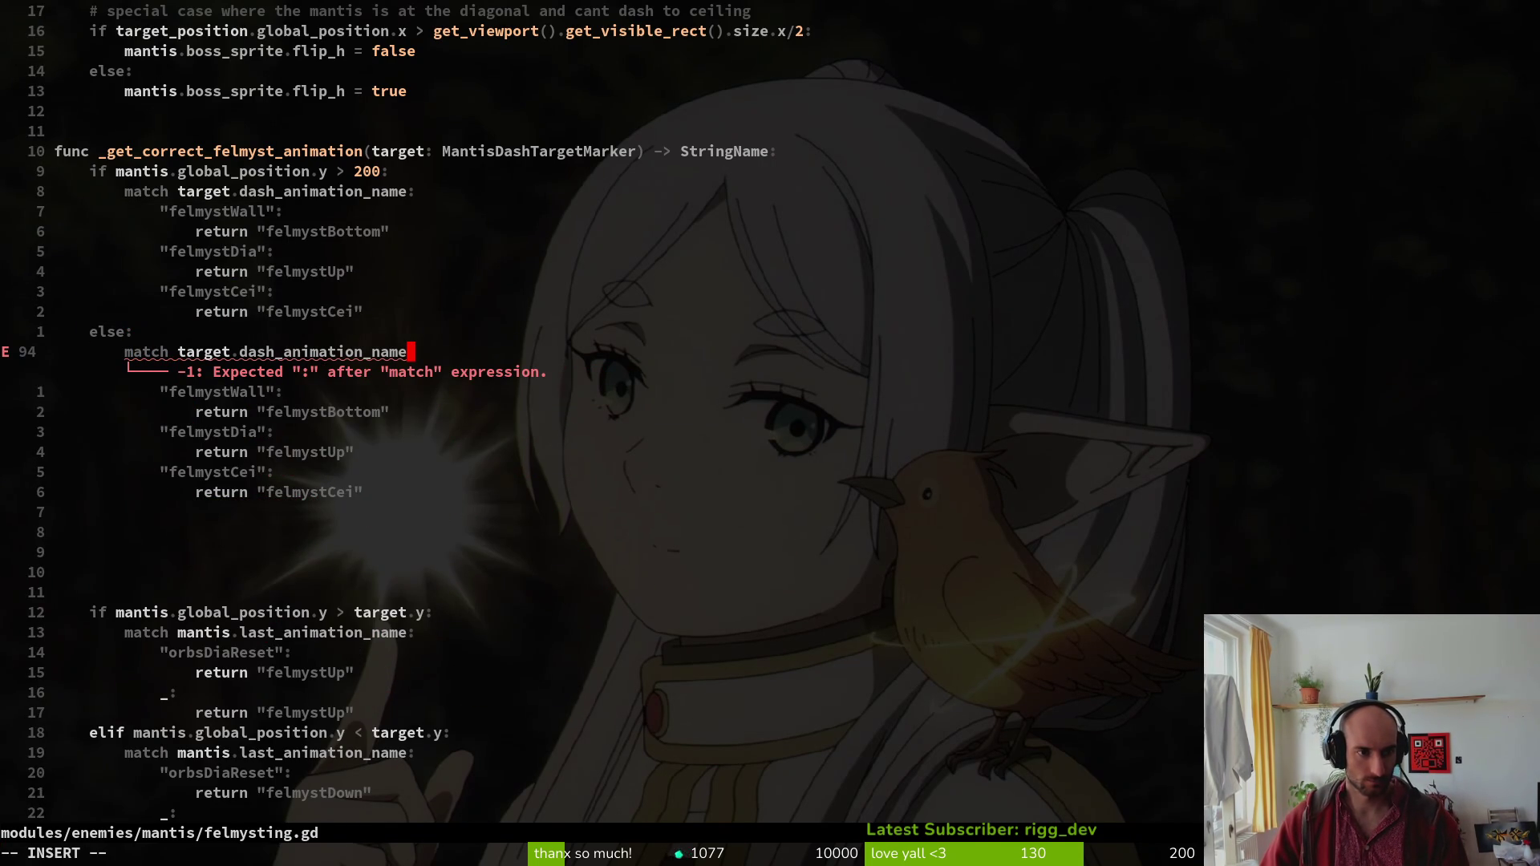
type(":")
key("Escape")
key("j")
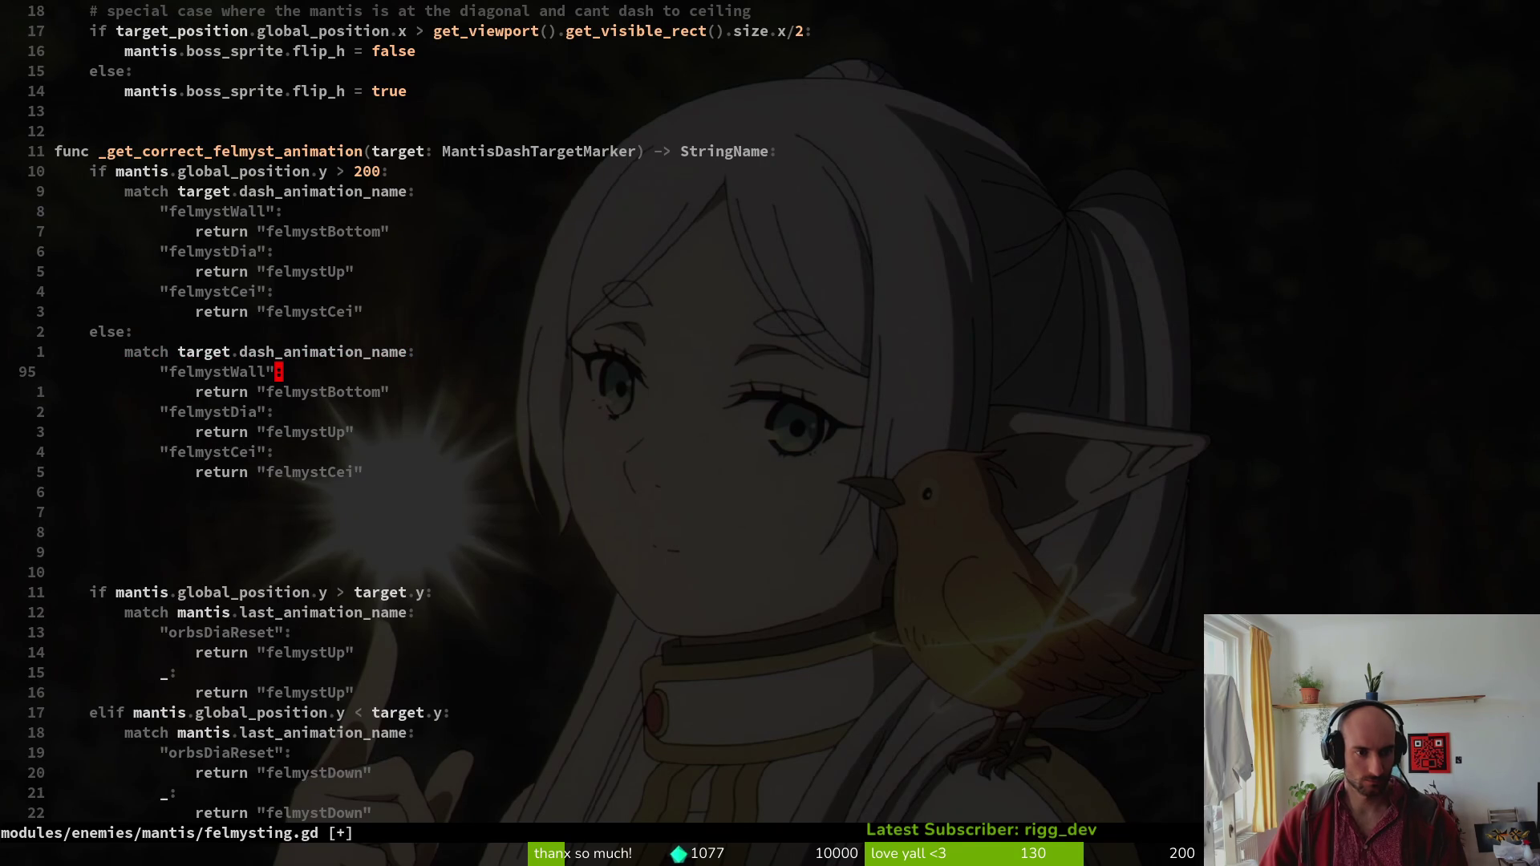
key("j")
key("j")
key("j")
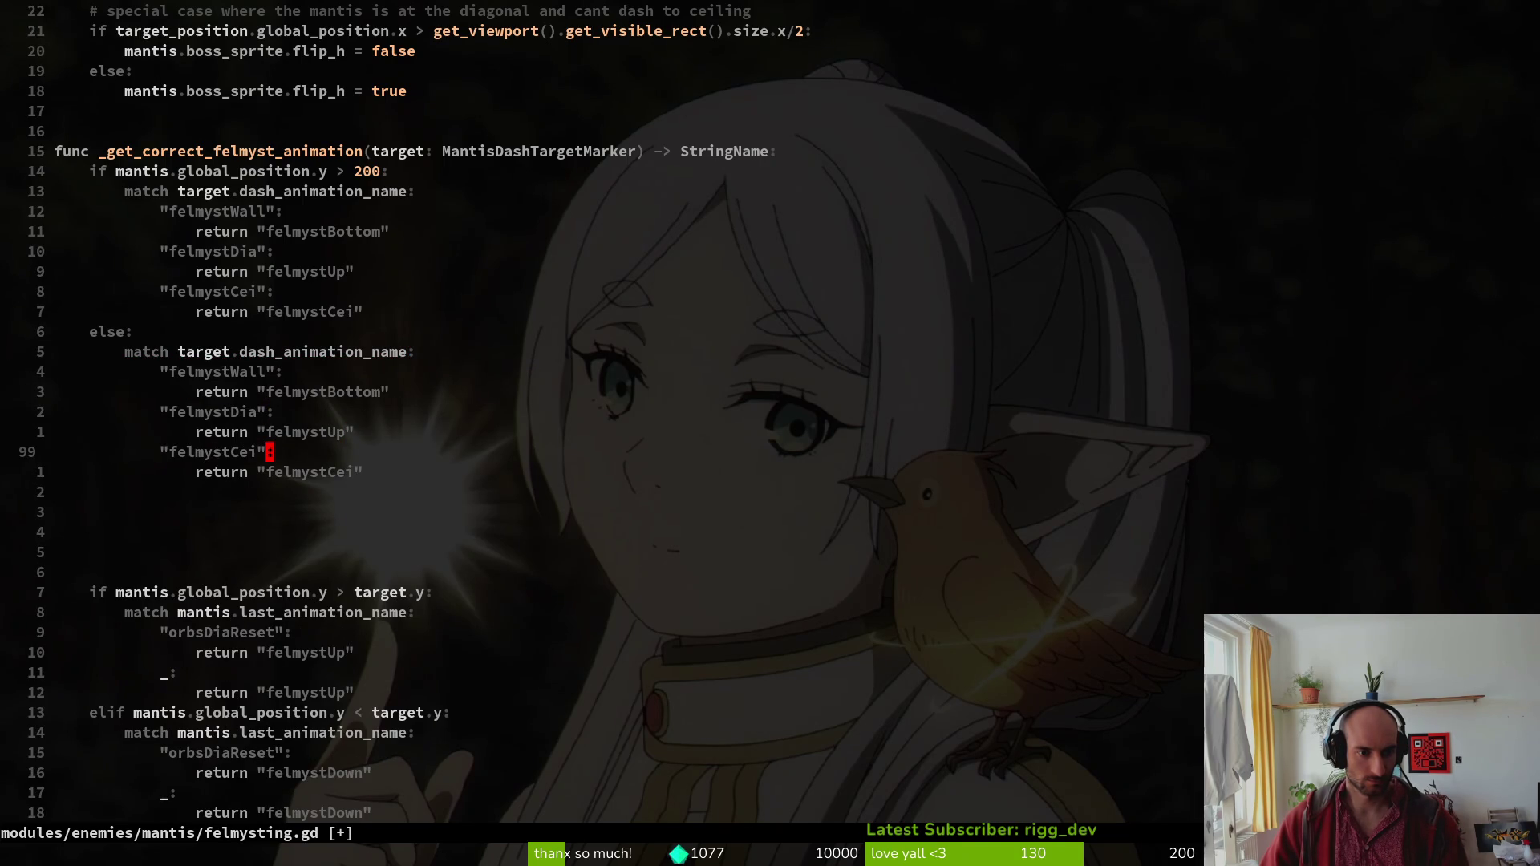
key("k")
key("k")
key("k")
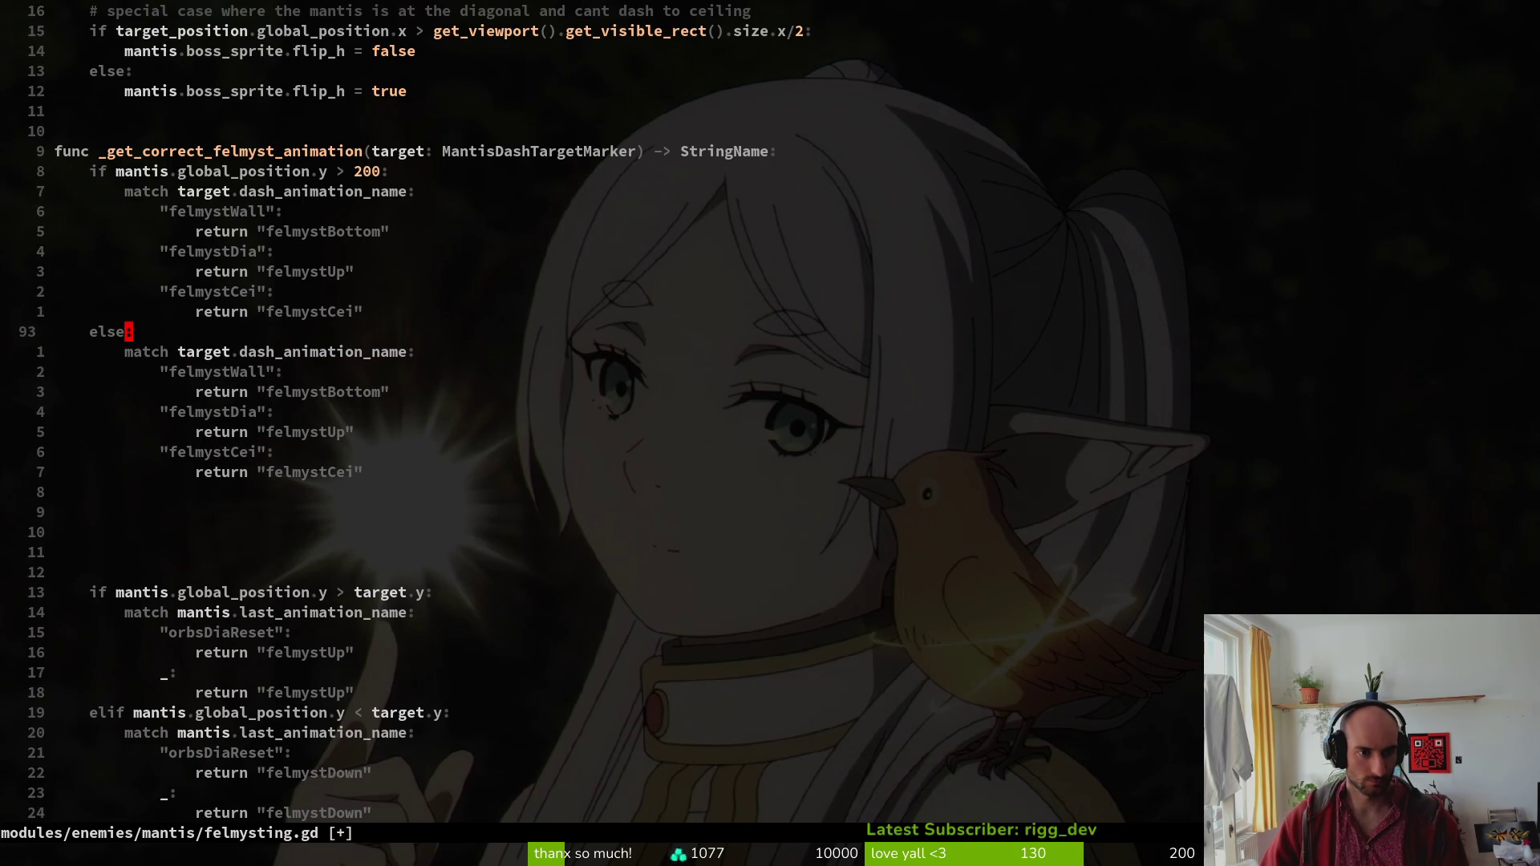
type("o")
type("_:")
key("Return")
type("return \"felmystBottom\"")
key("Escape")
Copy the default case into the else-branch match, delete its felmystCei case, and save.
key("y")
key("k")
key("j")
key("j")
key("j")
key("p")
key("k")
key("k")
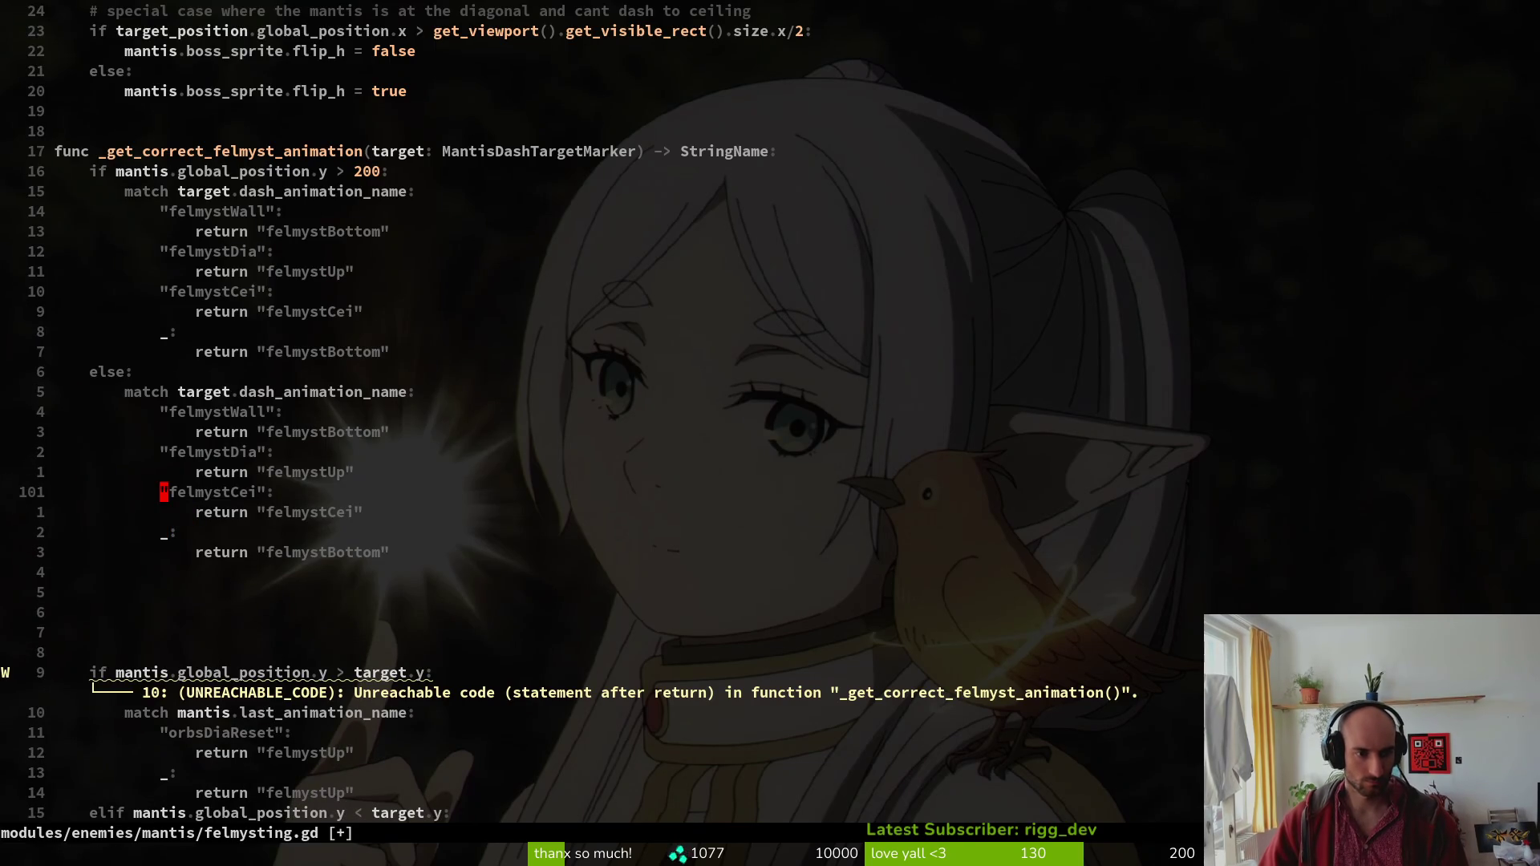
key("V")
key("d")
key("d")
key("d")
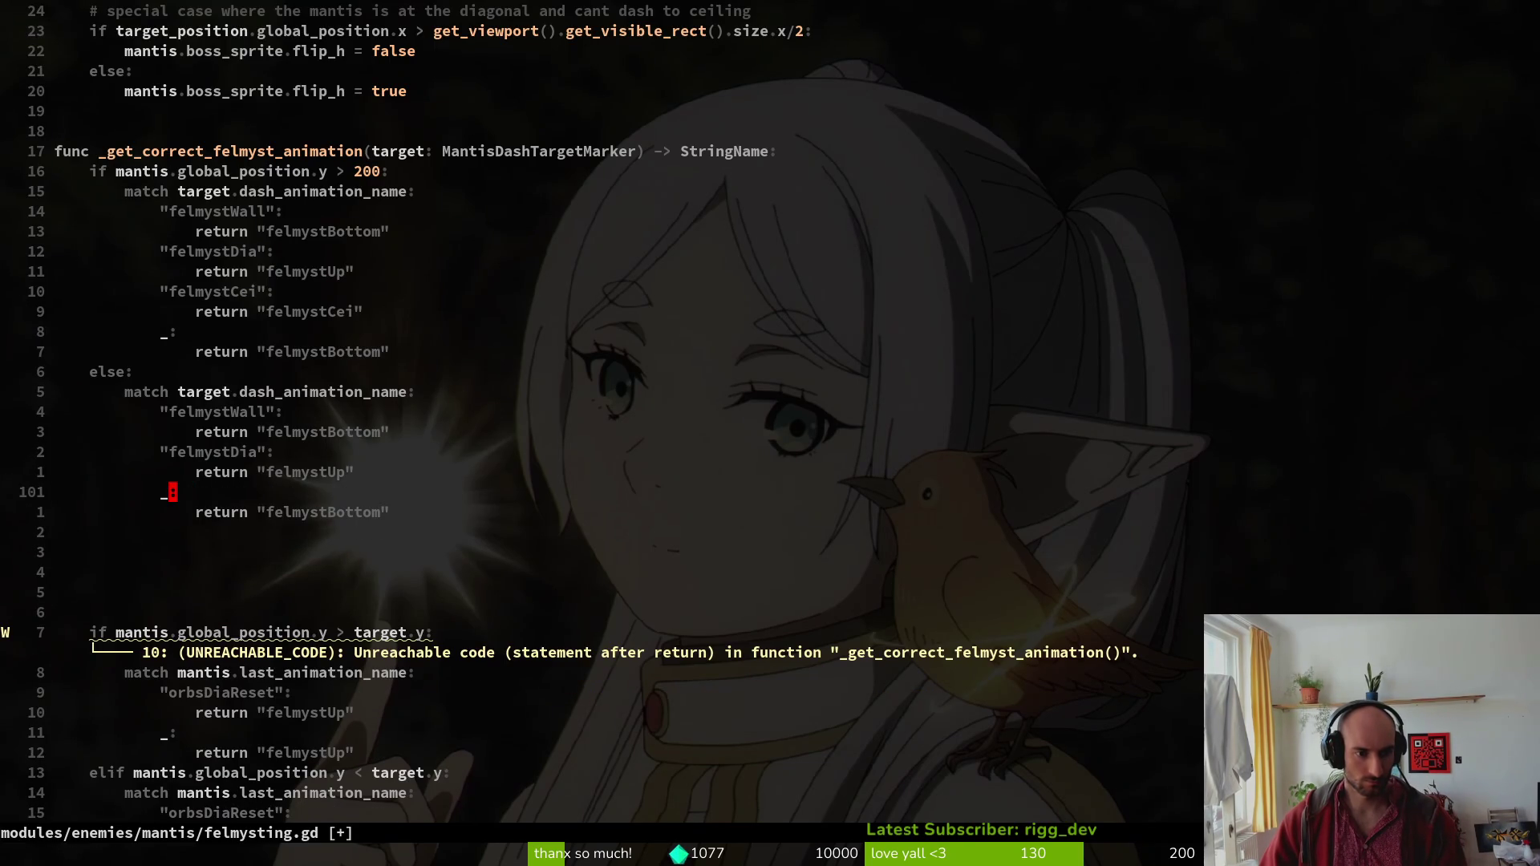
type(":w")
key("Return")
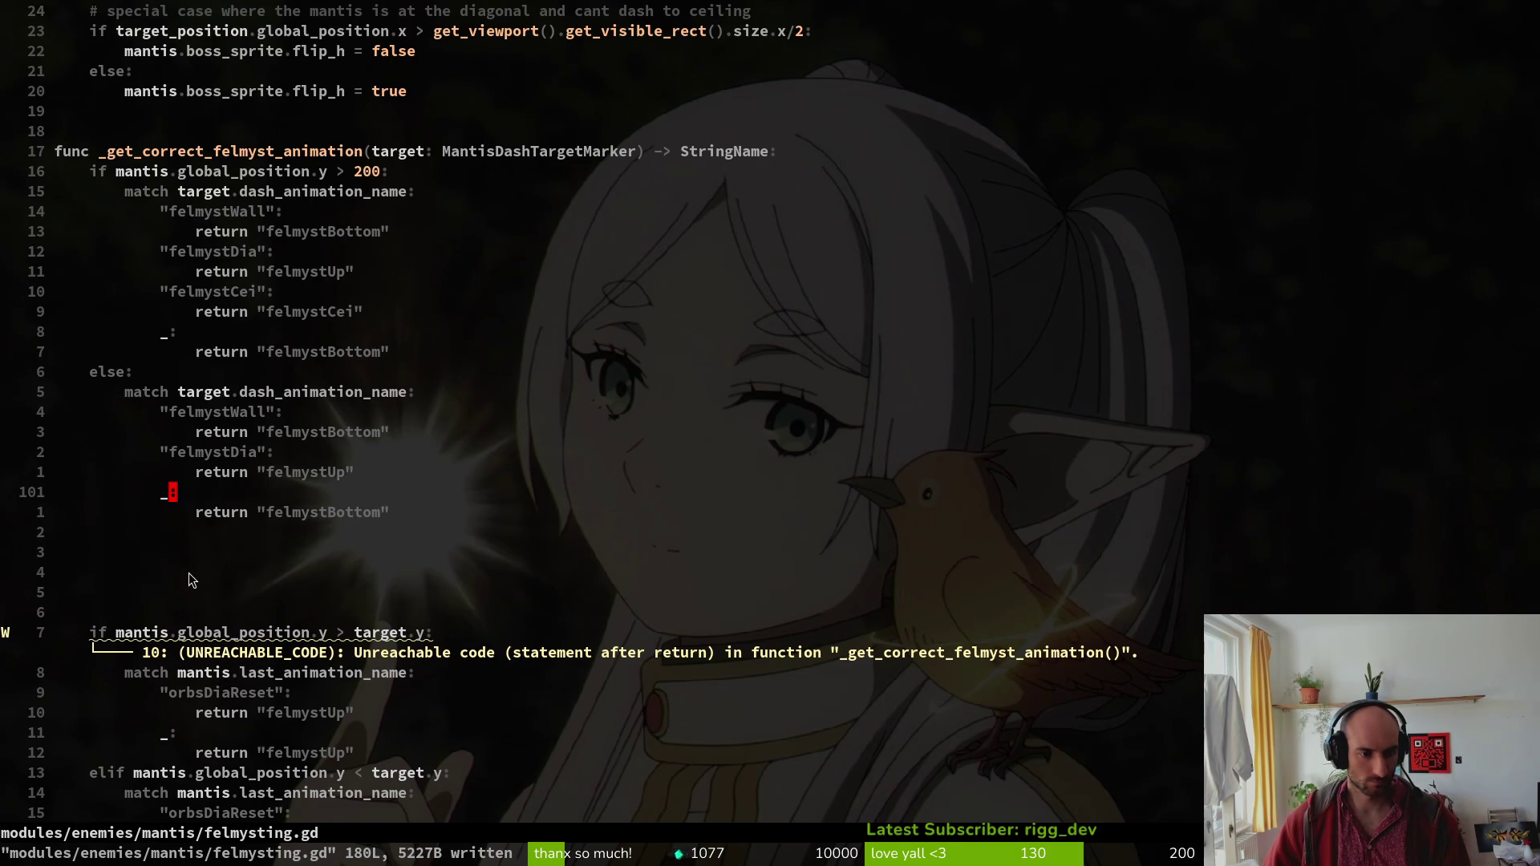
left_click(199, 633)
scroll(517, 607, "down", 3)
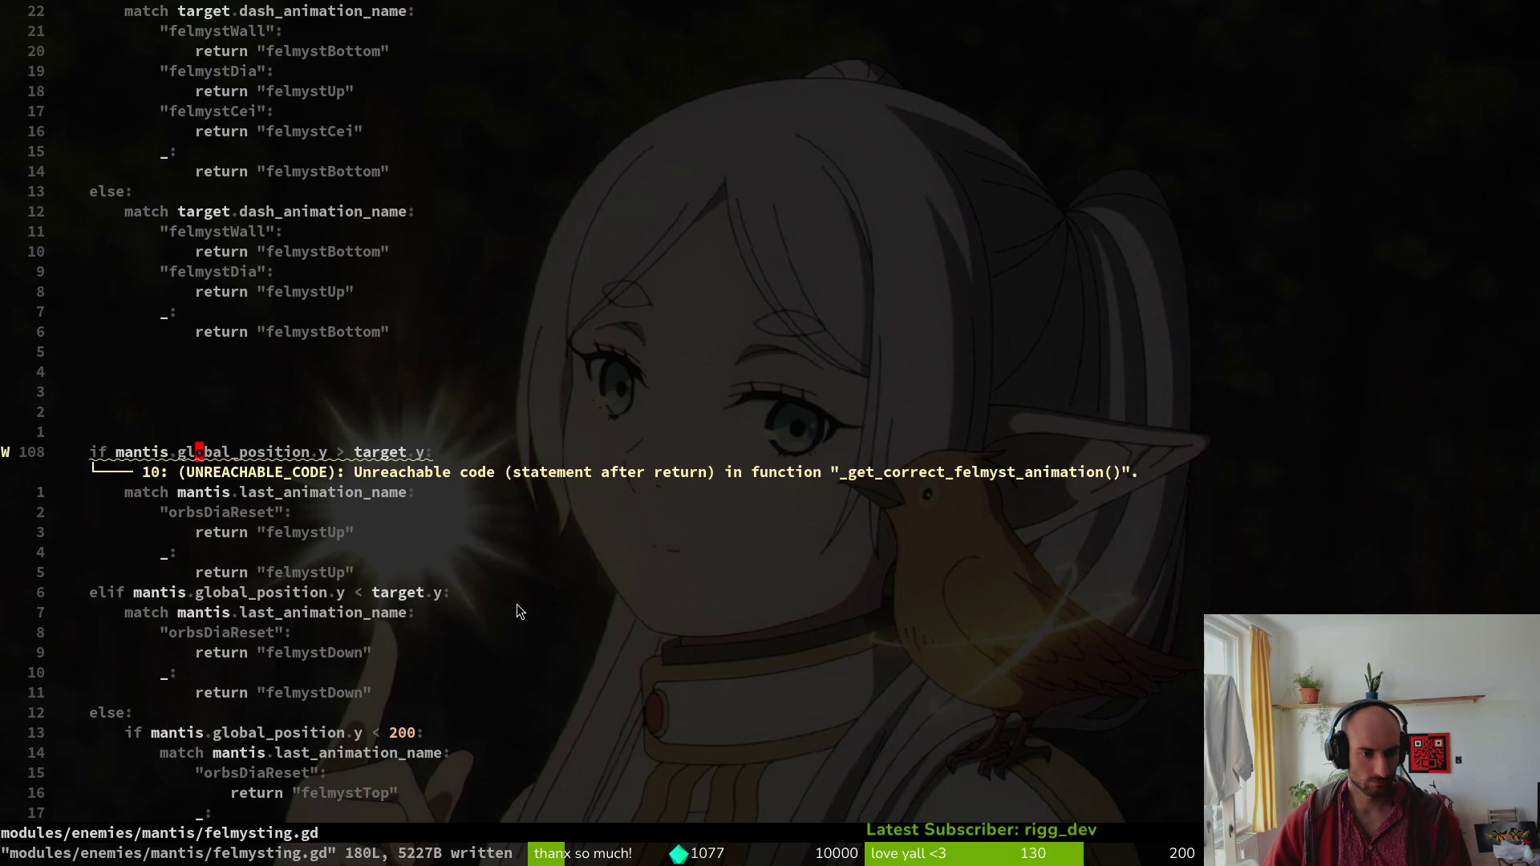
scroll(514, 612, "up", 4)
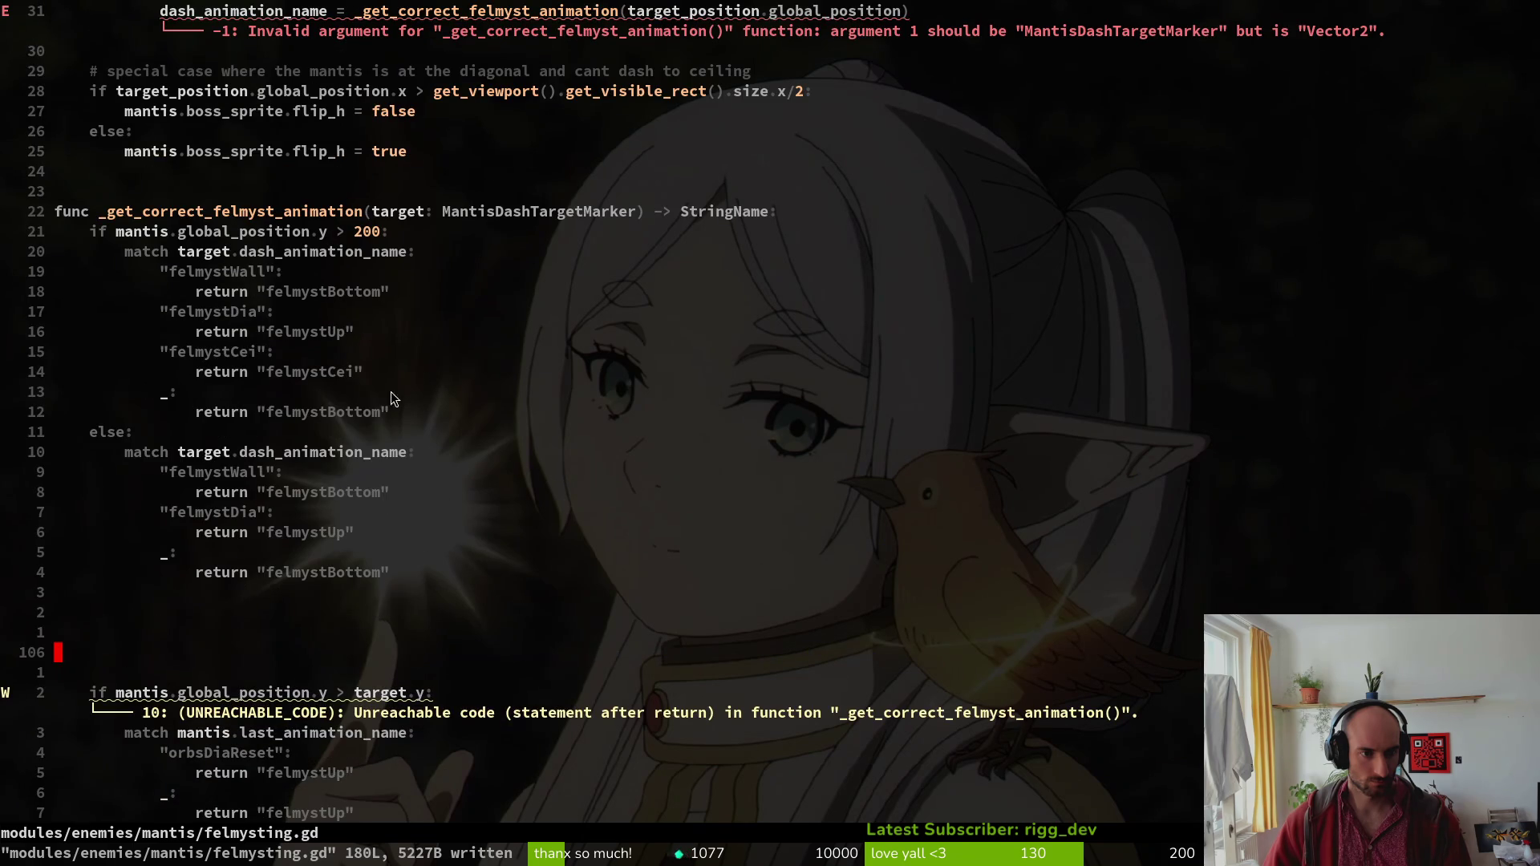
scroll(241, 511, "down", 4)
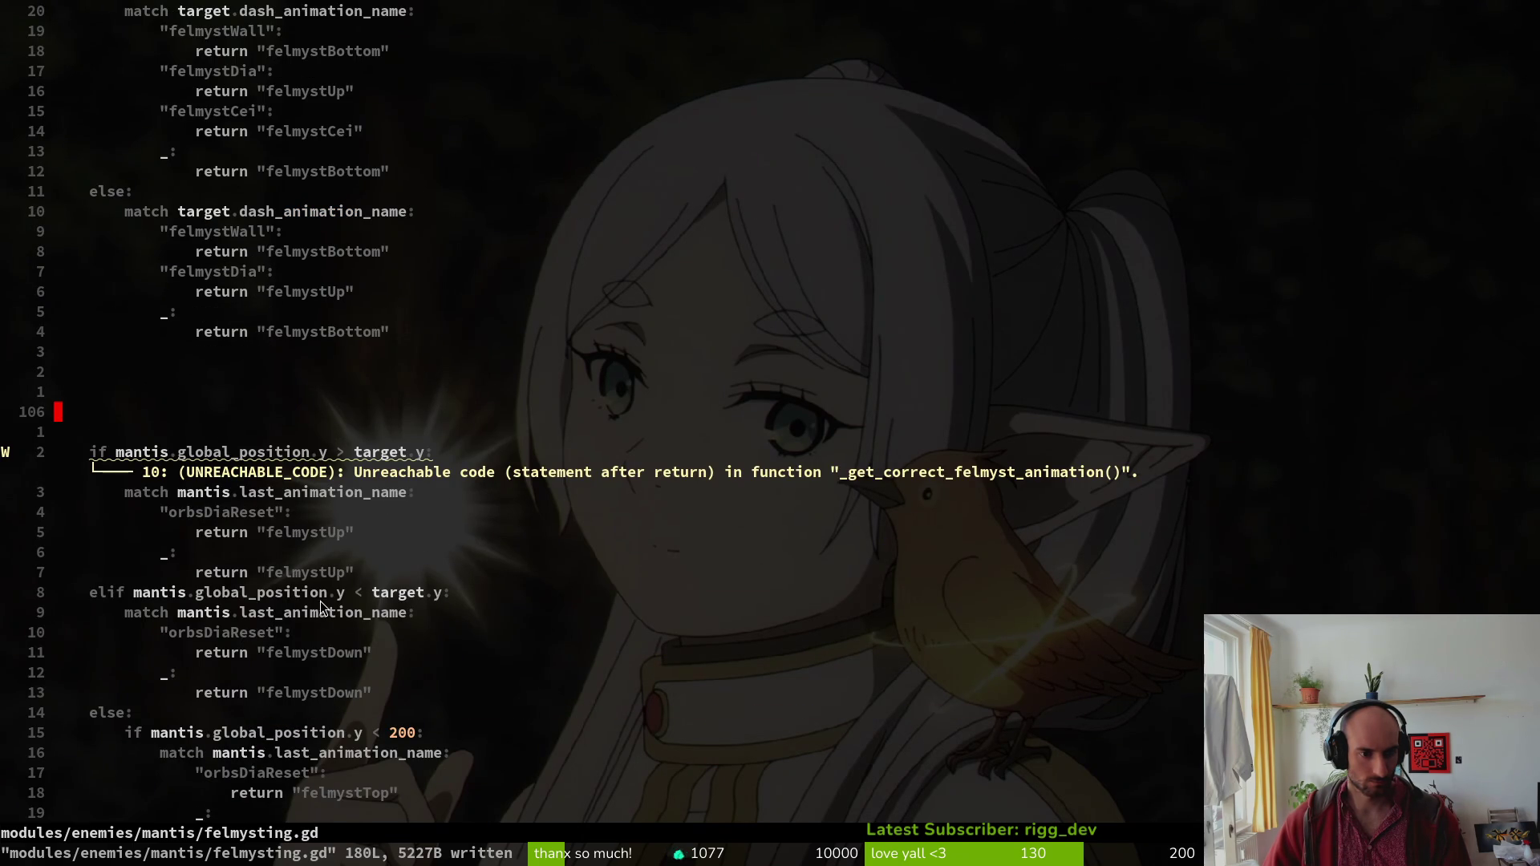
scroll(320, 601, "down", 2)
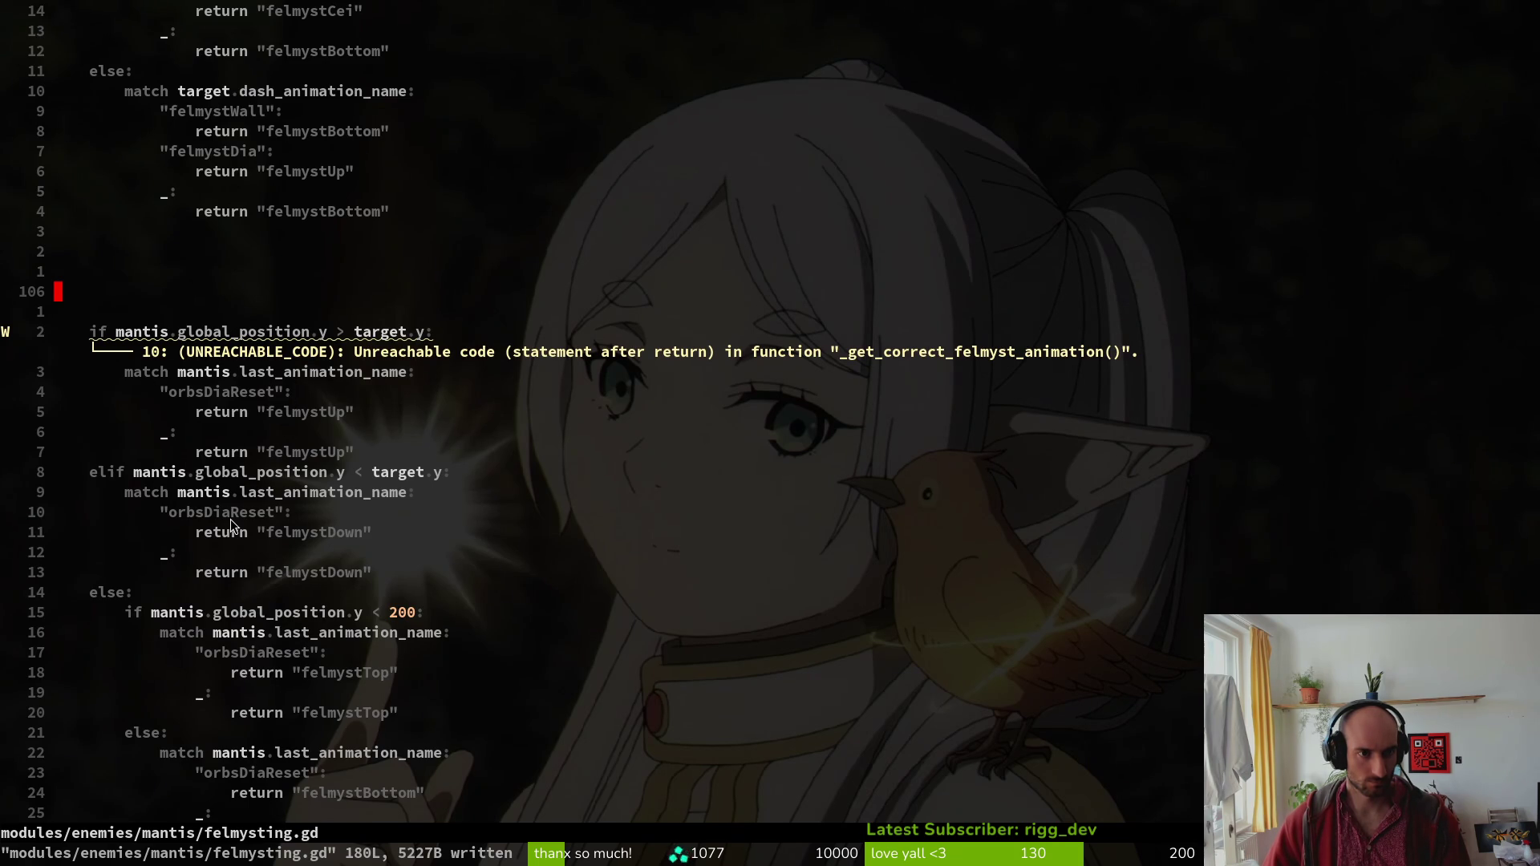
scroll(231, 525, "up", 3)
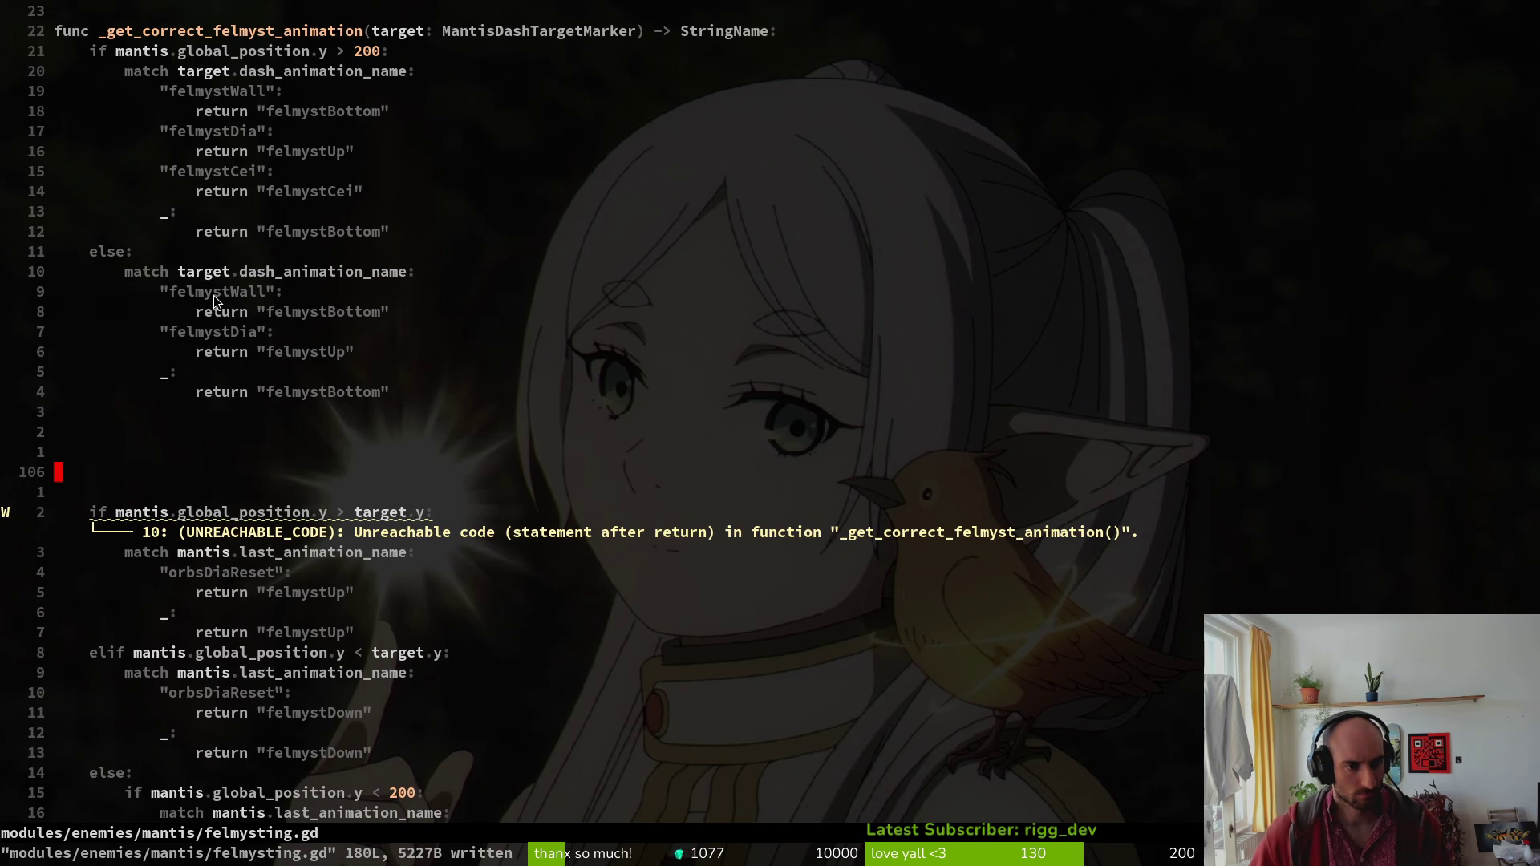
left_click(315, 311)
Change the first else-branch return value to "felmystDown" and save the script.
key("c")
key("i")
key("quotedbl")
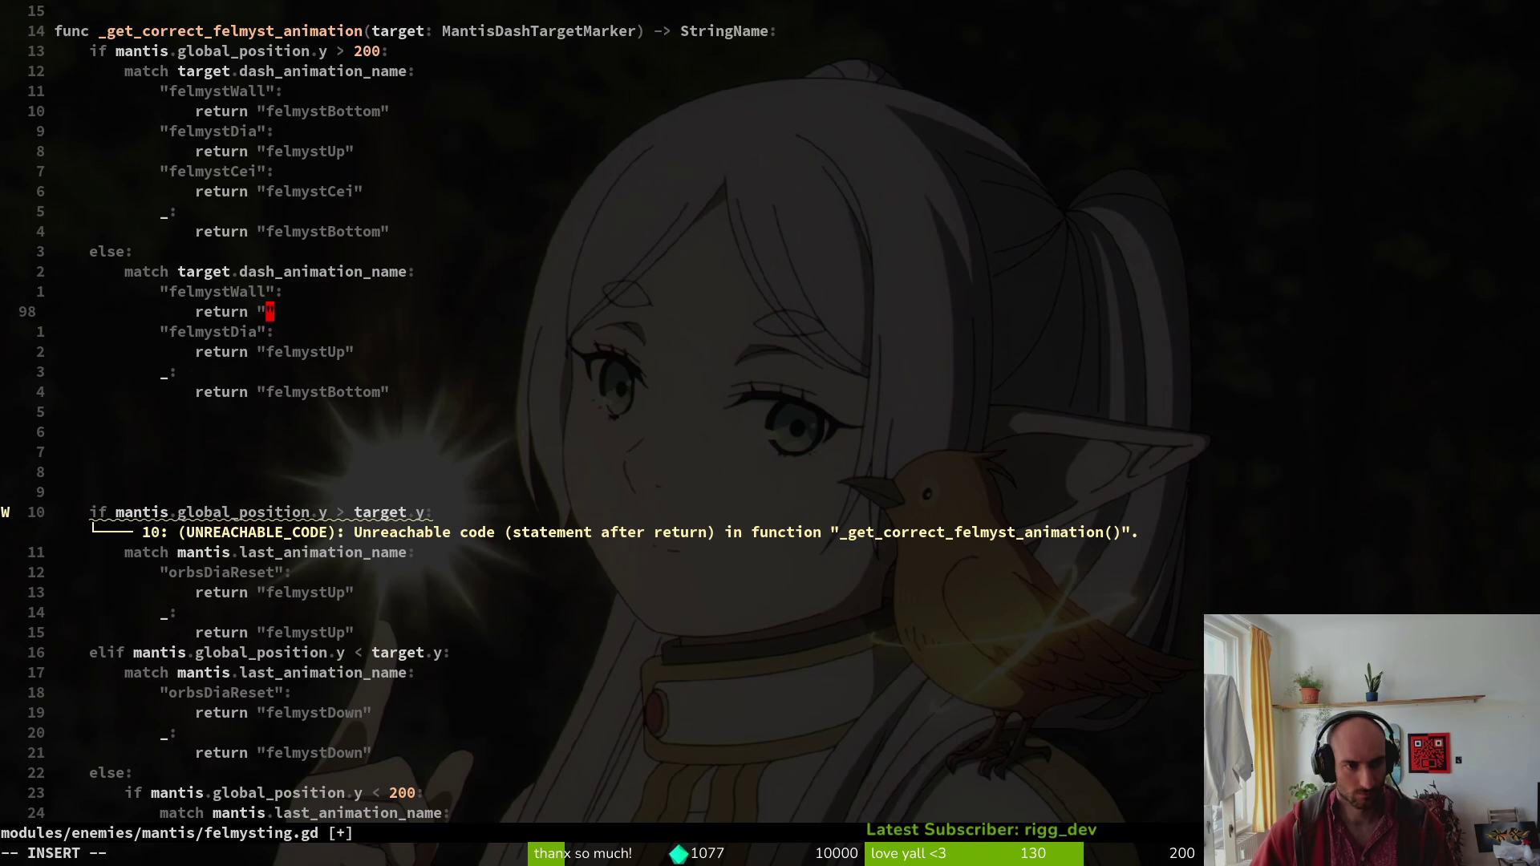
type("felmystDo")
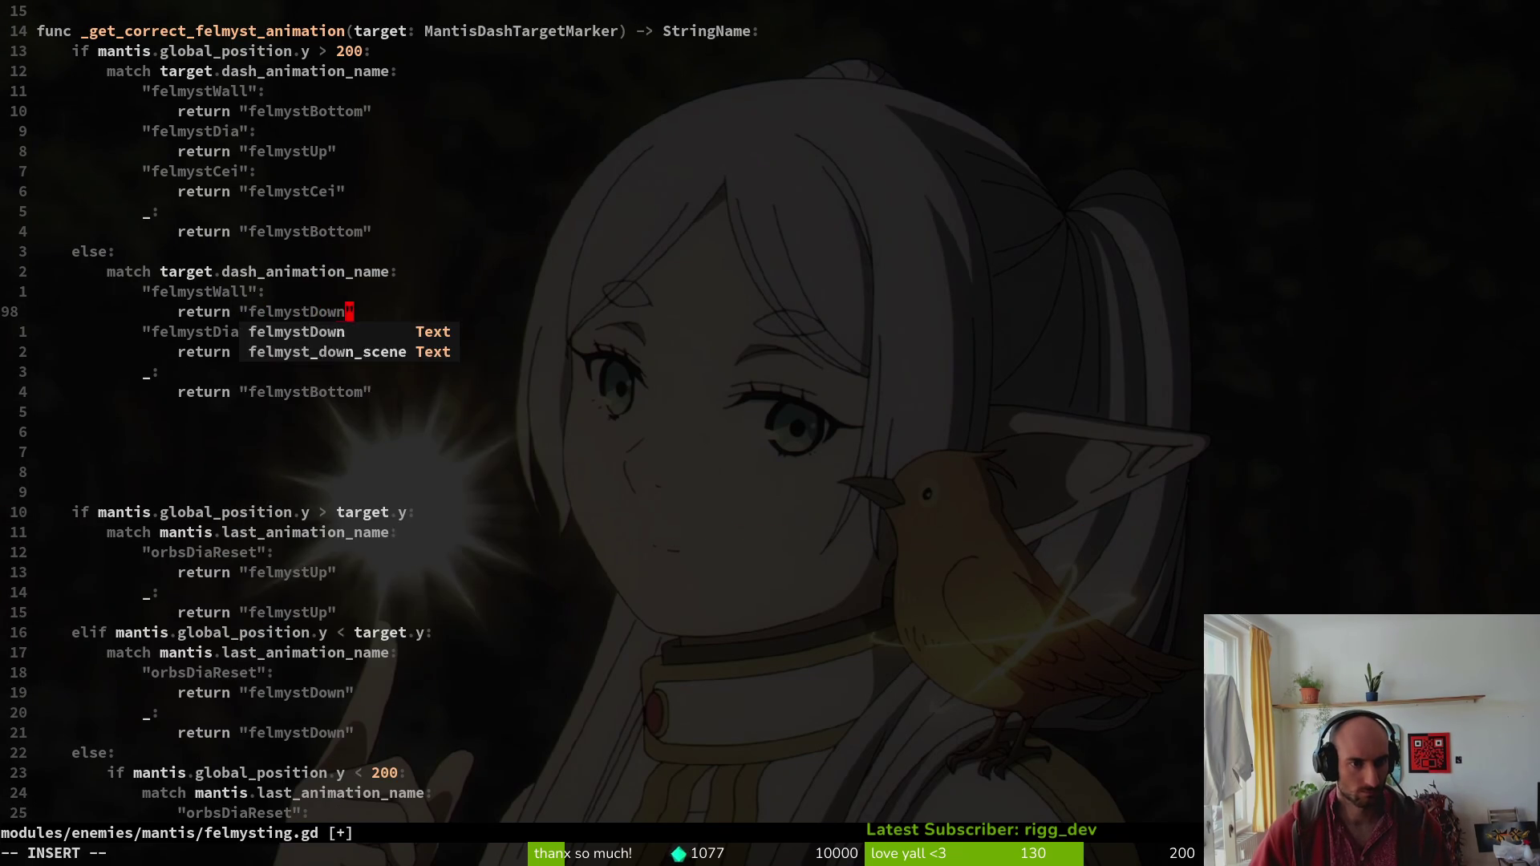
type("wn")
key("Escape")
type(":write")
key("Return")
Replace the felmystUp return in the next else case with "felmystTop" and save.
key("j")
key("h")
key("j")
key("l")
key("l")
key("c")
key("t")
key("quotedbl")
type("elm")
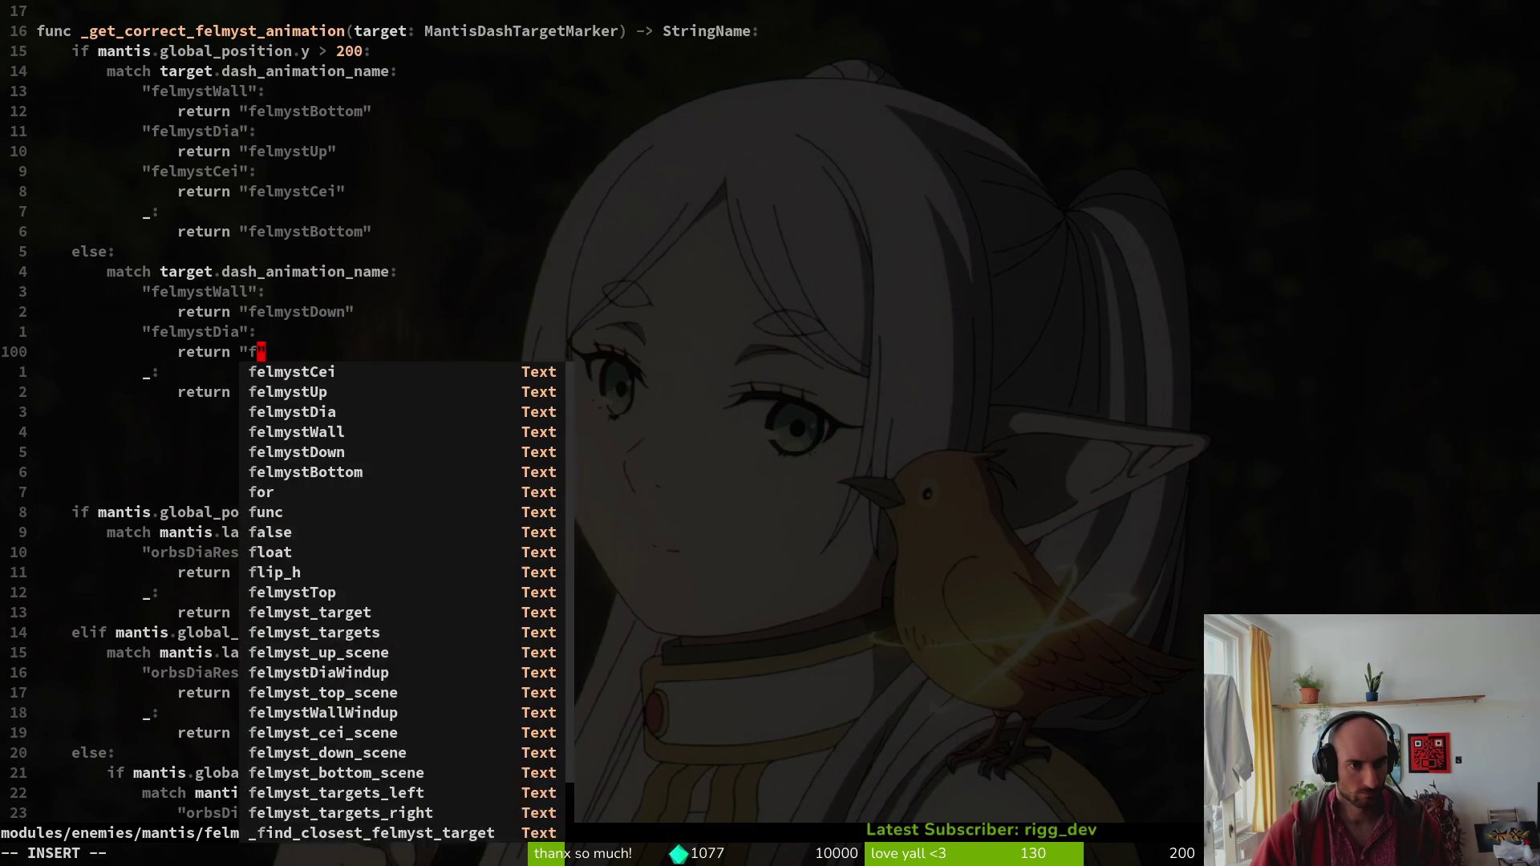
key("ctrl+n")
key("ctrl+n")
key("ctrl+n")
key("ctrl+n")
key("ctrl+n")
key("ctrl+n")
key("Escape")
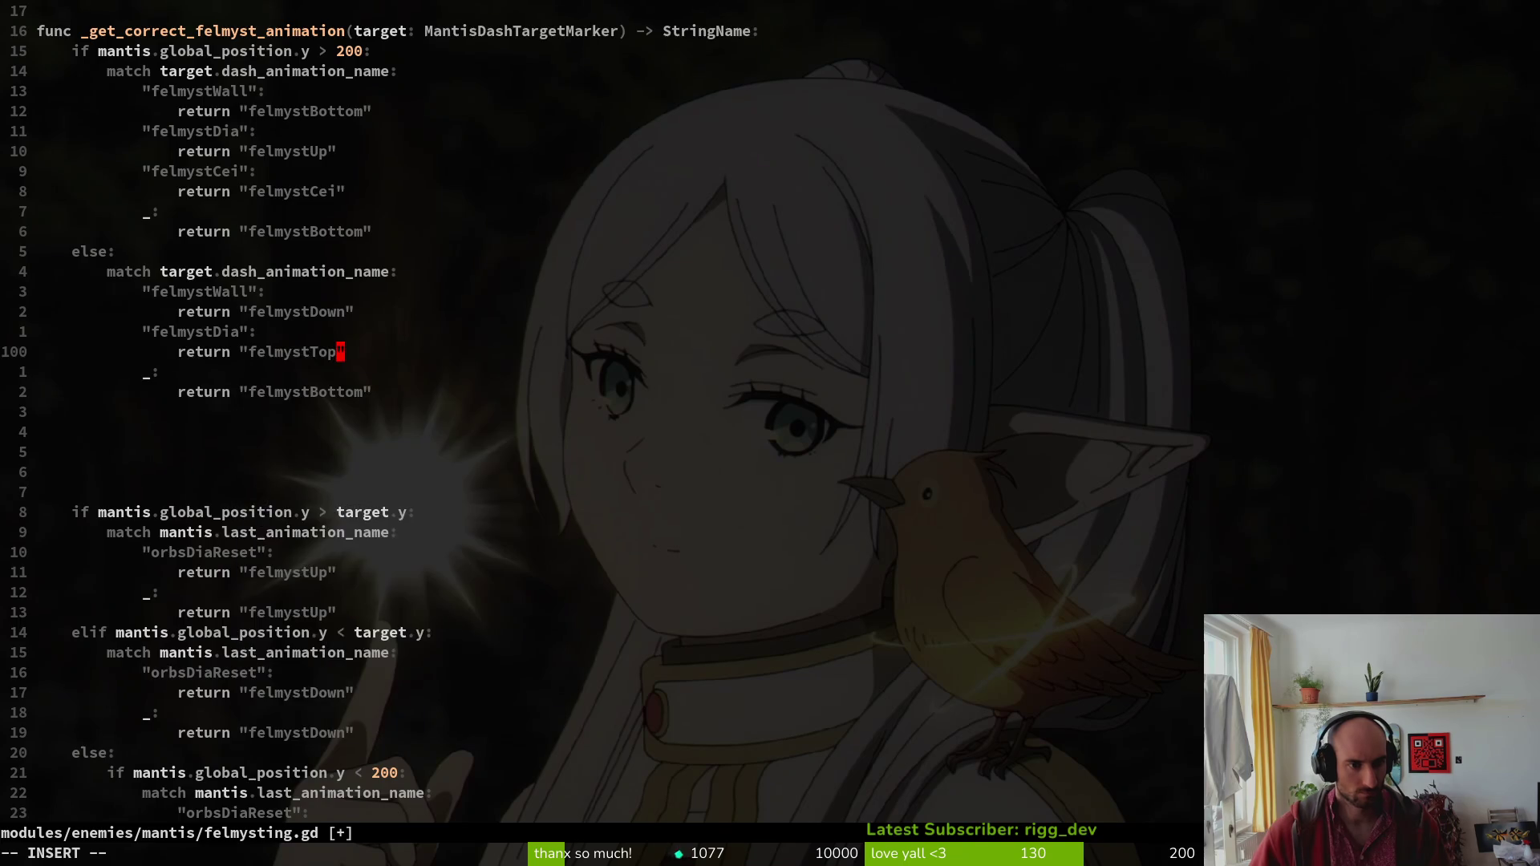
type(":write")
key("Return")
Delete the 28 lines of old unreachable animation code and save felmysting.gd.
key("j")
key("j")
key("j")
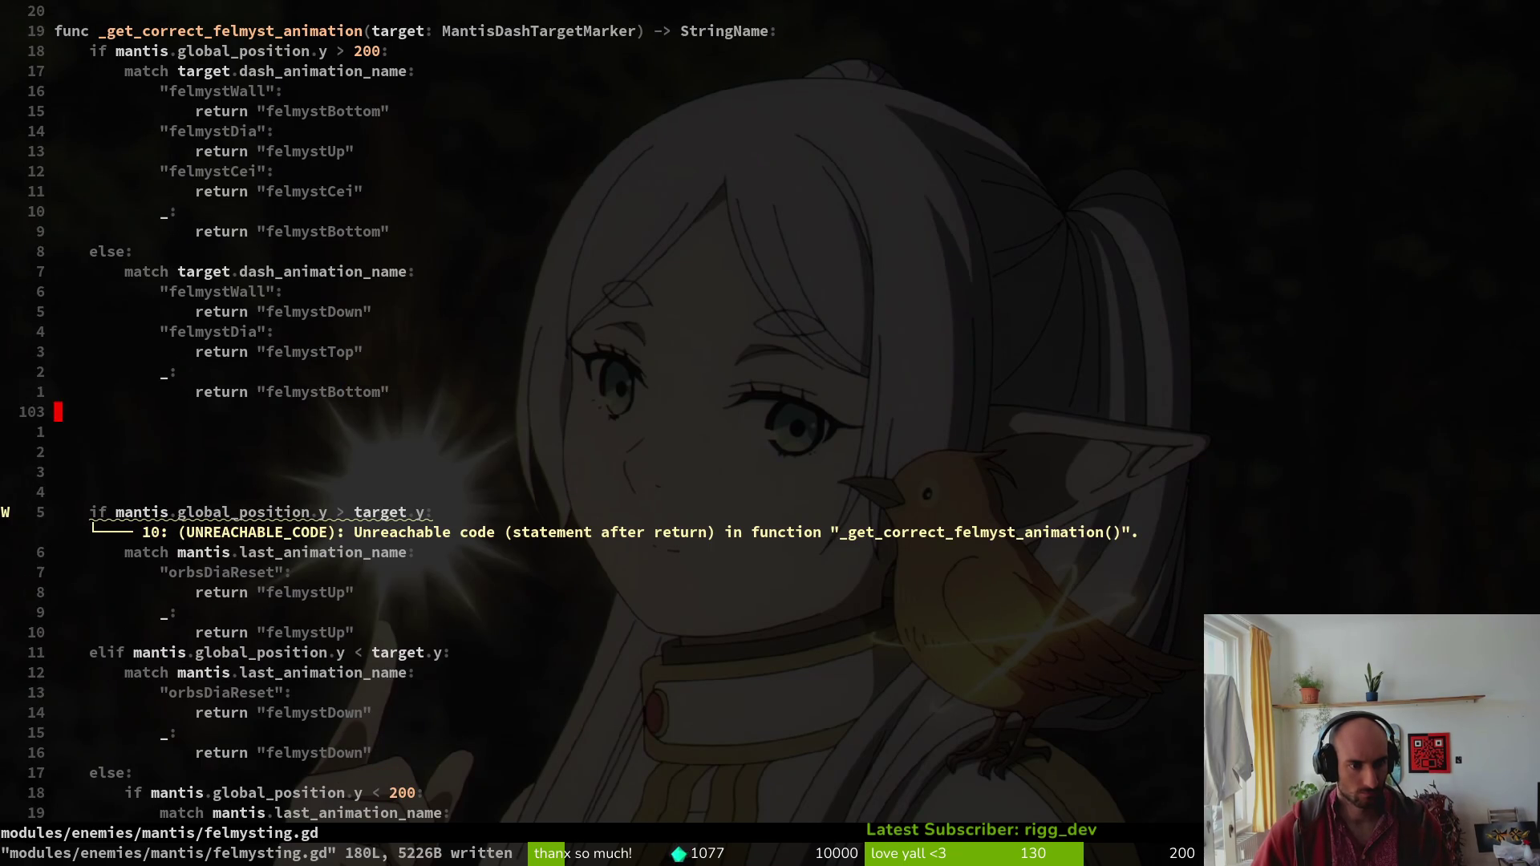
key("shift+v")
key("ctrl+d")
key("ctrl+d")
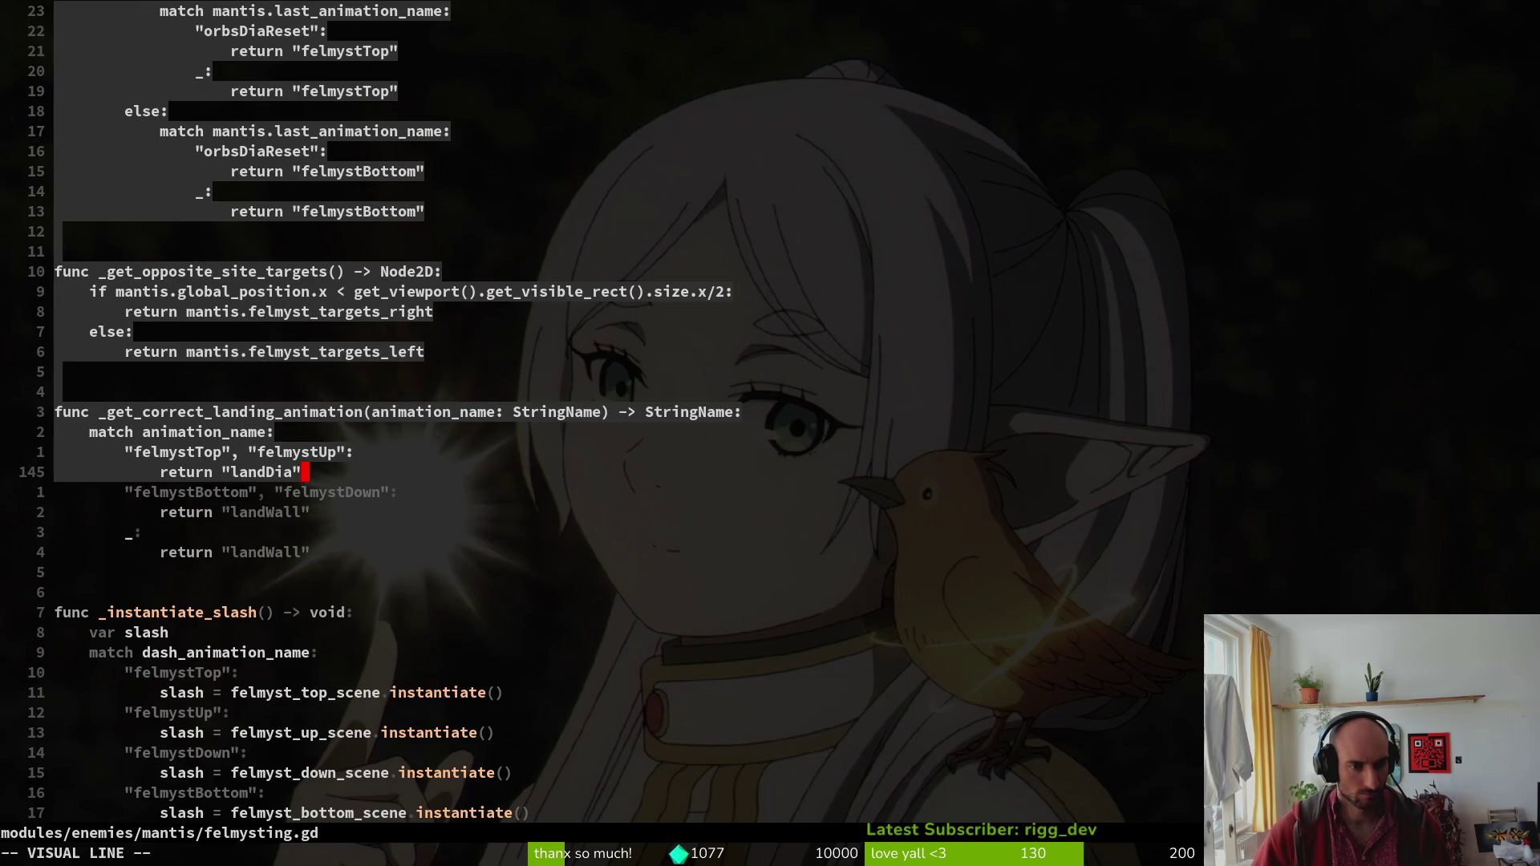
key("k")
key("k")
key("k")
key("k")
key("k")
key("k")
type("d")
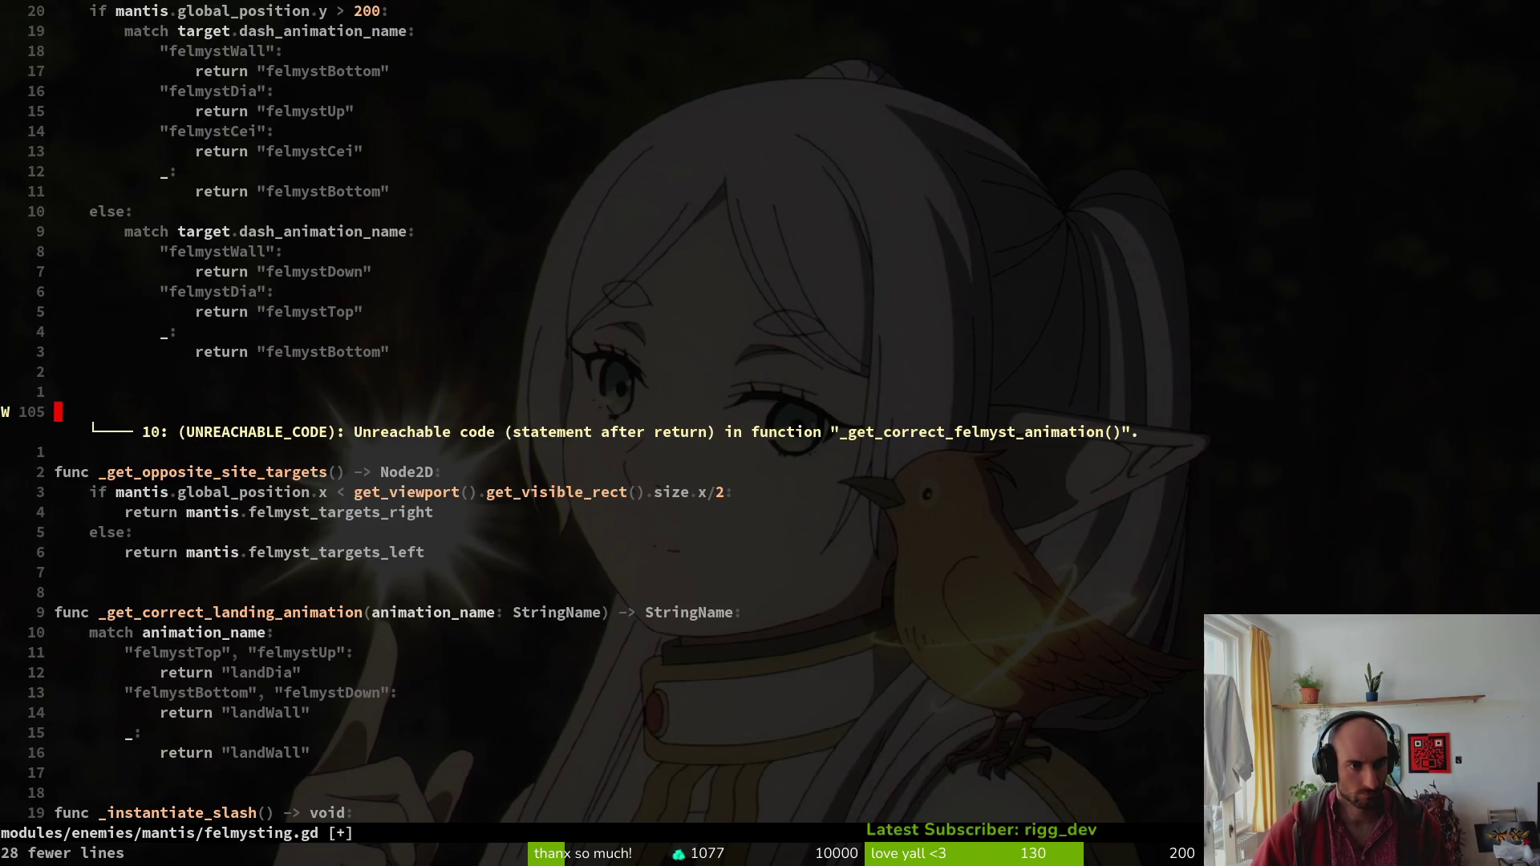
type(":w")
key("Return")
key("ctrl+u")
Strip .global_position from the animation call so it passes the target marker itself, and save.
key("k")
key("k")
key("6")
key("k")
key("k")
key("k")
key("k")
key("j")
key("$")
key("h")
key("h")
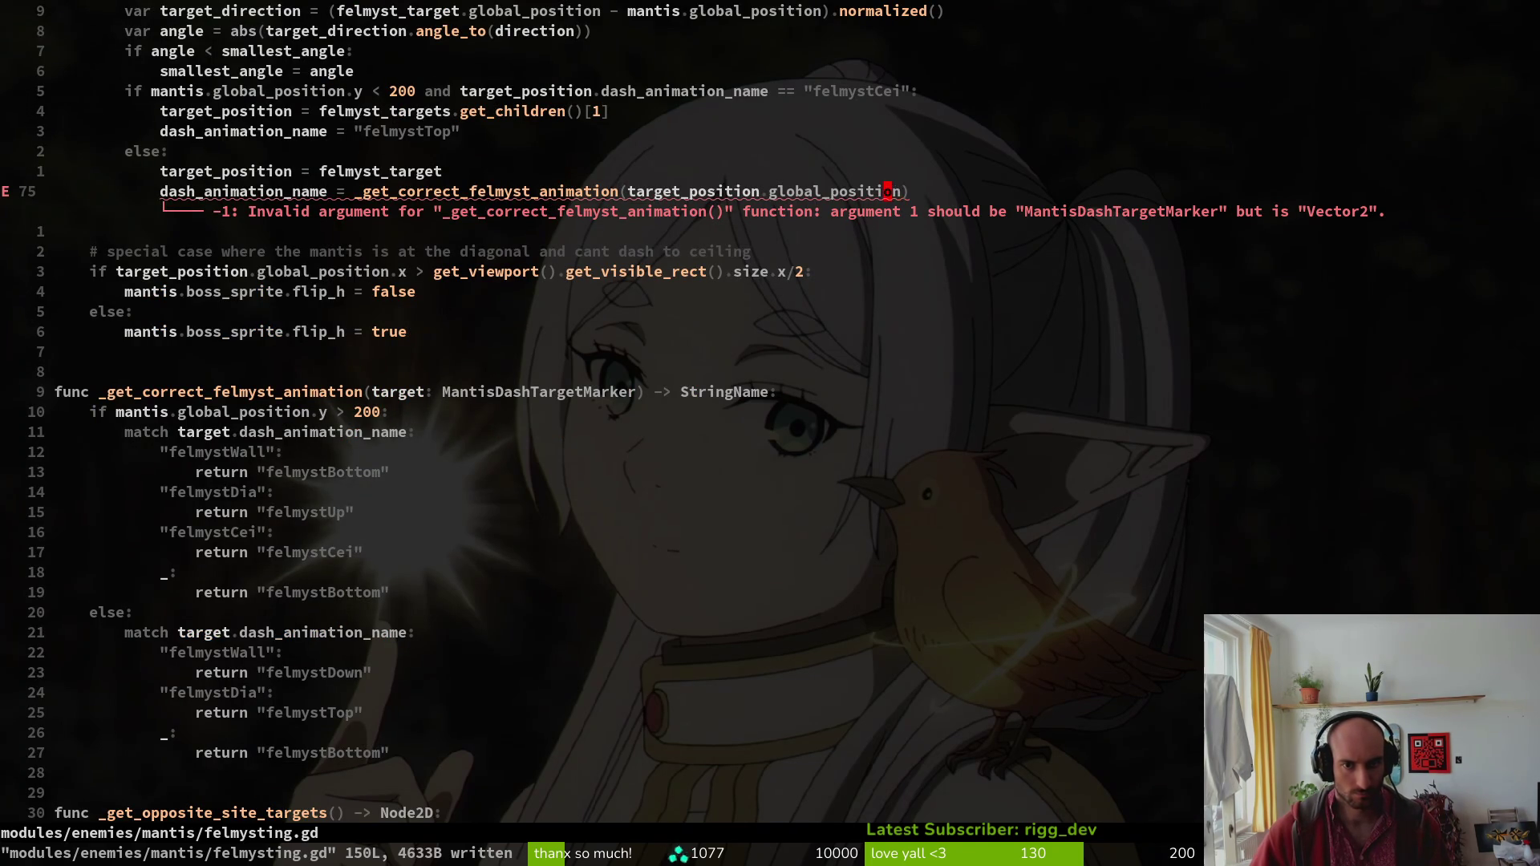
key("e")
key("a")
key("ctrl+w")
key("BackSpace")
key("Escape")
type(":w")
key("Return")
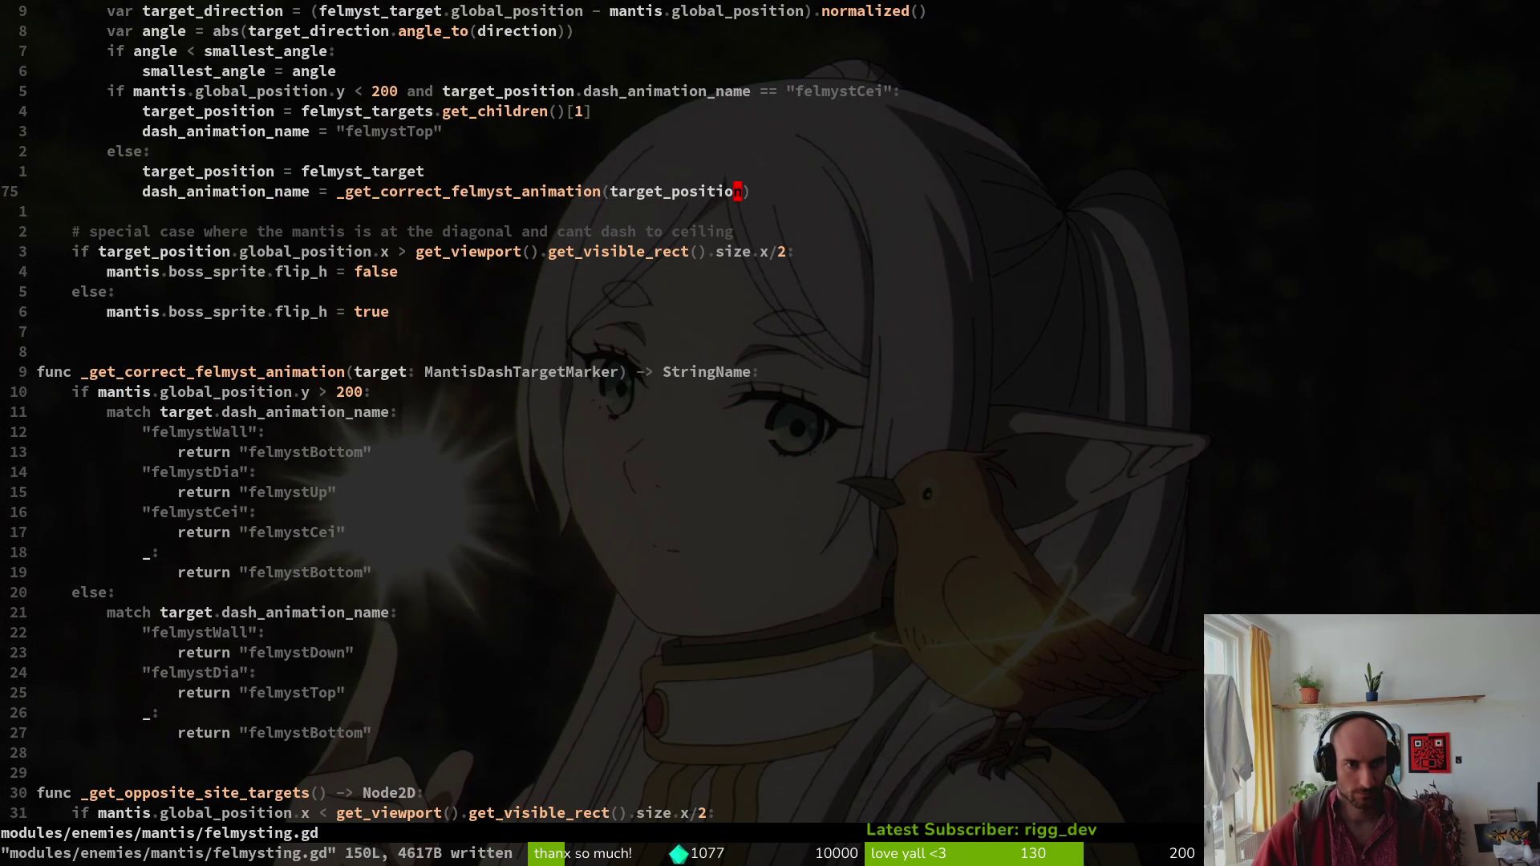
key("F5")
key("F8")
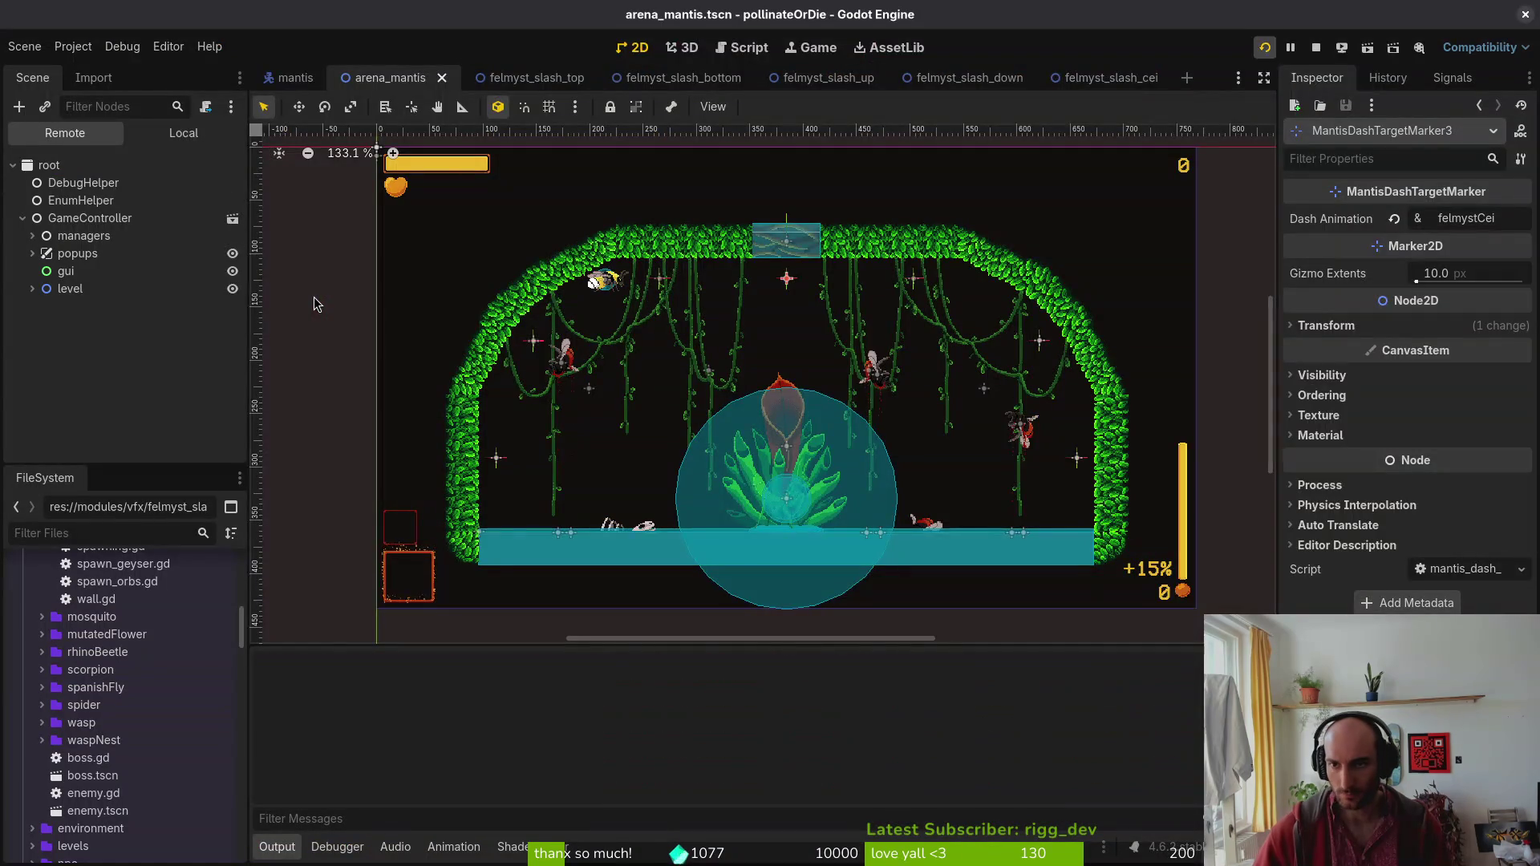
Debug-run pollinateOrDie, choose the mantis level from level select, and start the Mantis boss fight.
key("F5")
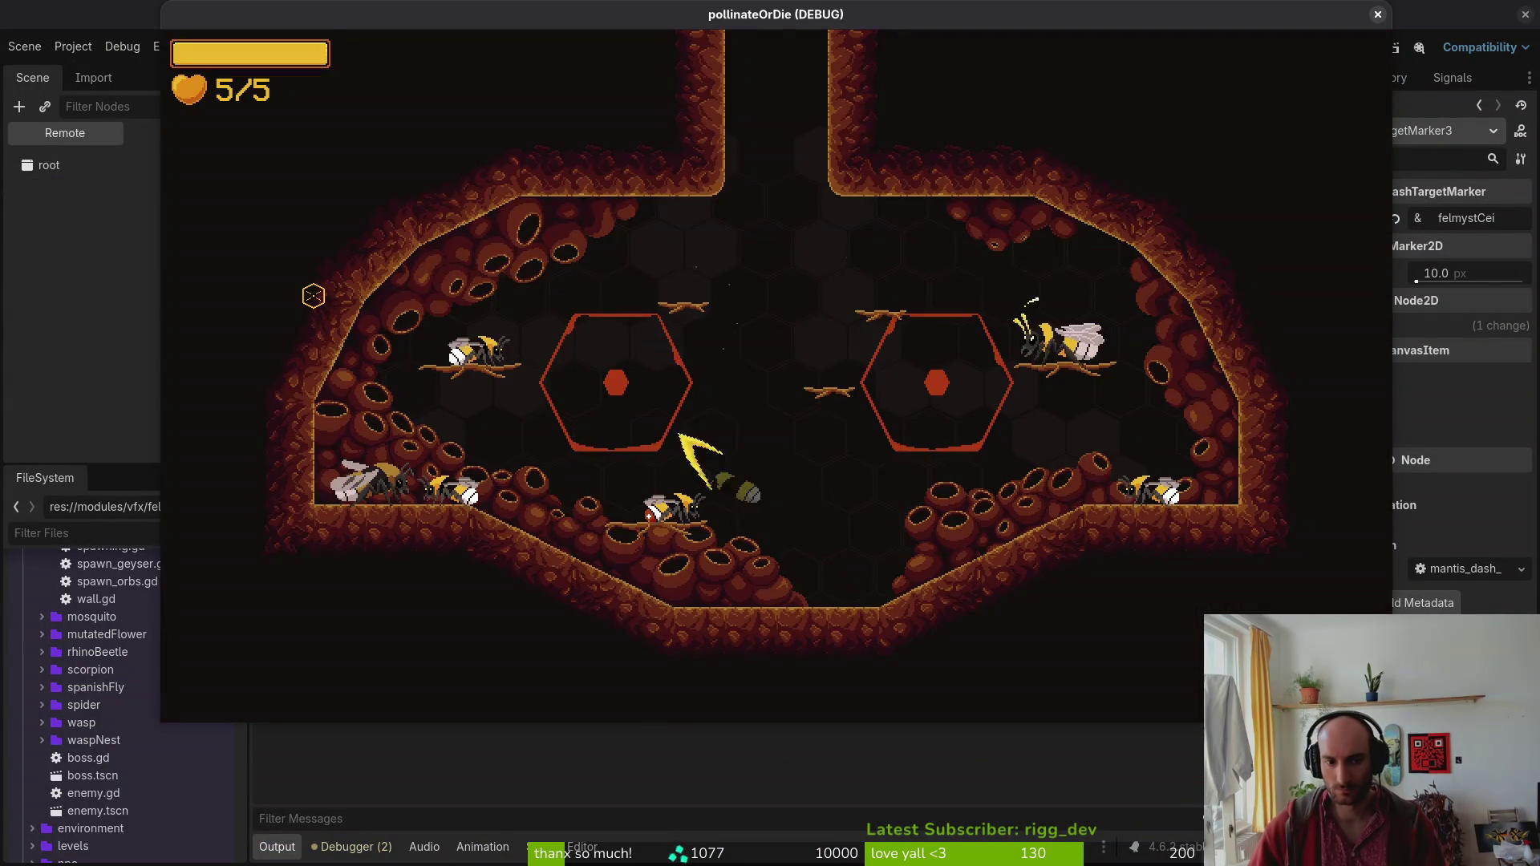
key("Tab")
key("Return")
key("Escape")
key("Return")
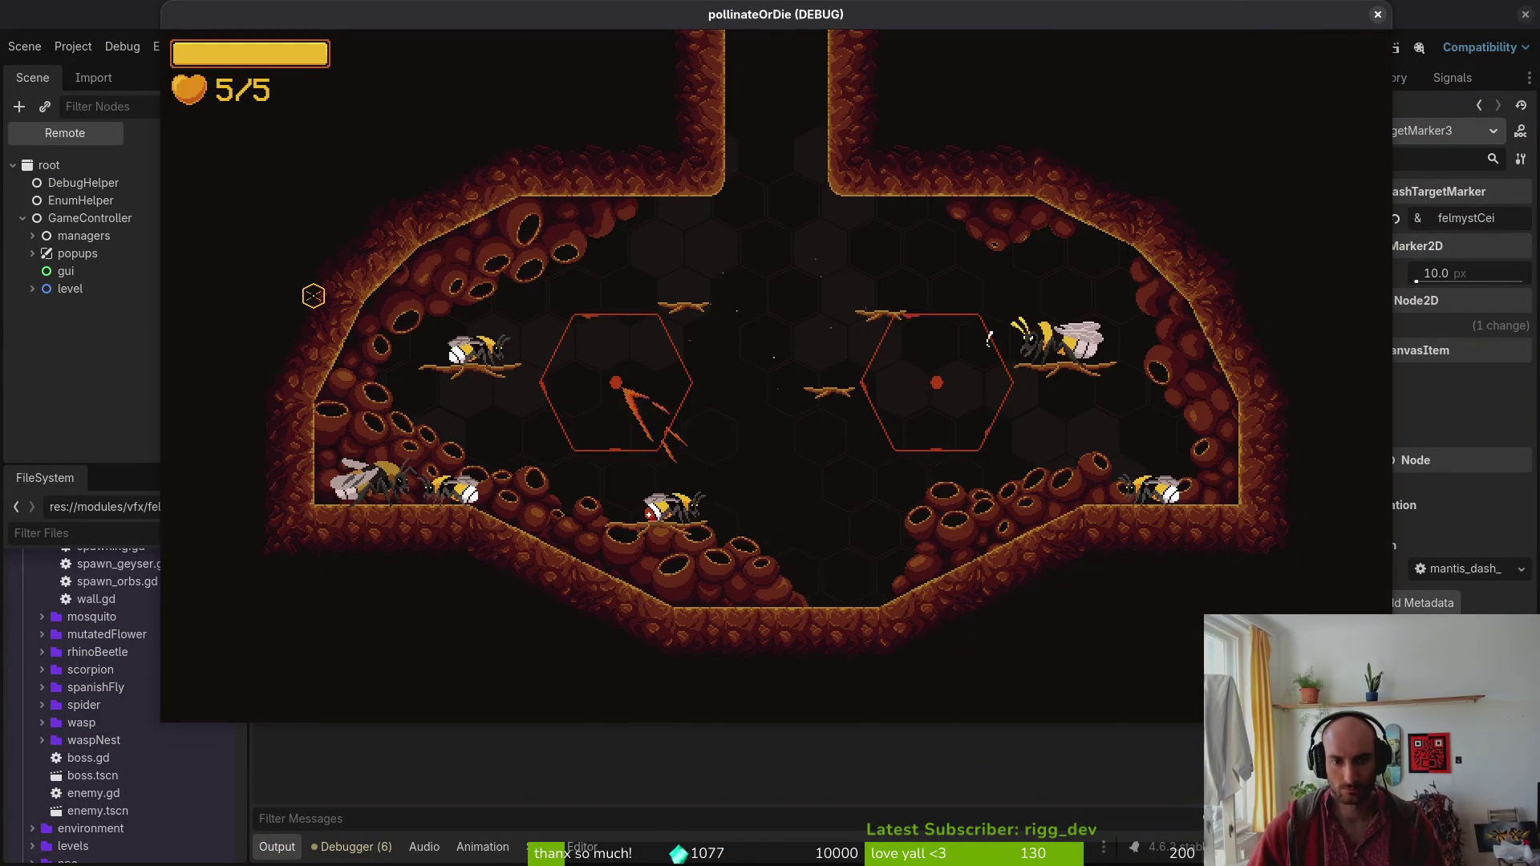
key("Tab")
key("Down")
key("Return")
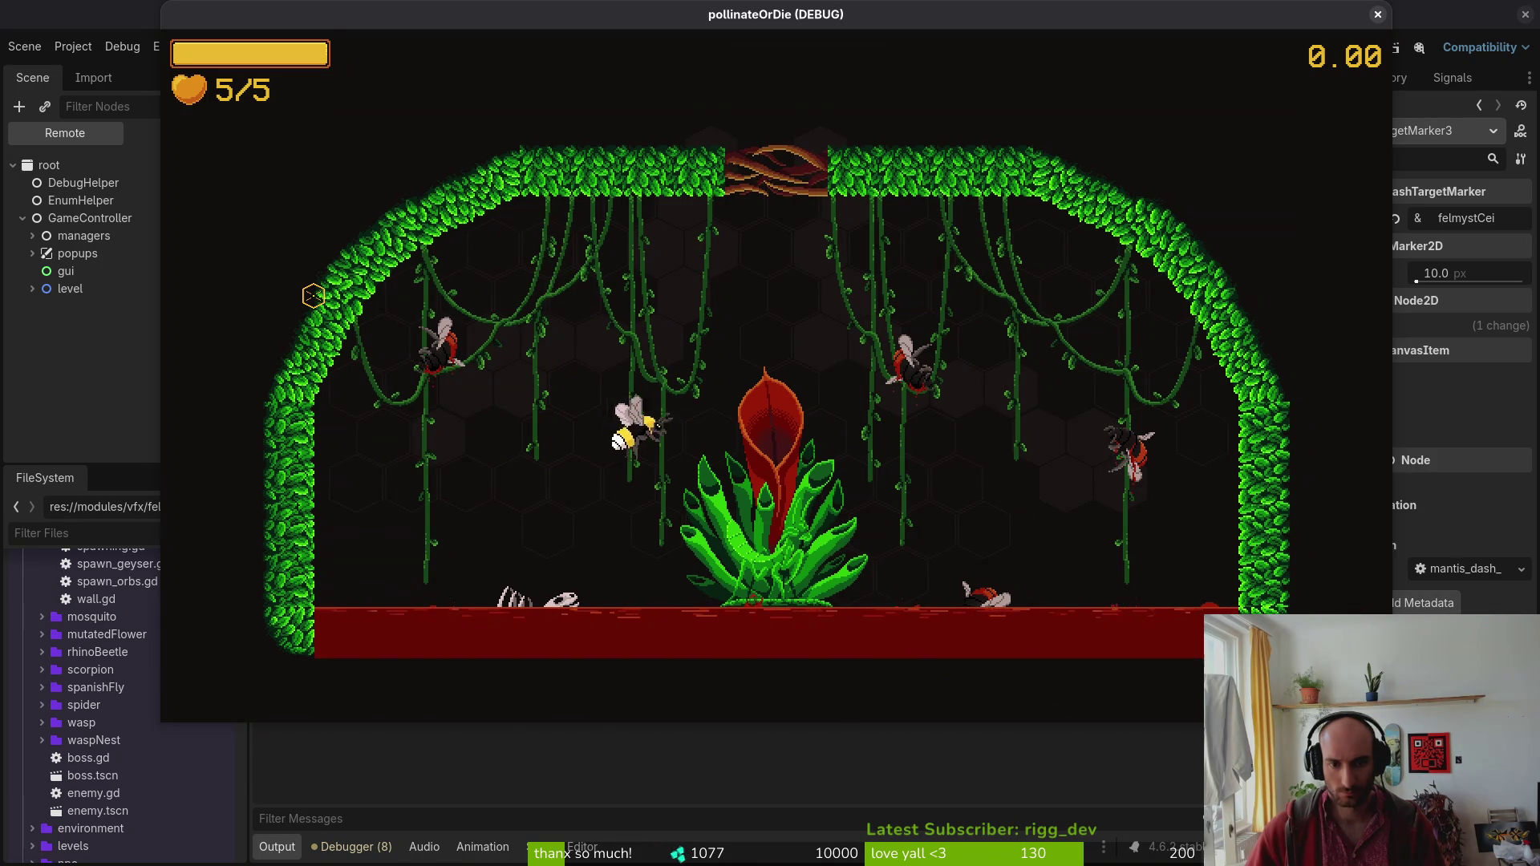
left_click(313, 295)
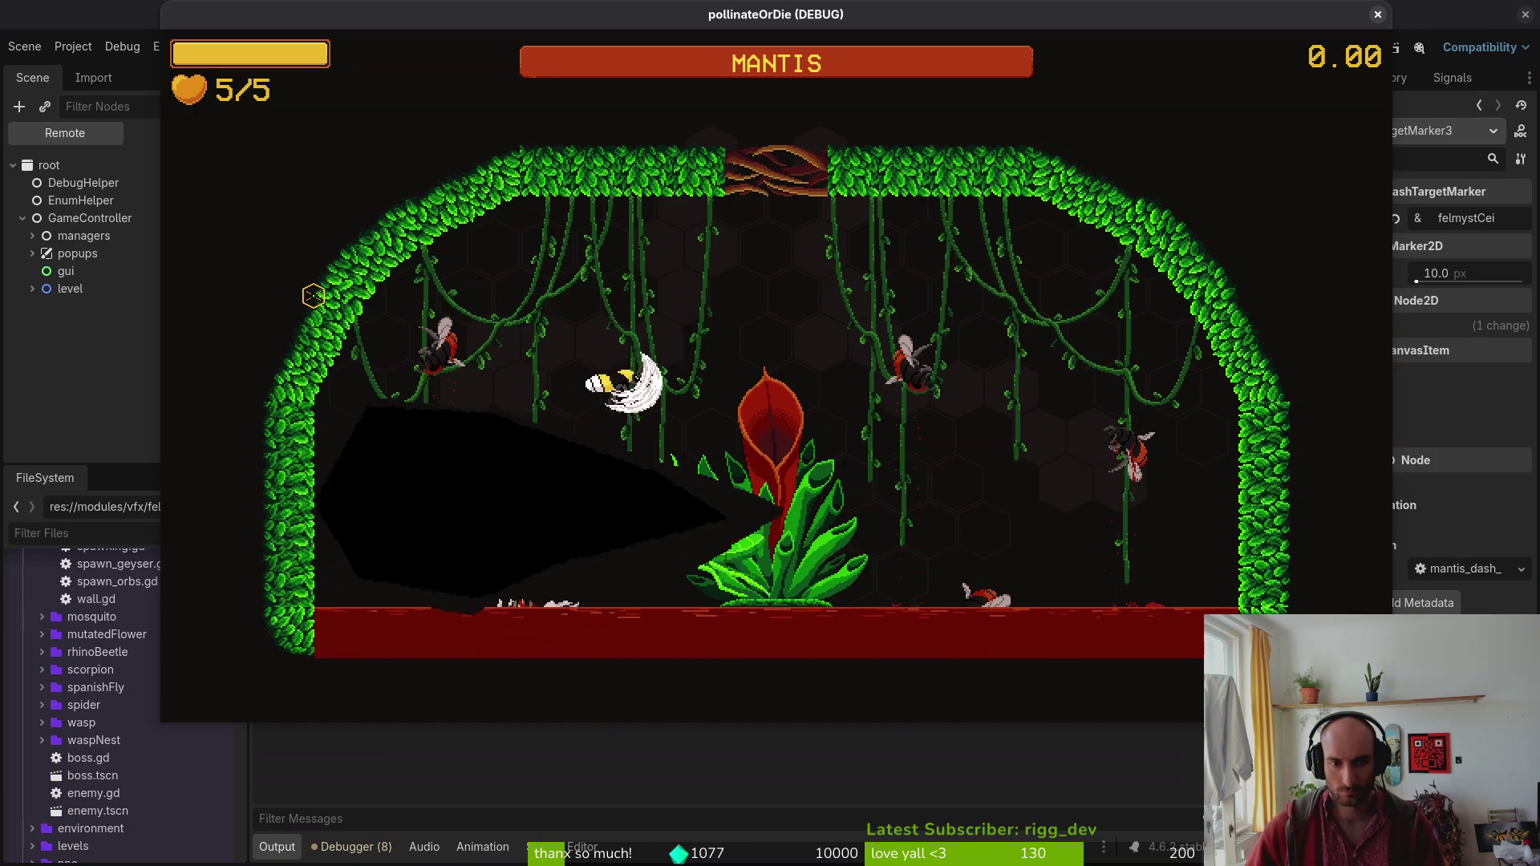
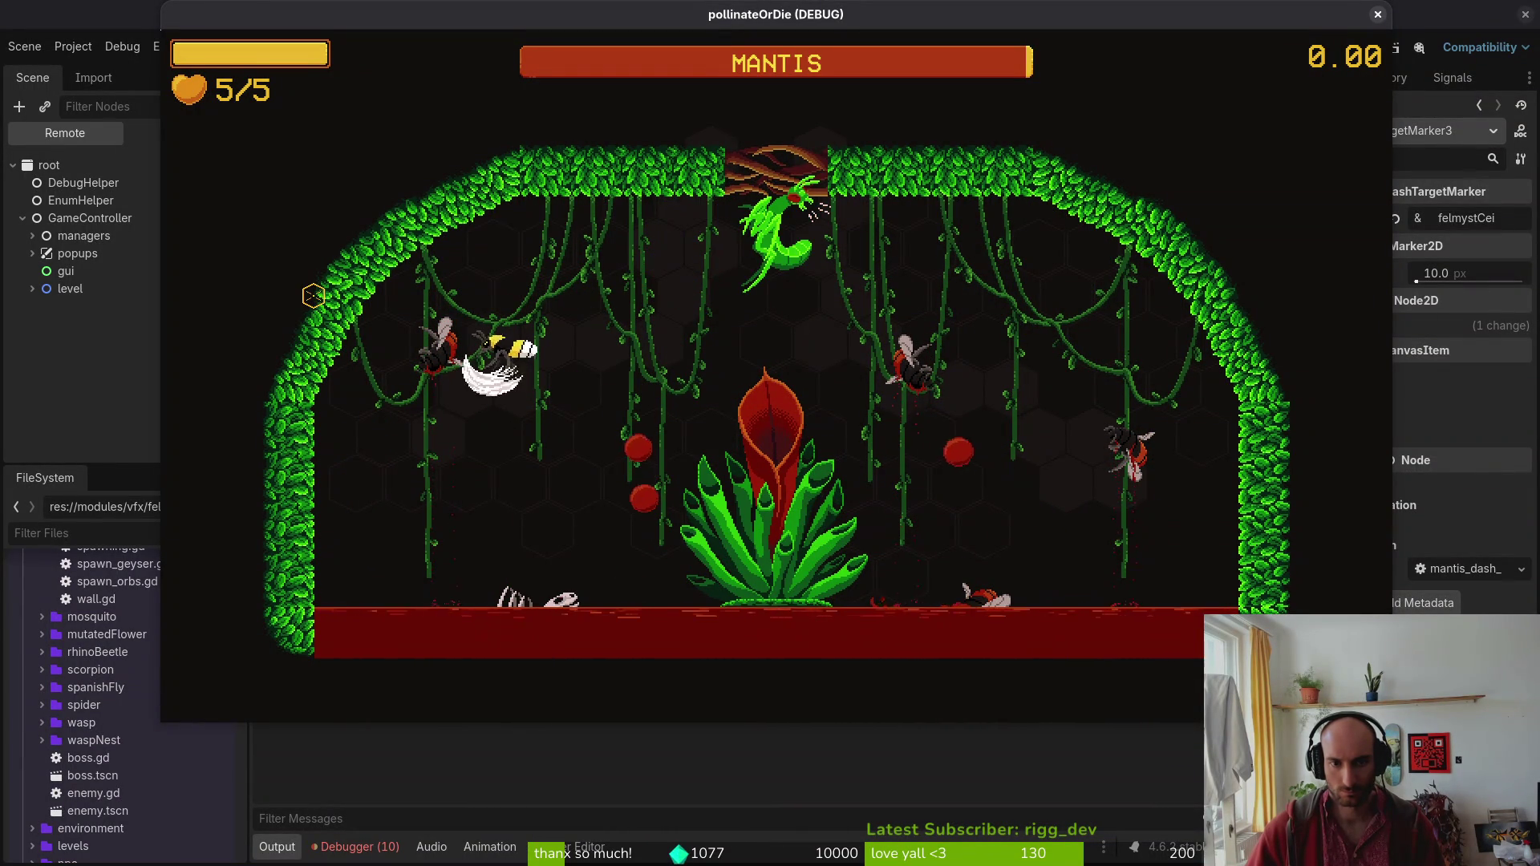
Pause the game, find the felmysting.gd 'Animation not found: felmystCei' error, and view the arena's Local tree.
key("Escape")
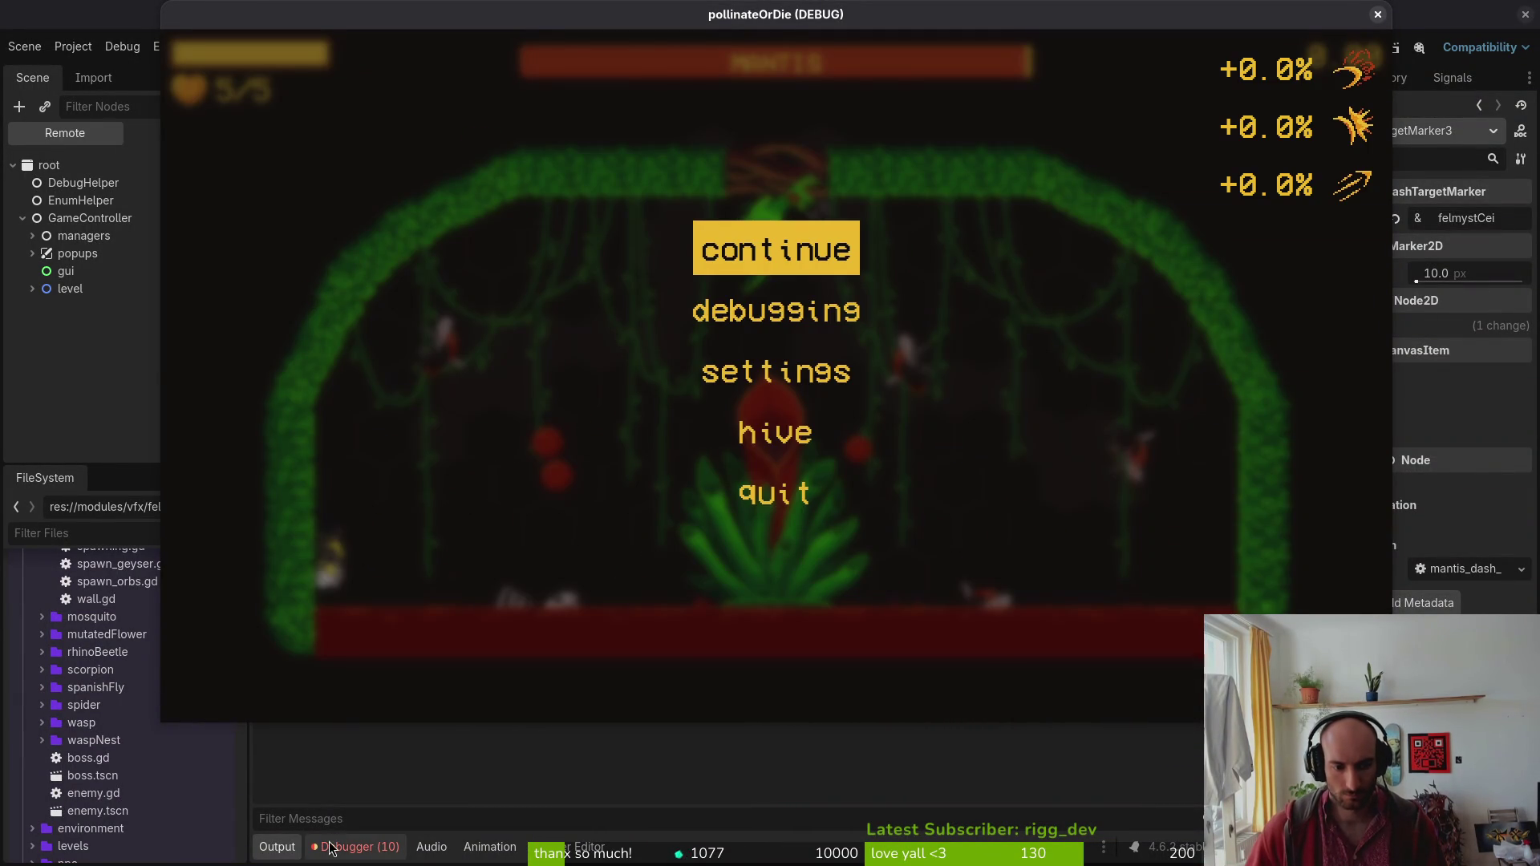
left_click(331, 846)
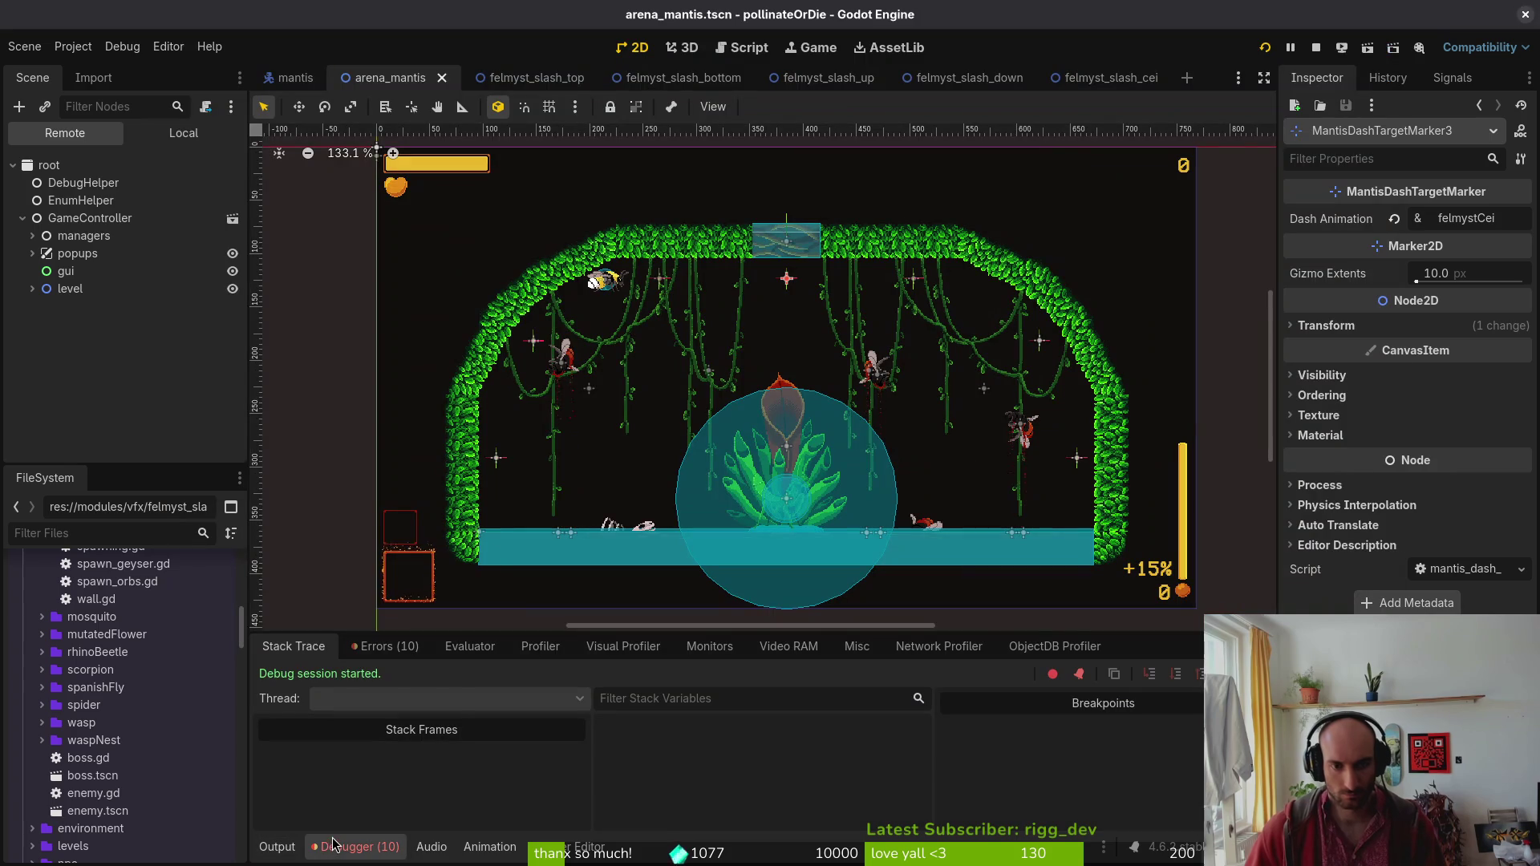
left_click(389, 648)
left_click(397, 678)
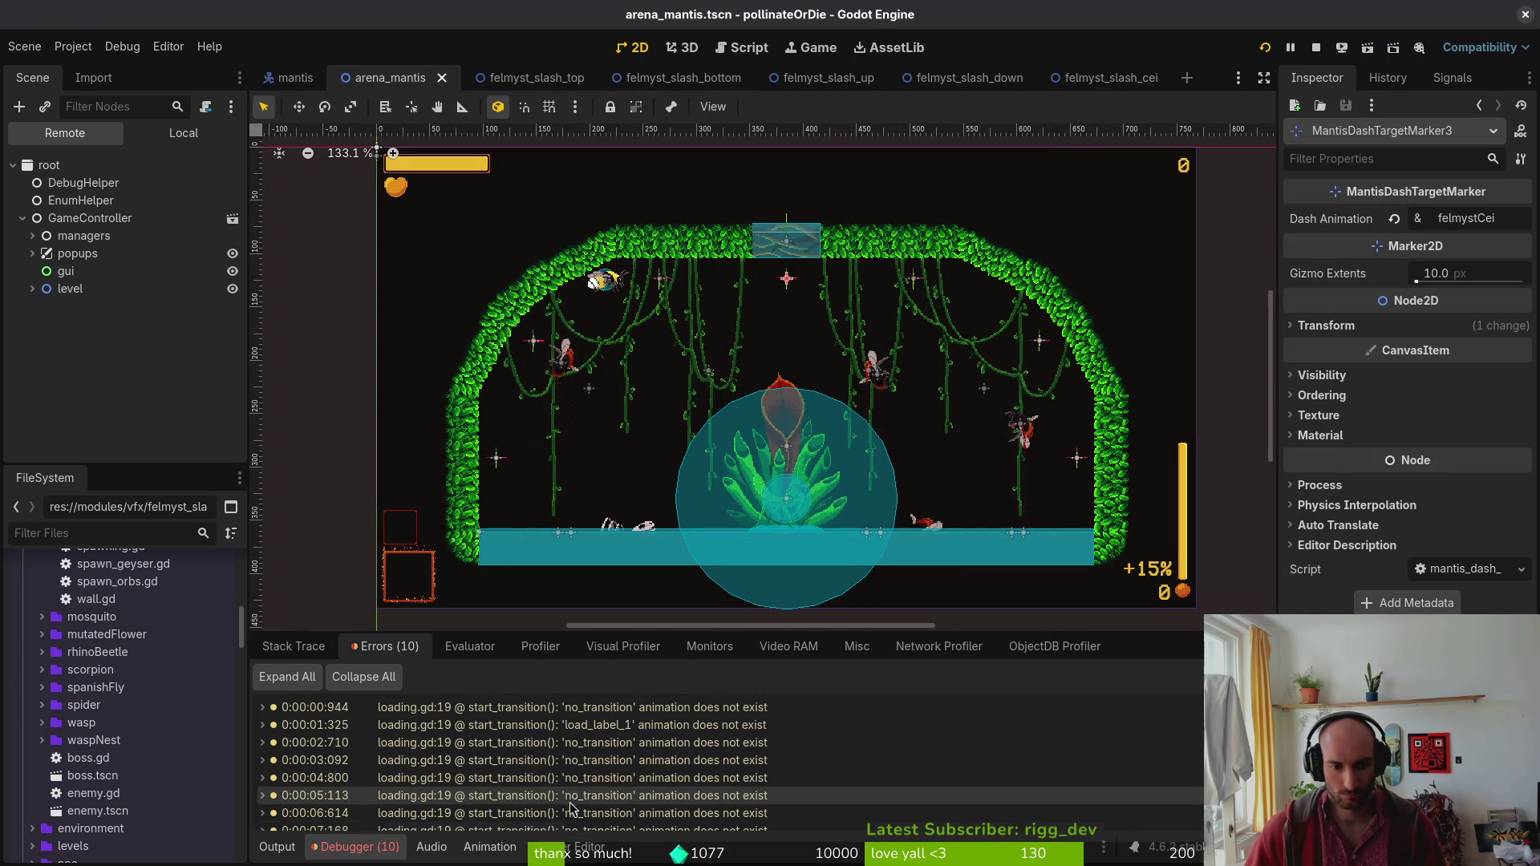
left_click(361, 848)
left_click(361, 848)
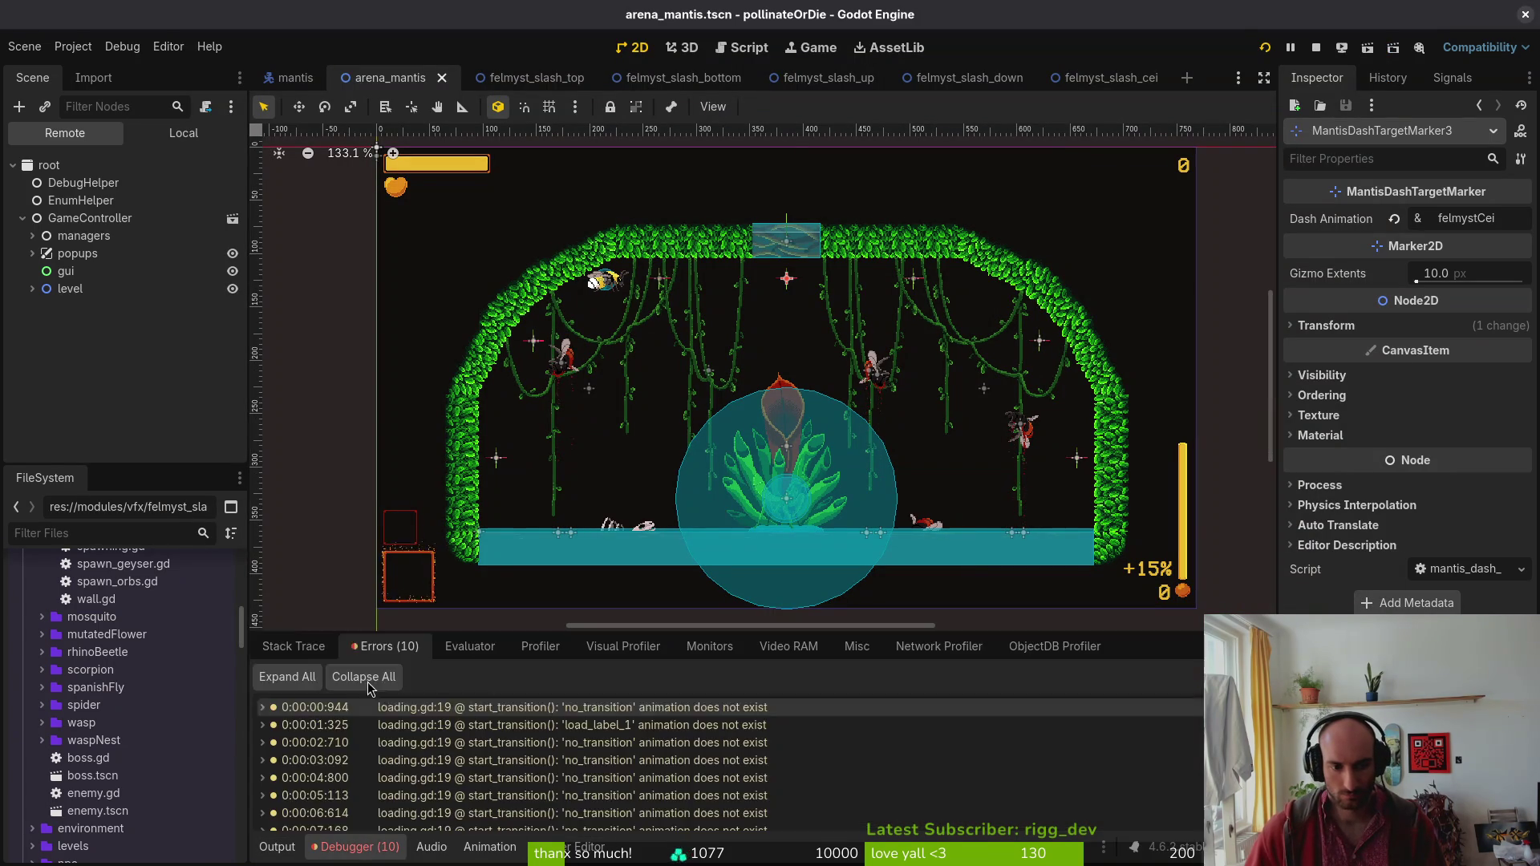
scroll(523, 819, "down", 3)
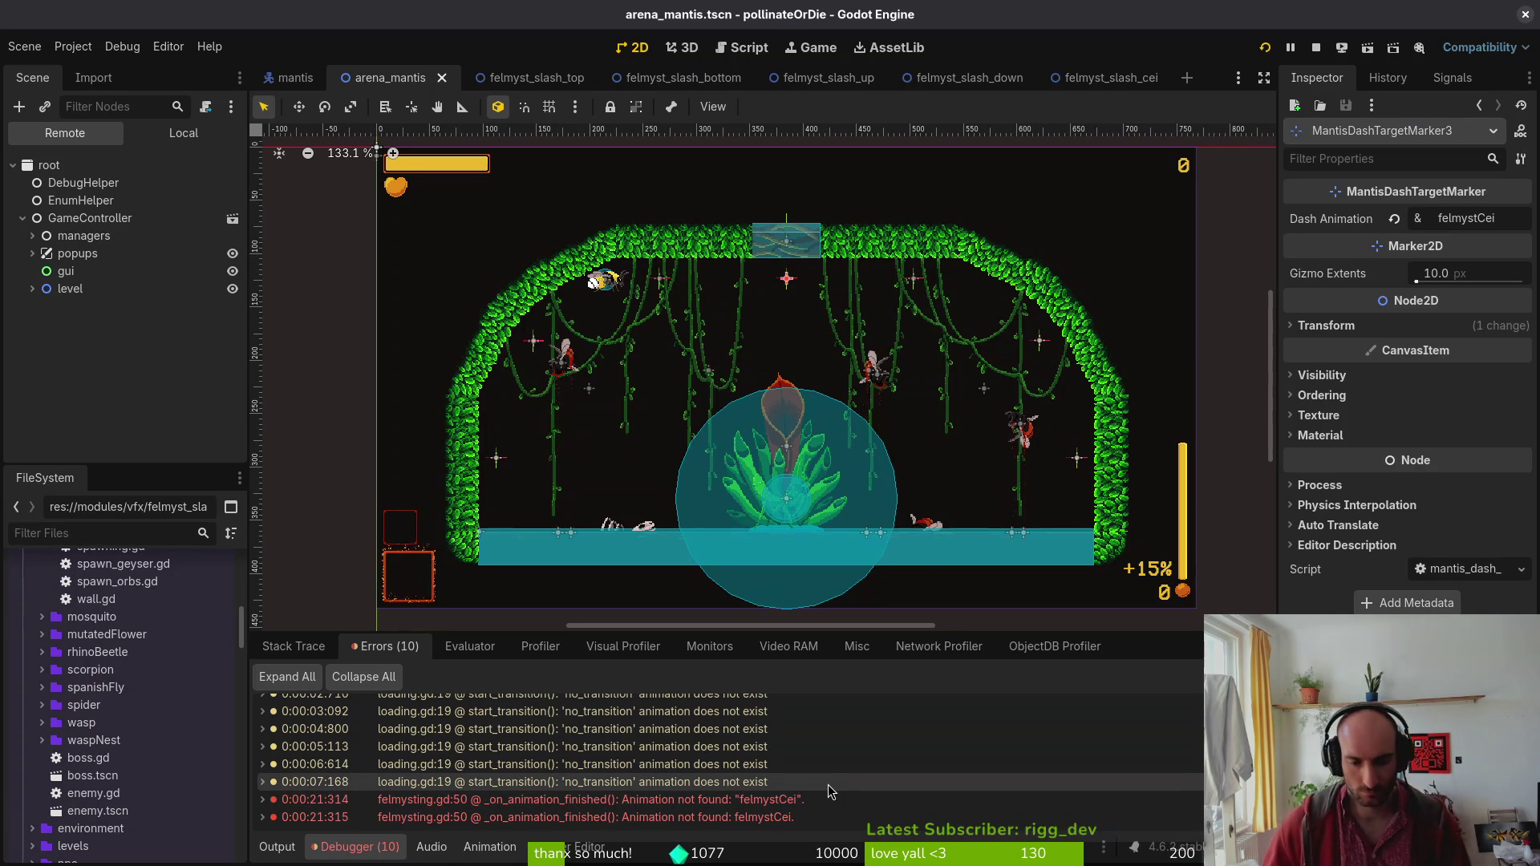
left_click(146, 134)
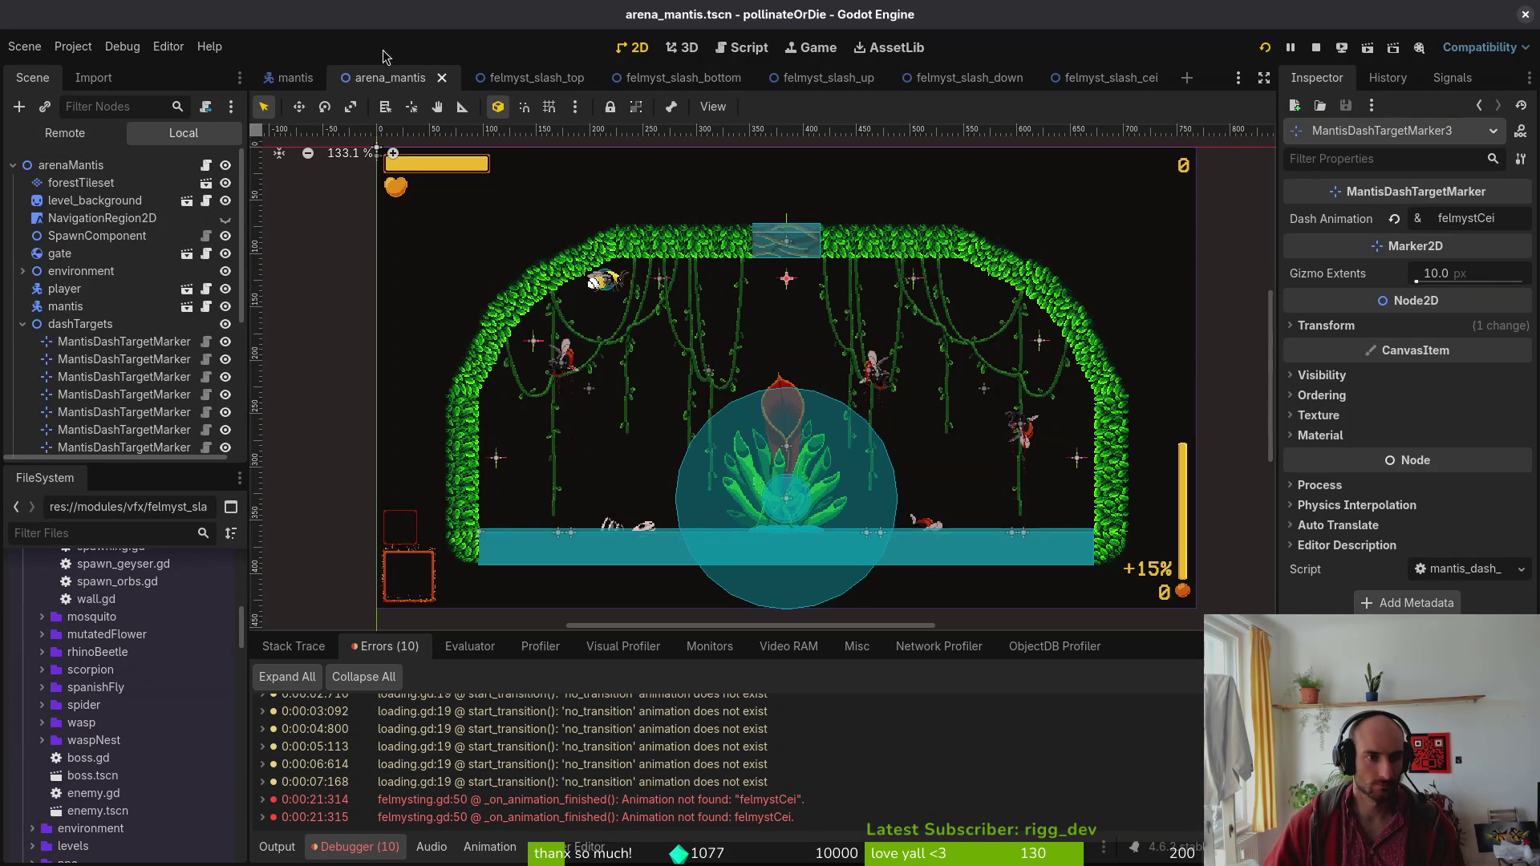
Switch to the mantis scene and select its AnimationPlayer.
left_click(290, 78)
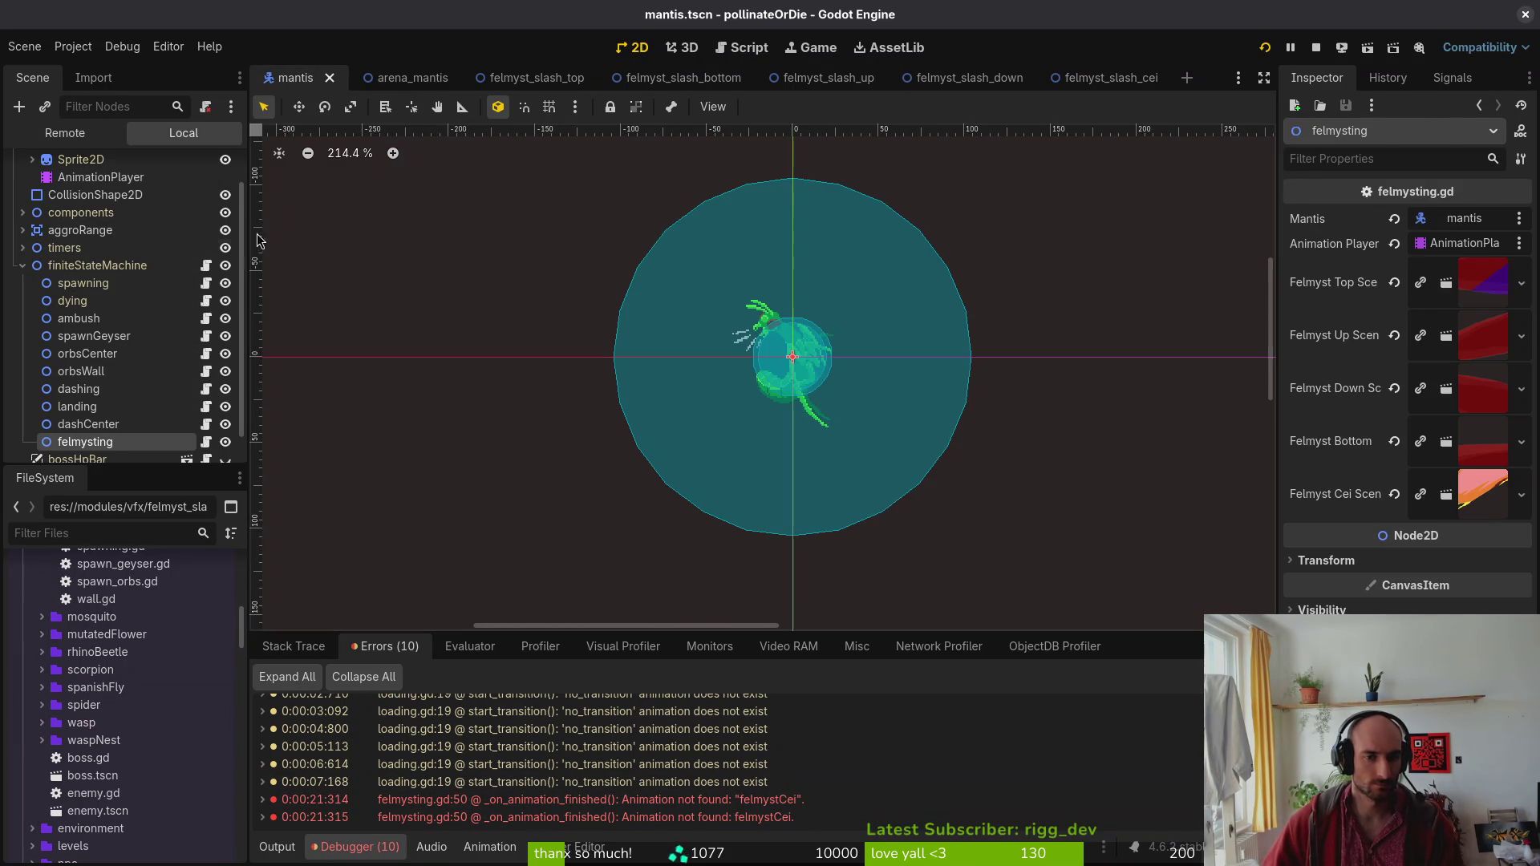
left_click(22, 265)
left_click(80, 199)
left_click(89, 221)
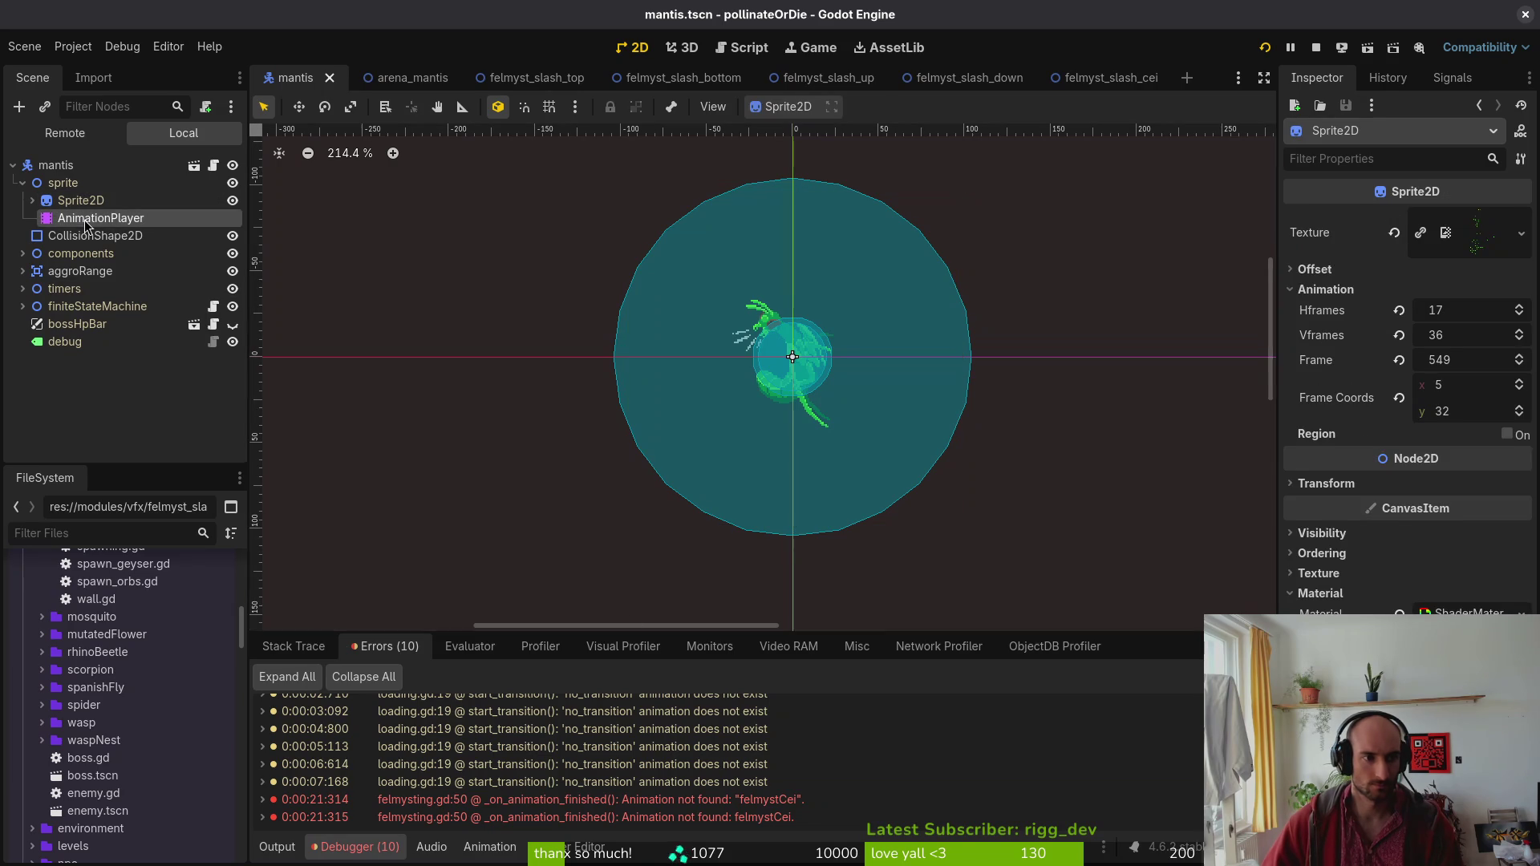
left_click(630, 662)
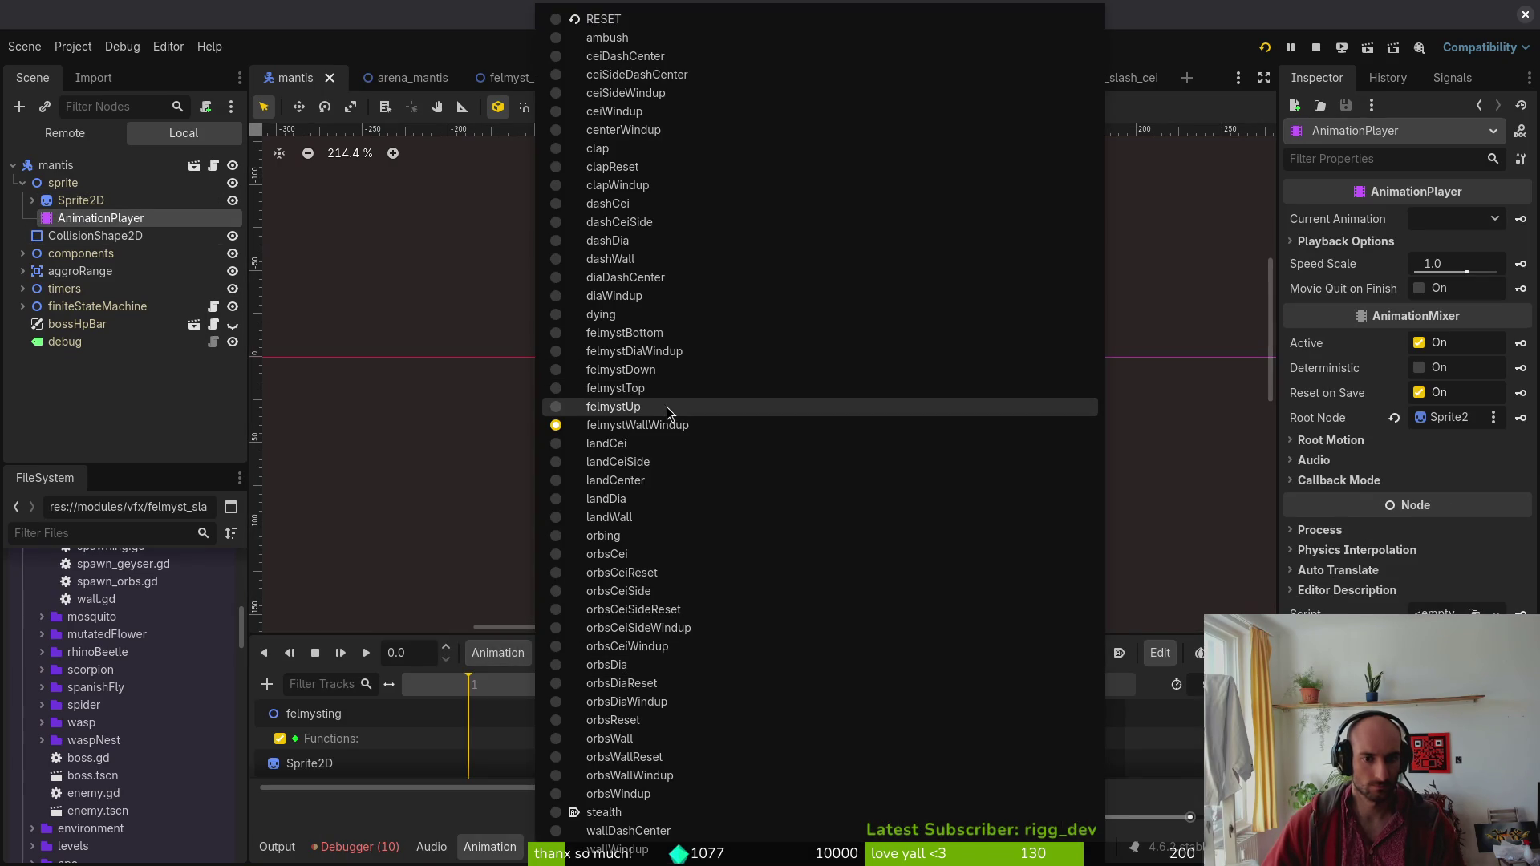
left_click(525, 585)
Create a new empty felmystCei animation, check felmystDown for reference, and save mantis.tscn.
left_click(498, 652)
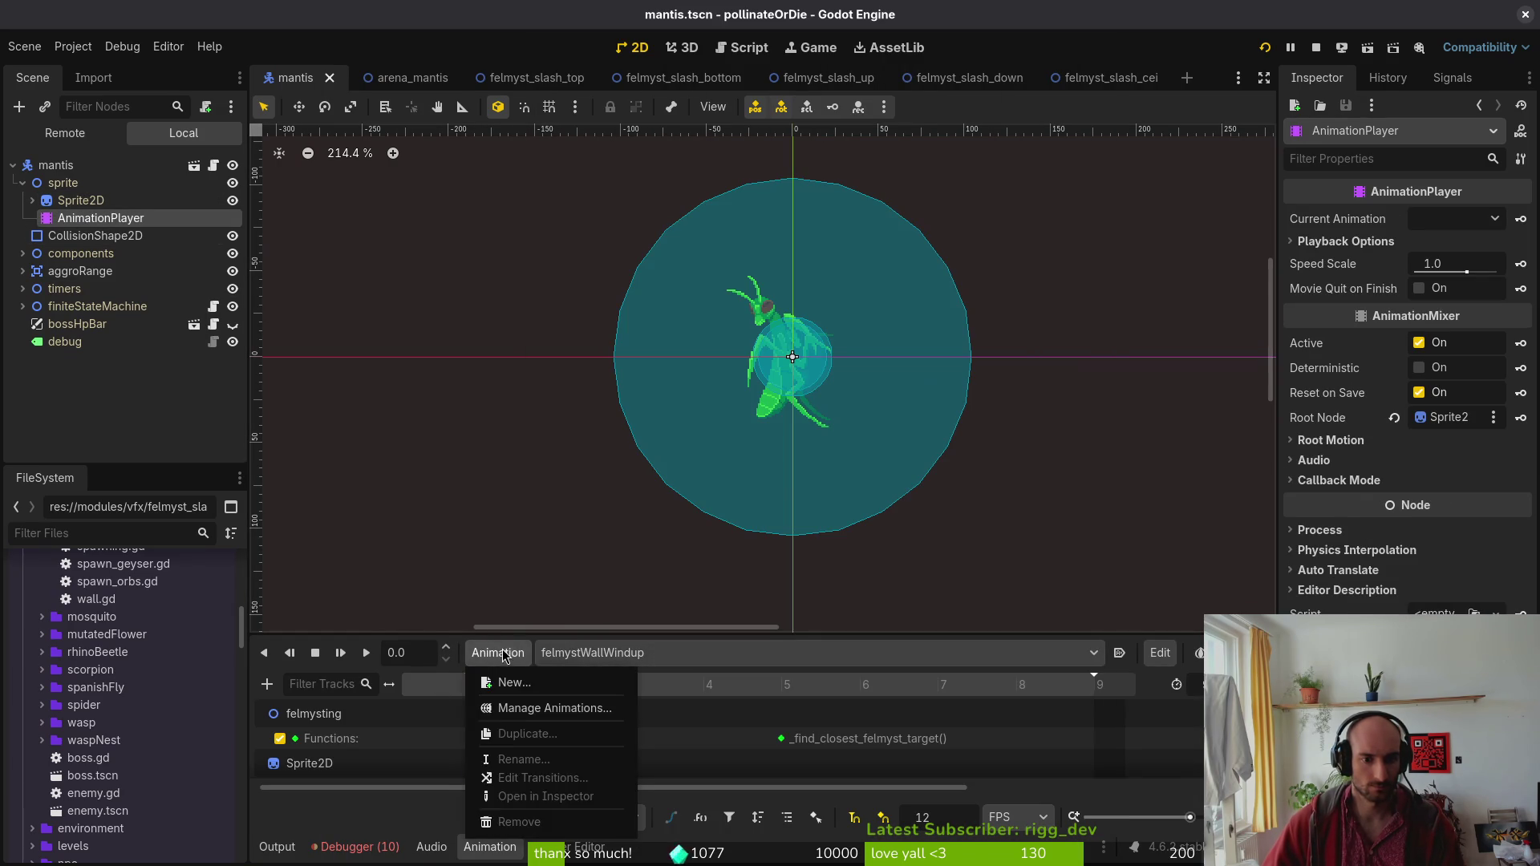
left_click(553, 683)
type("felmystCei")
key("Return")
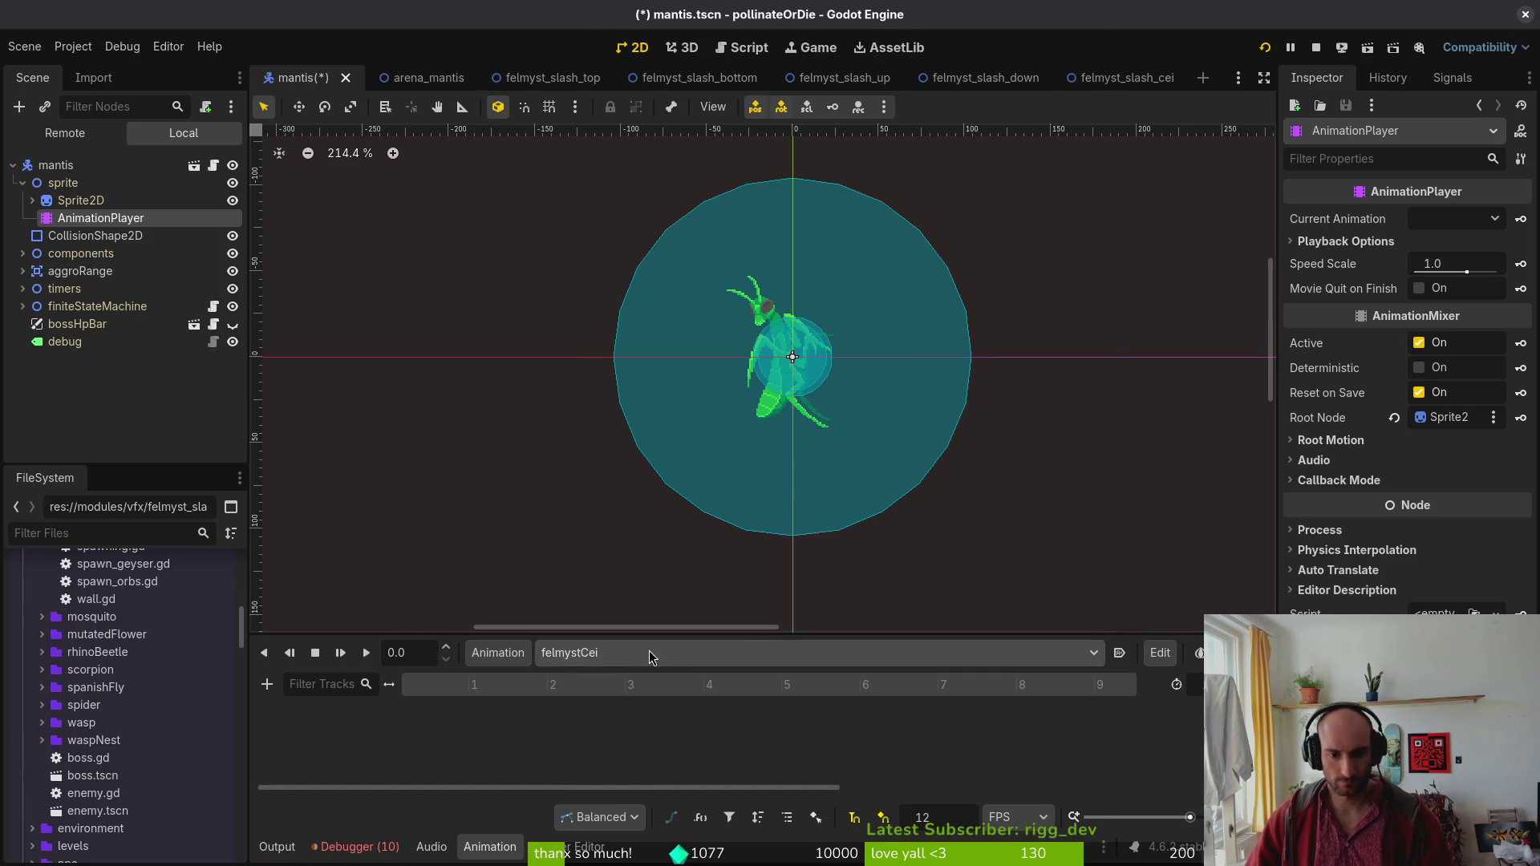
left_click(651, 653)
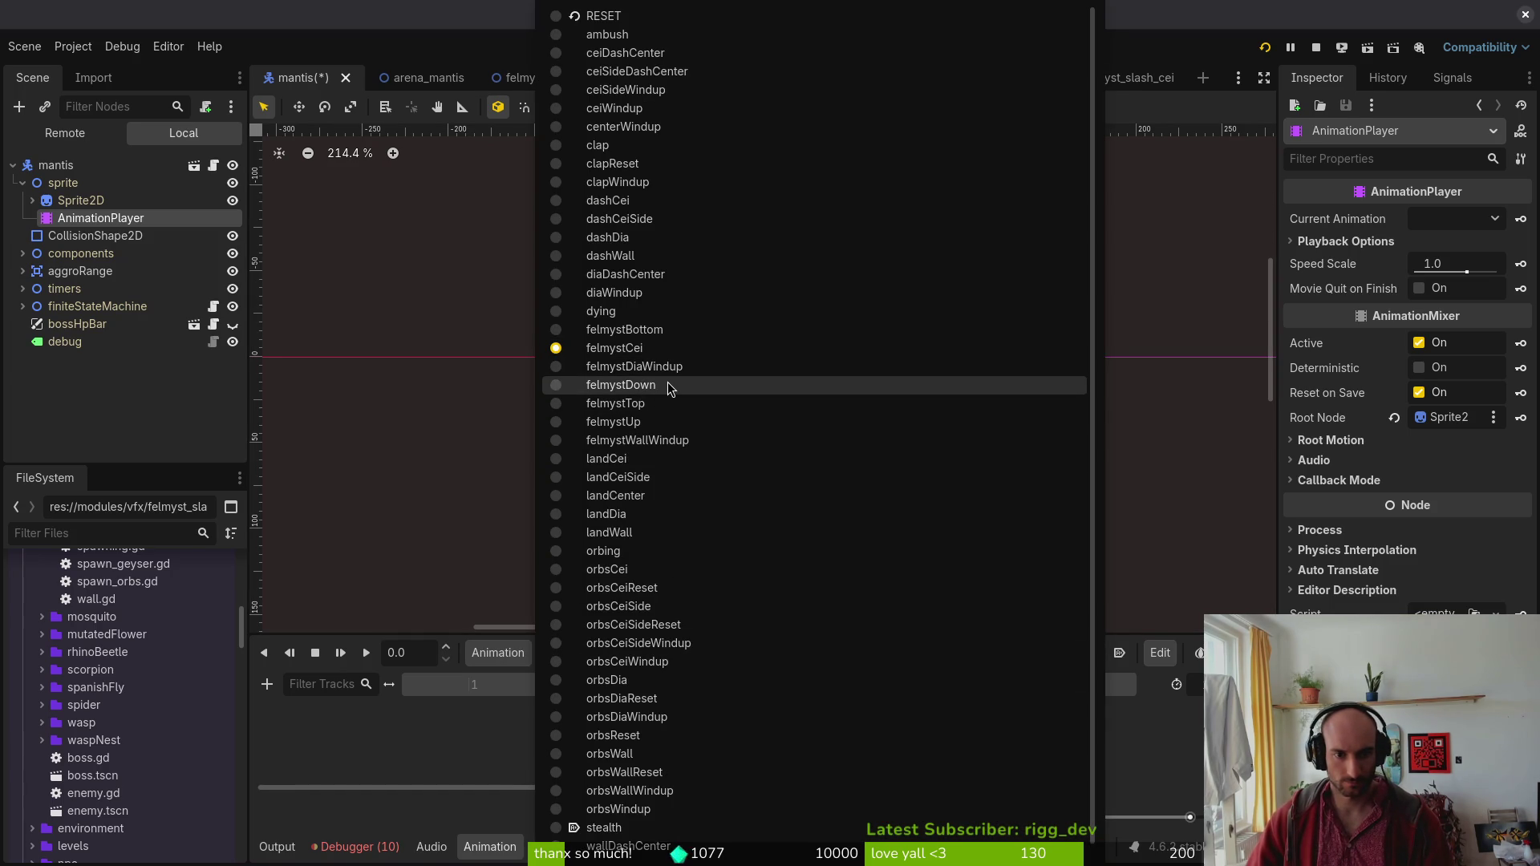
left_click(670, 387)
left_click(875, 653)
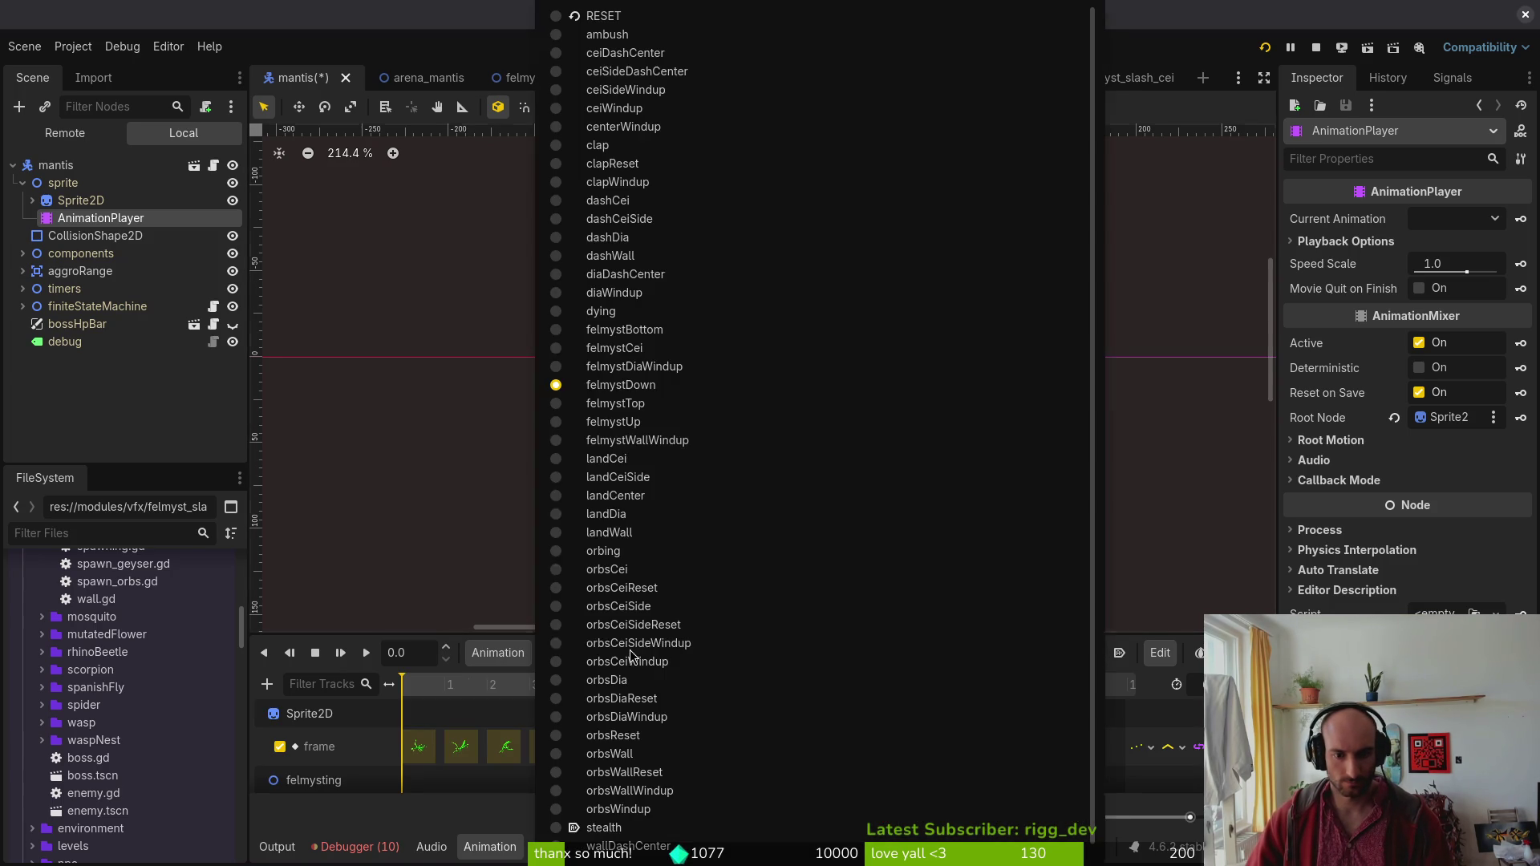
left_click(724, 350)
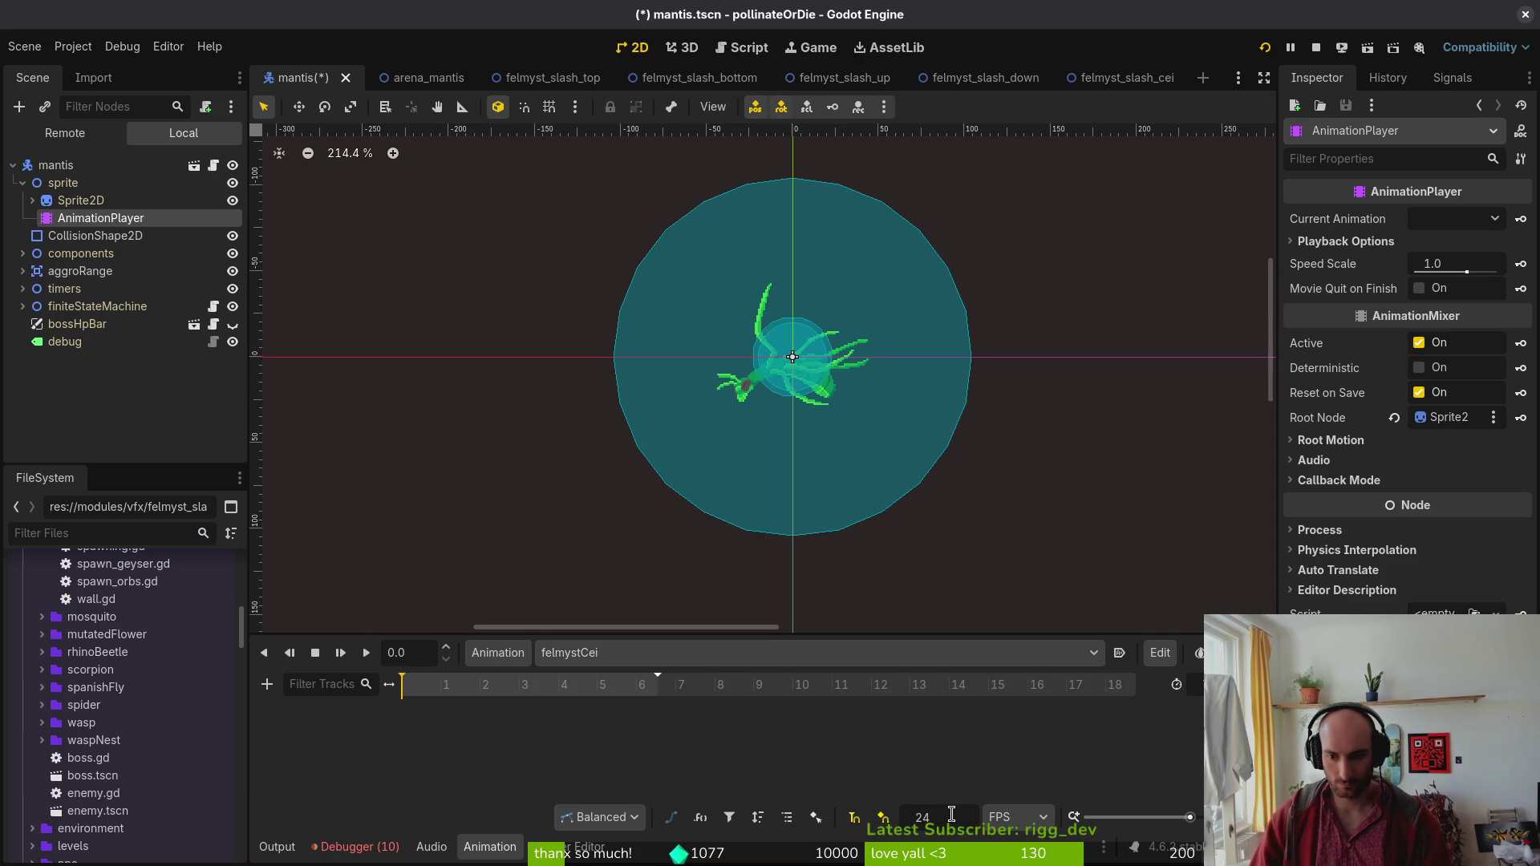
key("ctrl+s")
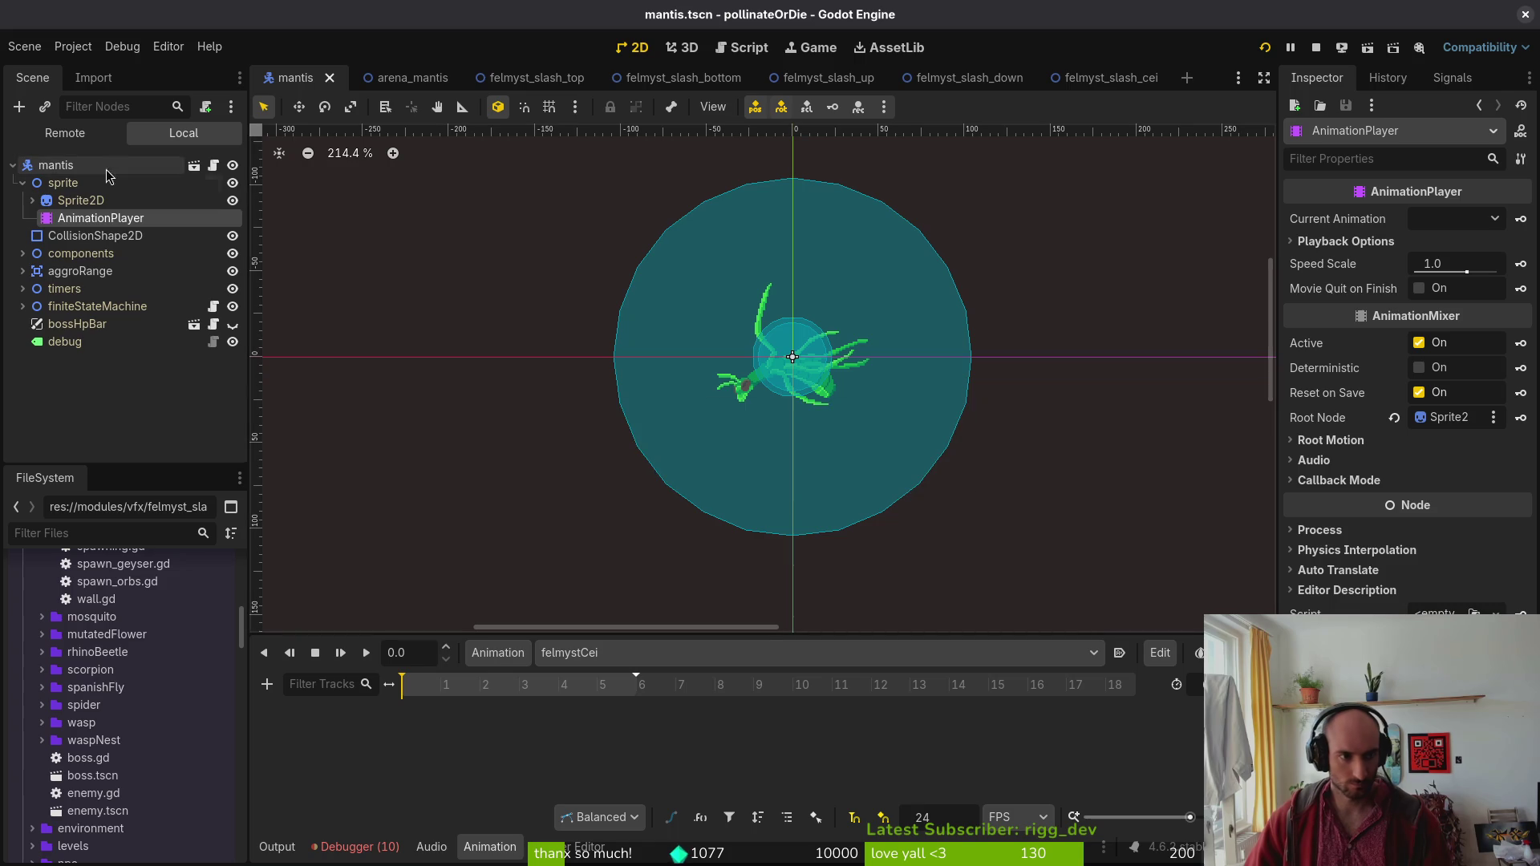
Select the mantis Sprite2D and step its Frame to 137.
left_click(80, 201)
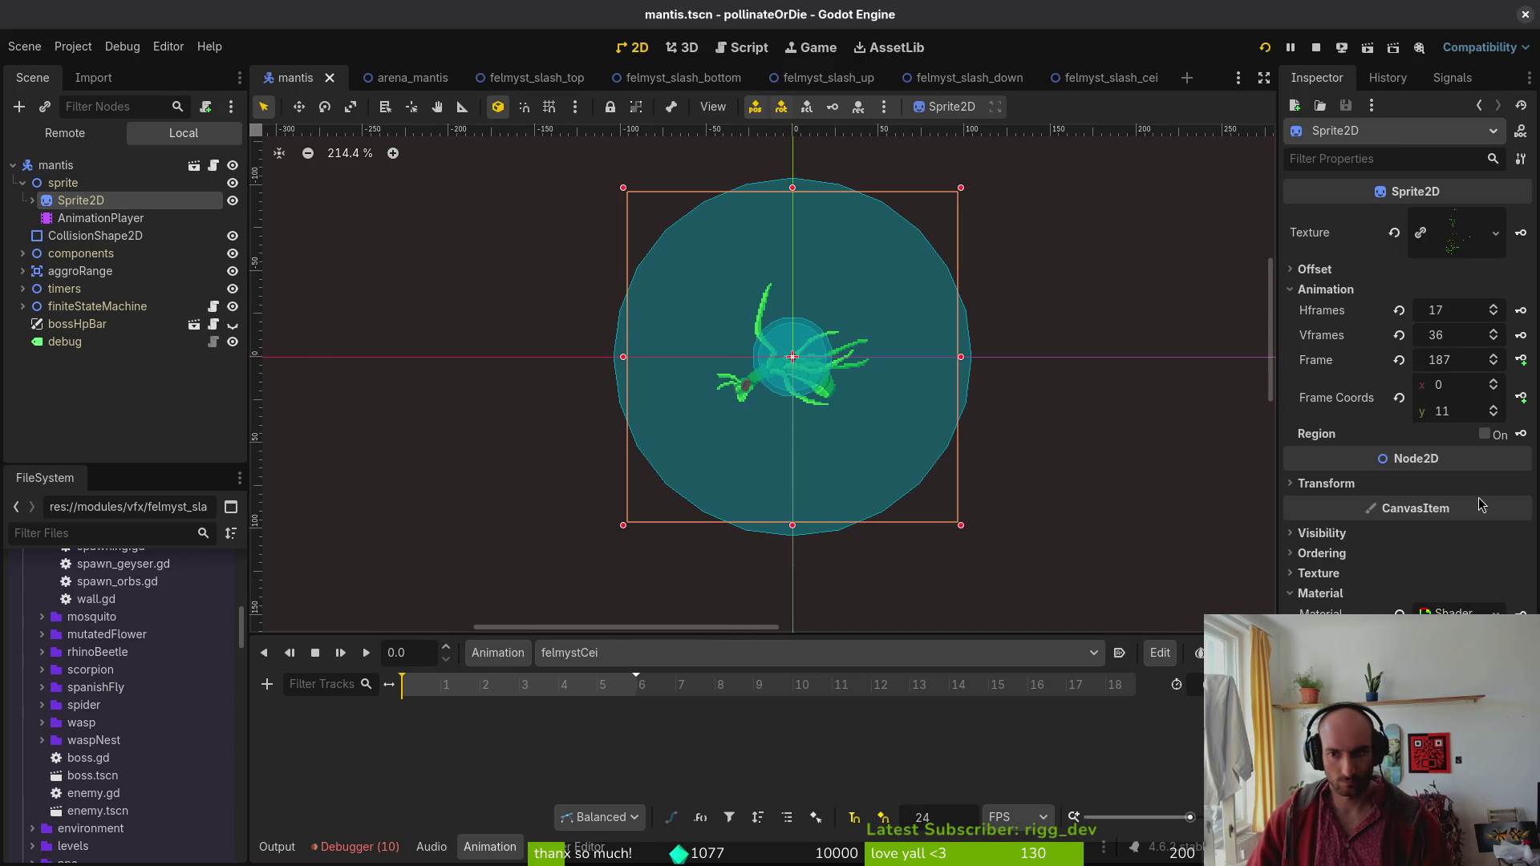
left_click(1400, 361)
left_click(1495, 408)
left_click(1495, 408)
left_click(1495, 408)
left_click(1494, 407)
left_click(1495, 408)
left_click(1494, 407)
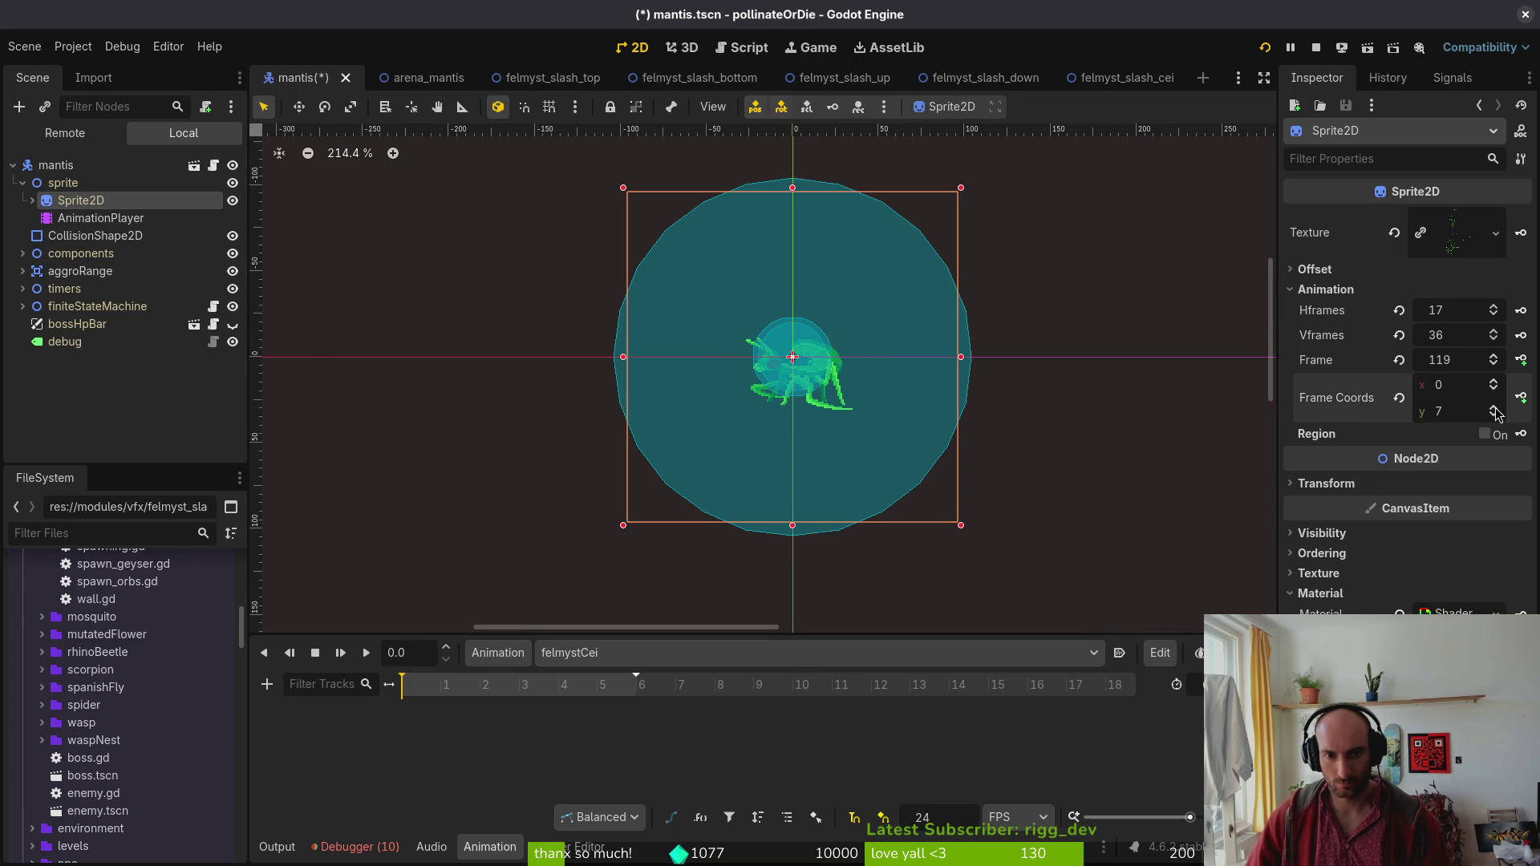
left_click(1494, 408)
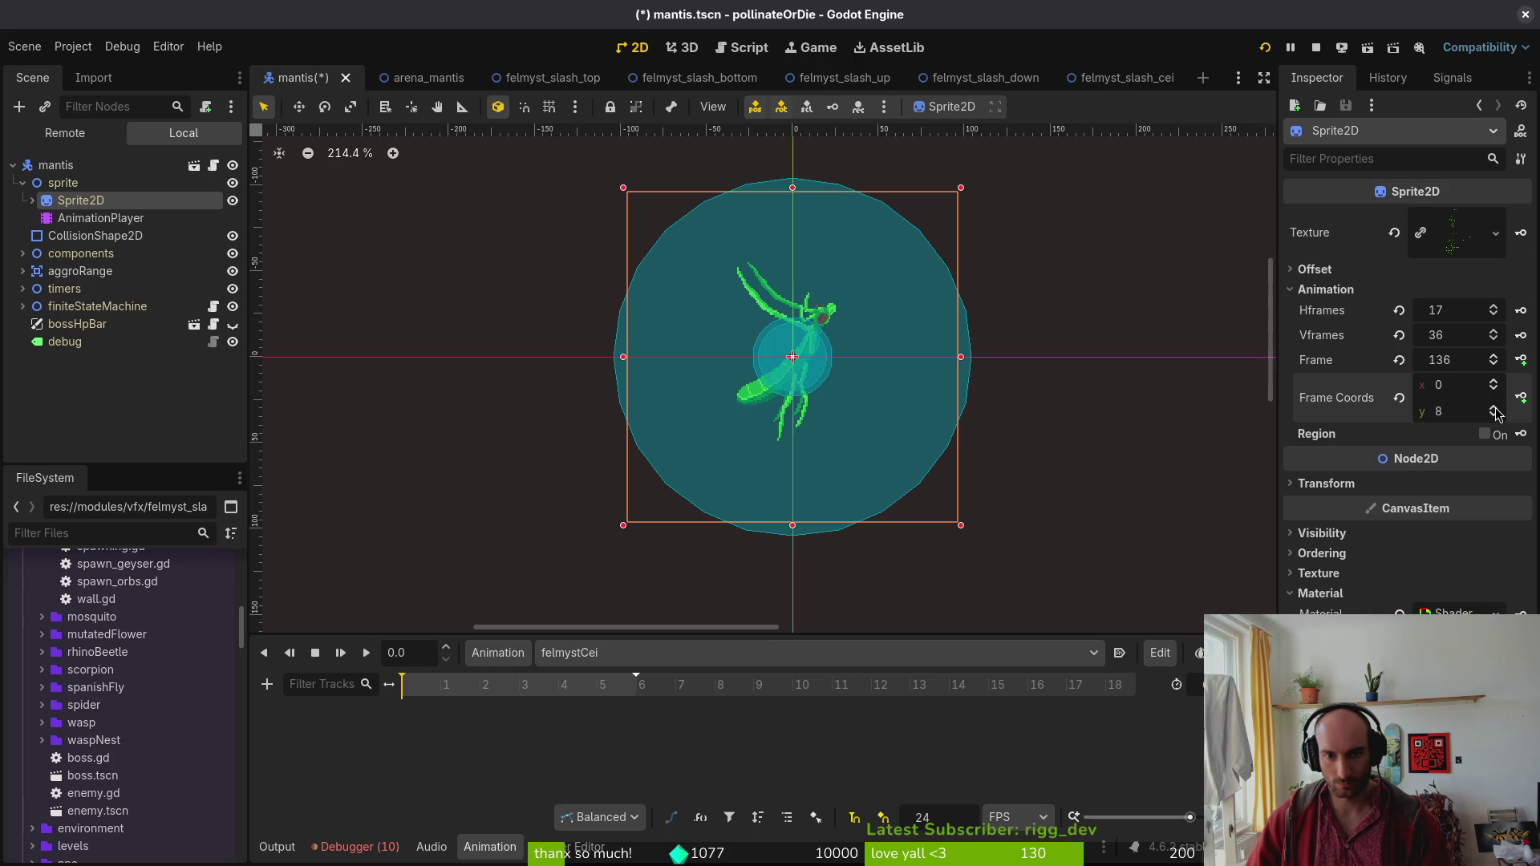
Key Sprite2D frames 137 through 142 into felmystCei, then save and run the game.
left_click(1521, 361)
left_click(835, 480)
left_click(1522, 361)
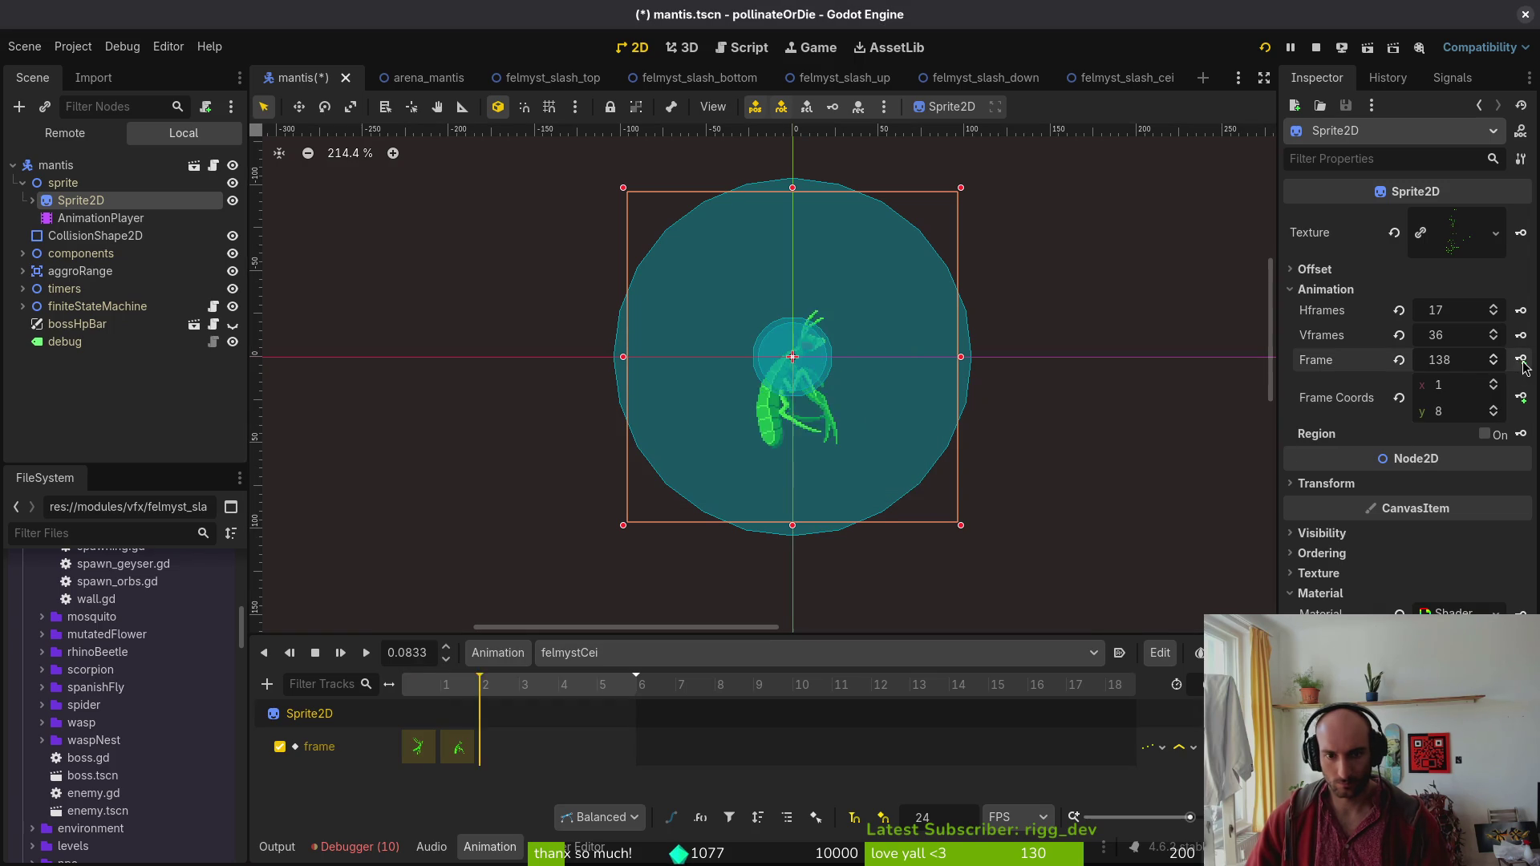
left_click(1522, 361)
left_click(1521, 361)
left_click(1522, 361)
left_click(1522, 361)
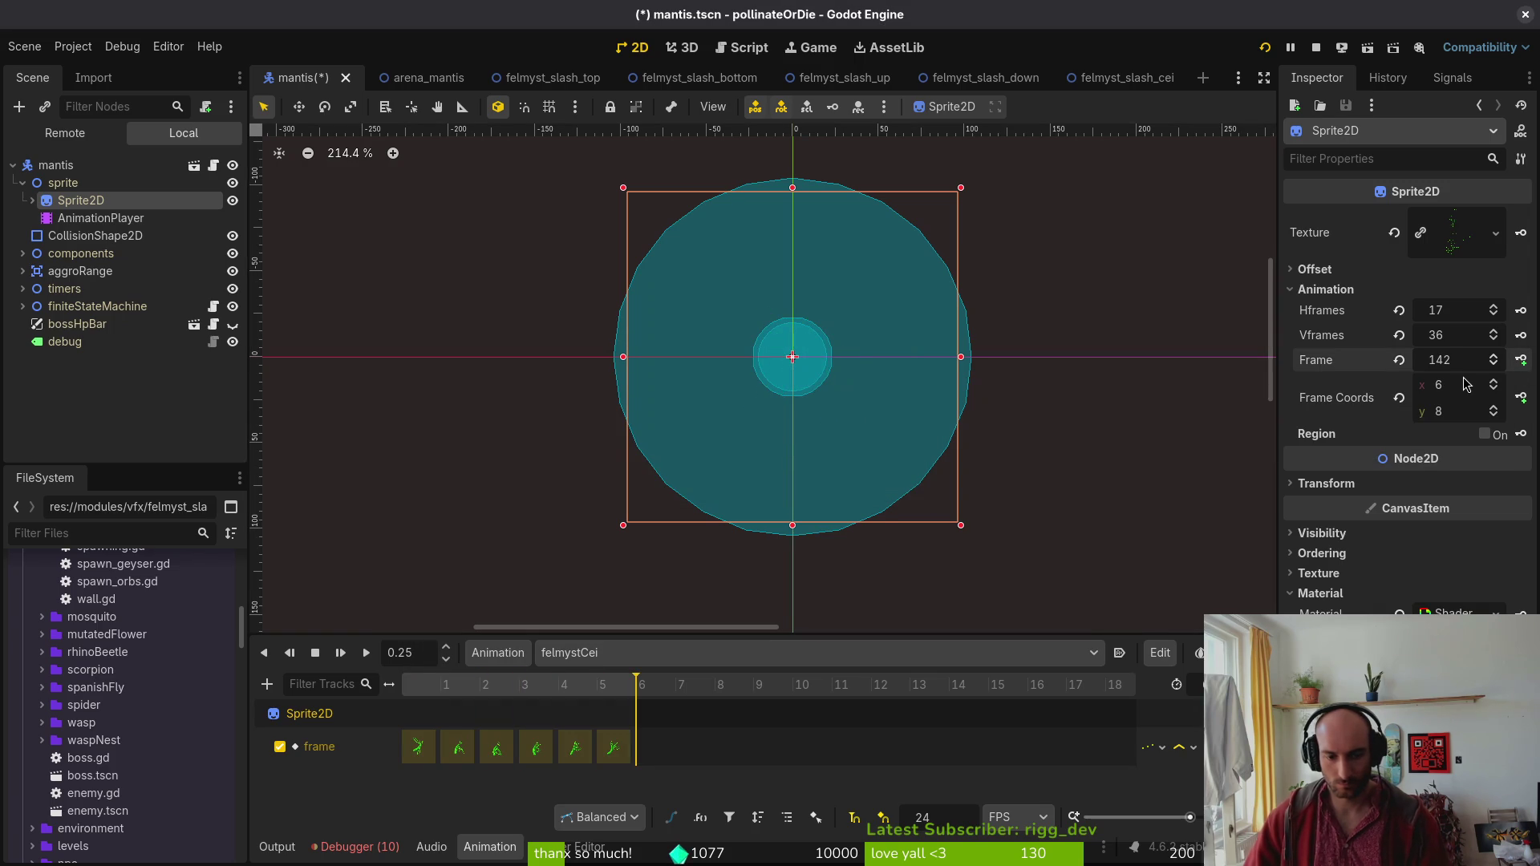
key("F5")
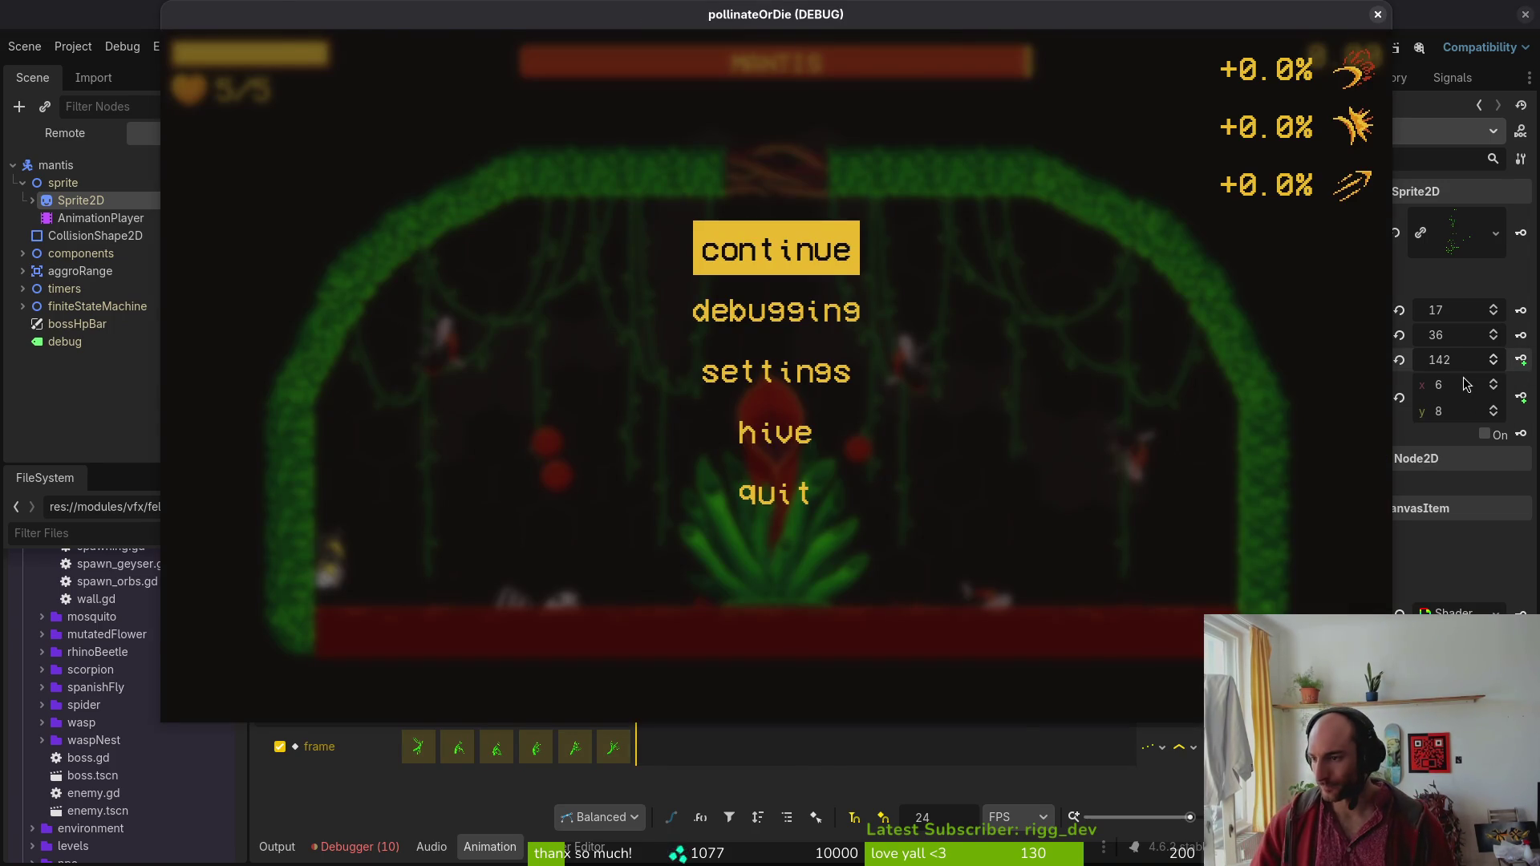
key("alt+Tab")
Make the default match case in felmysting.gd return "landCei" and save.
scroll(388, 455, "down", 12)
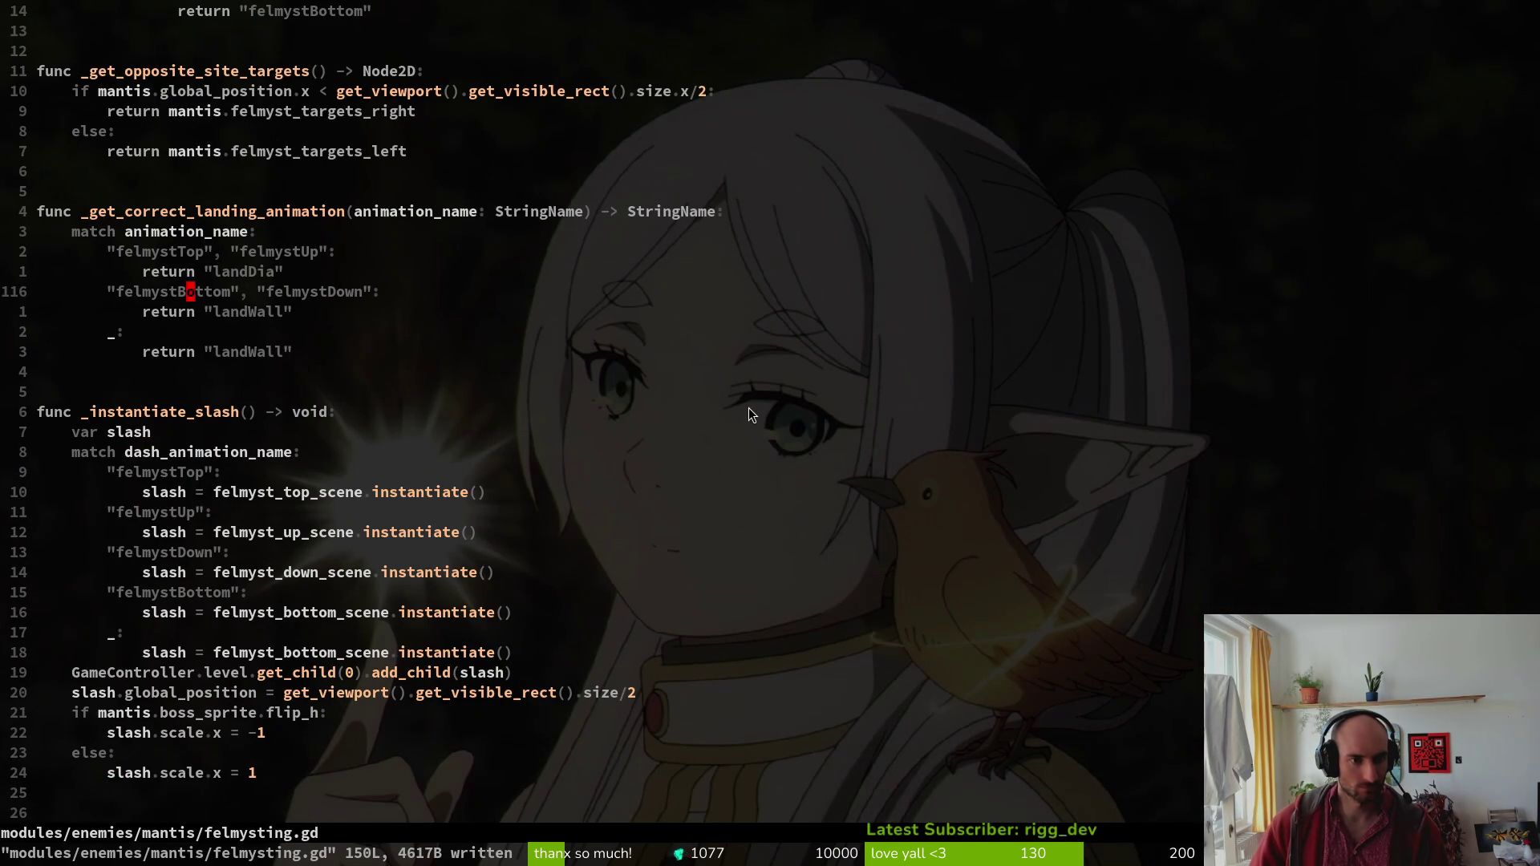
key("shift+v")
key("y")
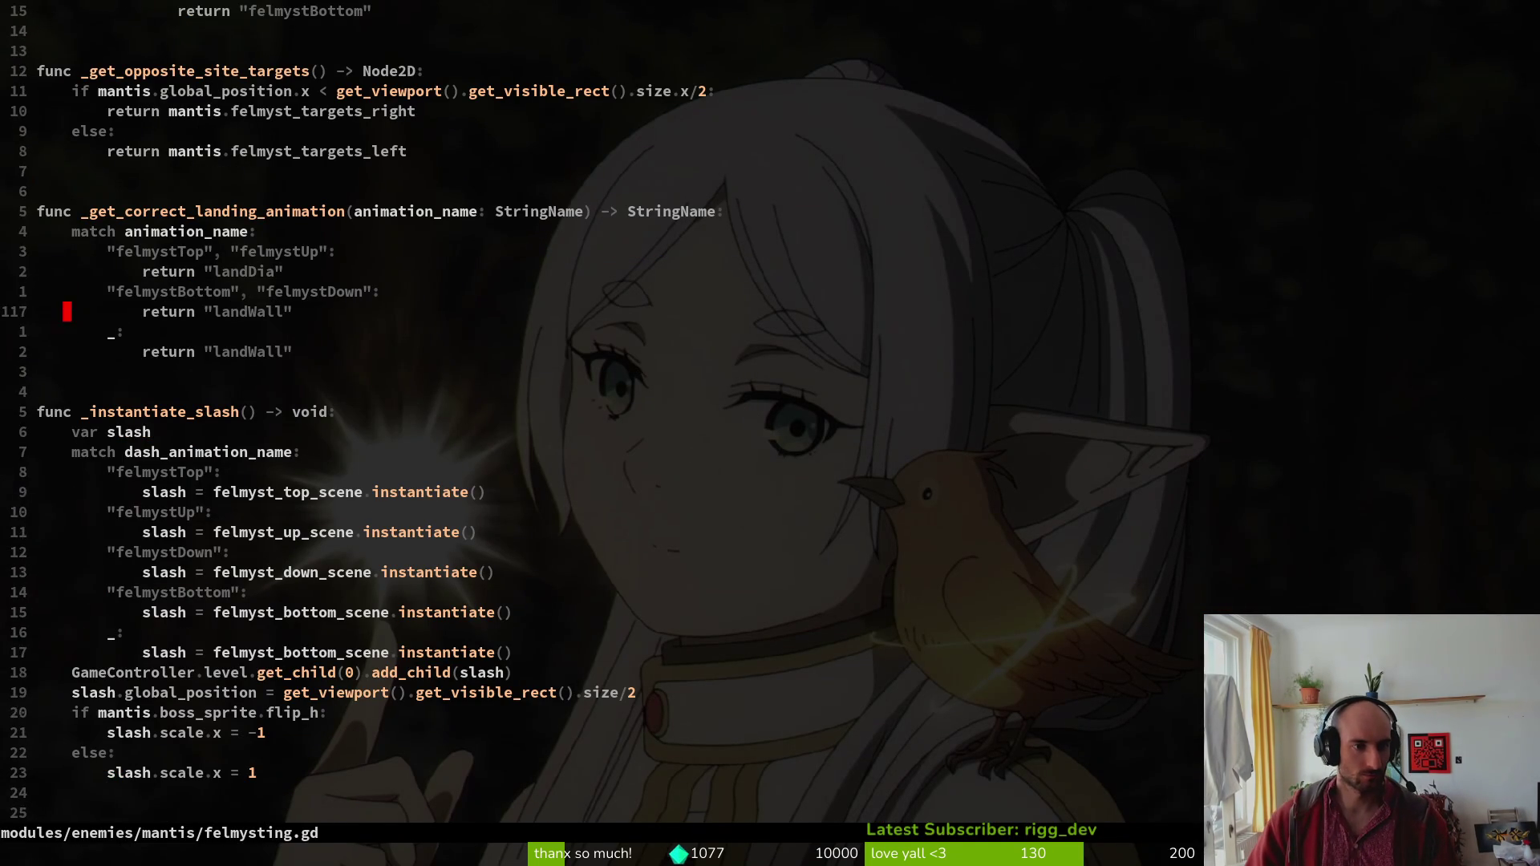
key("P")
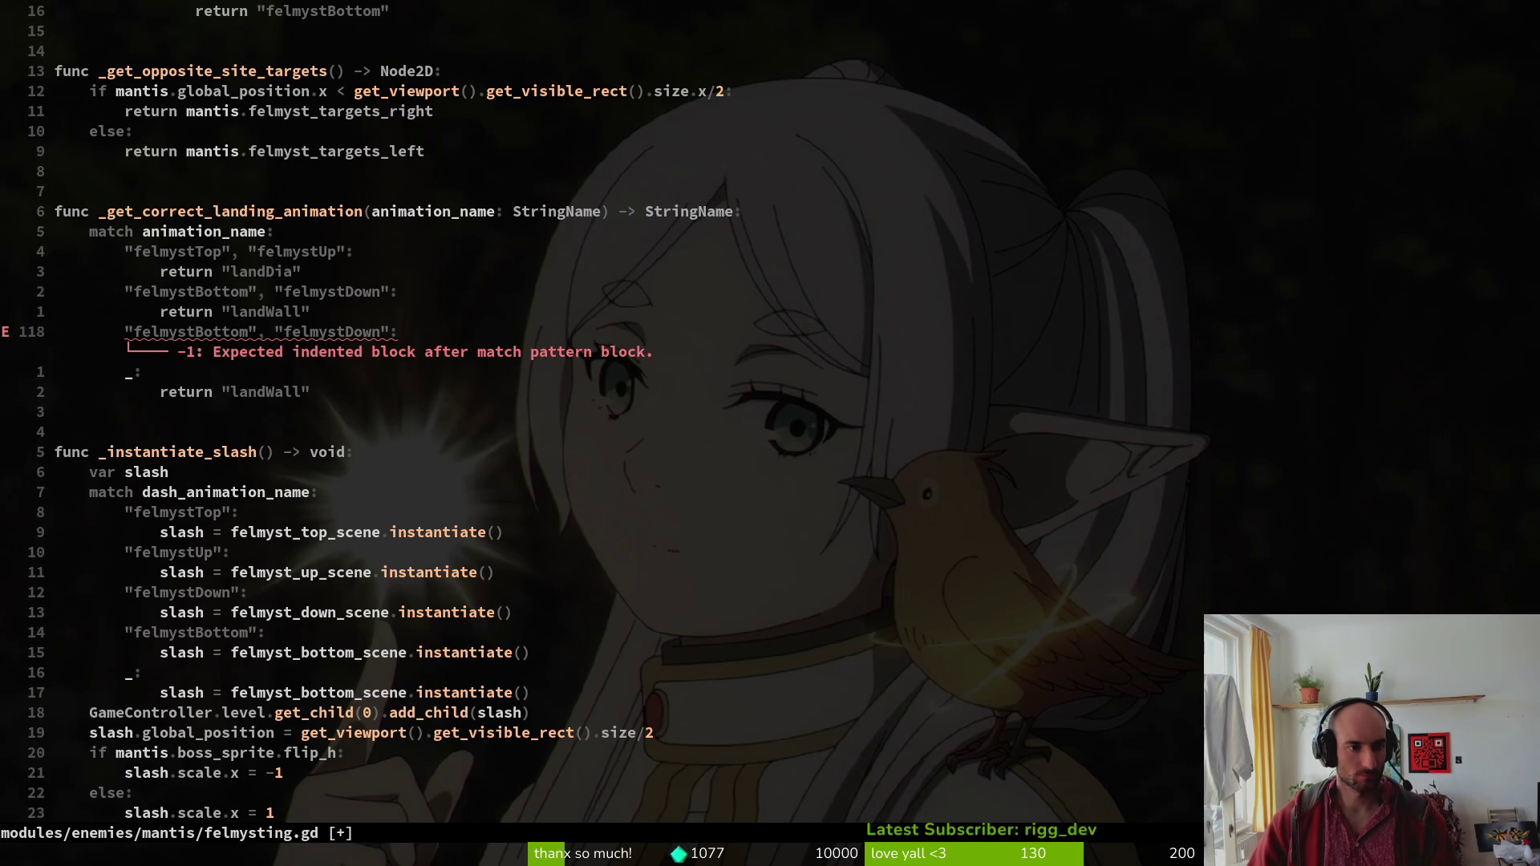
key("k")
key("y")
key("y")
key("j")
key("p")
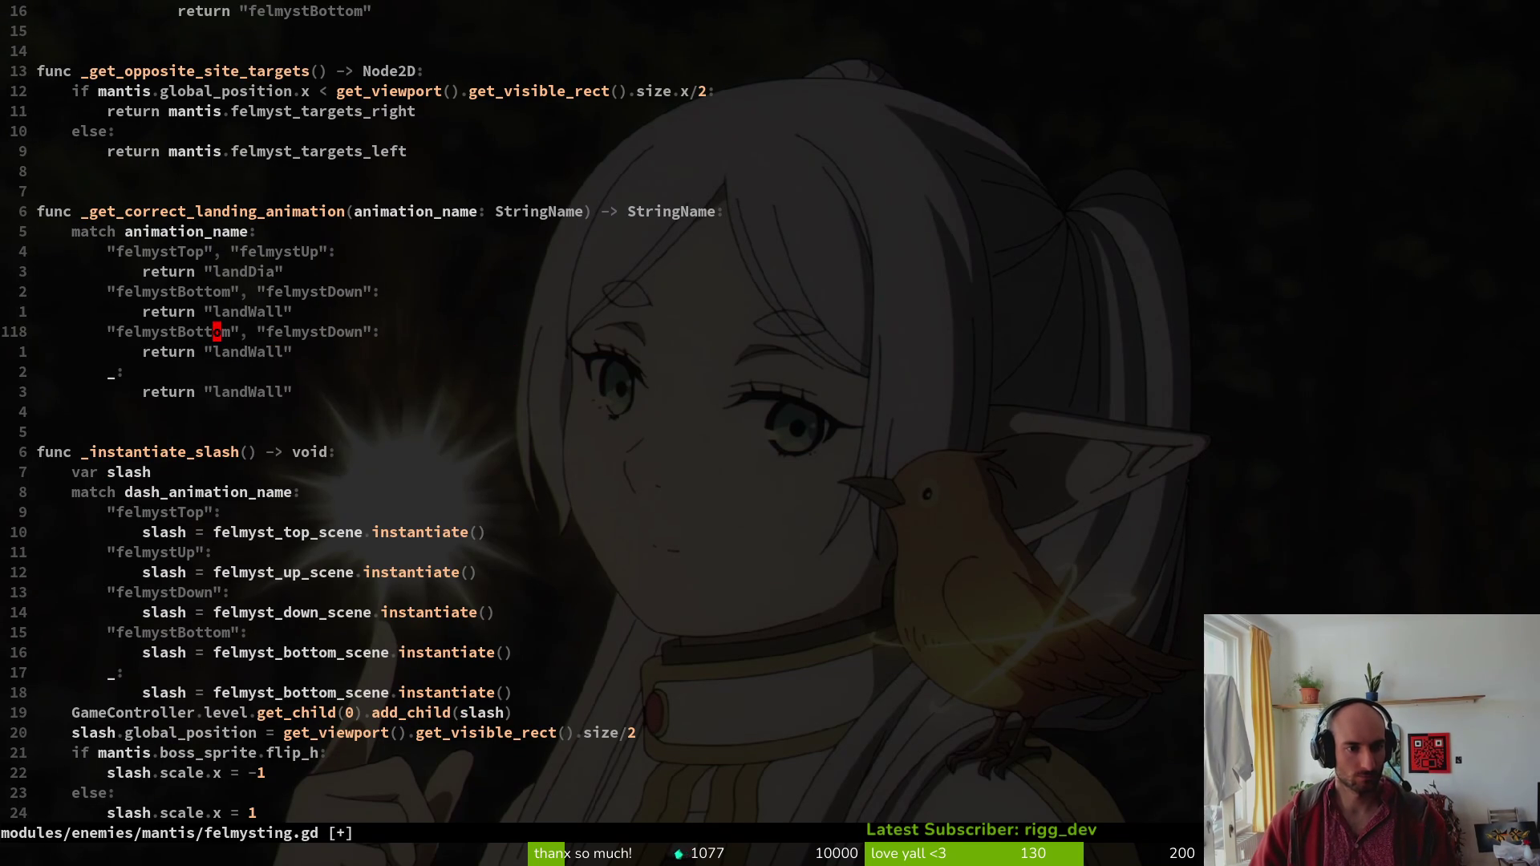
key("d")
key("d")
key("f")
key("\"")
key("l")
key("D")
key("d")
key("d")
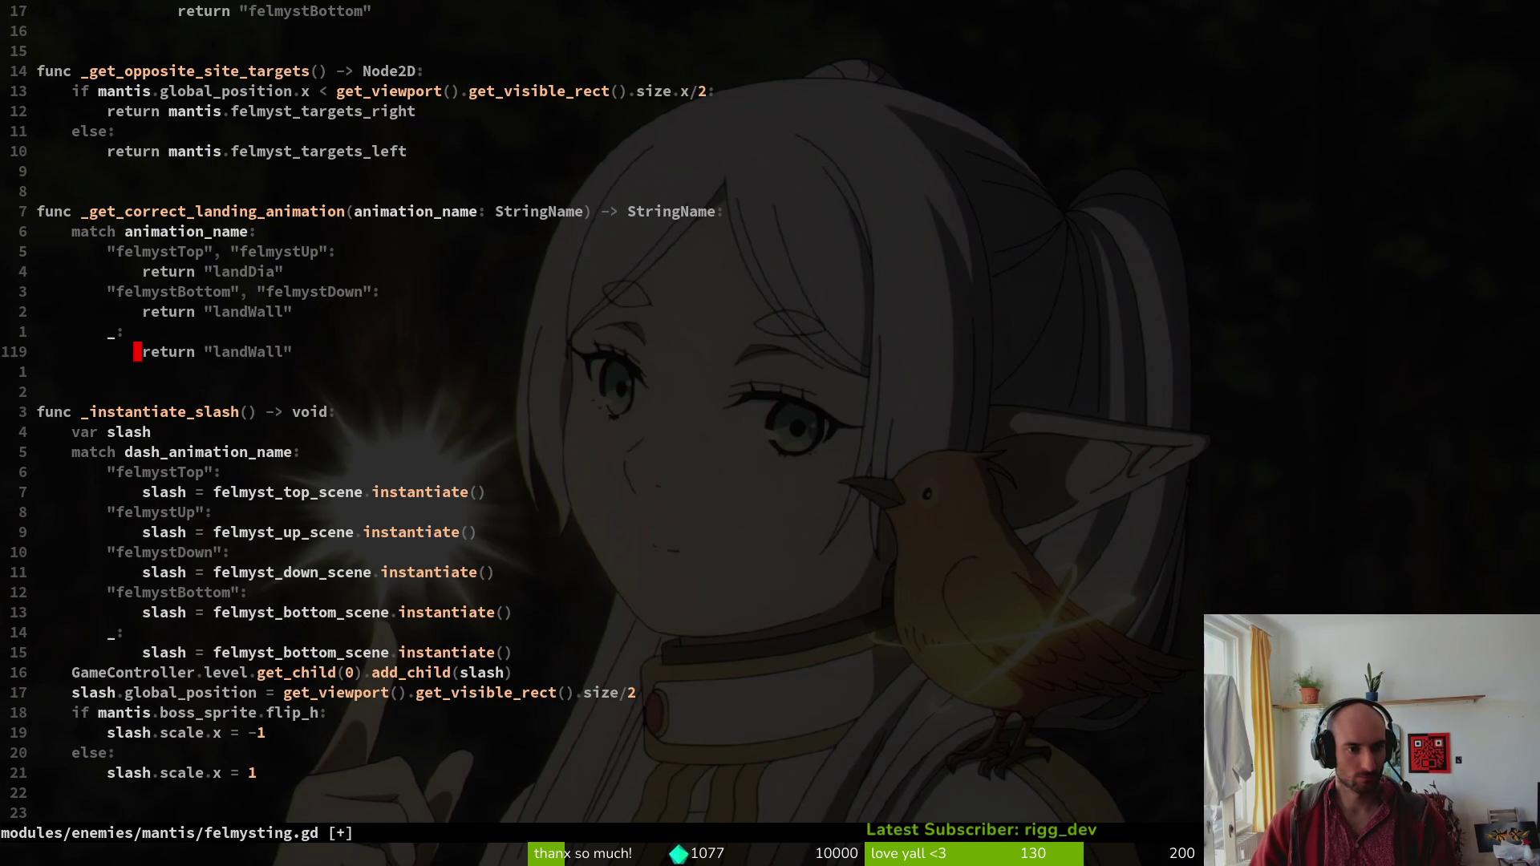
type("cwlandC")
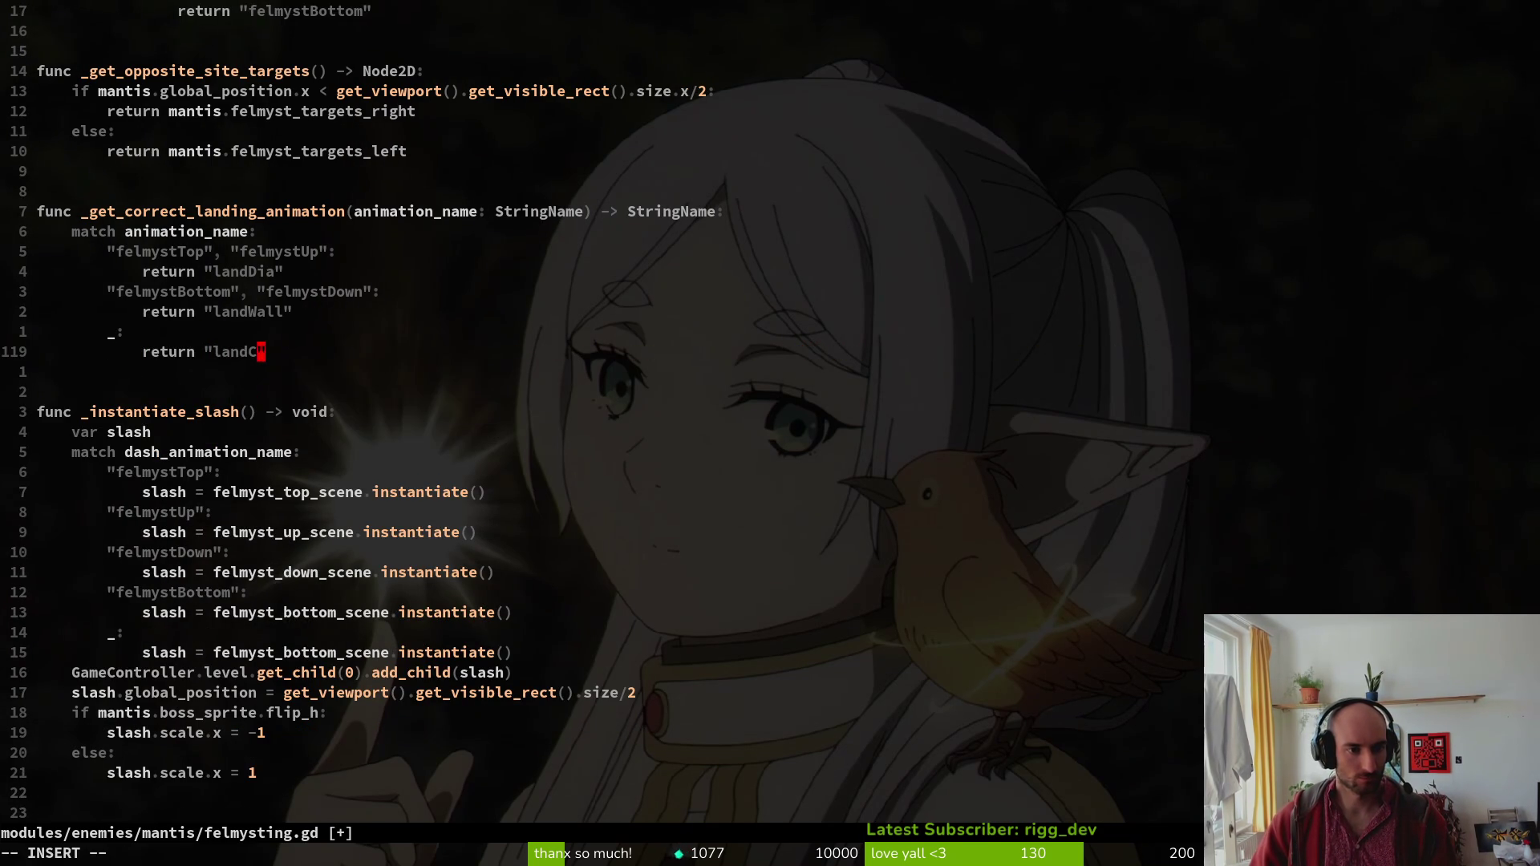
key("Escape")
type(":w")
key("Return")
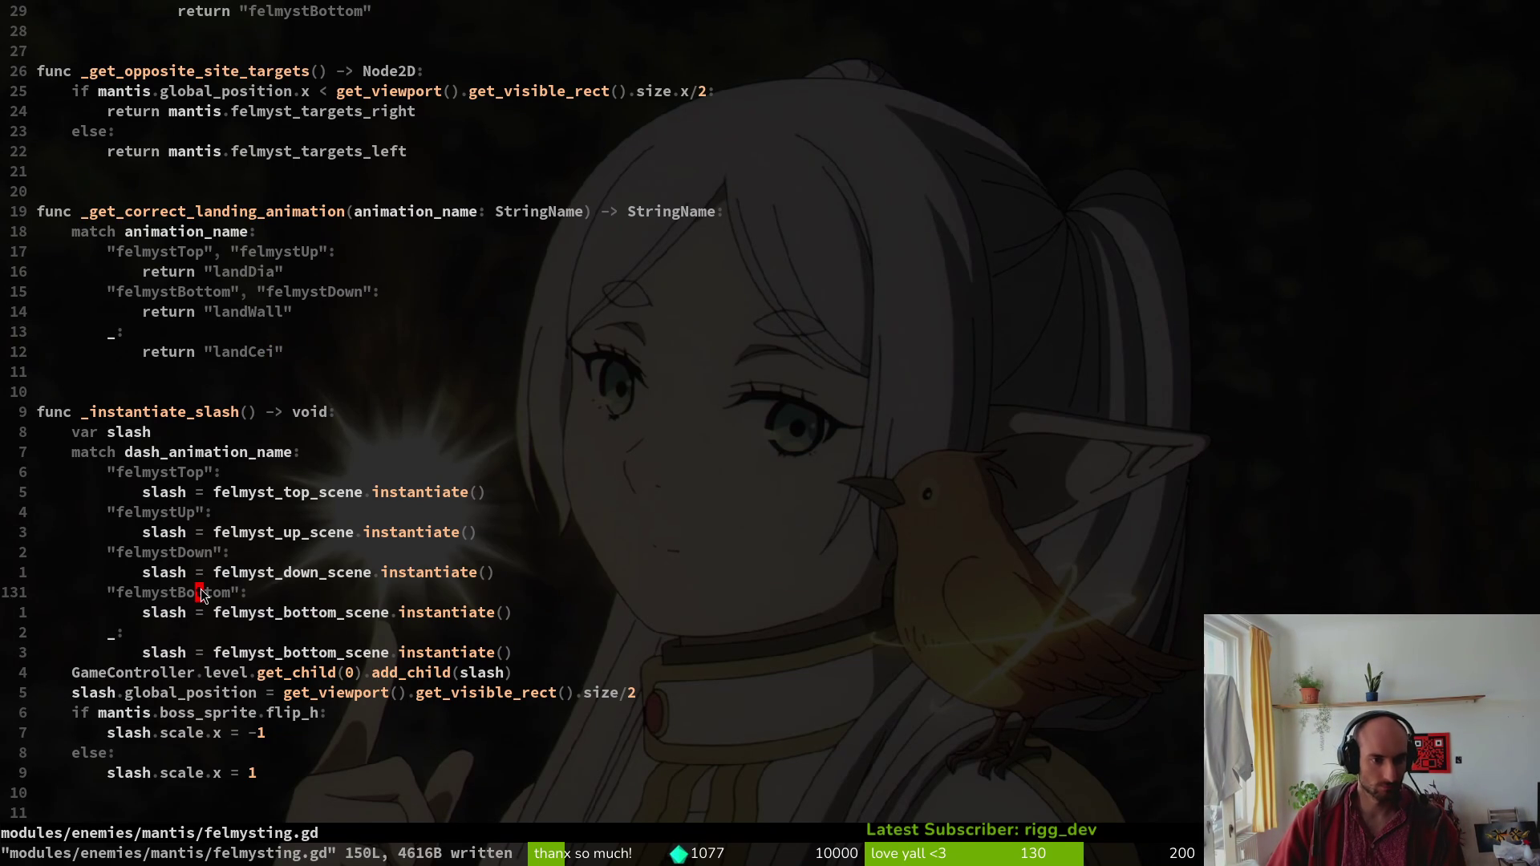
Change the default slash to felmyst_cei_scene.instantiate() and save felmysting.gd.
key("shift+v")
key("y")
key("3")
key("j")
key("w")
key("w")
key("w")
type("ciw")
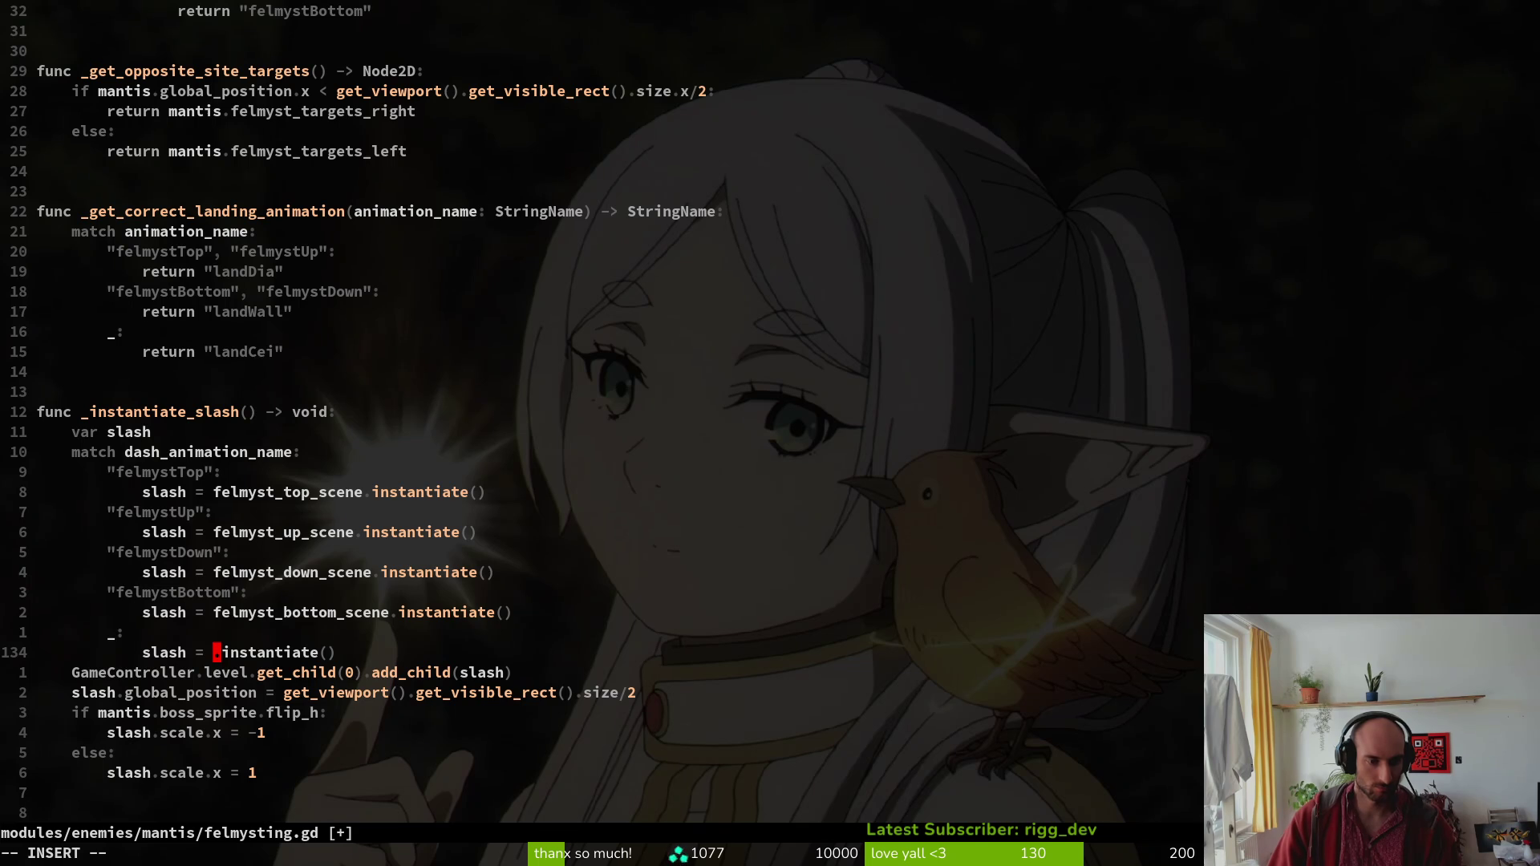
type("felm")
key("ctrl+n")
key("ctrl+n")
key("ctrl+n")
key("ctrl+n")
key("ctrl+n")
key("Return")
key("Escape")
type(":w")
key("Return")
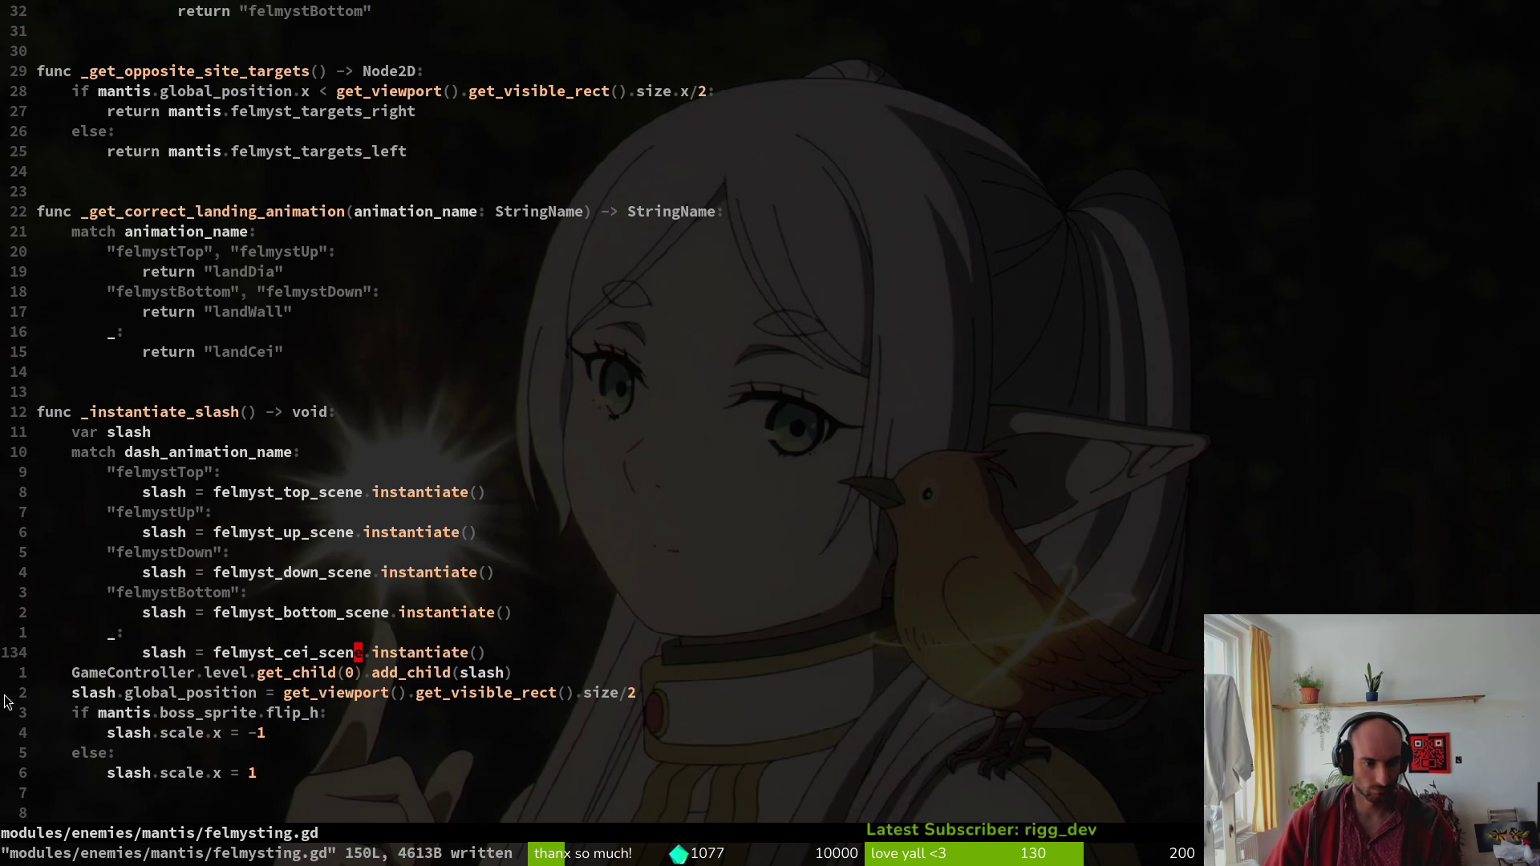
key("alt+Tab")
Quit the paused game, relaunch it, and choose the mantis level from level select.
left_click(800, 496)
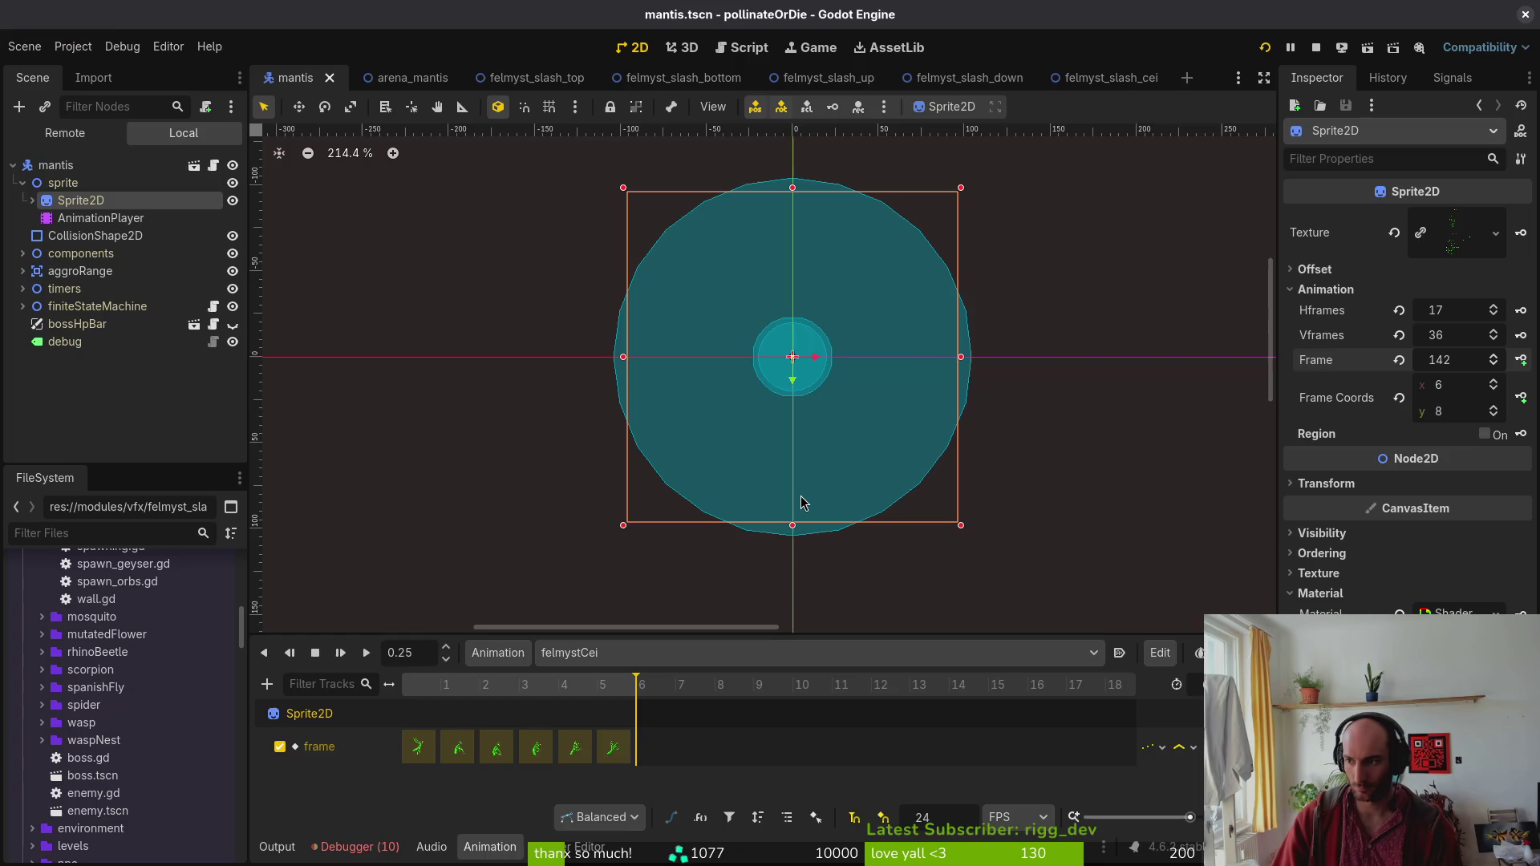
key("F5")
key("Return")
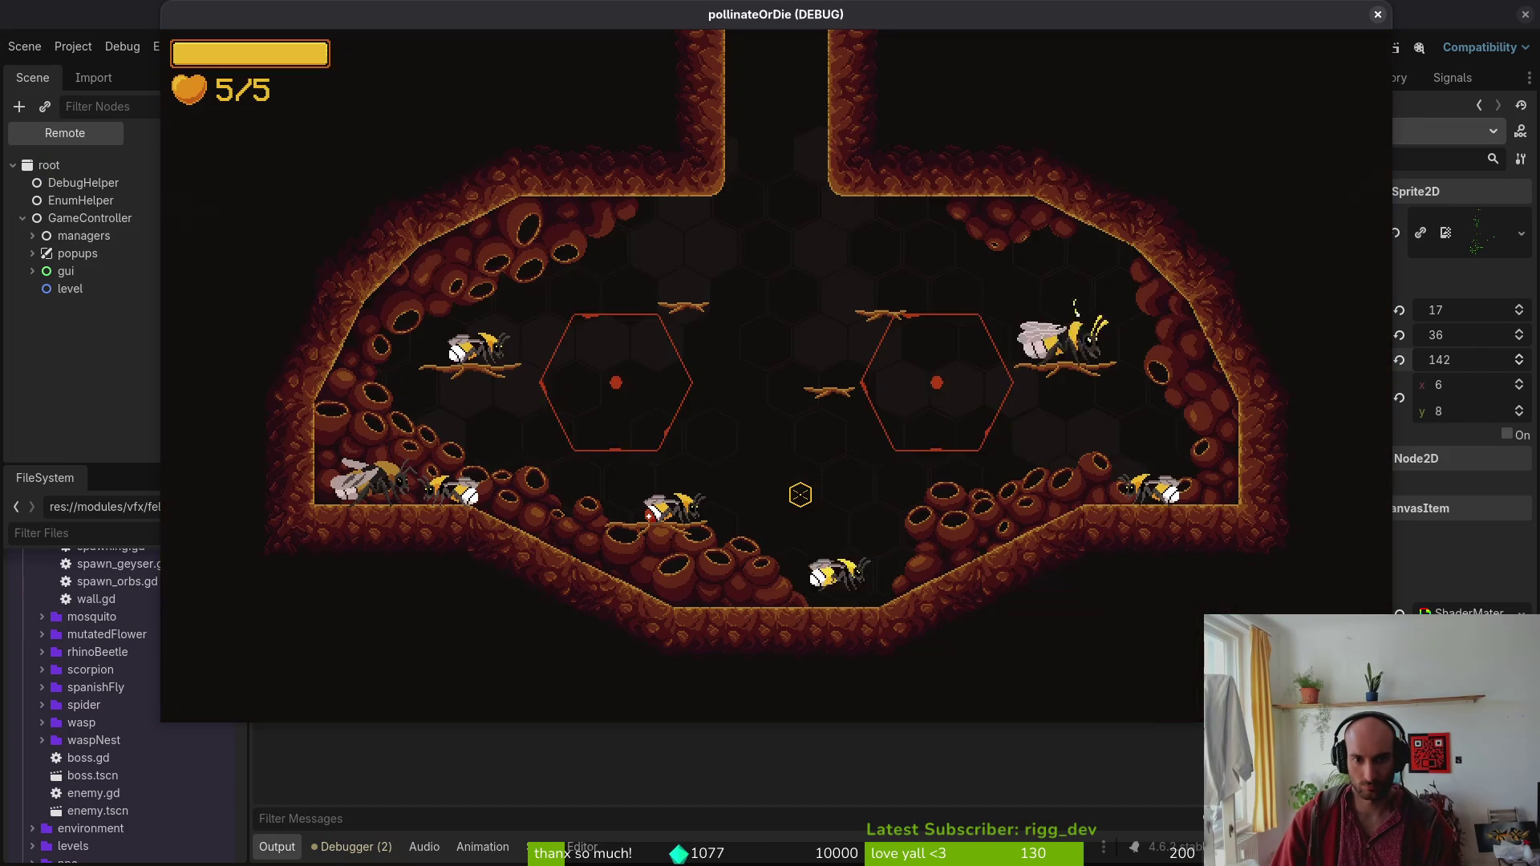
key("Tab")
key("Down")
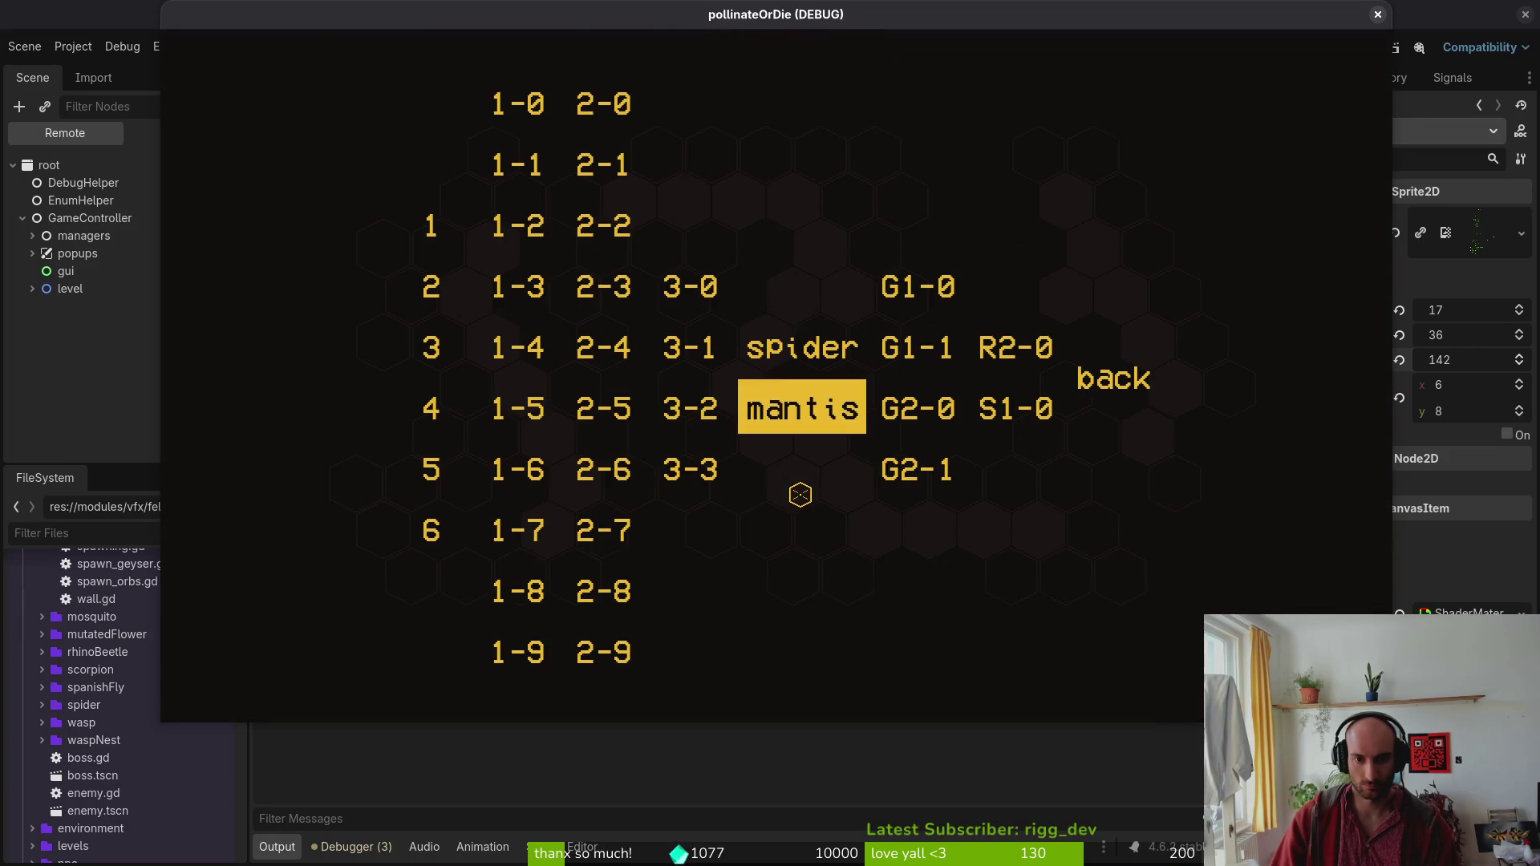
key("Return")
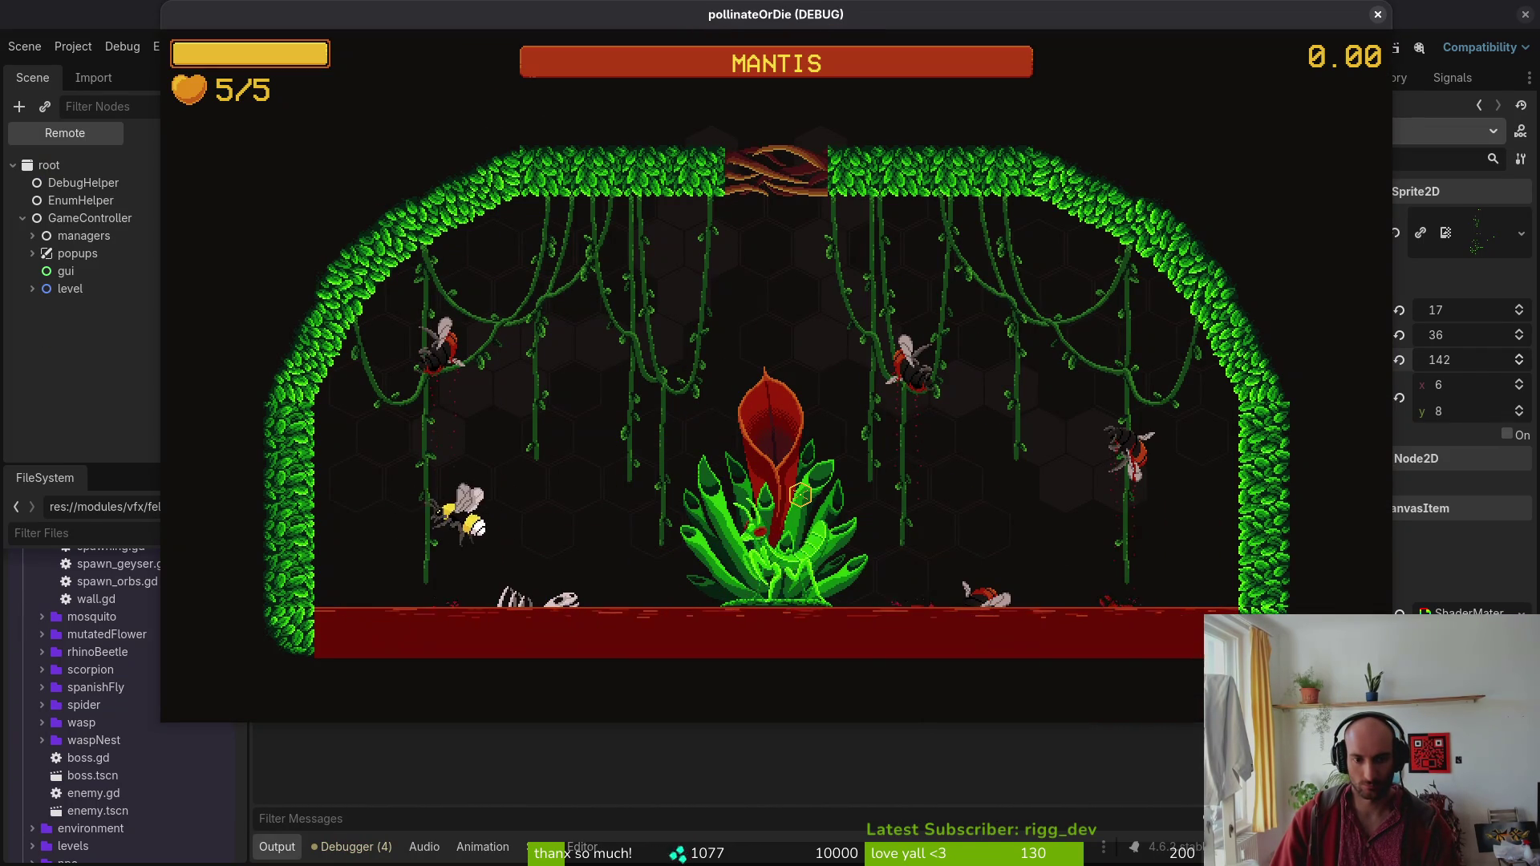
Fly the bee between the ceiling and floor, dashing and slashing at the mantis.
key("w")
key("d")
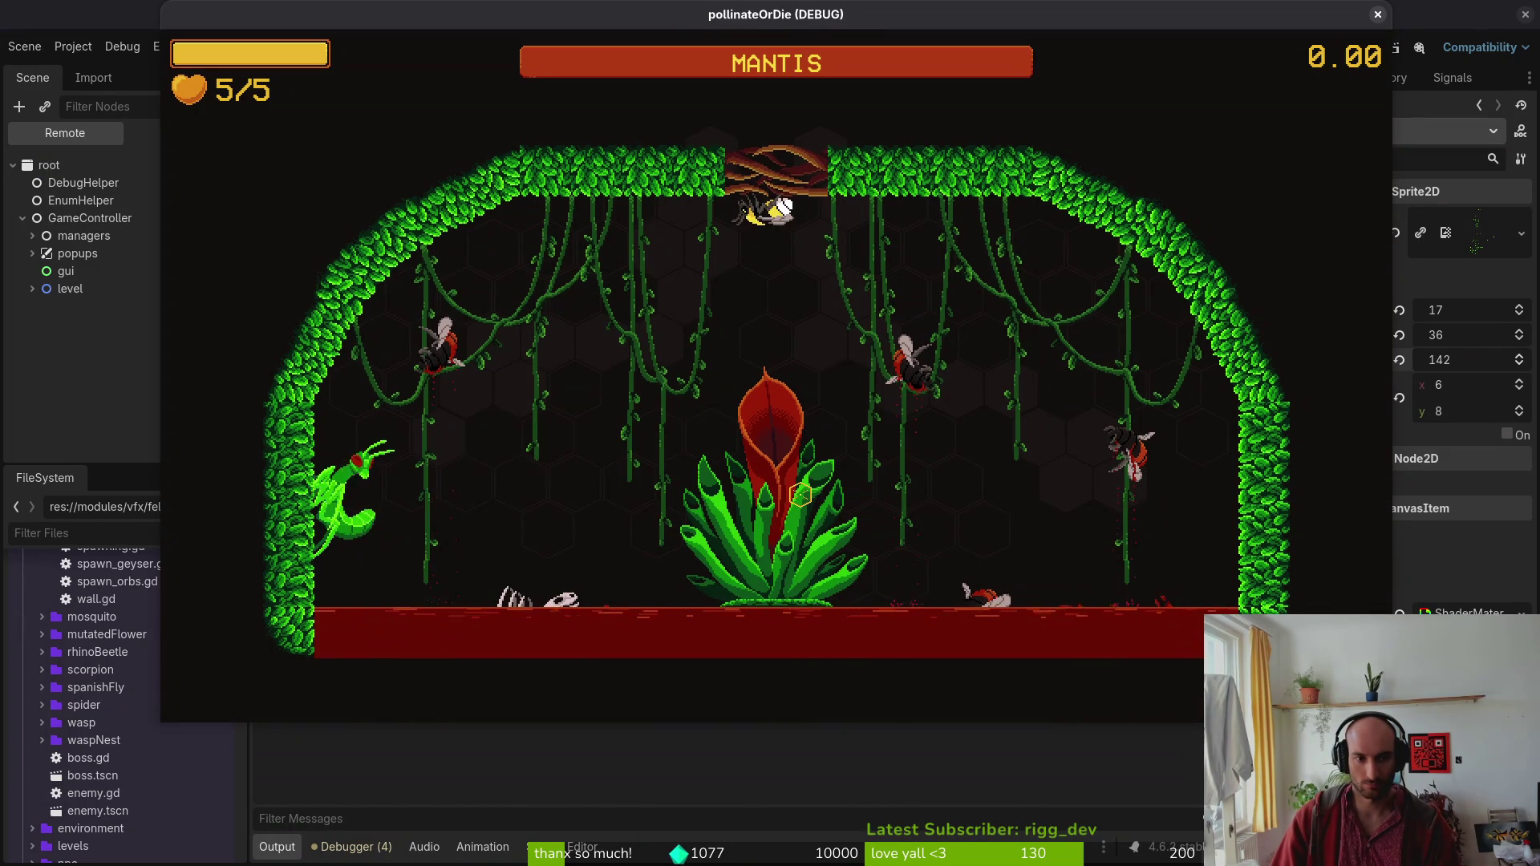
key("s")
key("a")
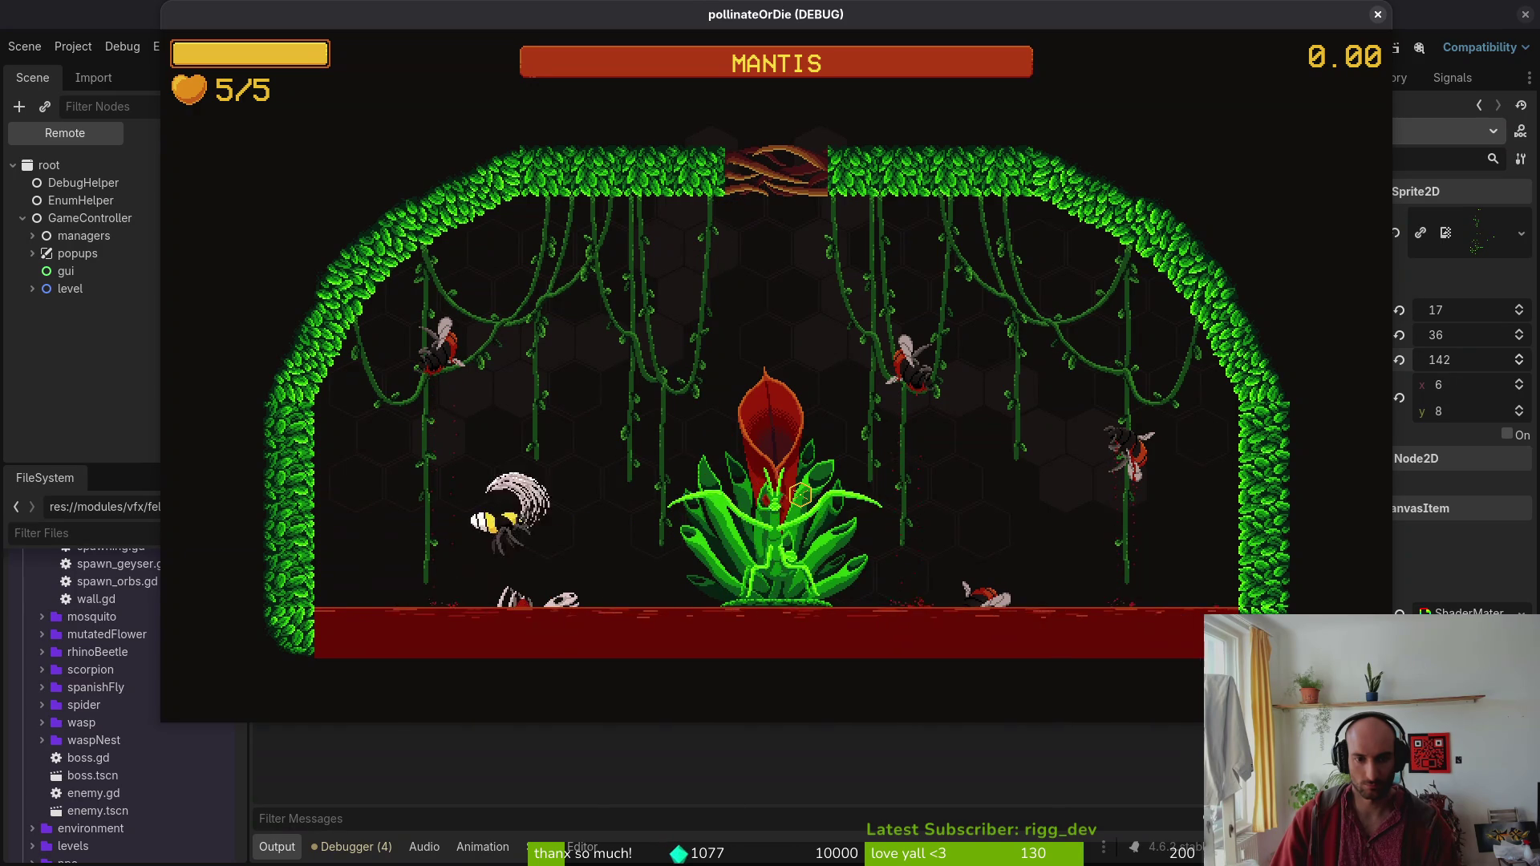
key("a")
key("w")
key("d")
key("s")
key("d")
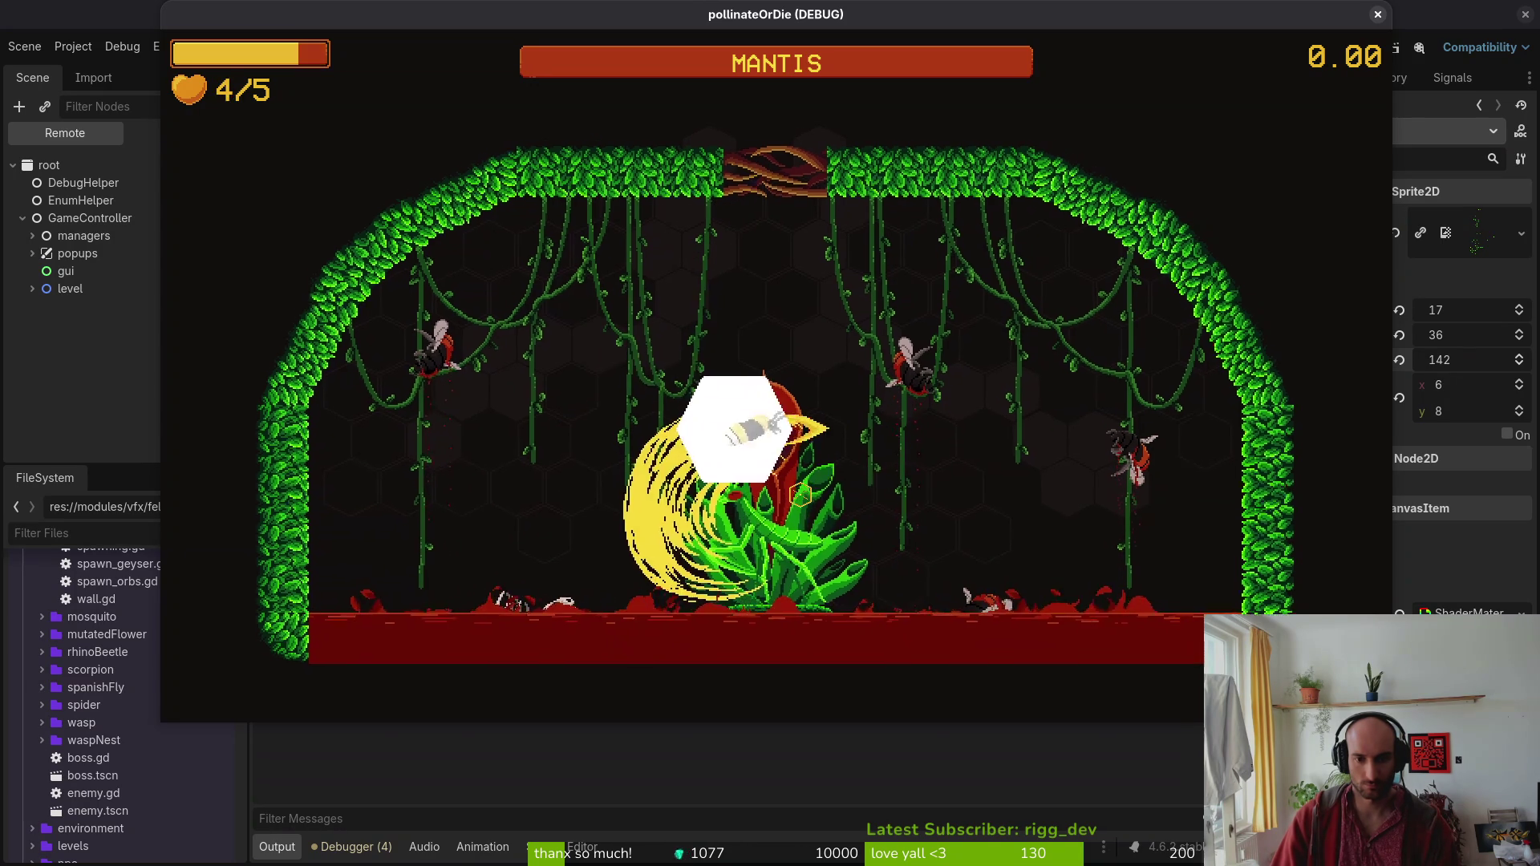
key("w")
key("a")
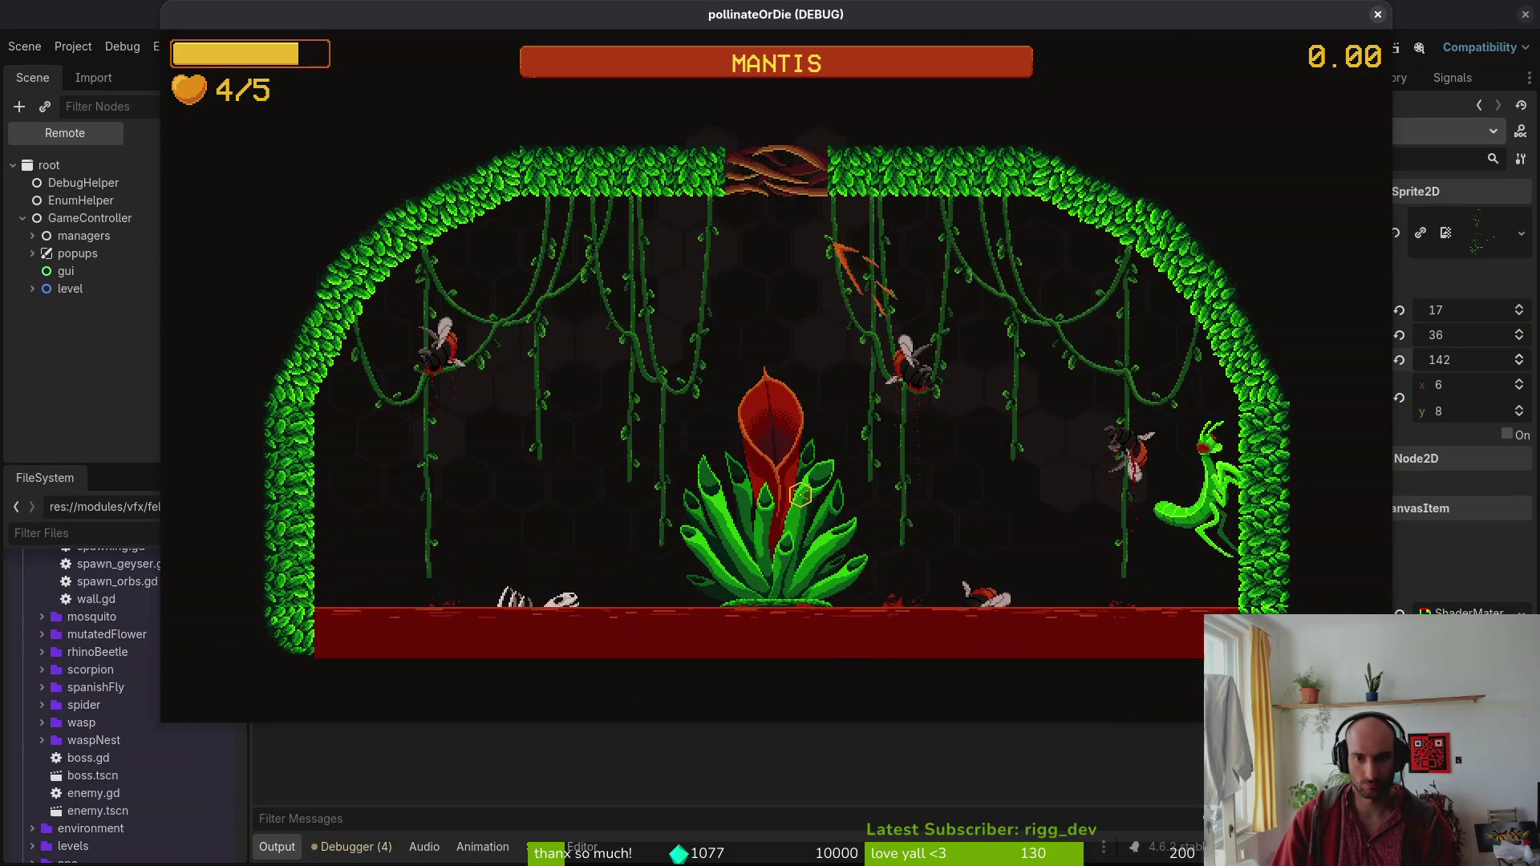
key("s")
key("a")
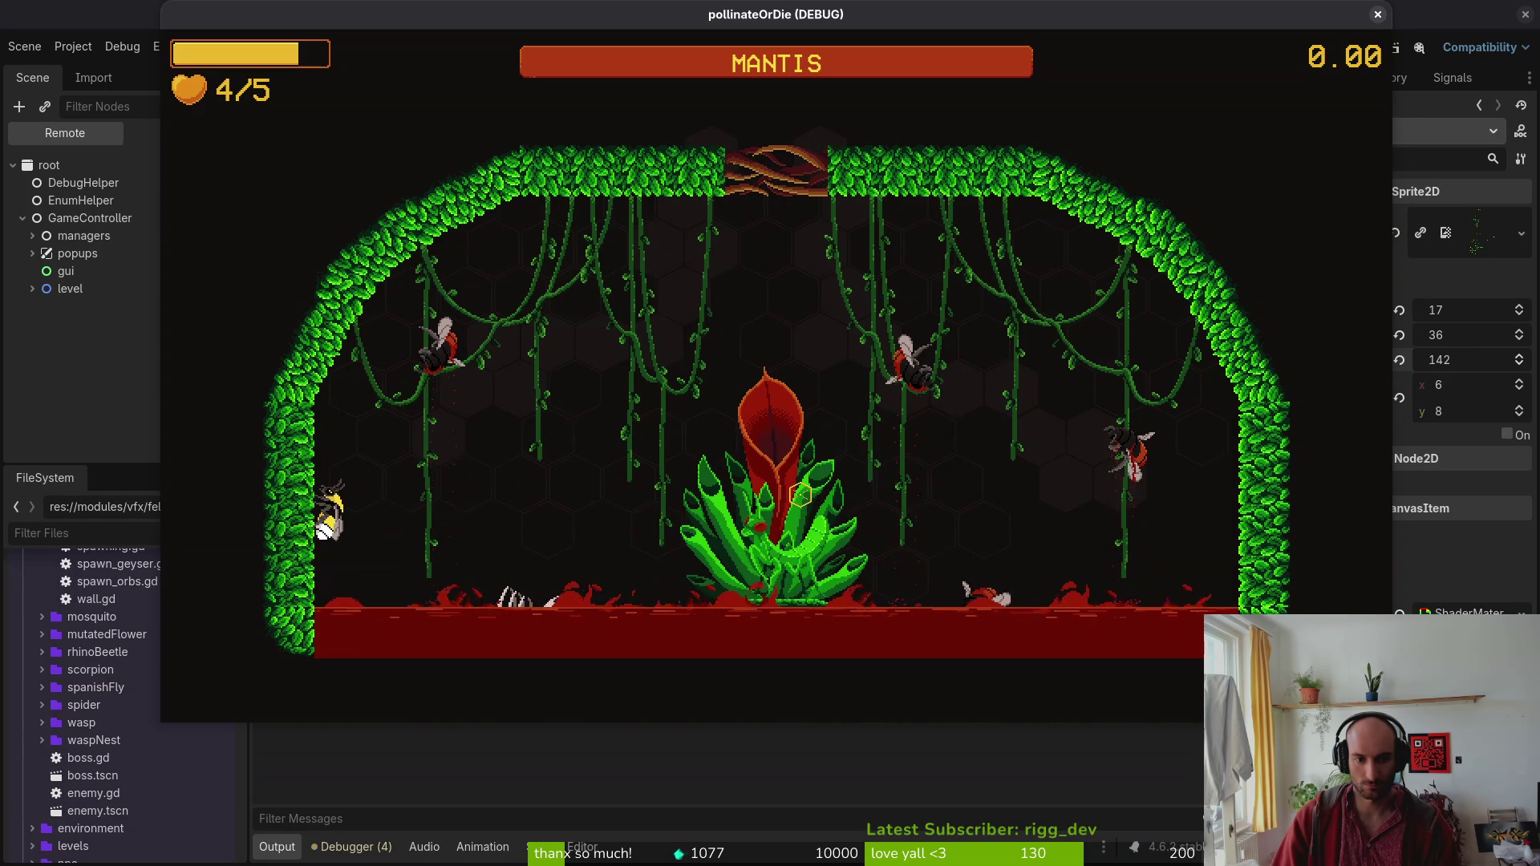
key("w")
key("d")
key("w")
key("d")
key("s")
key("a")
key("s")
key("a")
key("d")
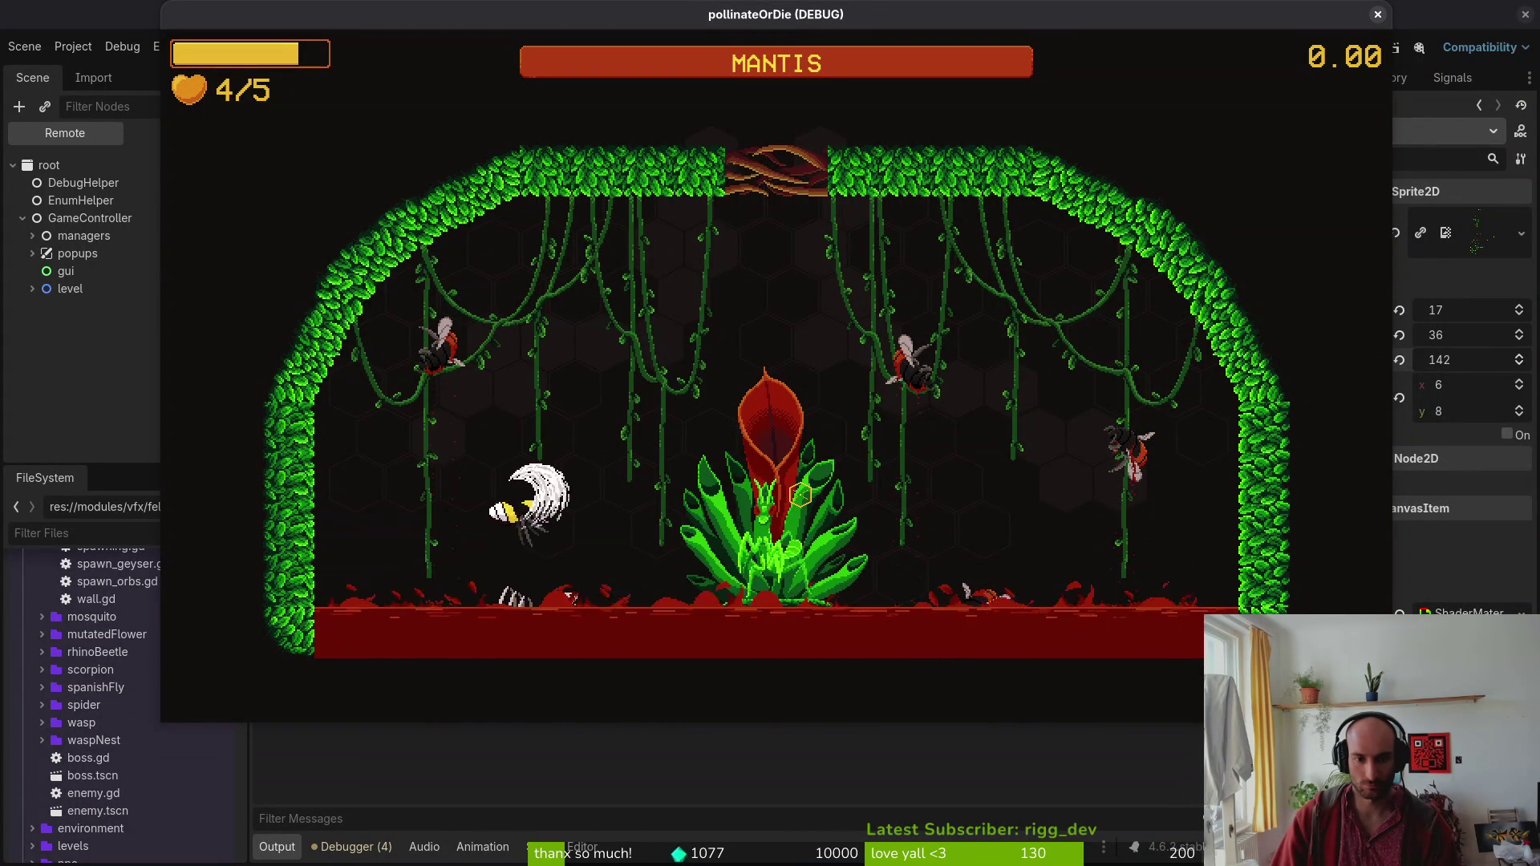
Keep dodging along the wall and ceiling, slashing at the mantis near the flower.
key("a")
key("w")
key("d")
key("w")
key("d")
key("a")
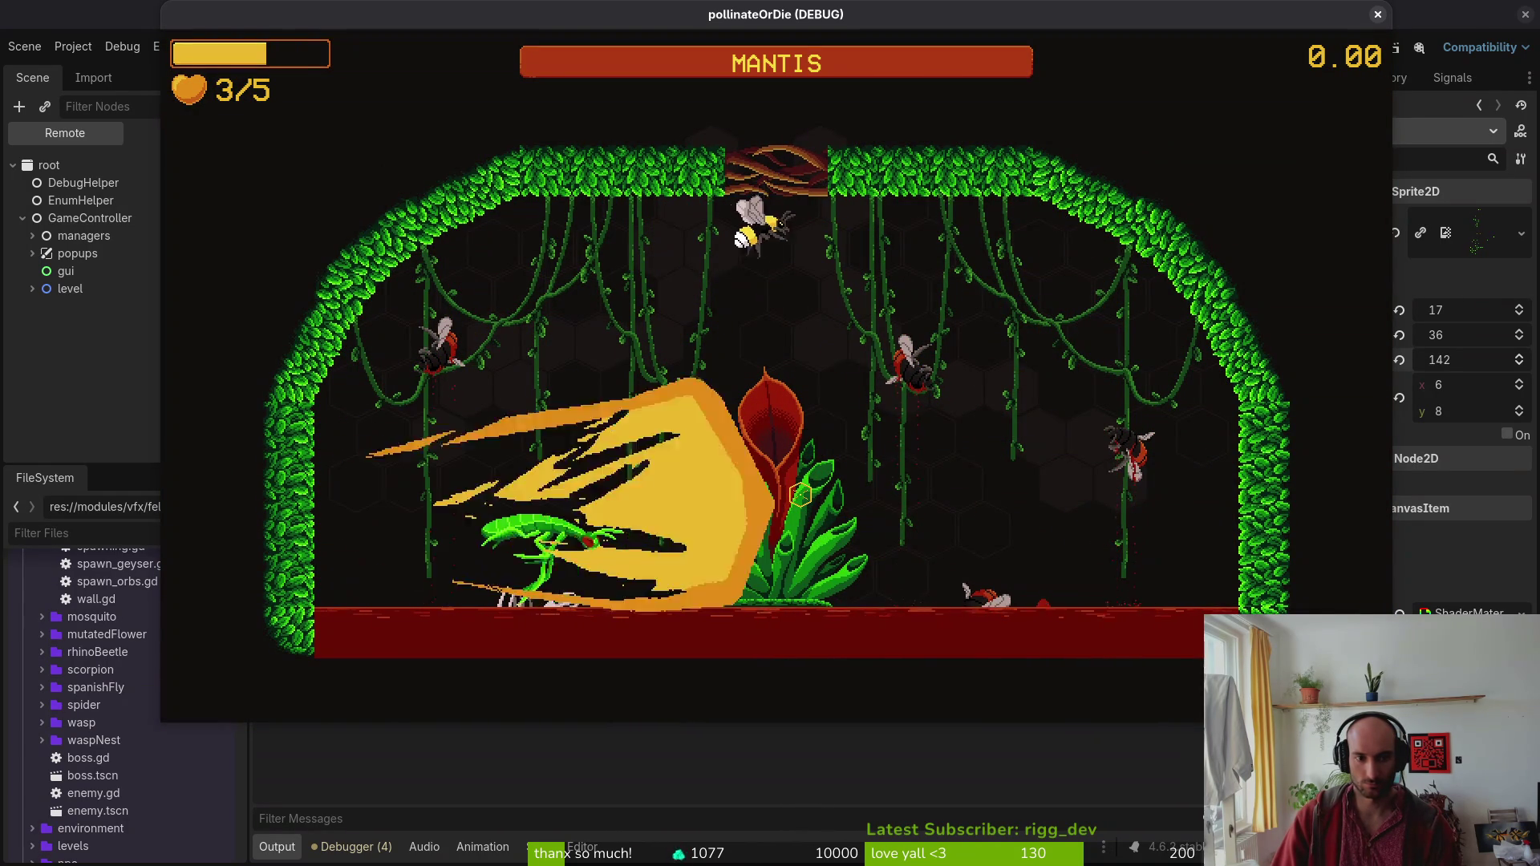
key("d")
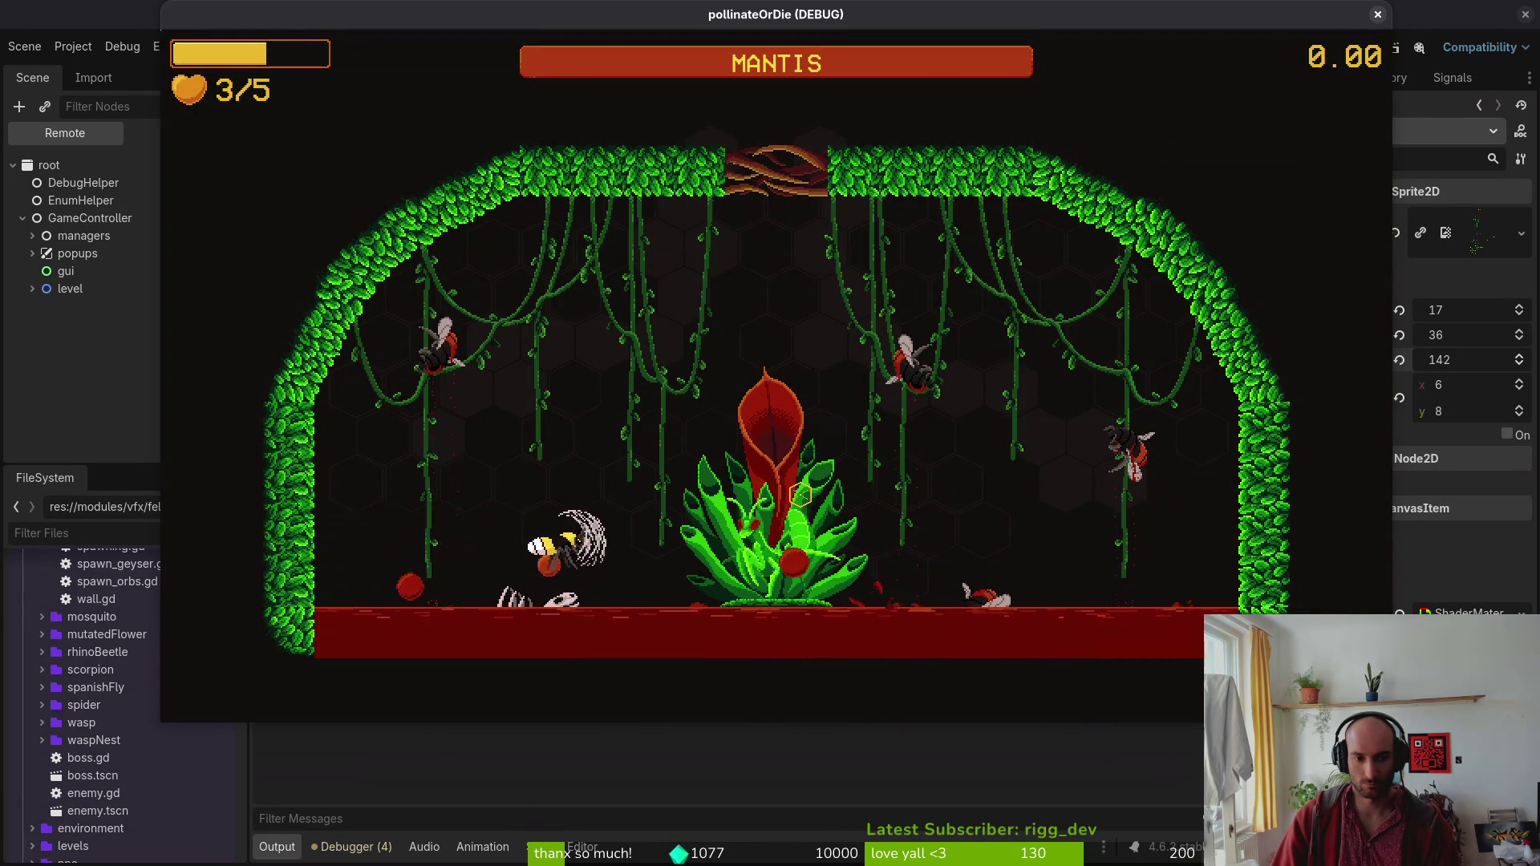
key("w")
key("d")
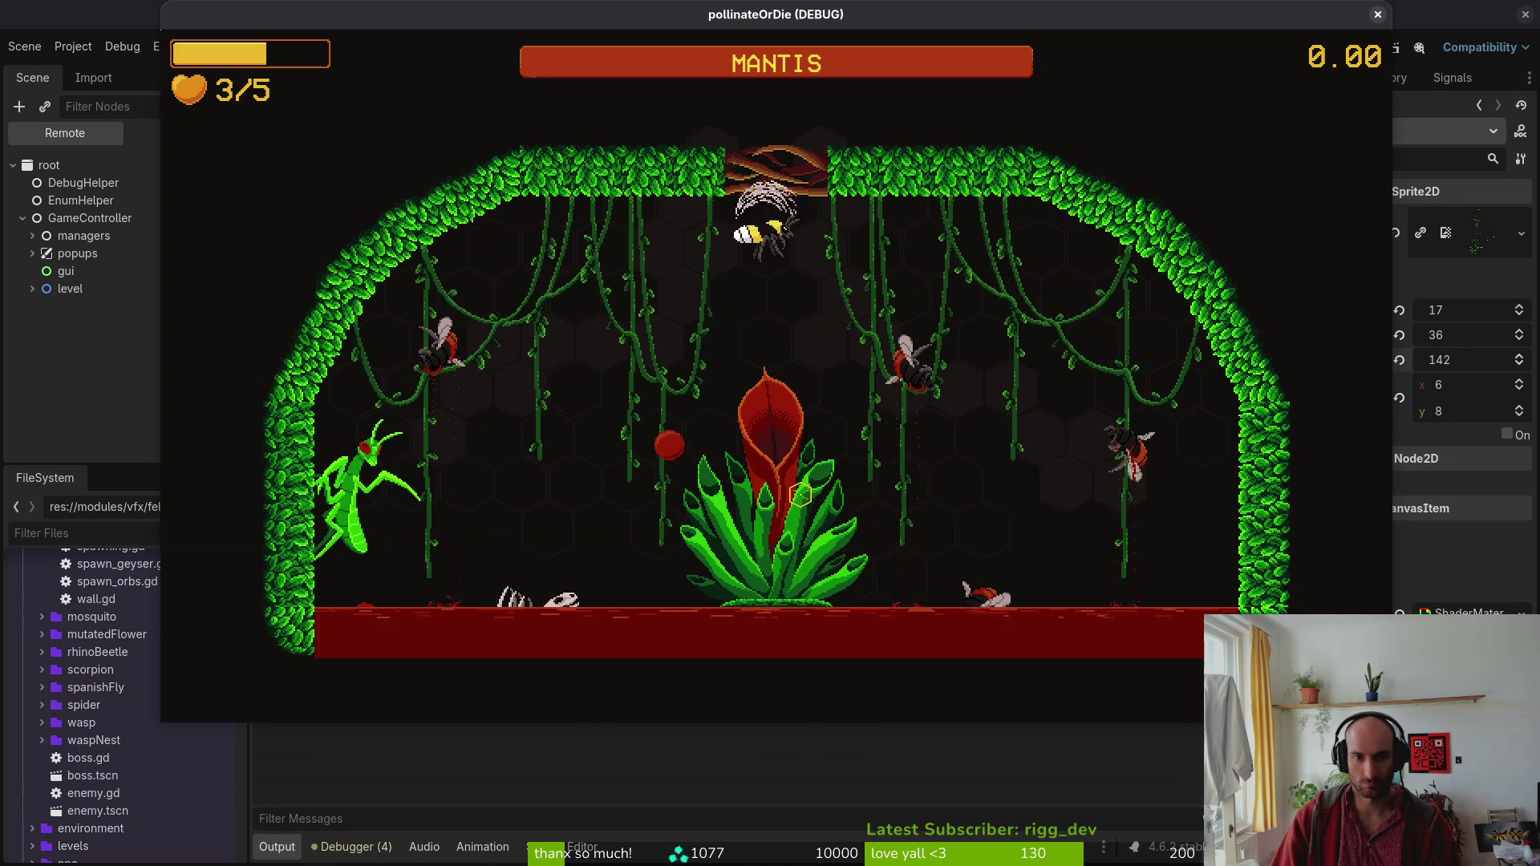
key("s")
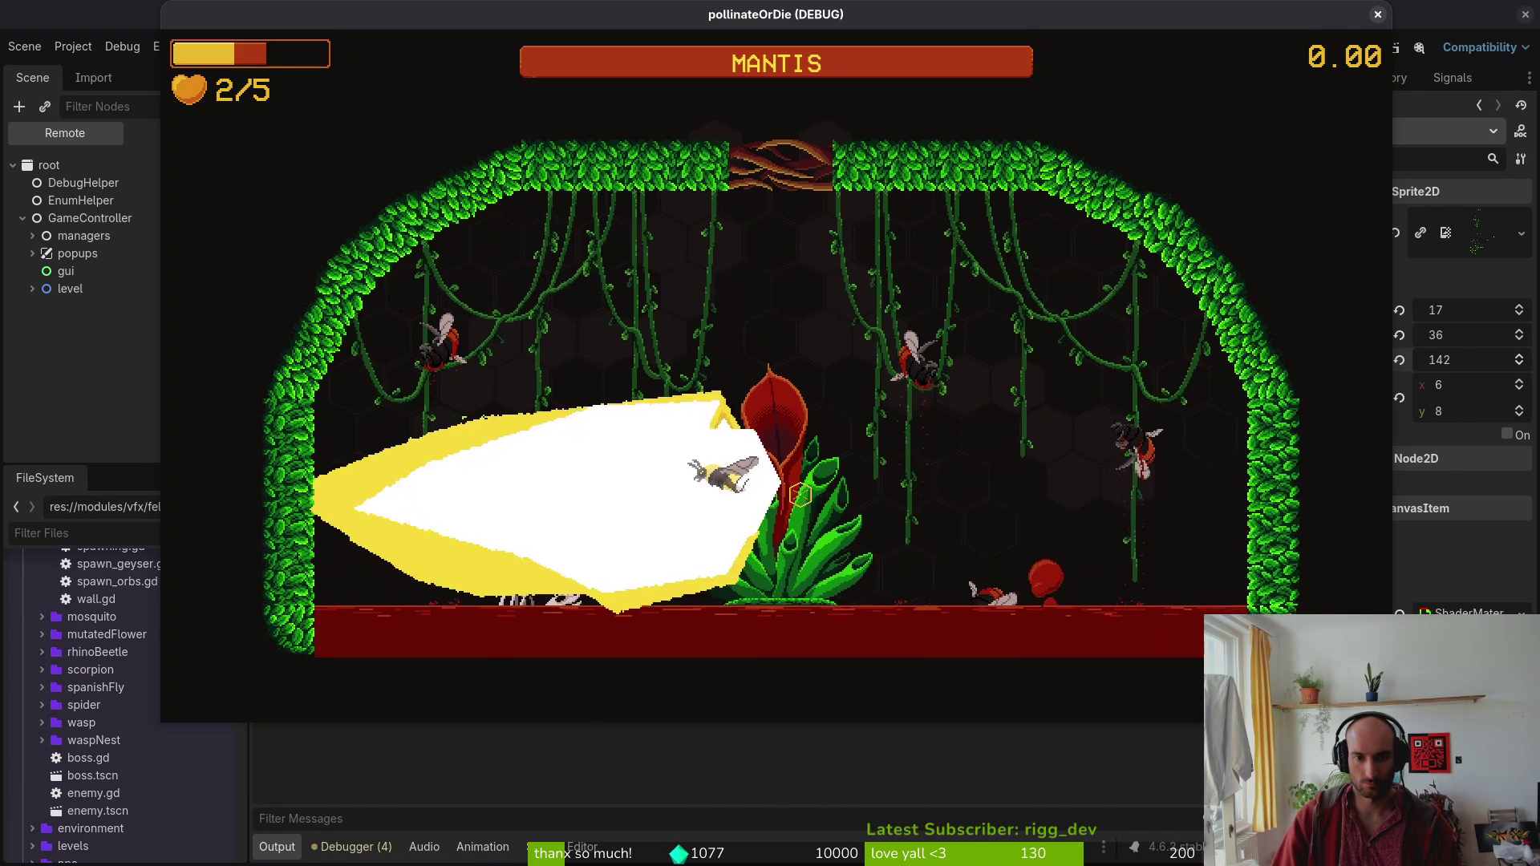
key("a")
key("w")
key("s")
key("d")
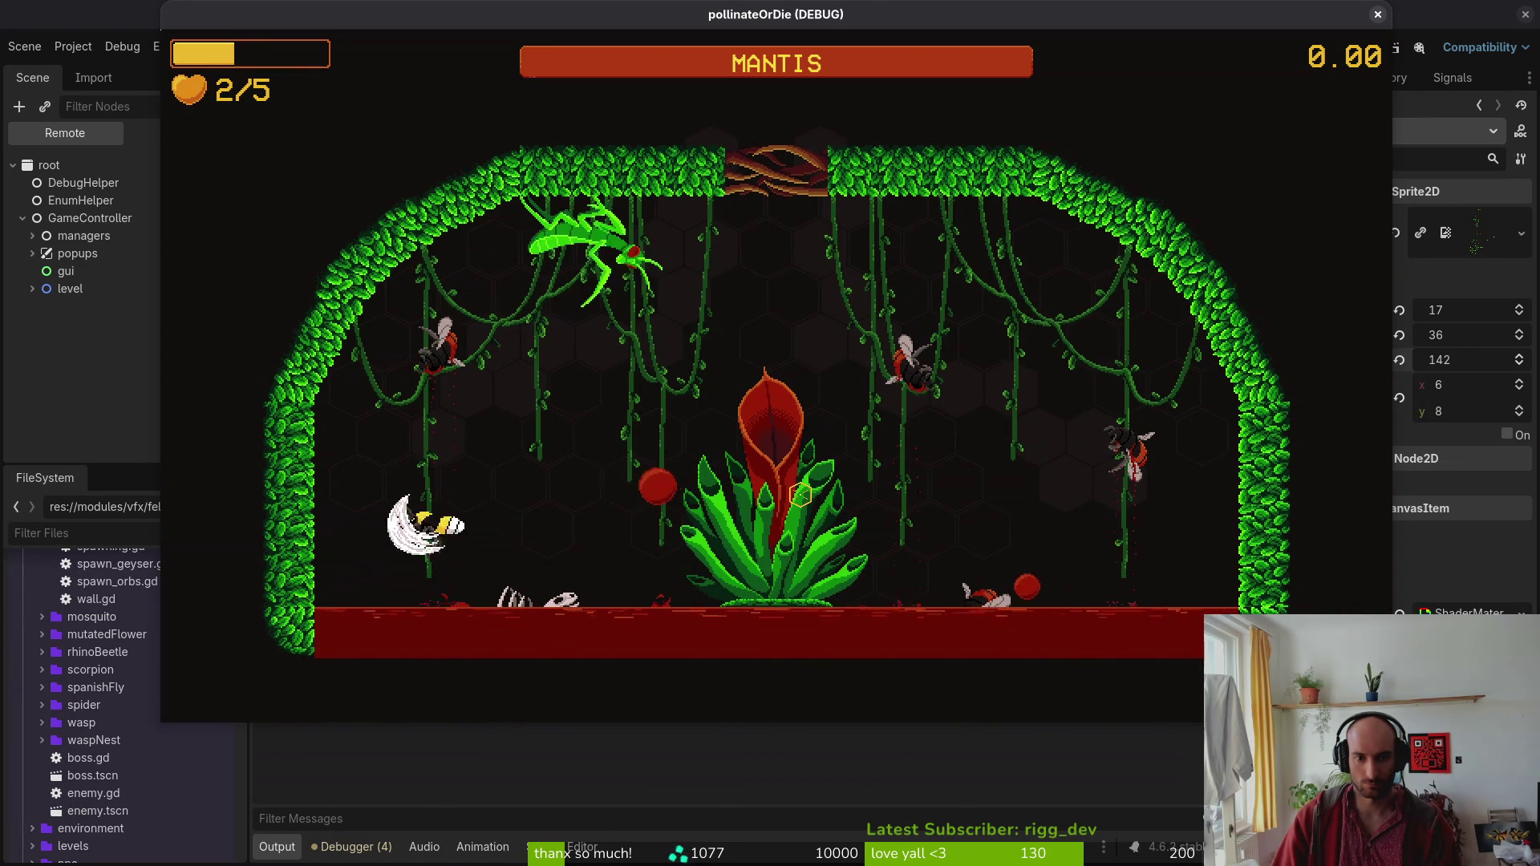
key("w")
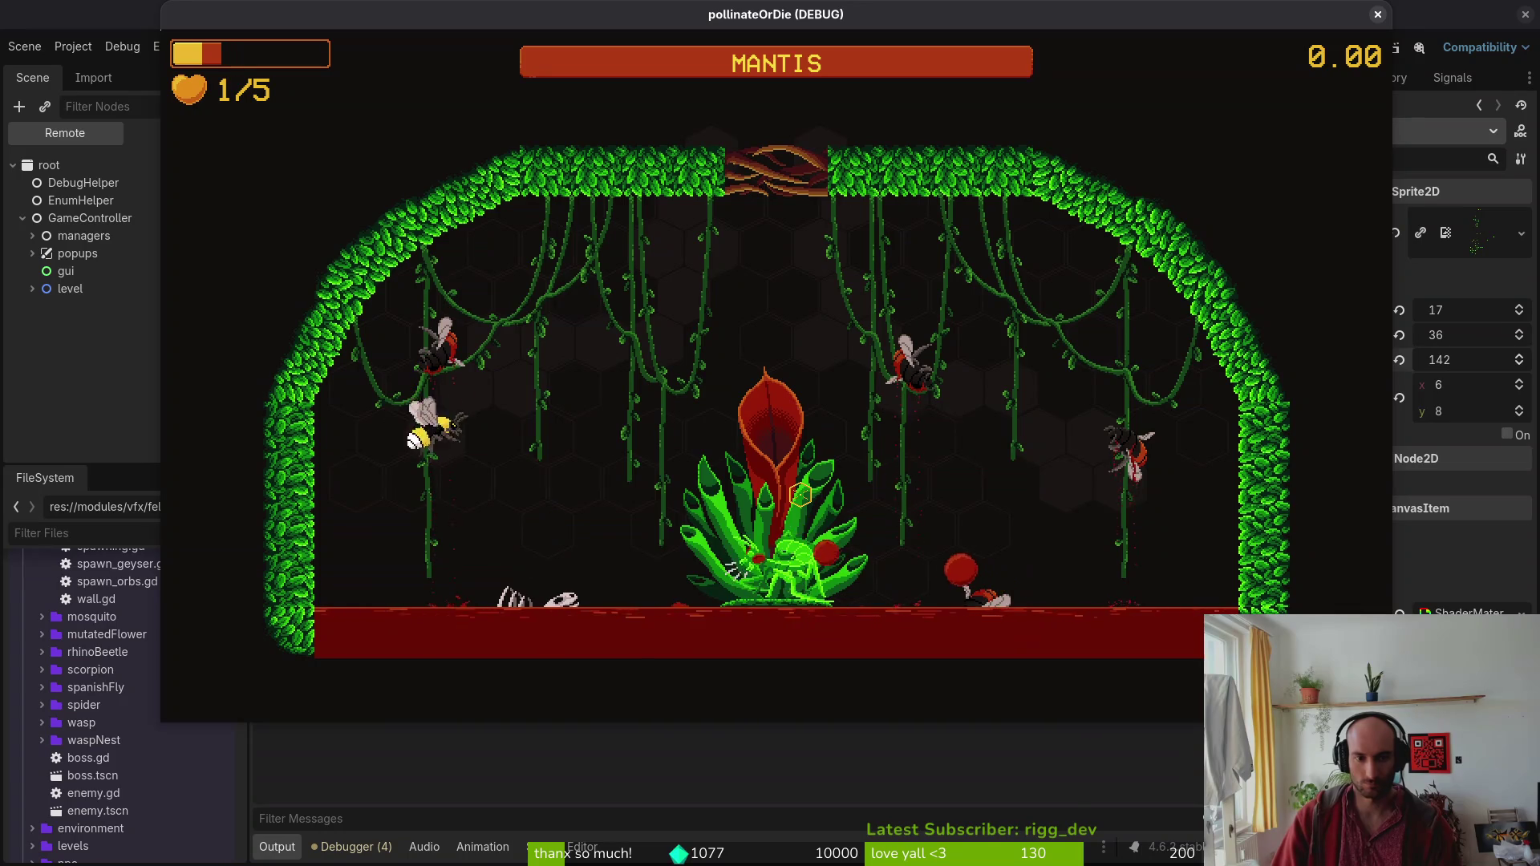
key("d")
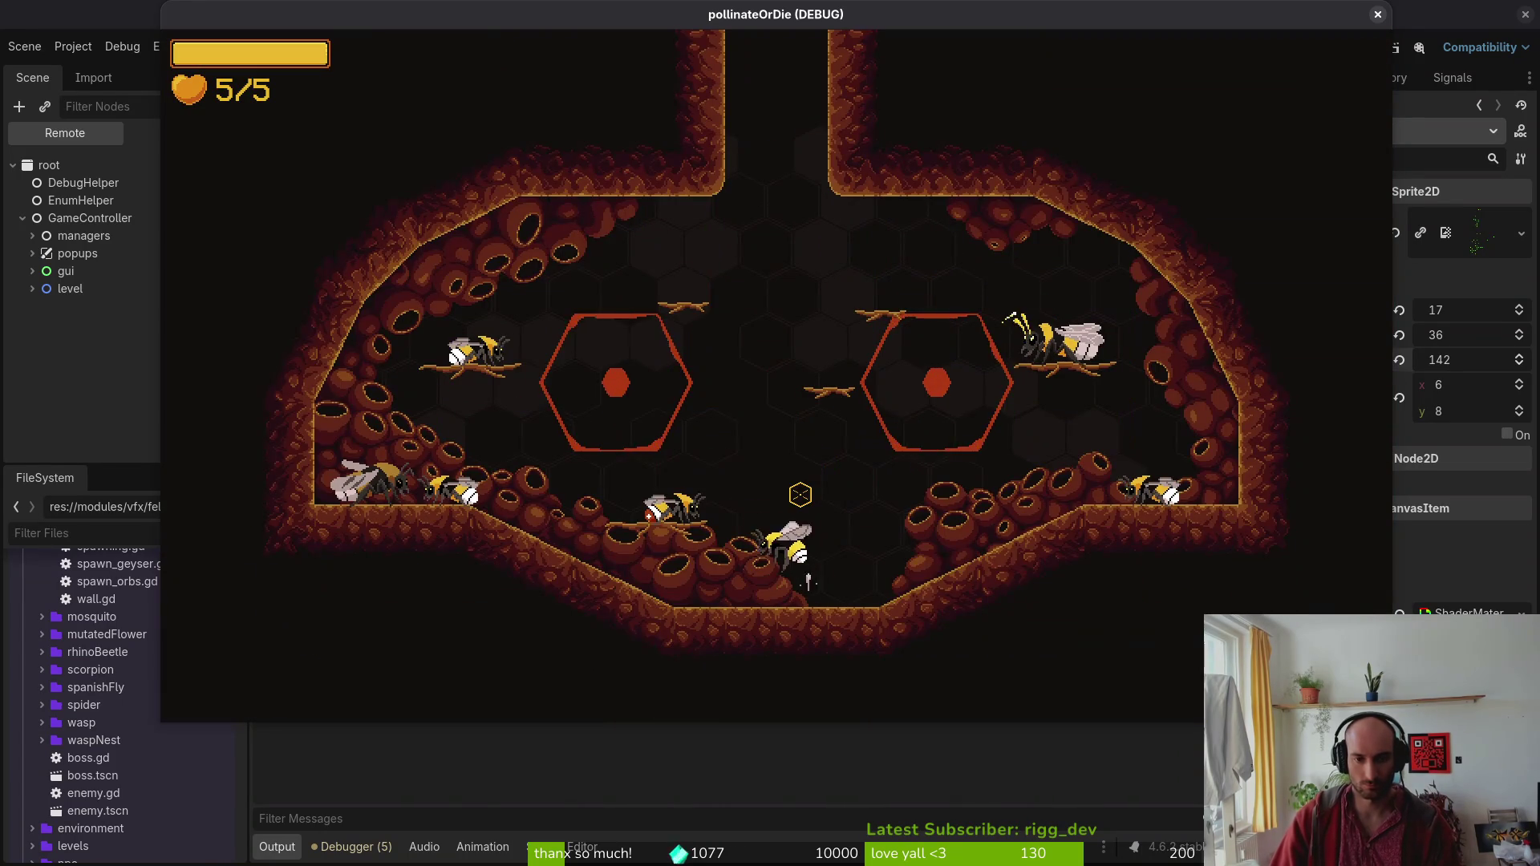
Restart the mantis level after dying and fight the boss again.
key("Escape")
key("Return")
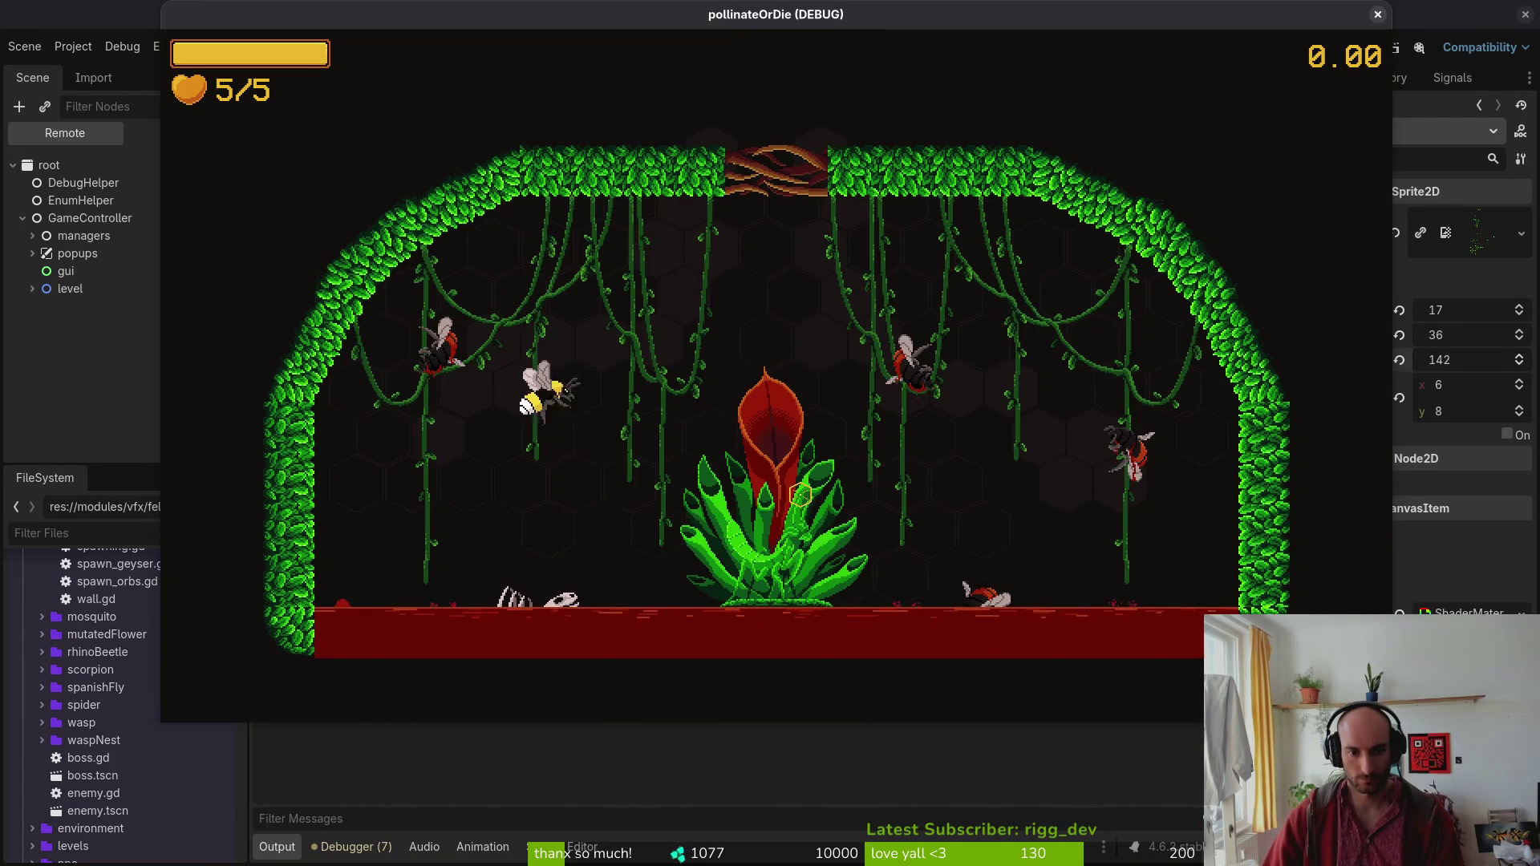
key("a")
key("w")
key("d")
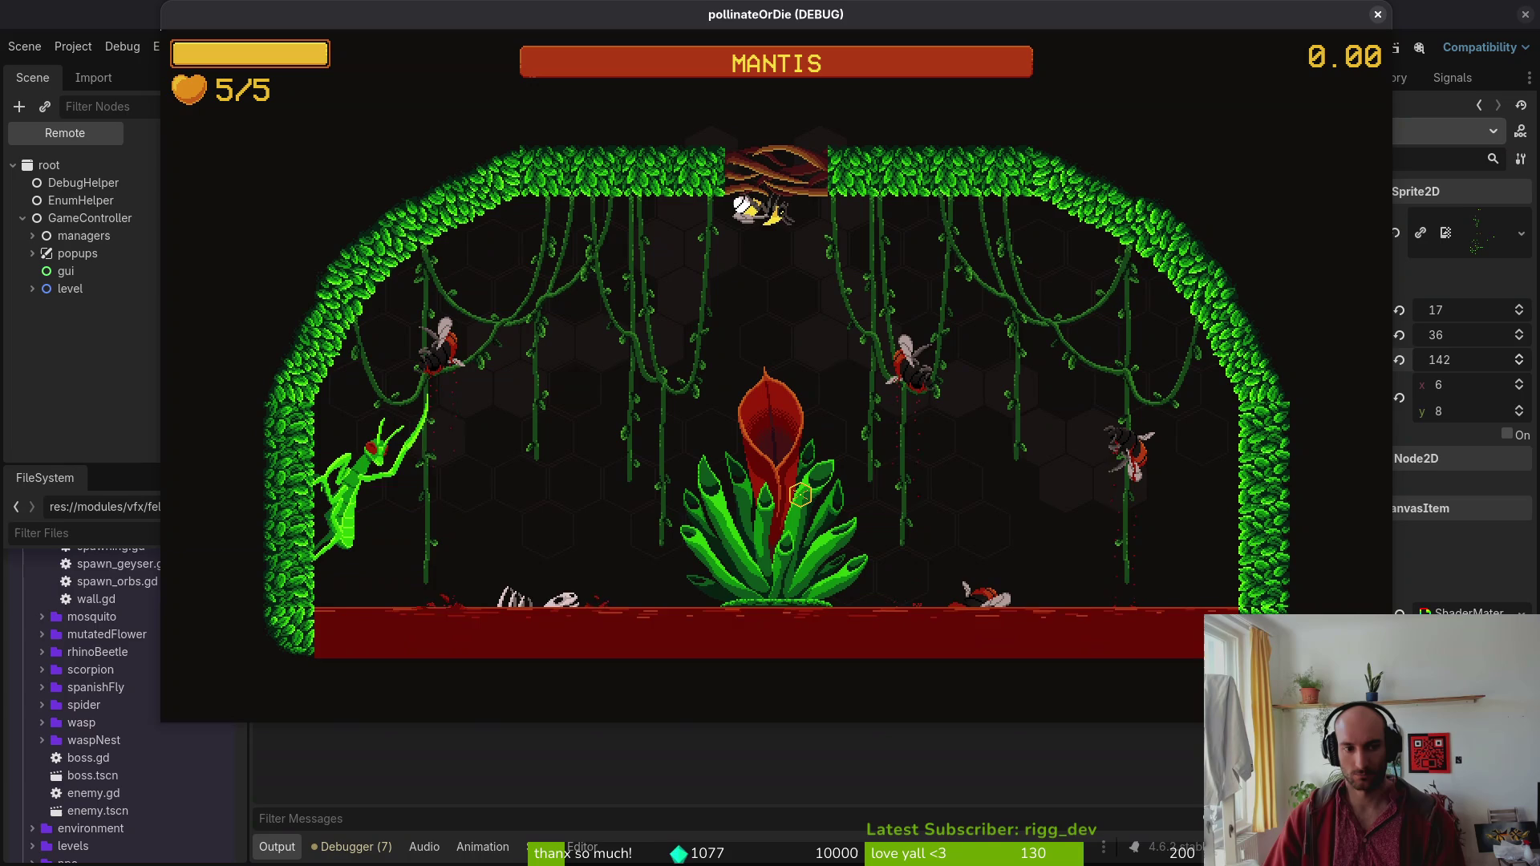
key("s")
key("a")
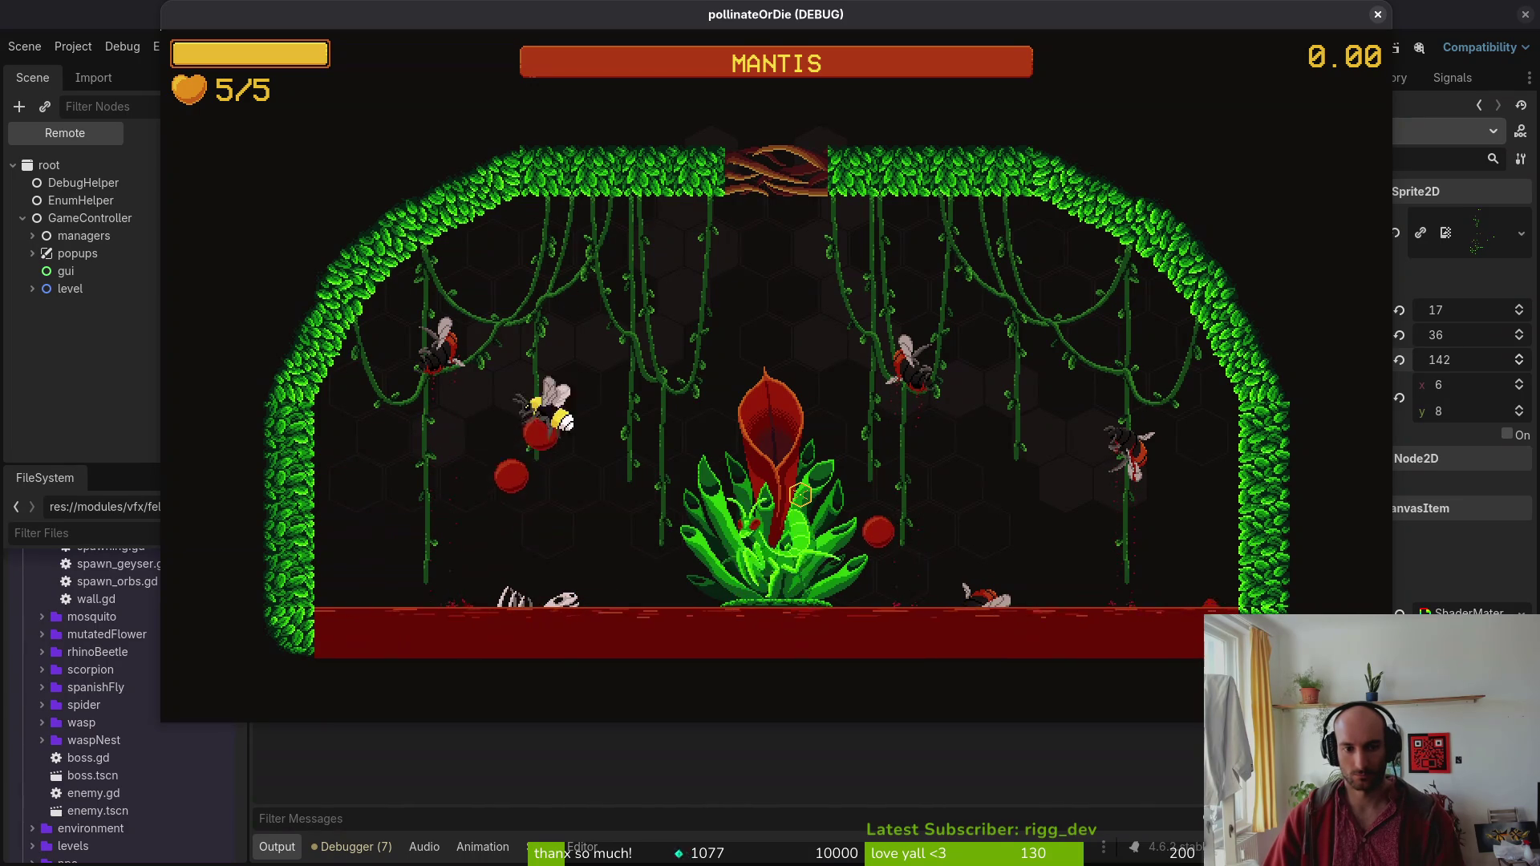
key("a")
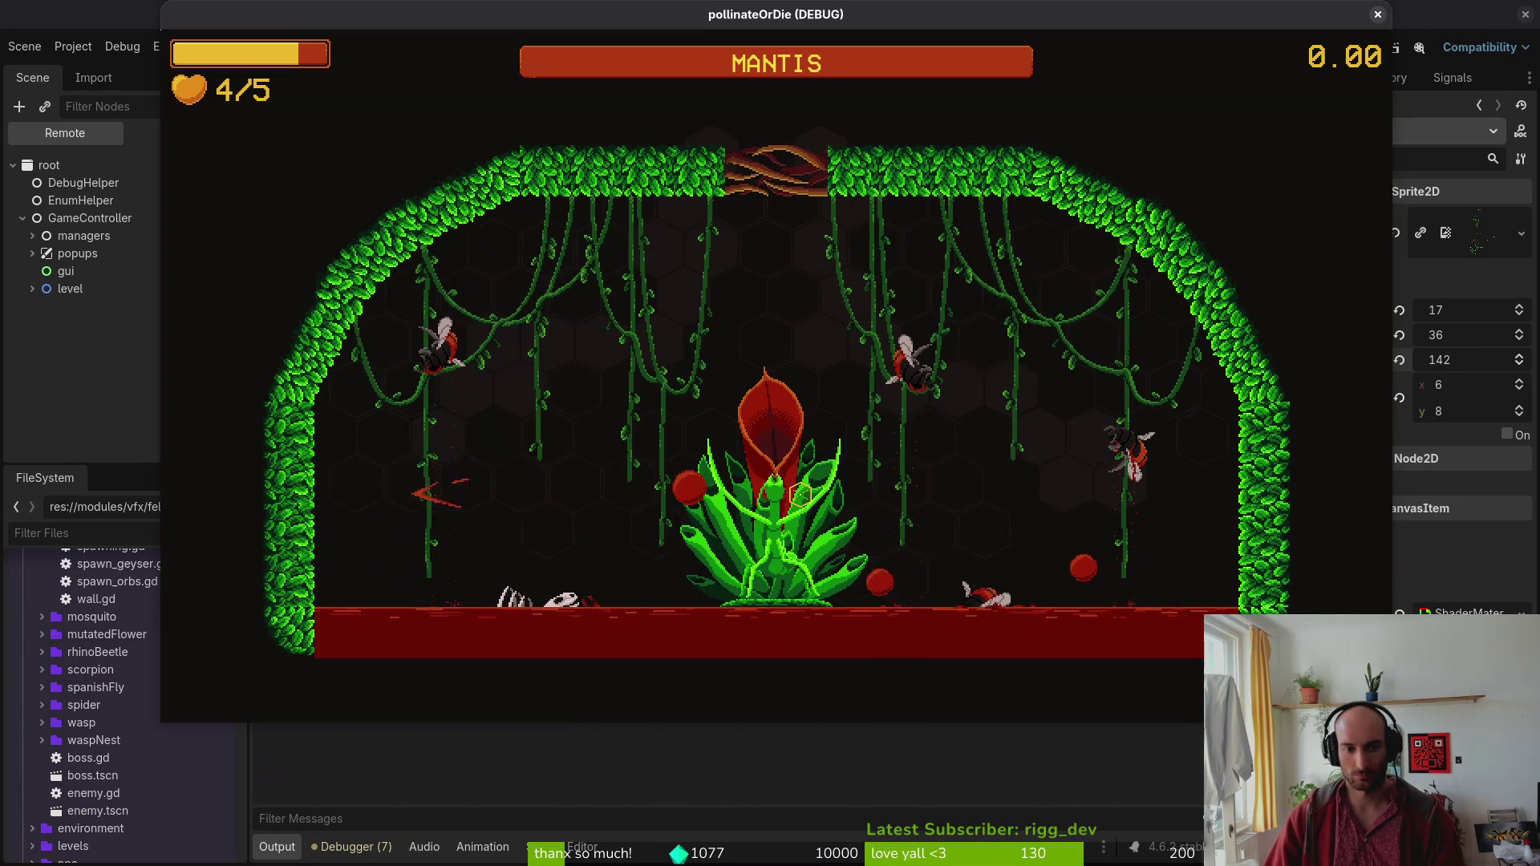
key("d")
key("w")
key("d")
key("a")
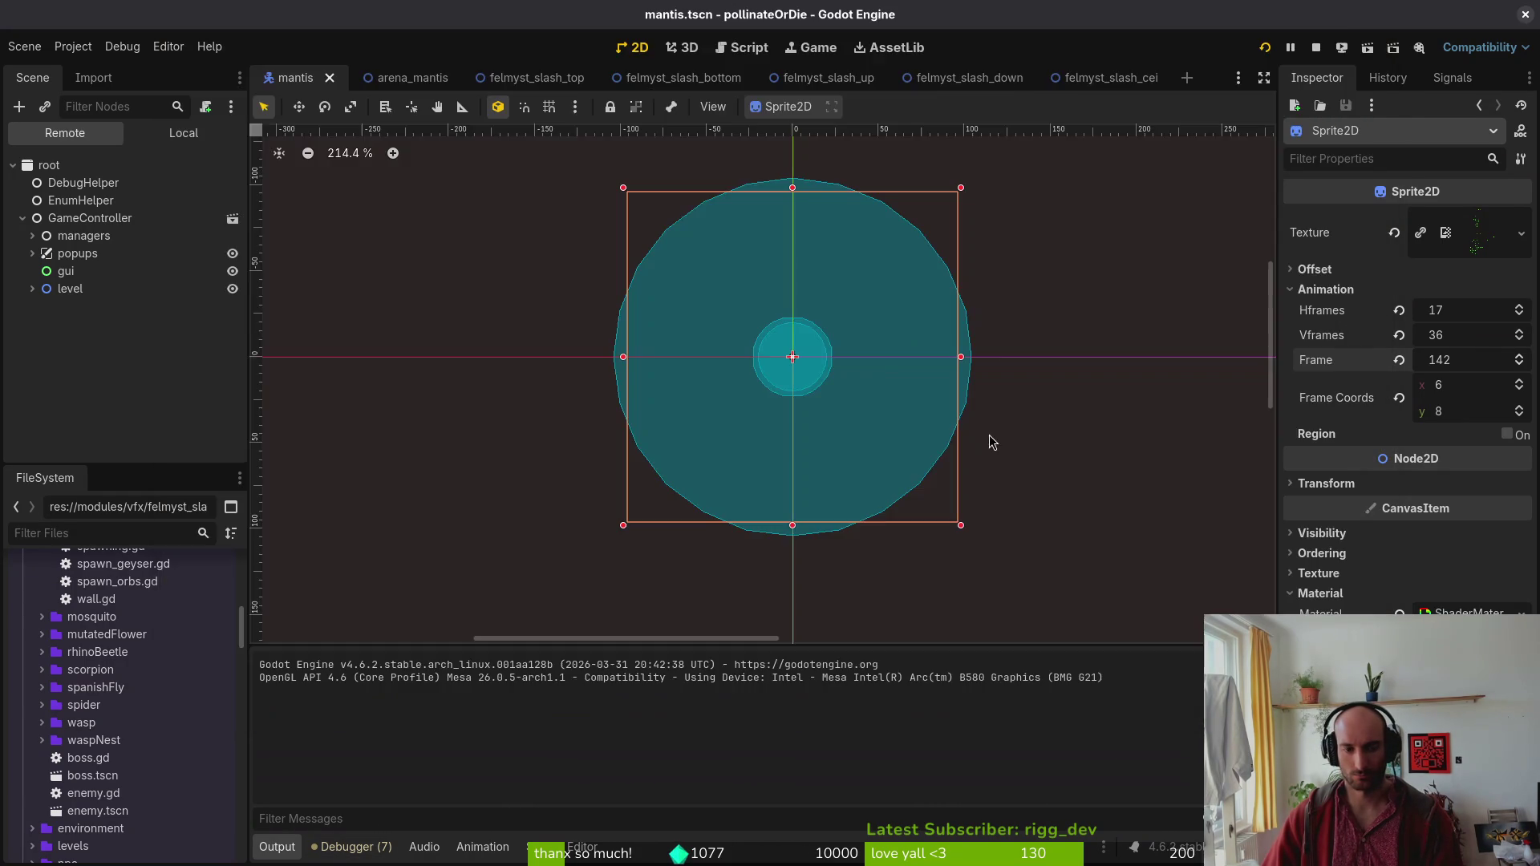
key("alt+Tab")
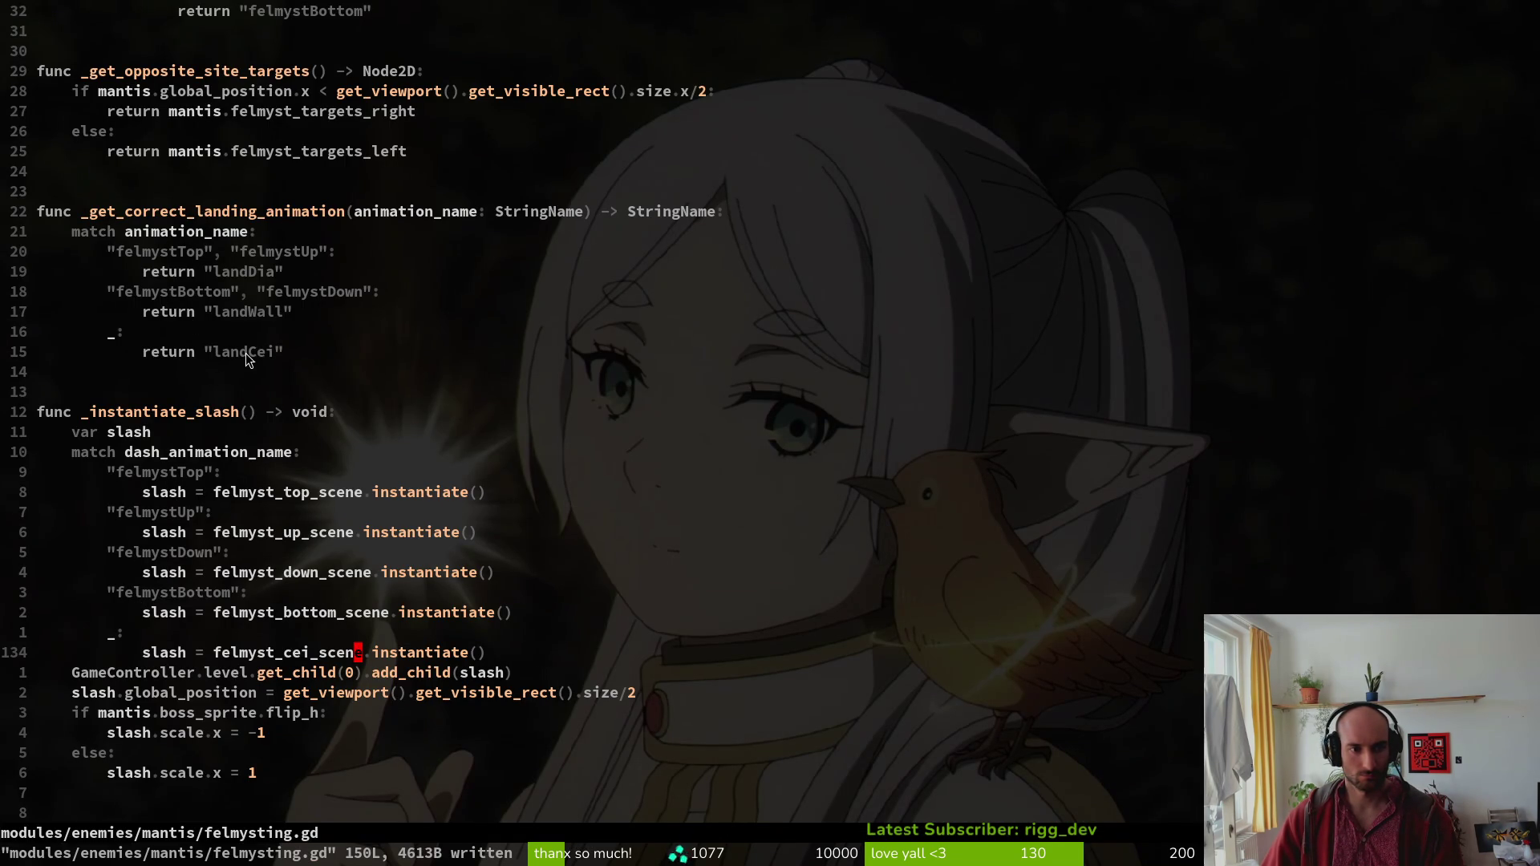
Duplicate the felmystBottom landing case as felmystCei returning "landCei", and save felmysting.gd.
left_click(165, 312)
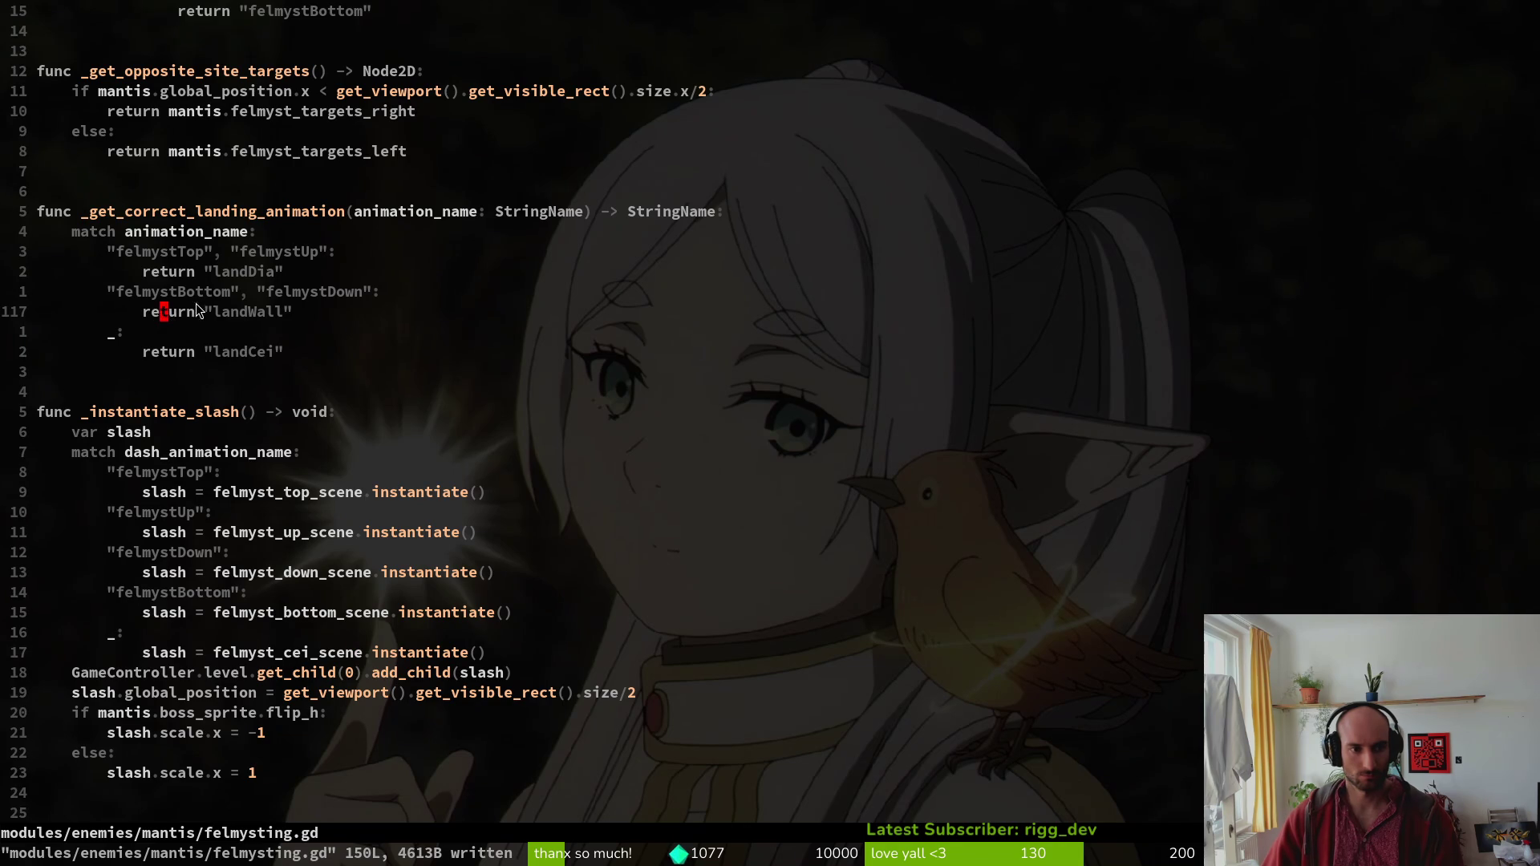
left_click(186, 292)
key("shift+v")
key("k")
key("y")
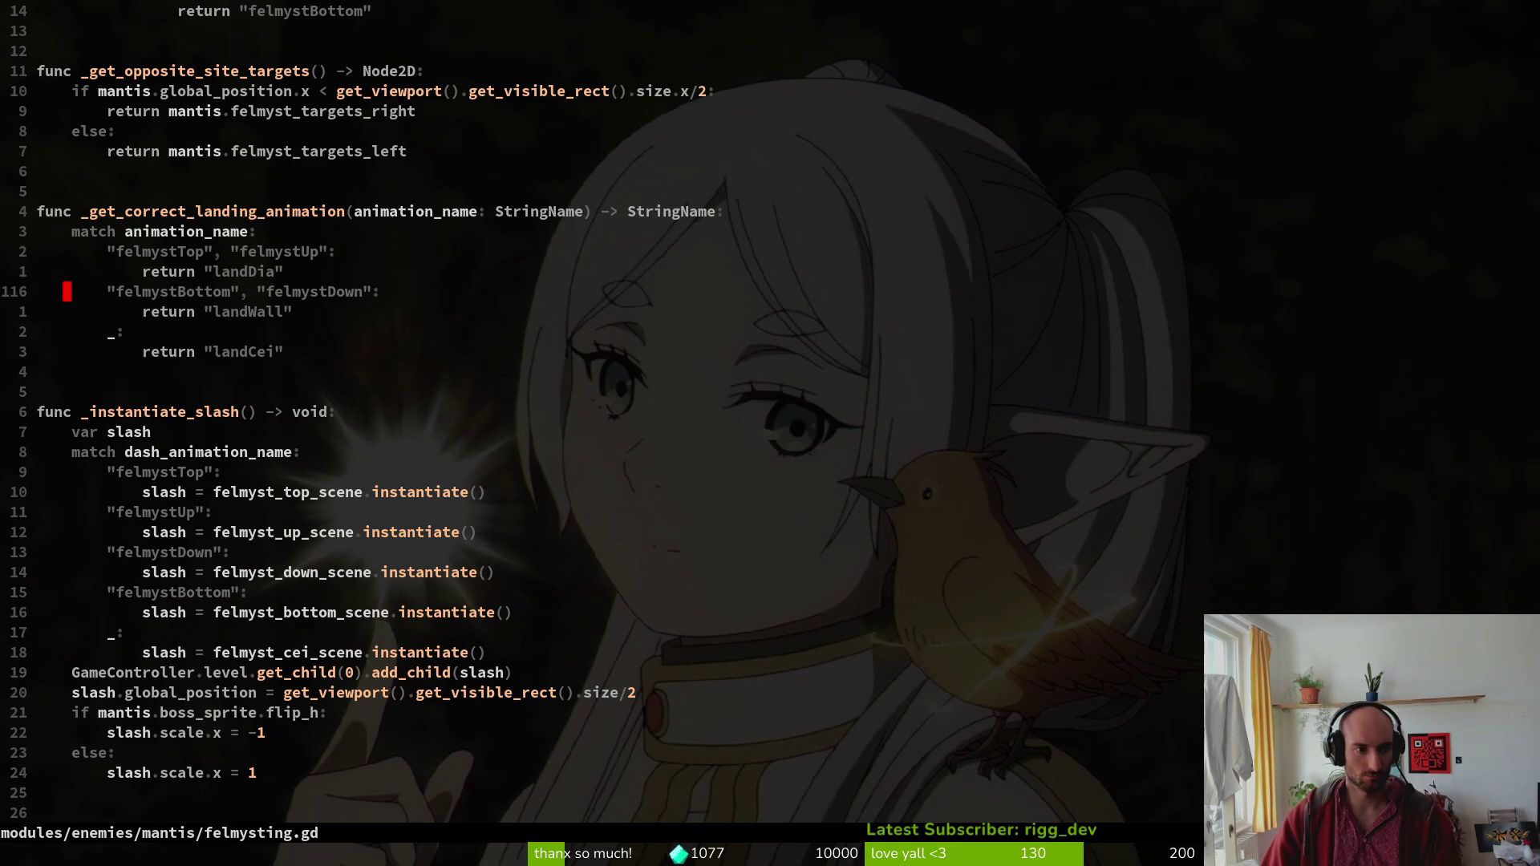
type("pcwfelmystCei")
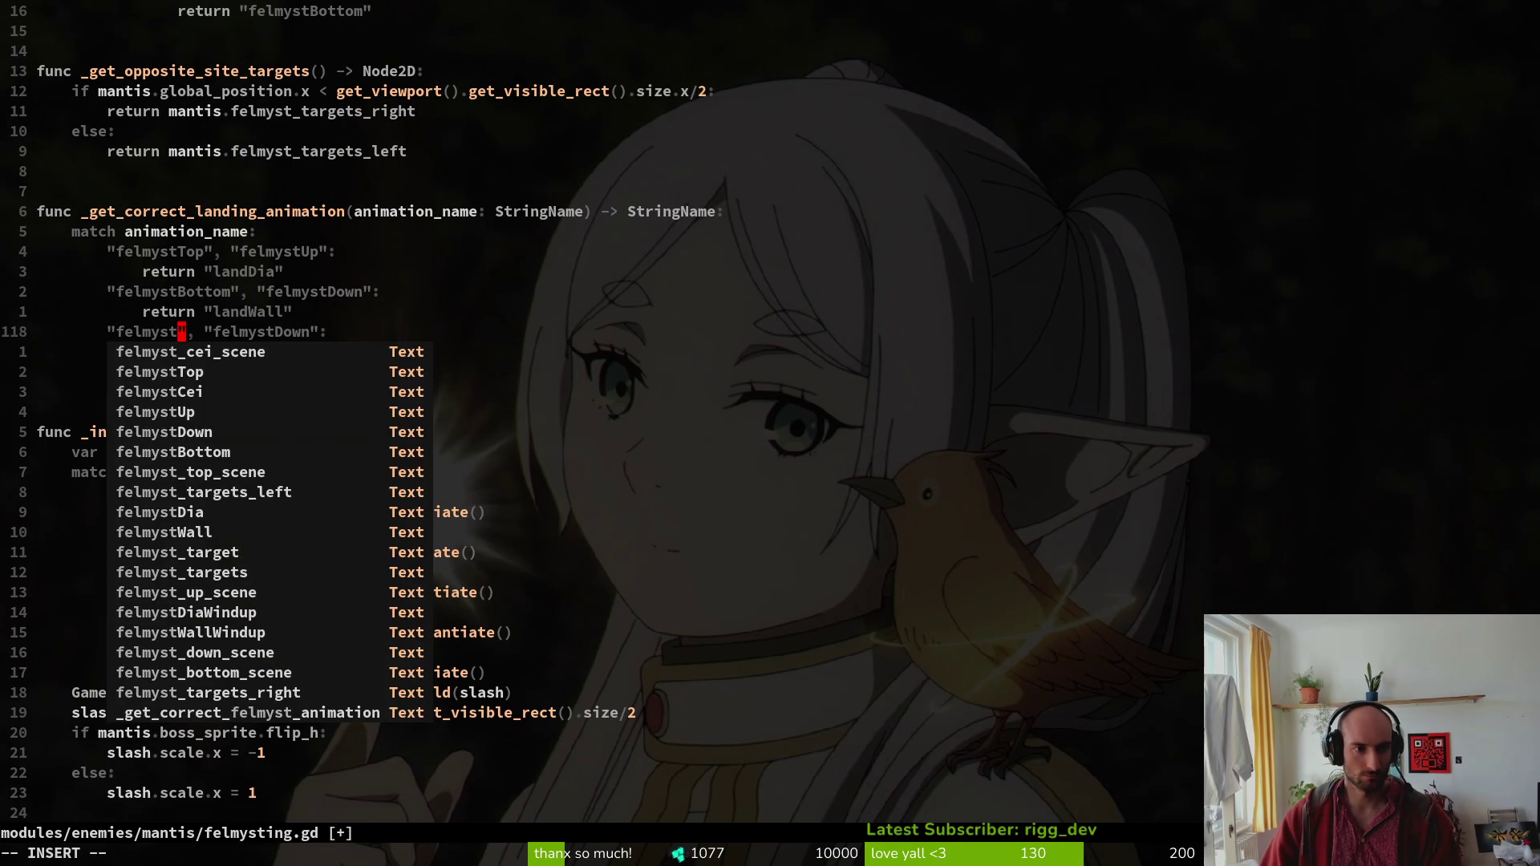
key("Escape")
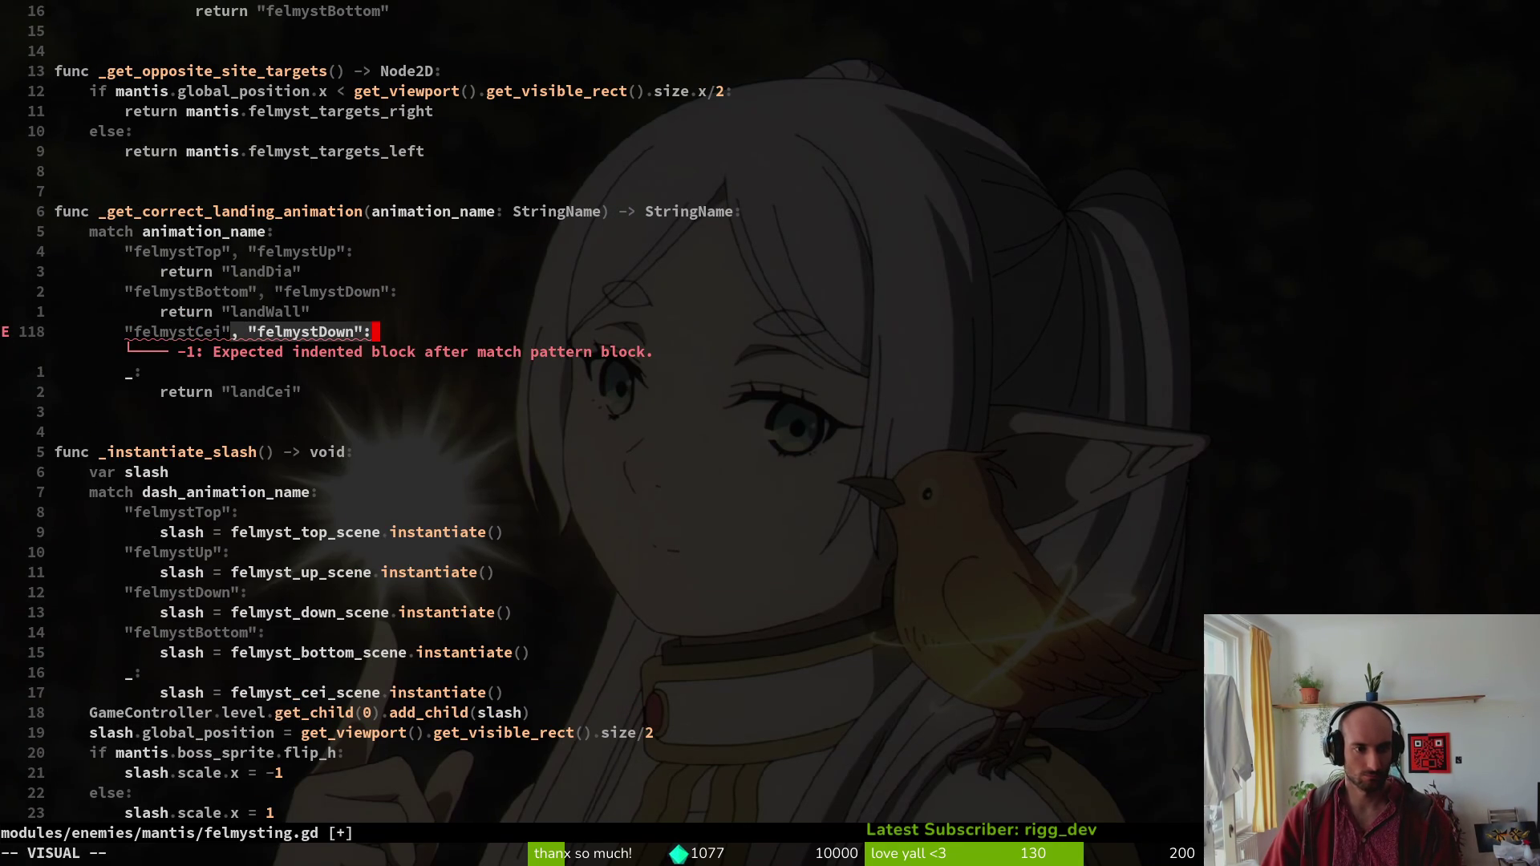
key("d")
key("j")
key("y")
key("y")
type("kP")
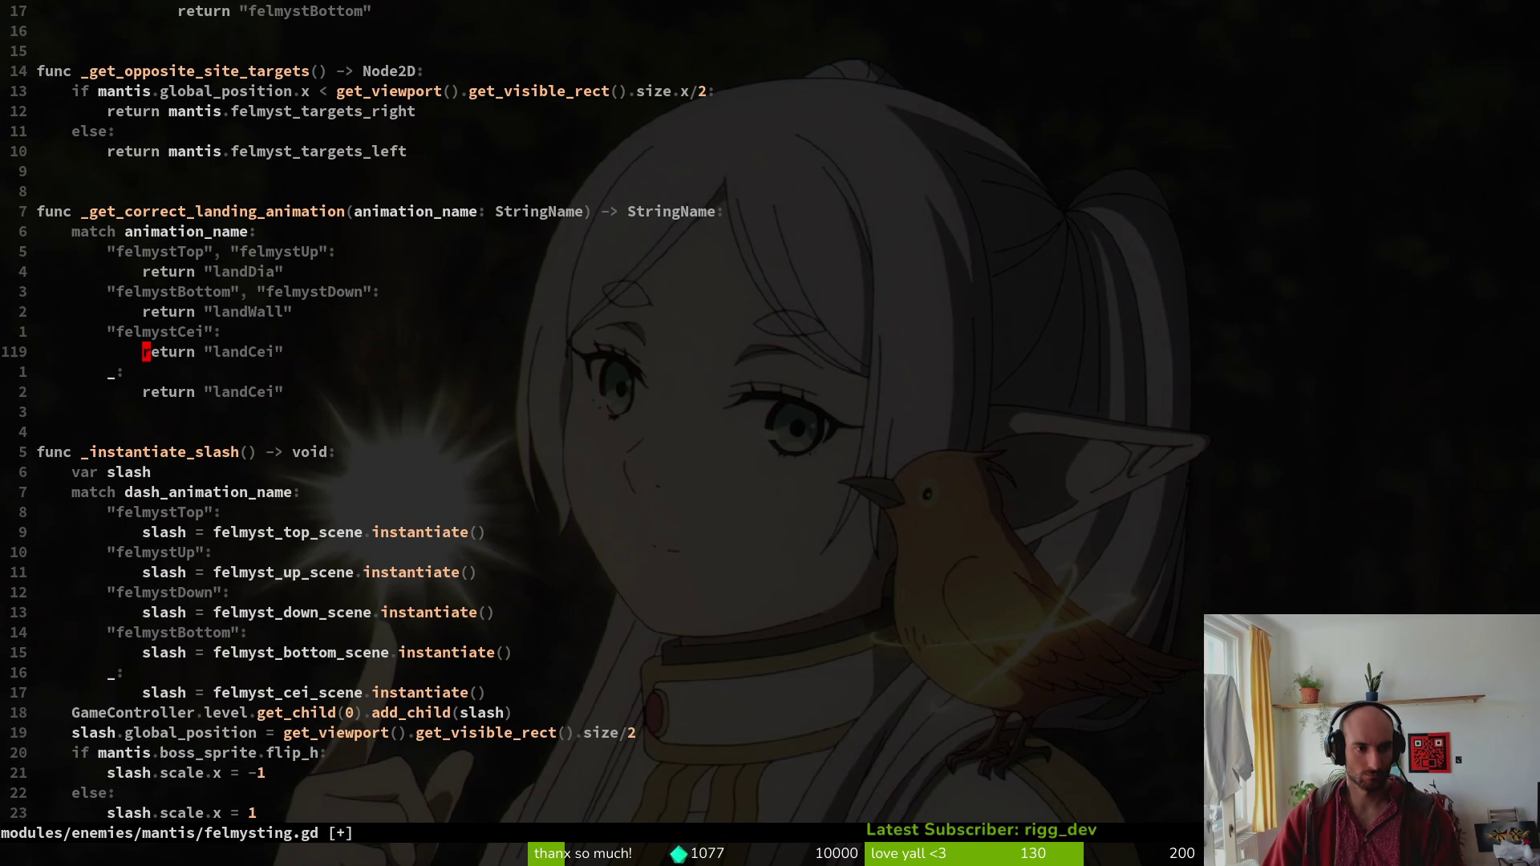
type(":w")
key("Return")
key("j")
key("j")
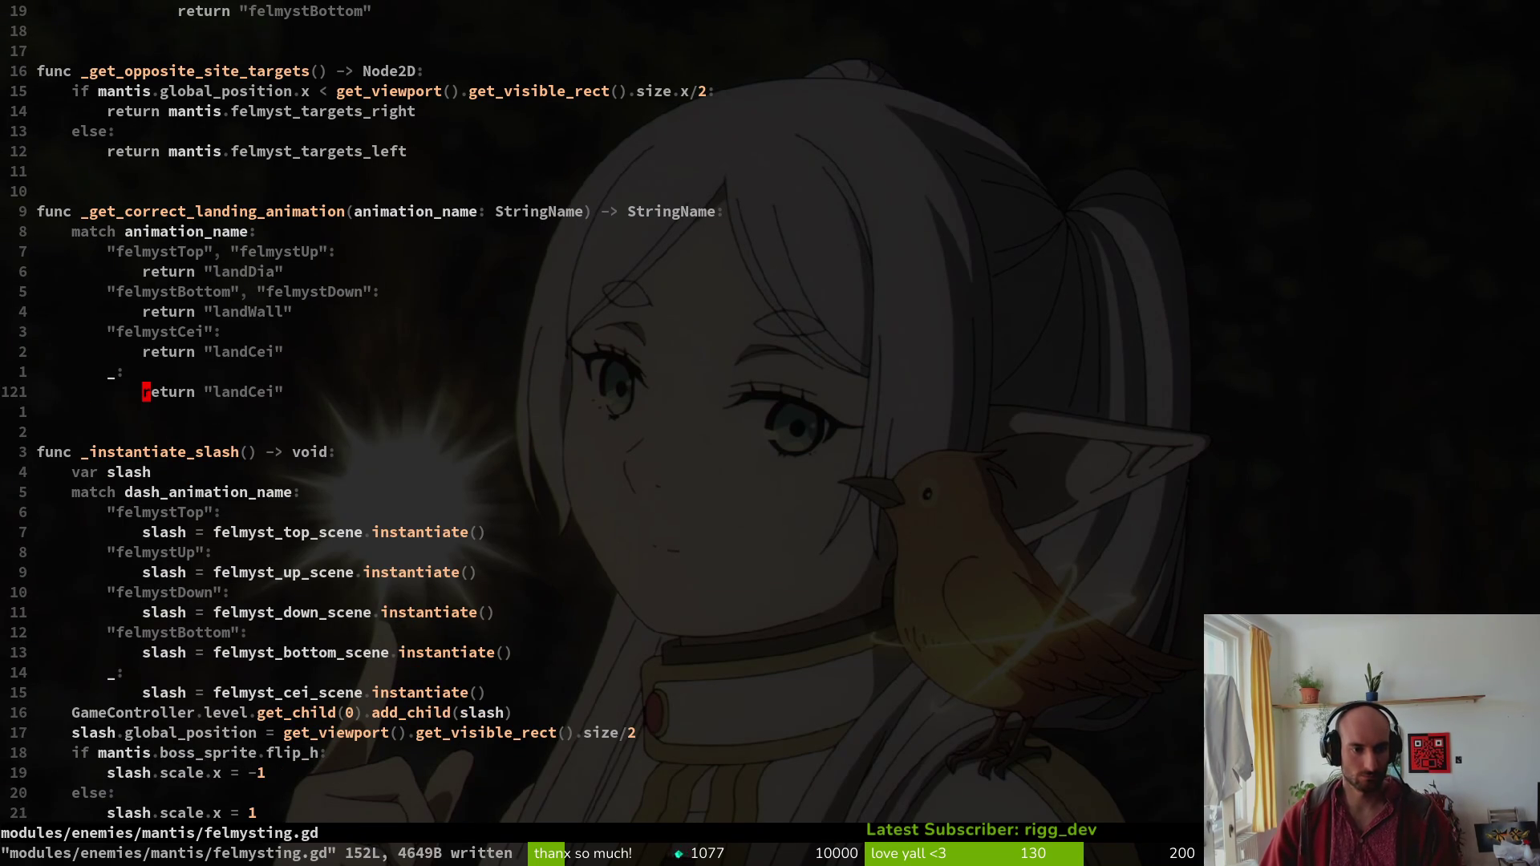
Add a felmystCei case to the slash match that instantiates felmyst_cei_scene, and save.
key("V")
key("Escape")
type("Vjy:w")
key("Return")
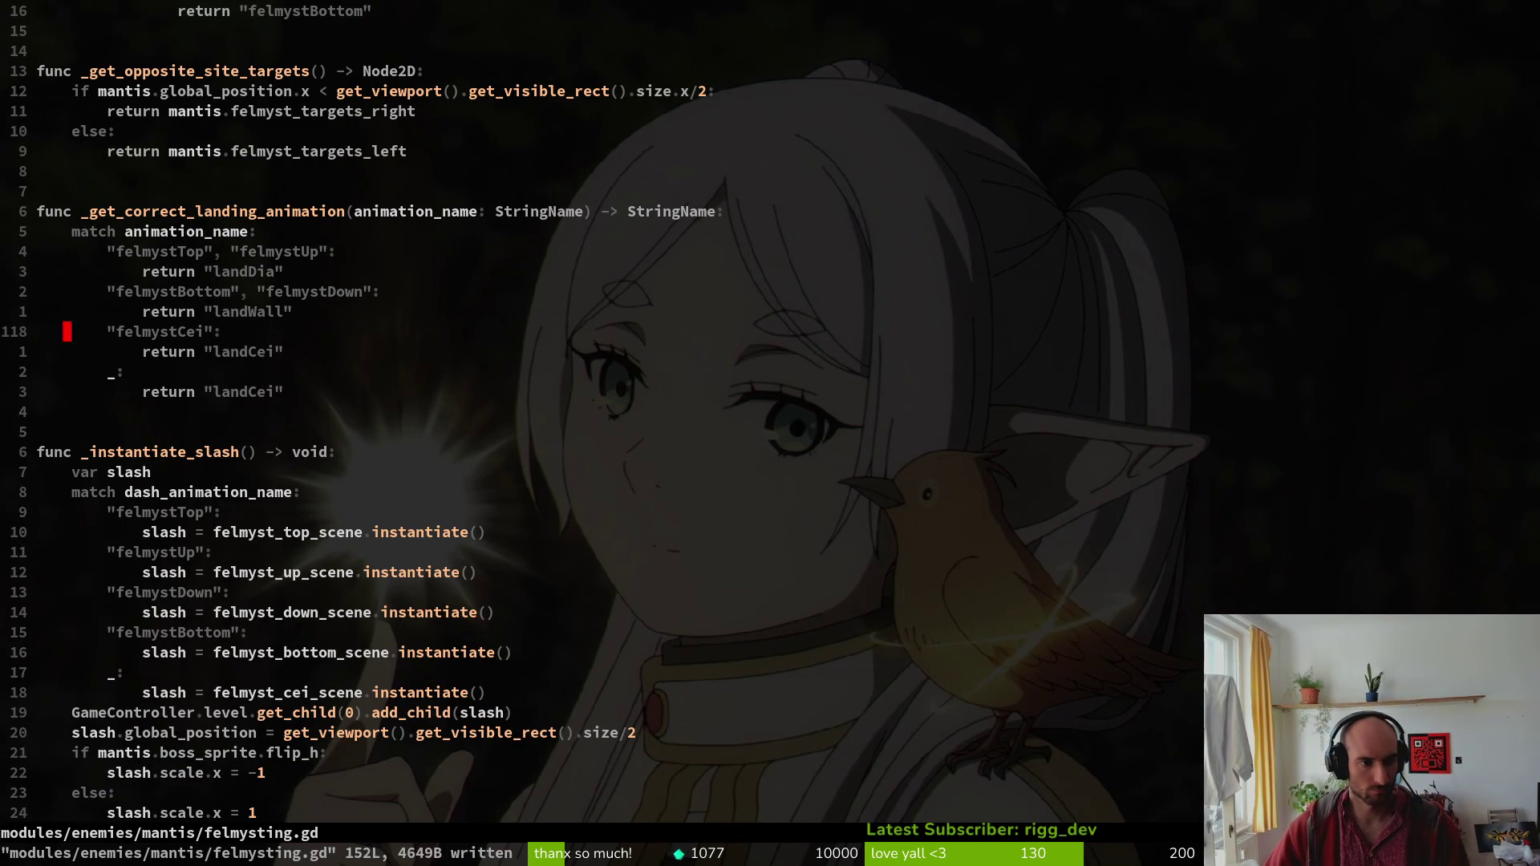
key("j")
key("j")
key("p")
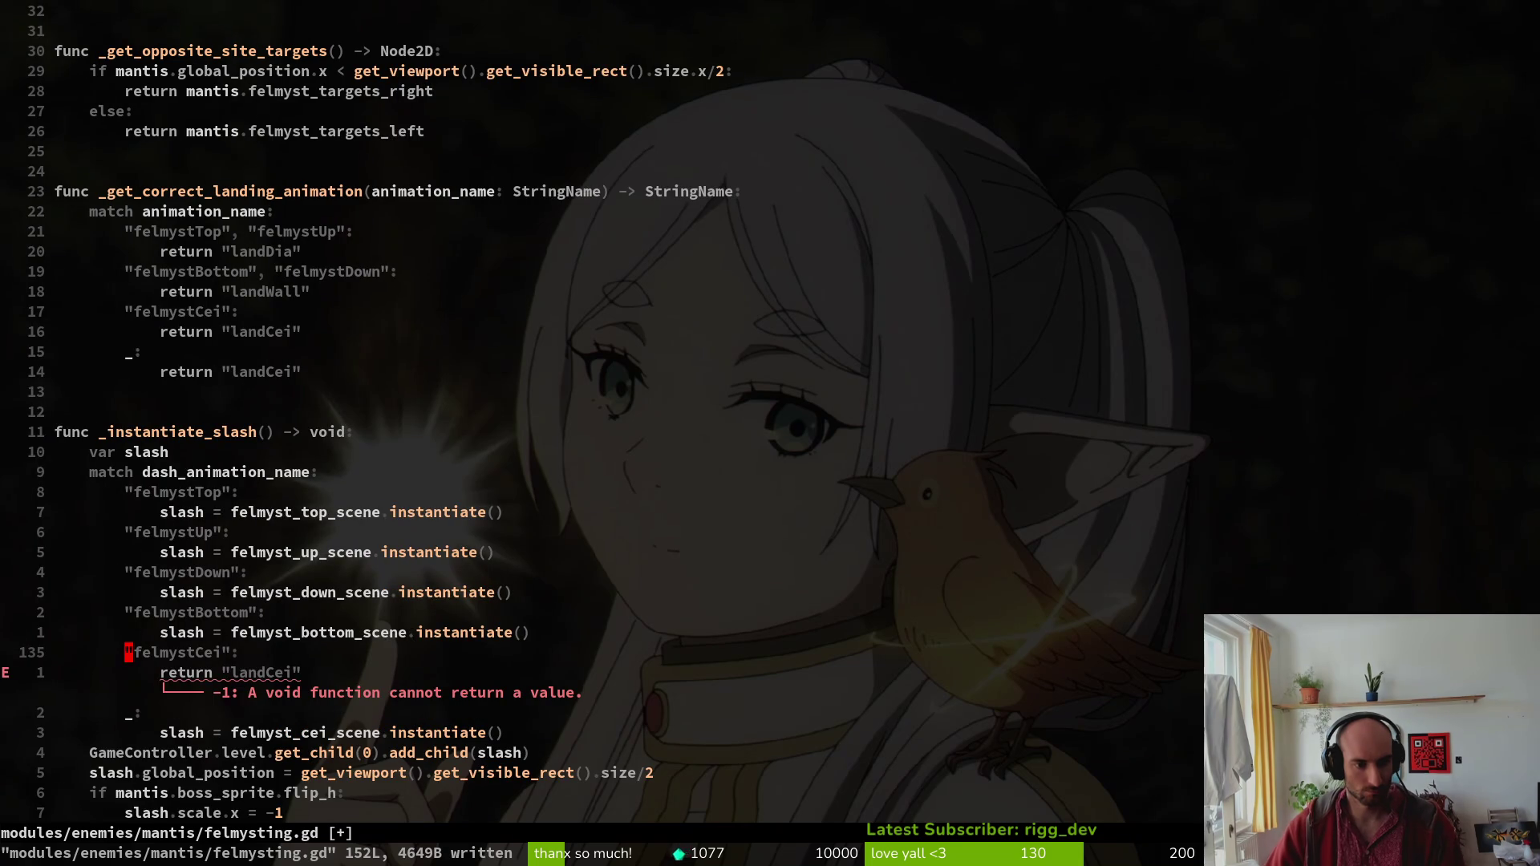
key("j")
key("j")
key("j")
key("k")
key("k")
type("kVjpj:w")
key("Return")
Relaunch the game and load a level from the debug level select.
key("alt+Tab")
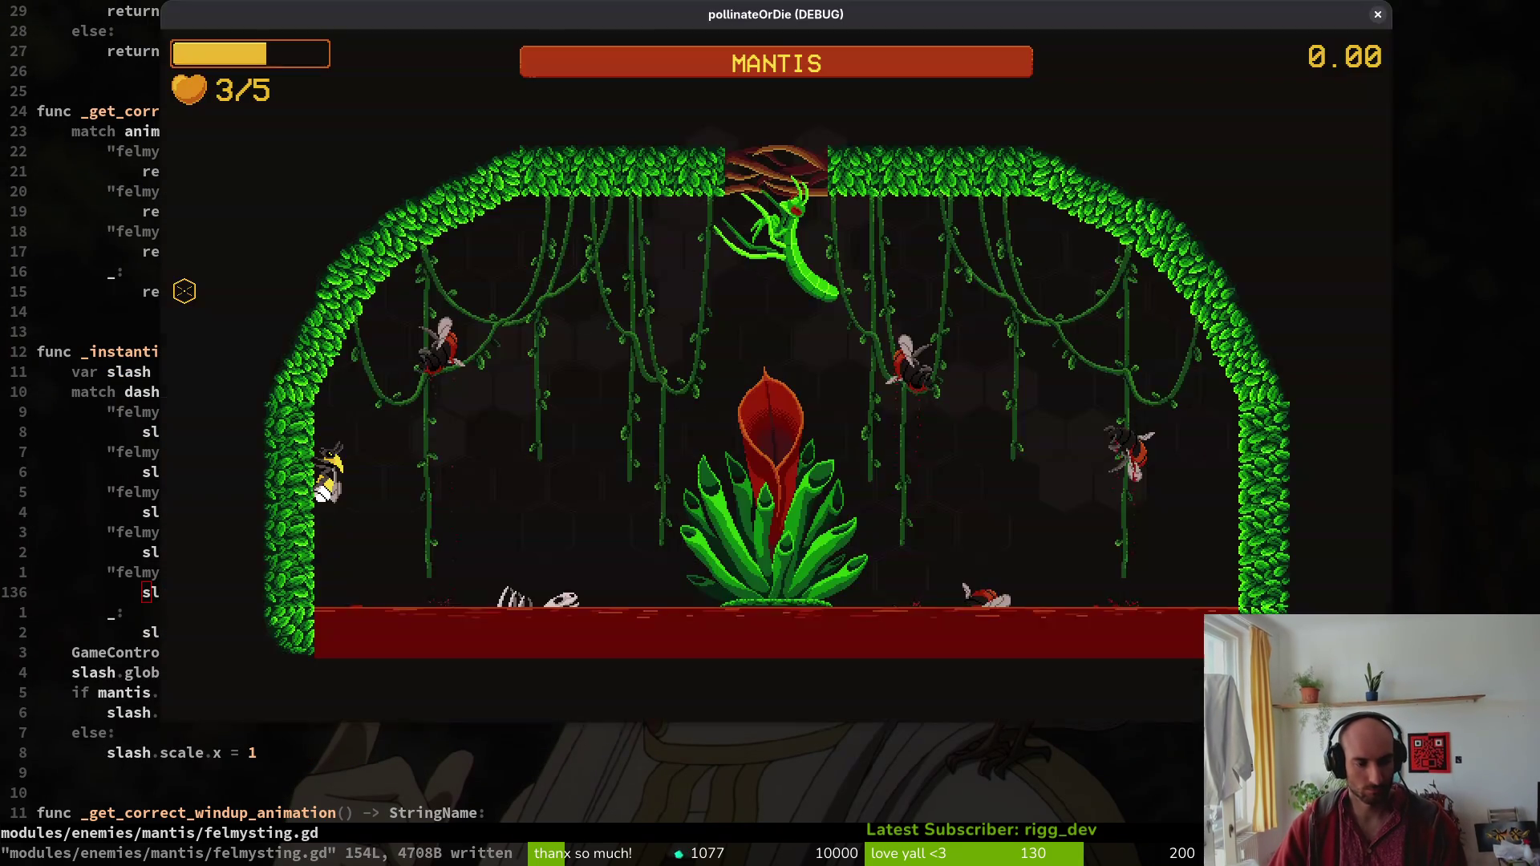
key("alt+Tab")
key("F5")
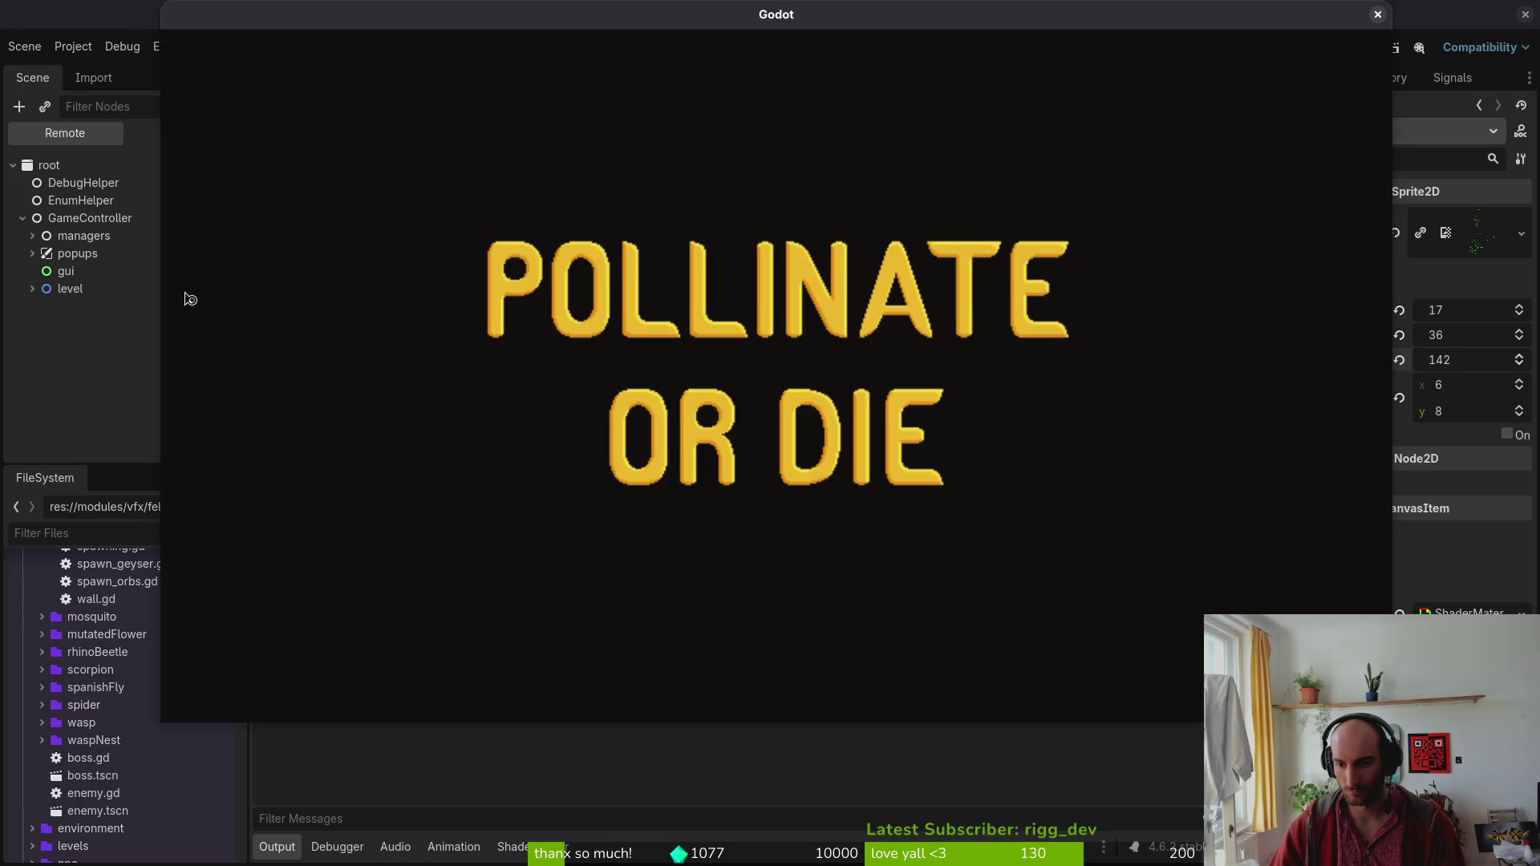
key("Return")
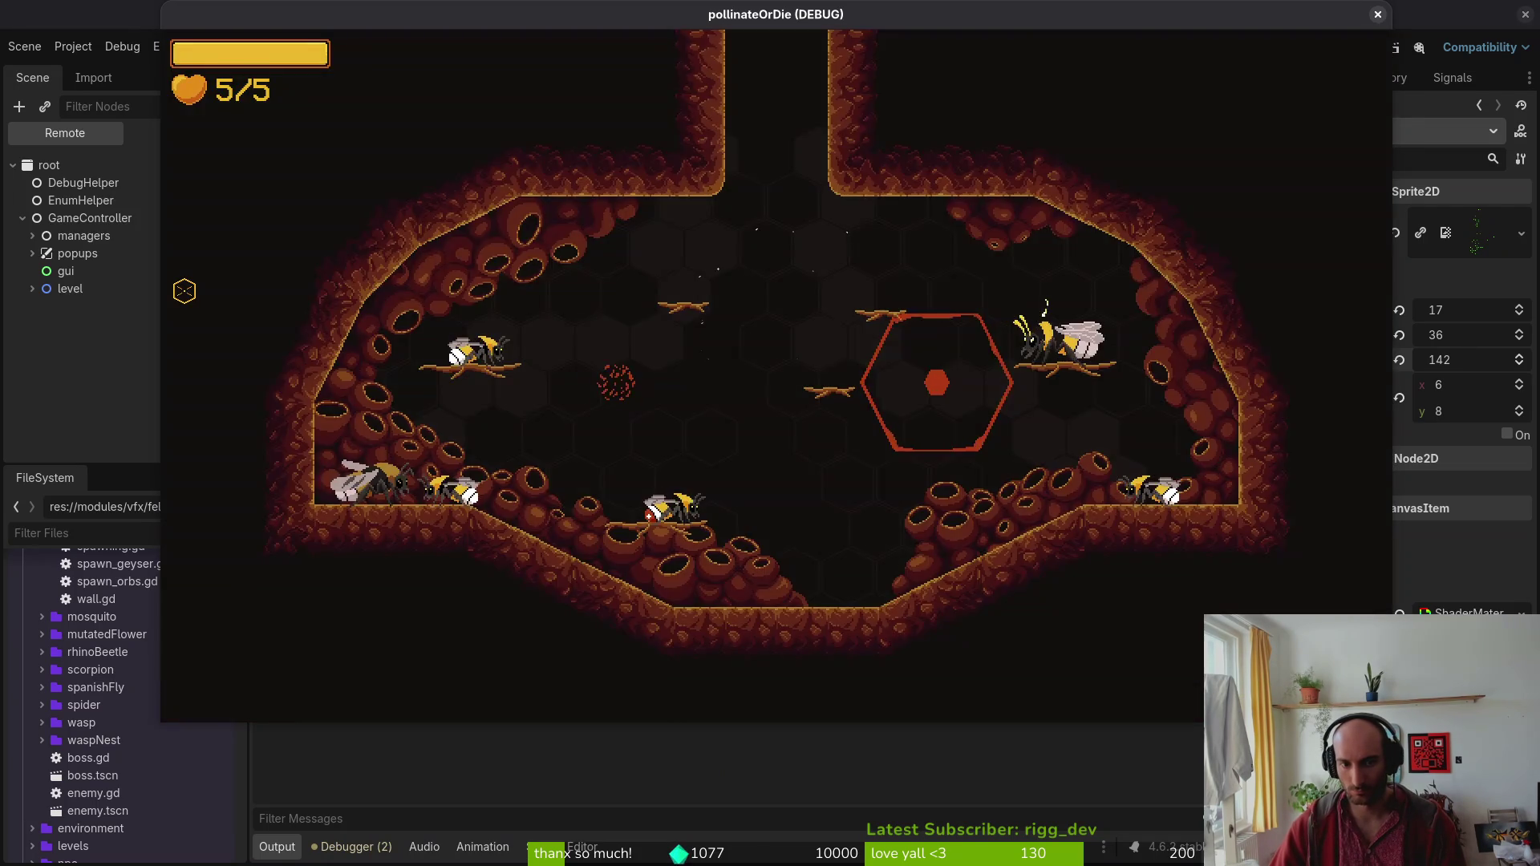
key("F1")
key("Right")
key("Return")
Switch the debug level choice from spider to mantis, dodge briefly, then close the game.
key("Escape")
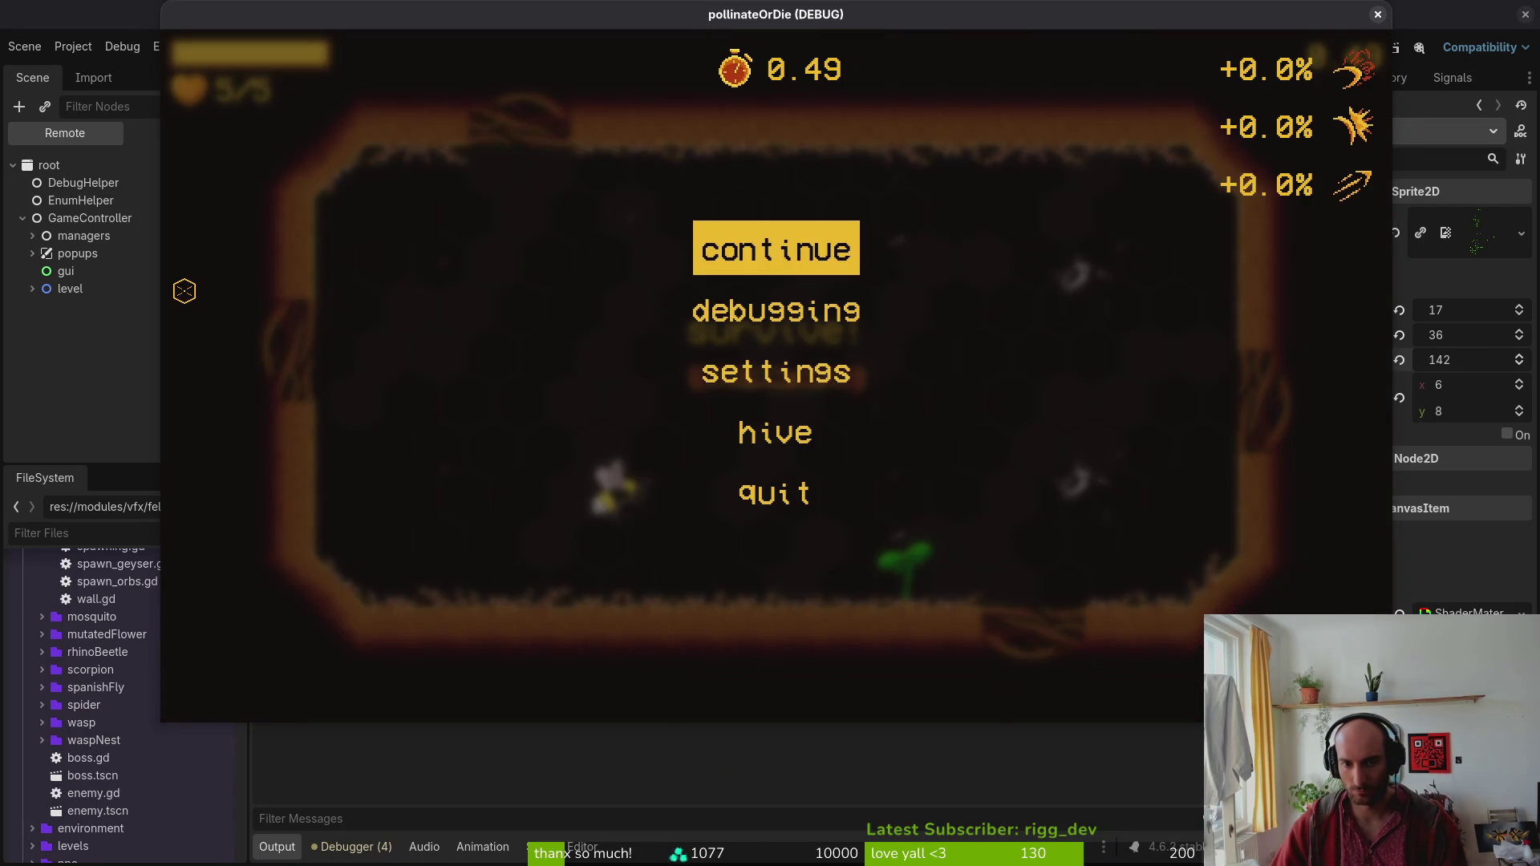
key("Return")
key("F1")
key("Down")
key("Return")
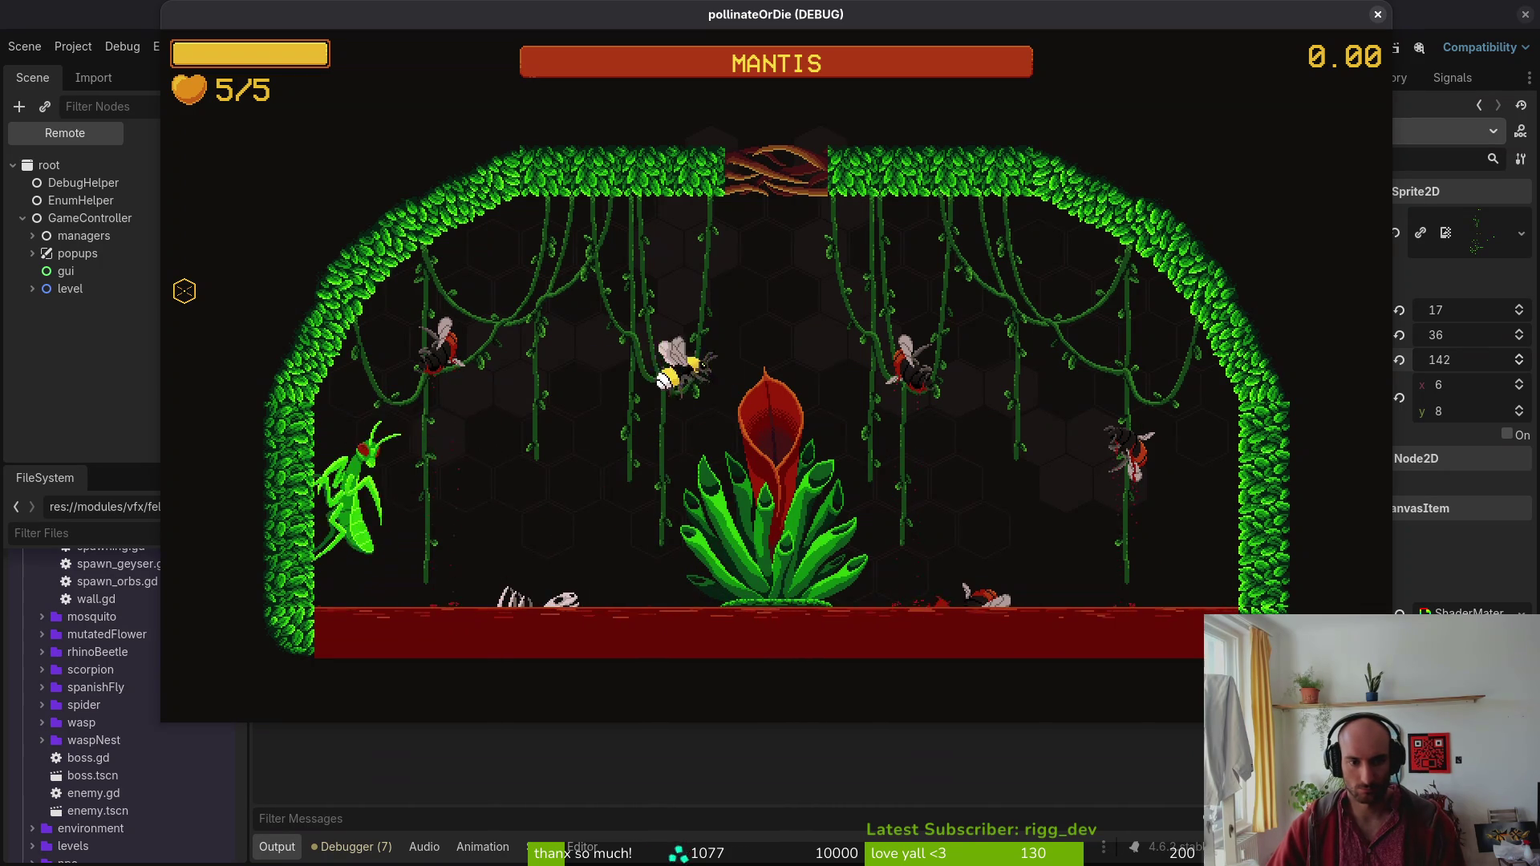
key("Left")
key("Left")
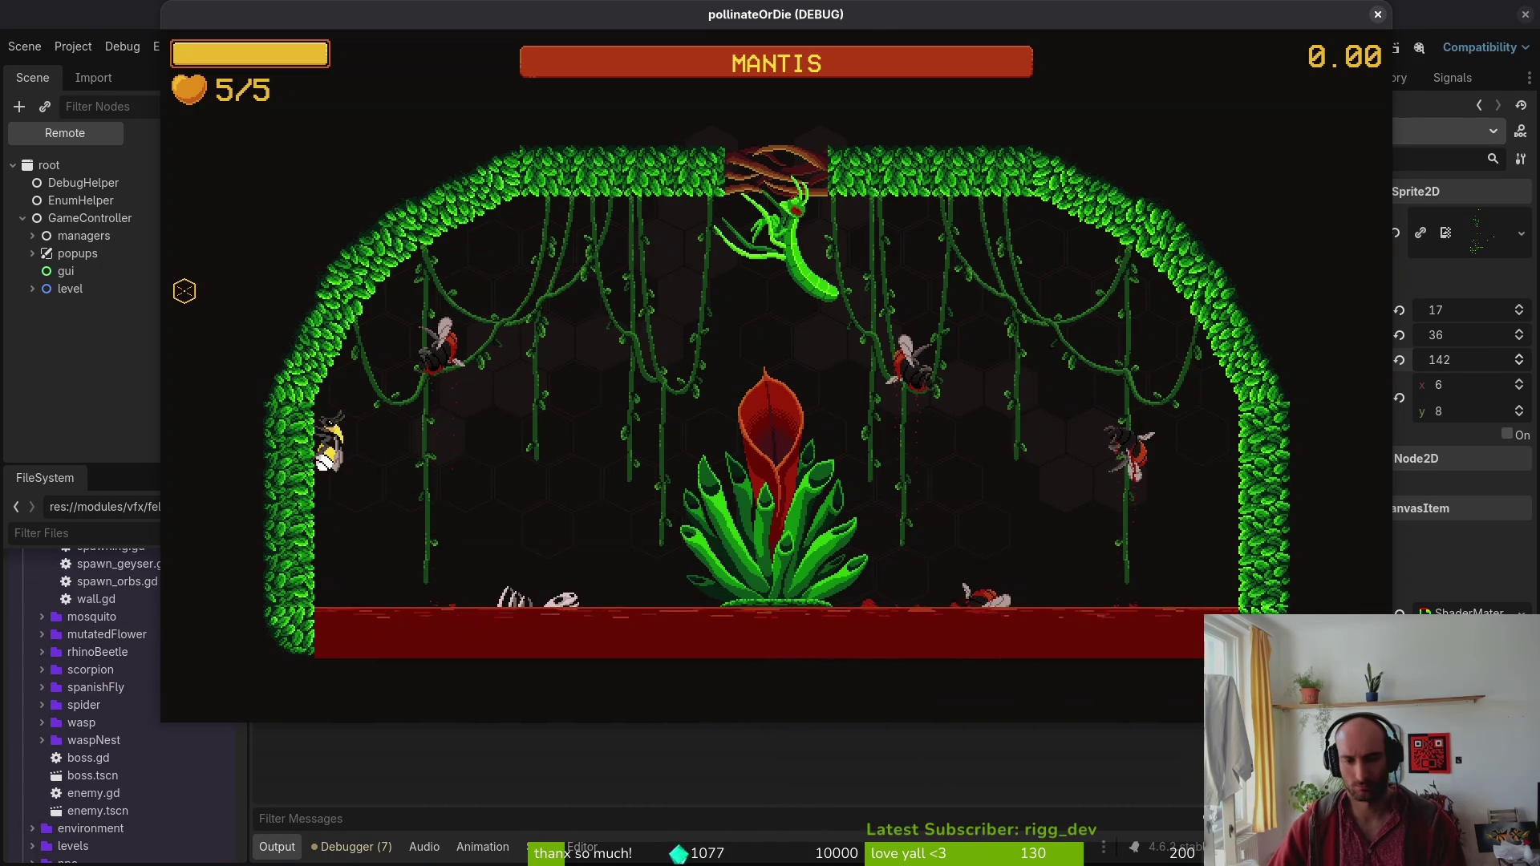
key("F8")
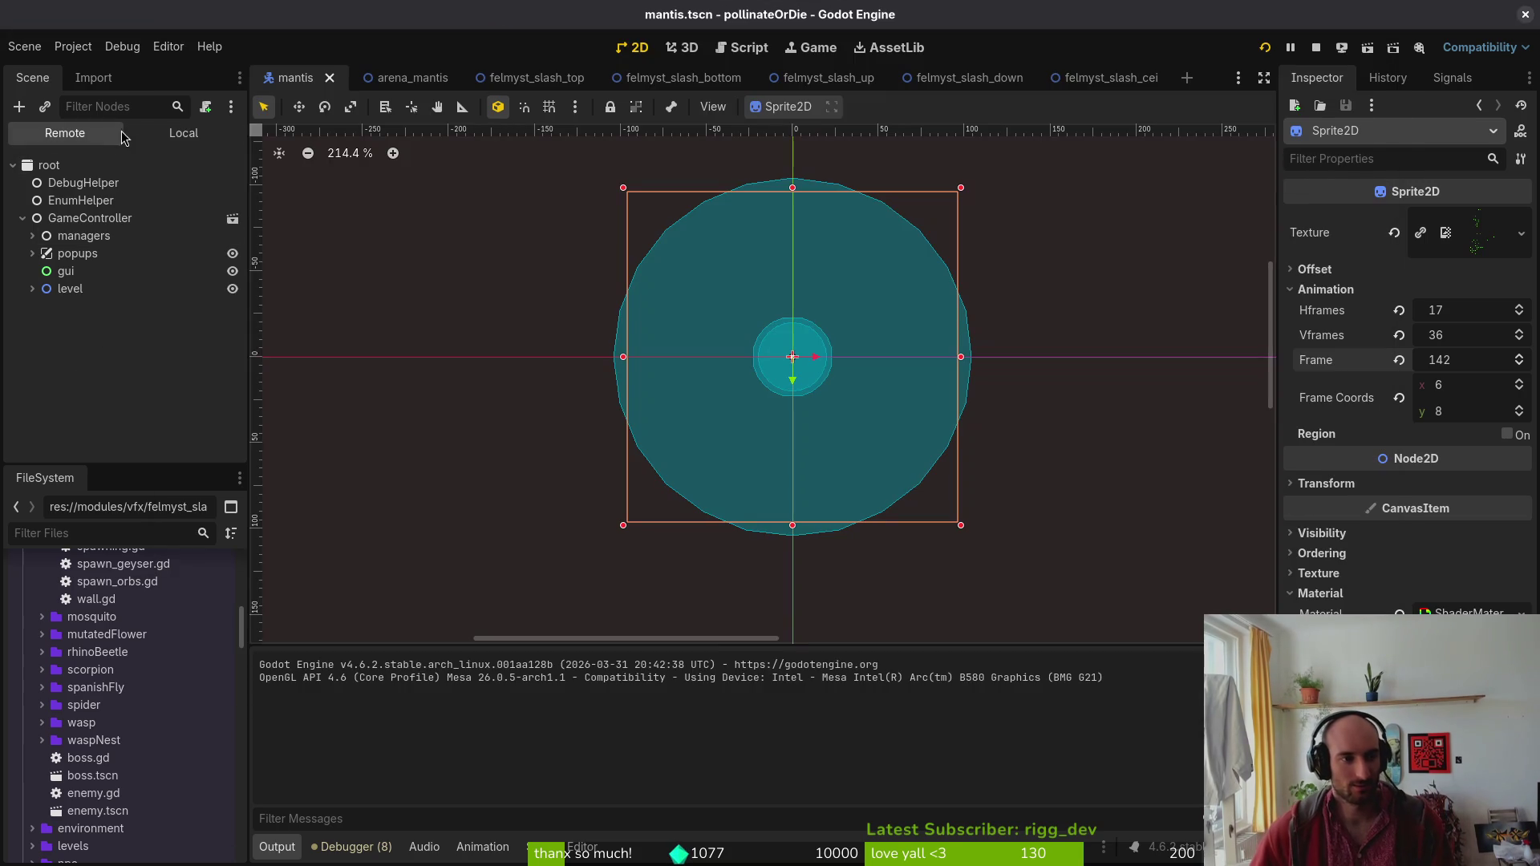
Select the mantis AnimationPlayer, compare against felmystDown, then load the felmystCei animation.
left_click(153, 133)
left_click(154, 220)
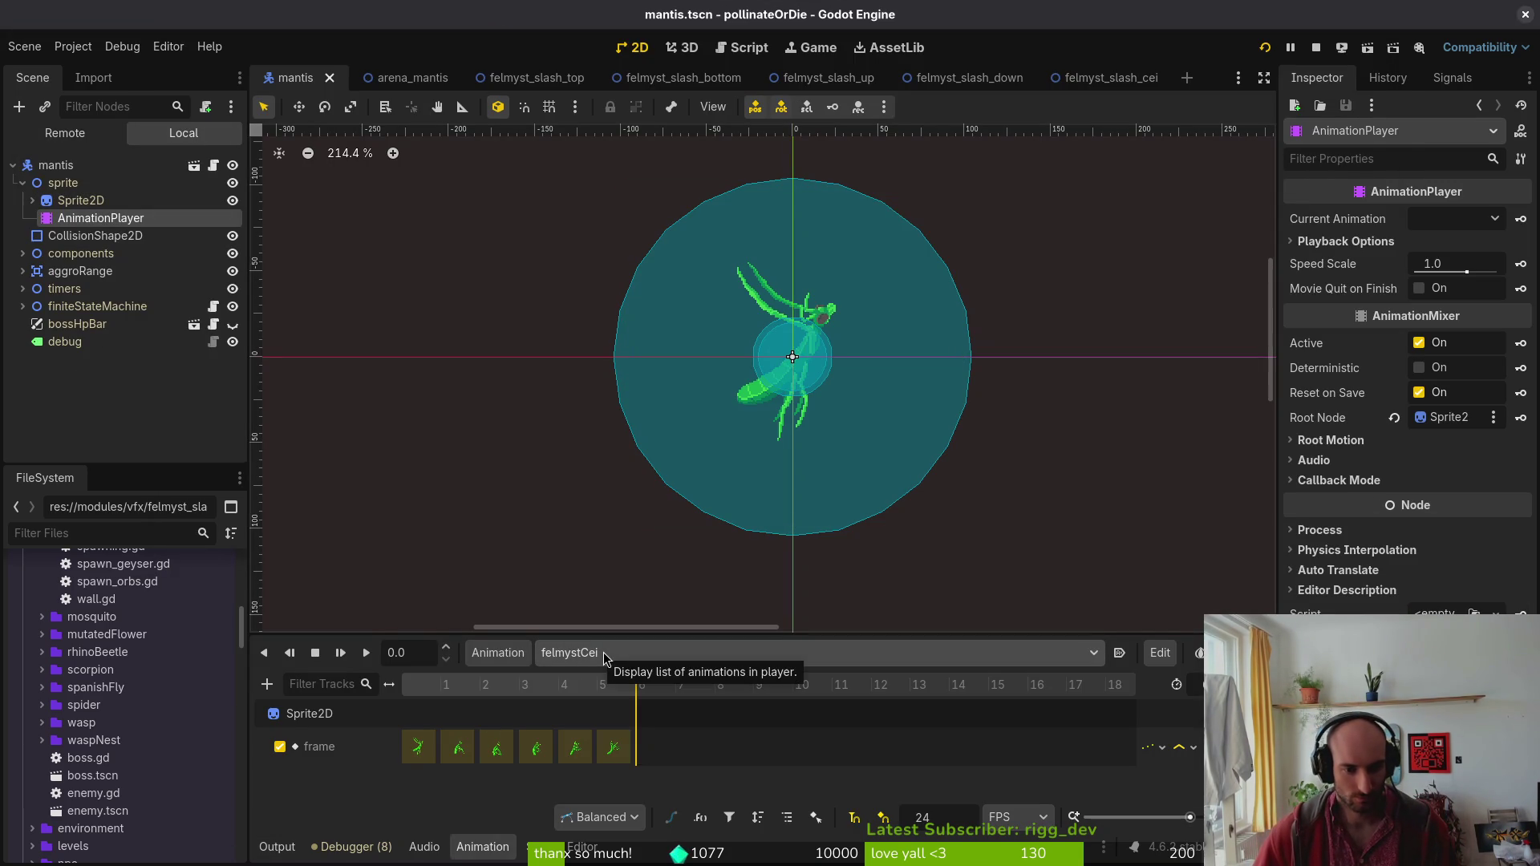
left_click(554, 653)
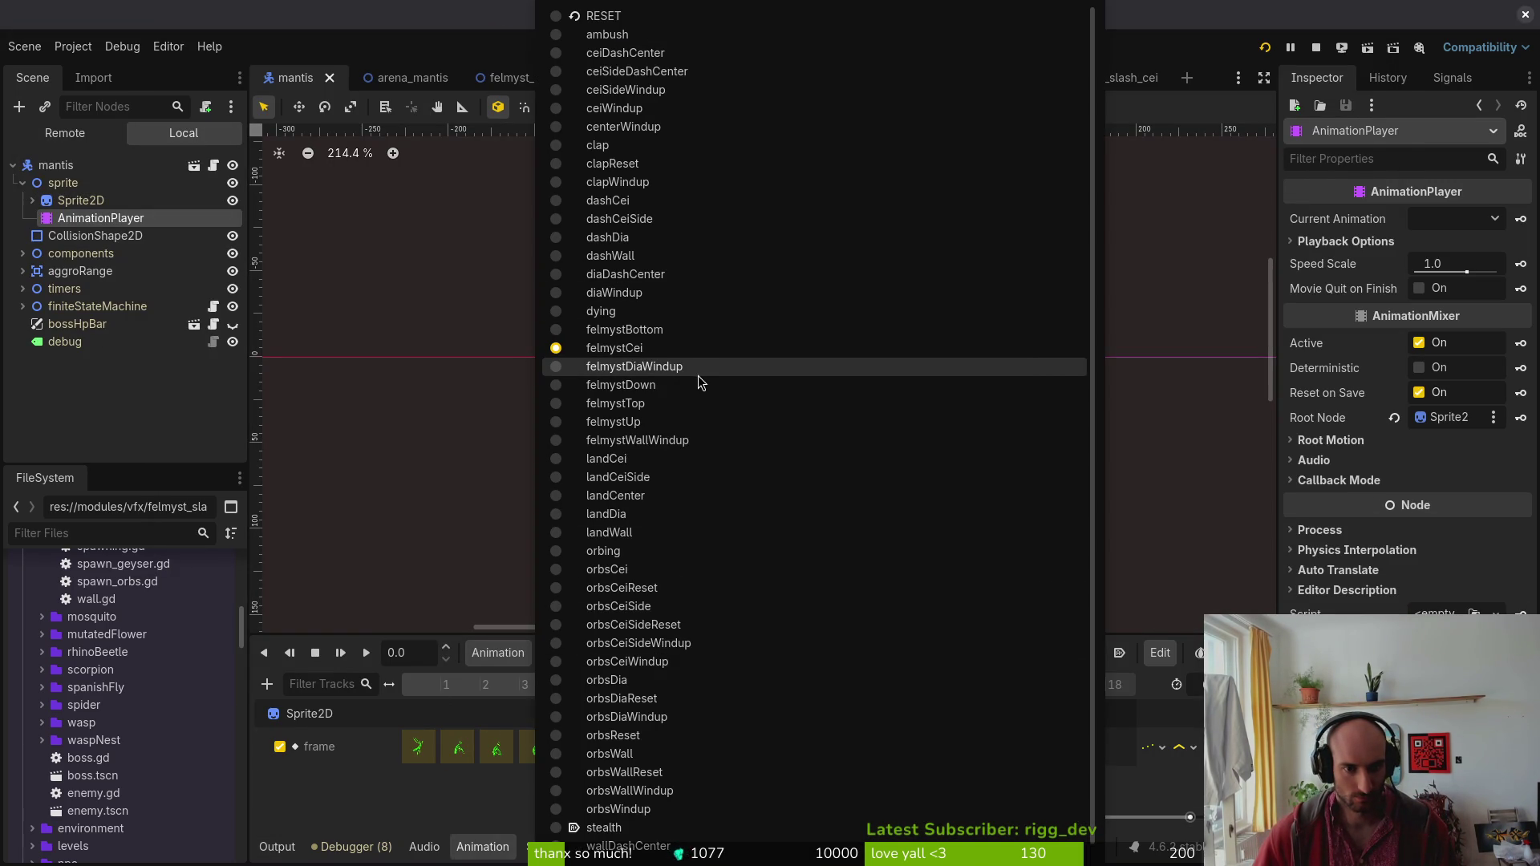
left_click(682, 385)
scroll(471, 759, "down", 1)
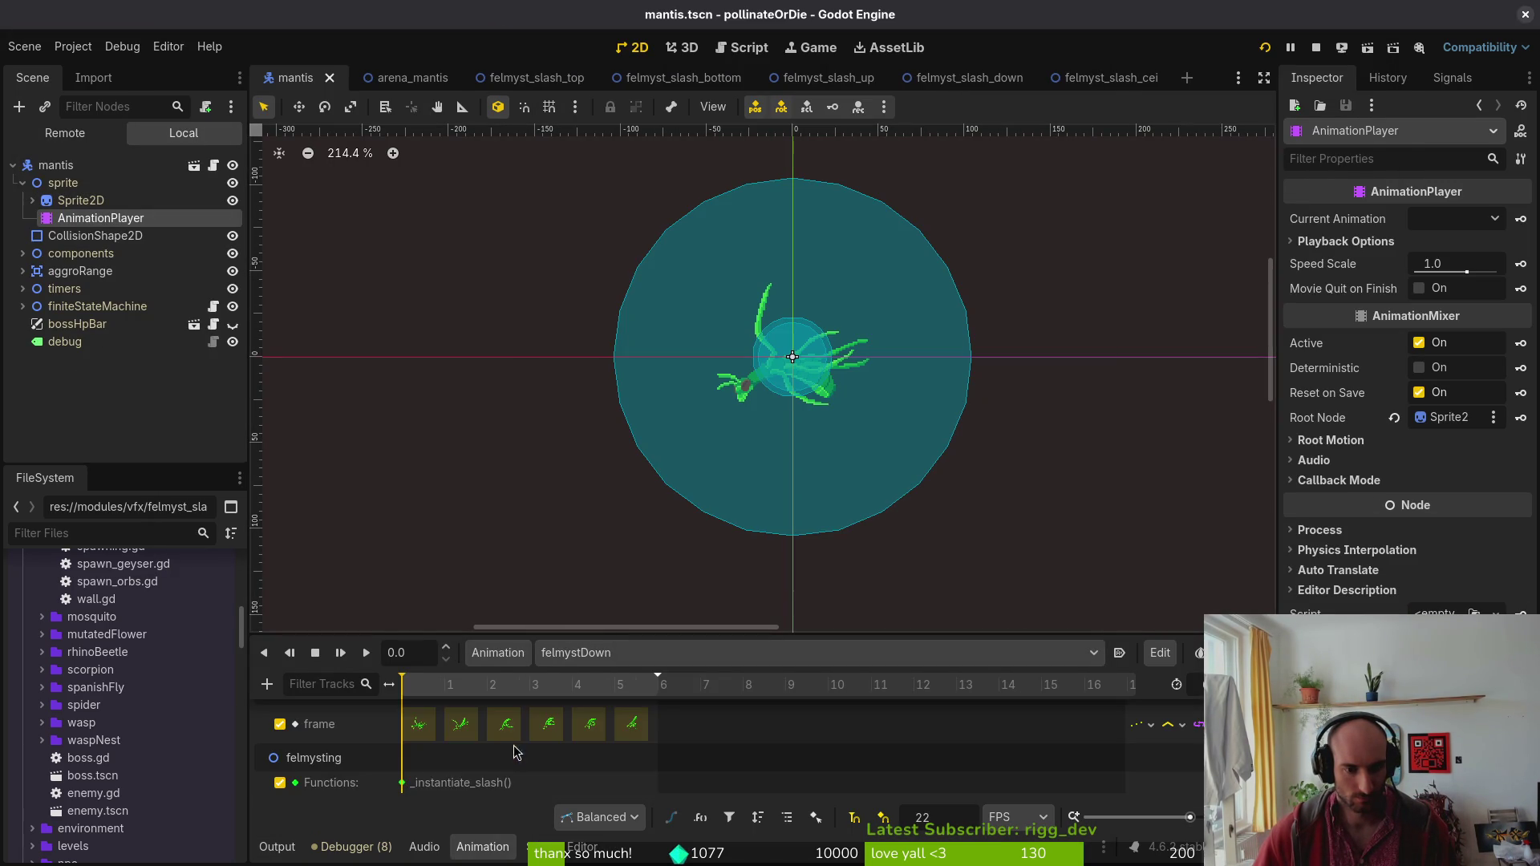
scroll(471, 758, "up", 1)
left_click(609, 653)
left_click(653, 352)
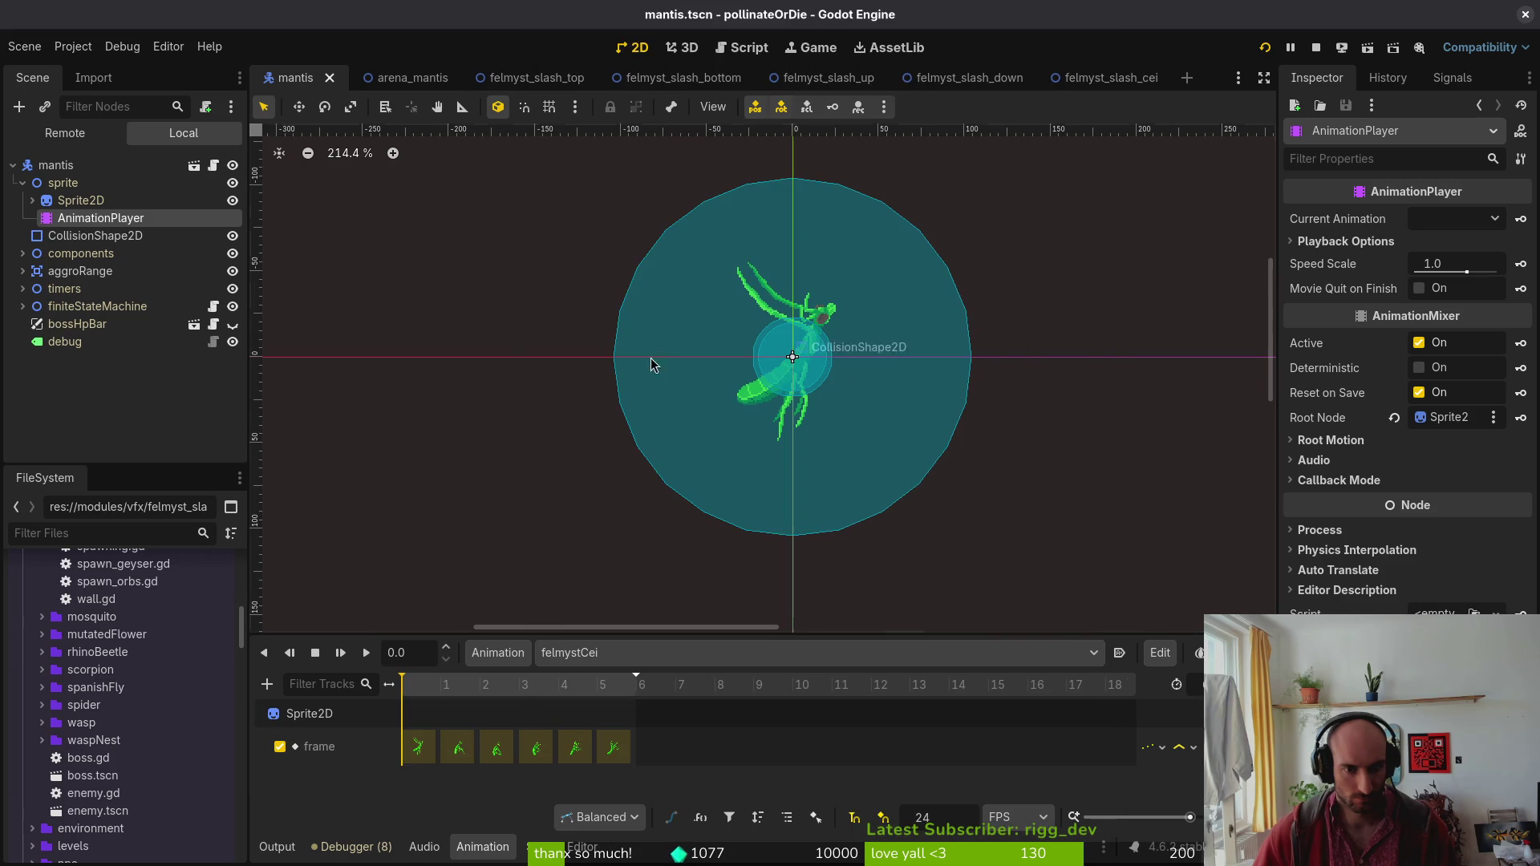
Add a Call Method track targeting the felmysting state to felmystCei.
left_click(272, 686)
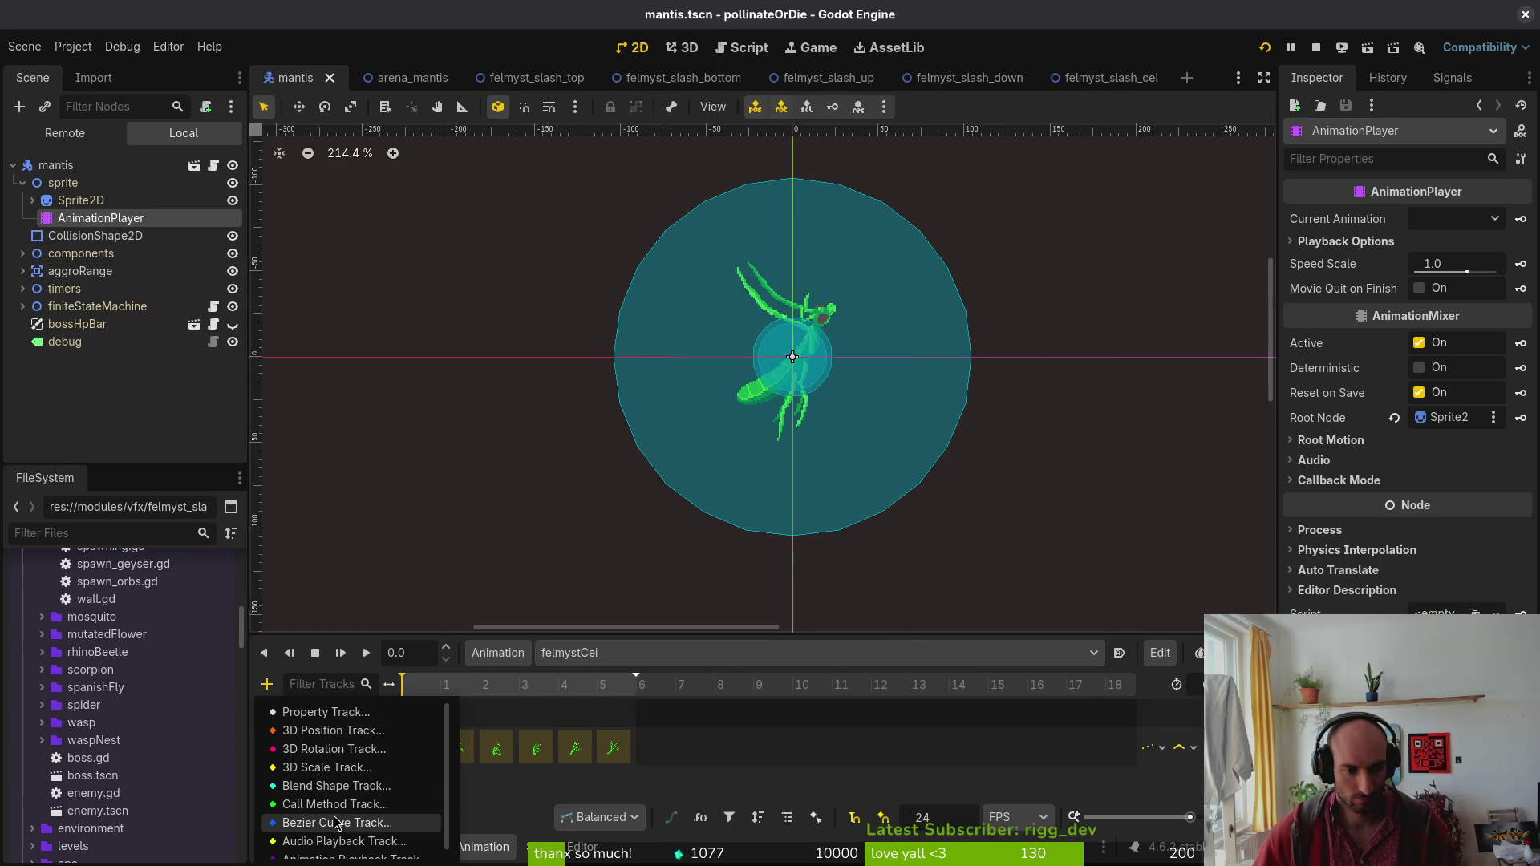
left_click(380, 808)
scroll(782, 555, "down", 5)
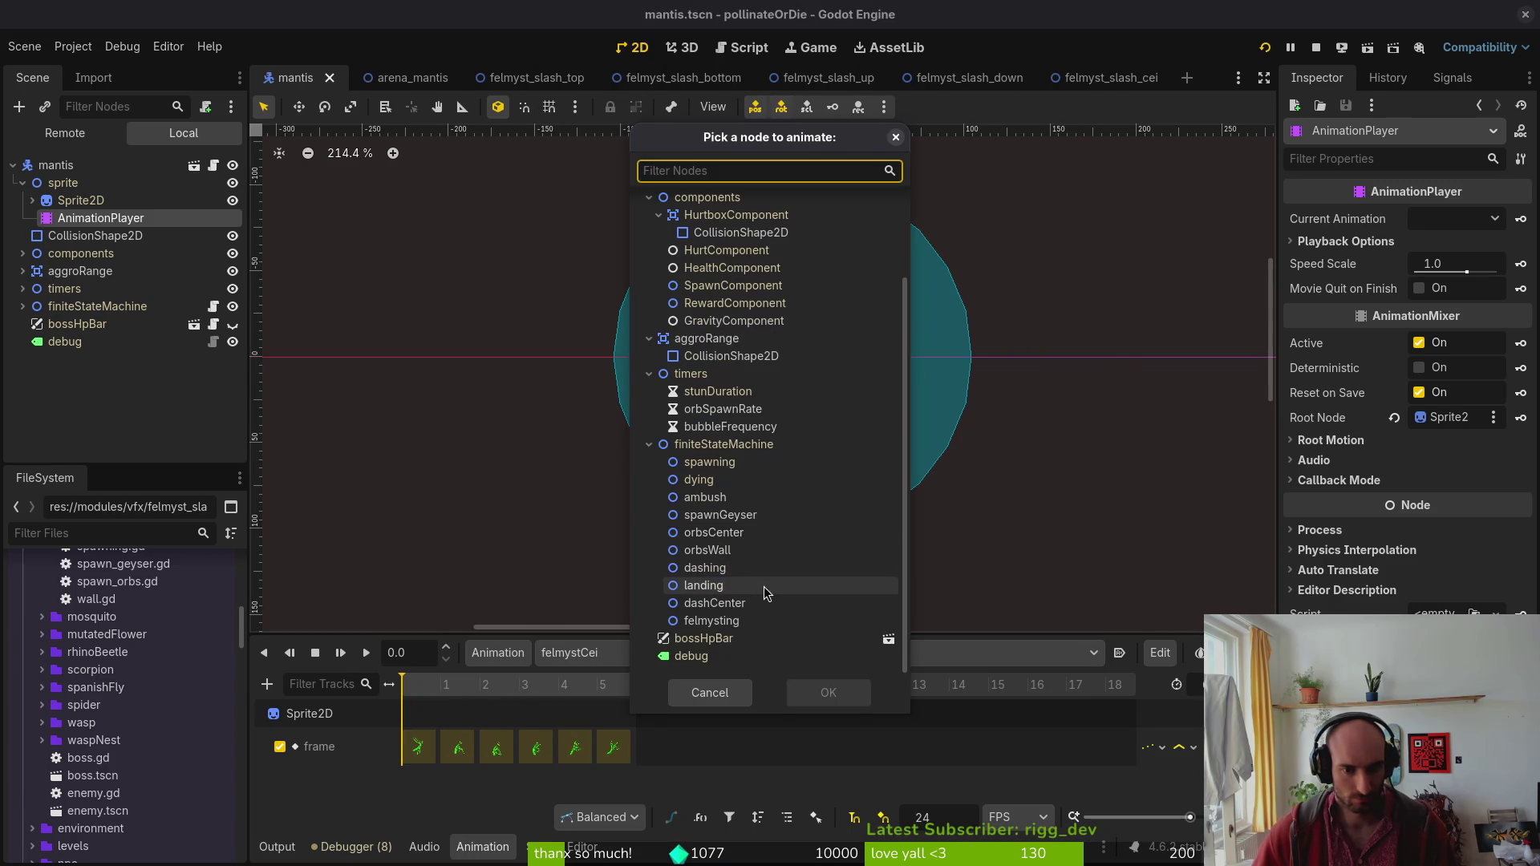
left_click(758, 626)
left_click(826, 692)
scroll(445, 793, "down", 1)
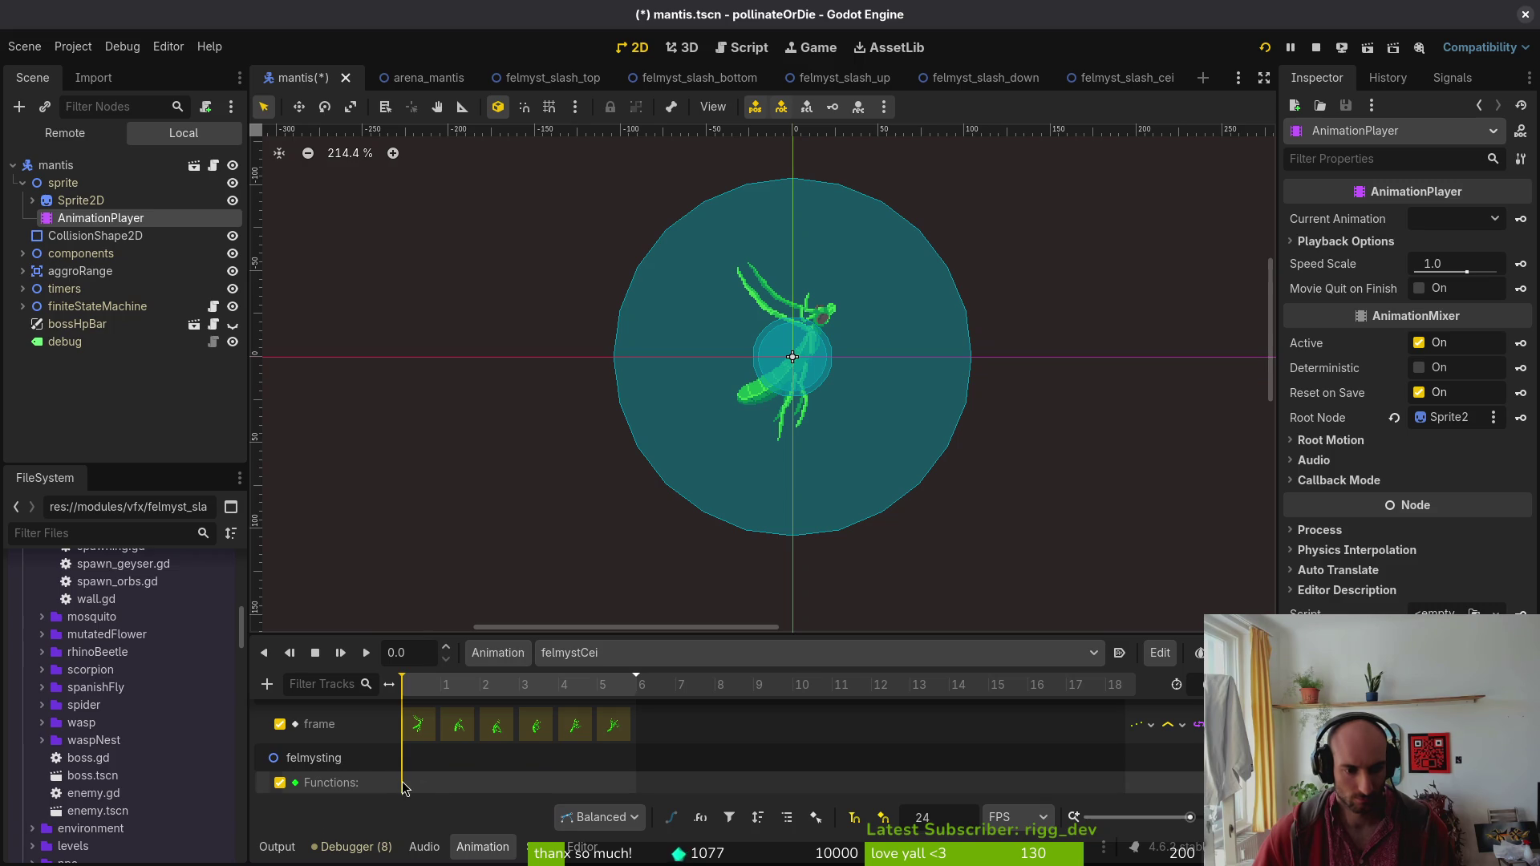
Key _instantiate_slash() at frame 0 on the felmysting track, save mantis.tscn, and run the game.
right_click(406, 785)
left_click(449, 792)
left_click(513, 436)
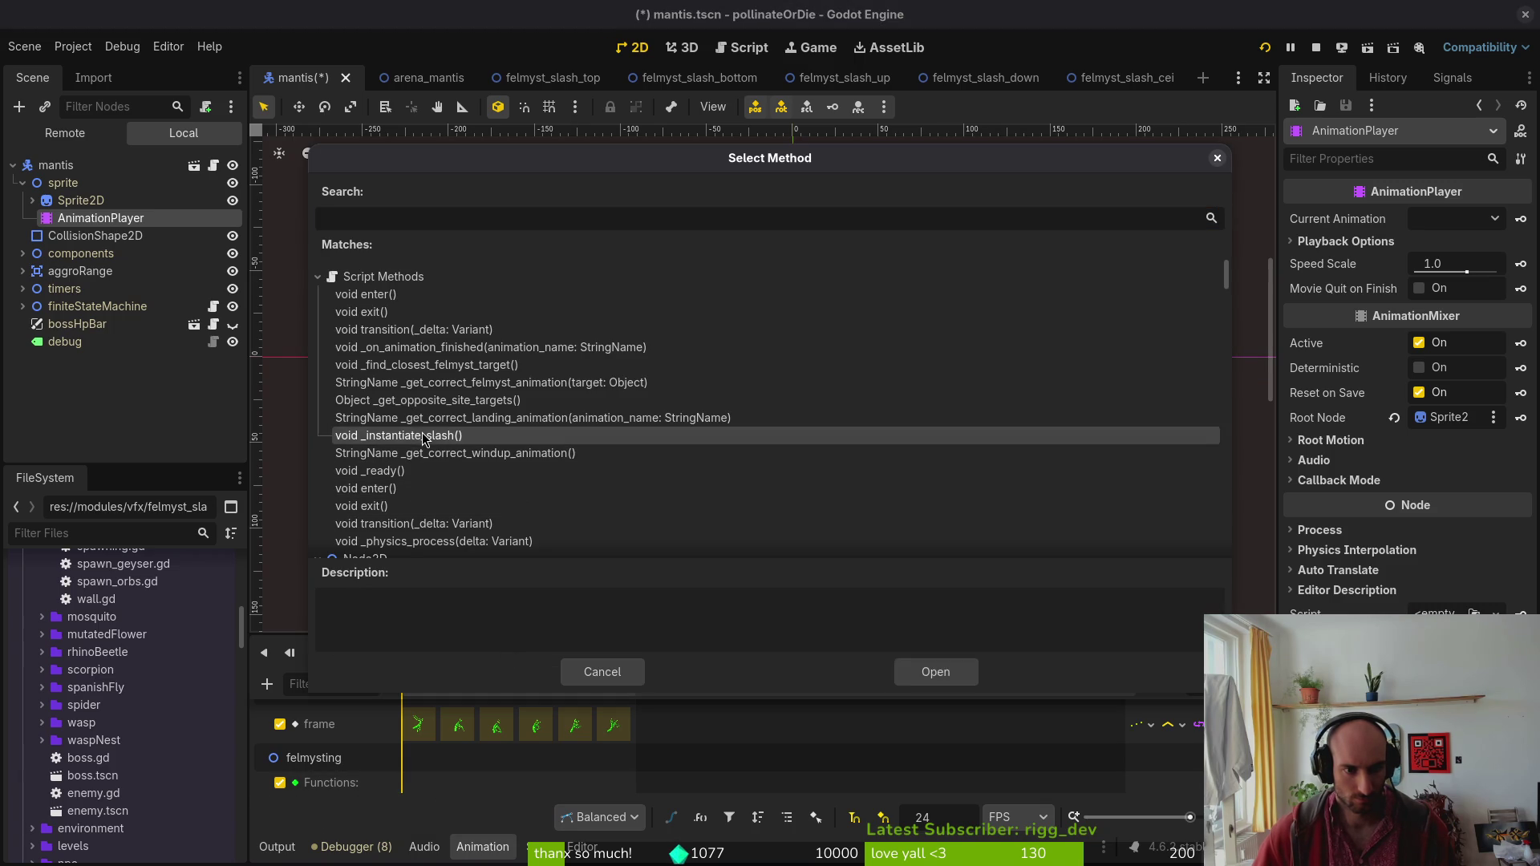
left_click(936, 672)
key("ctrl+s")
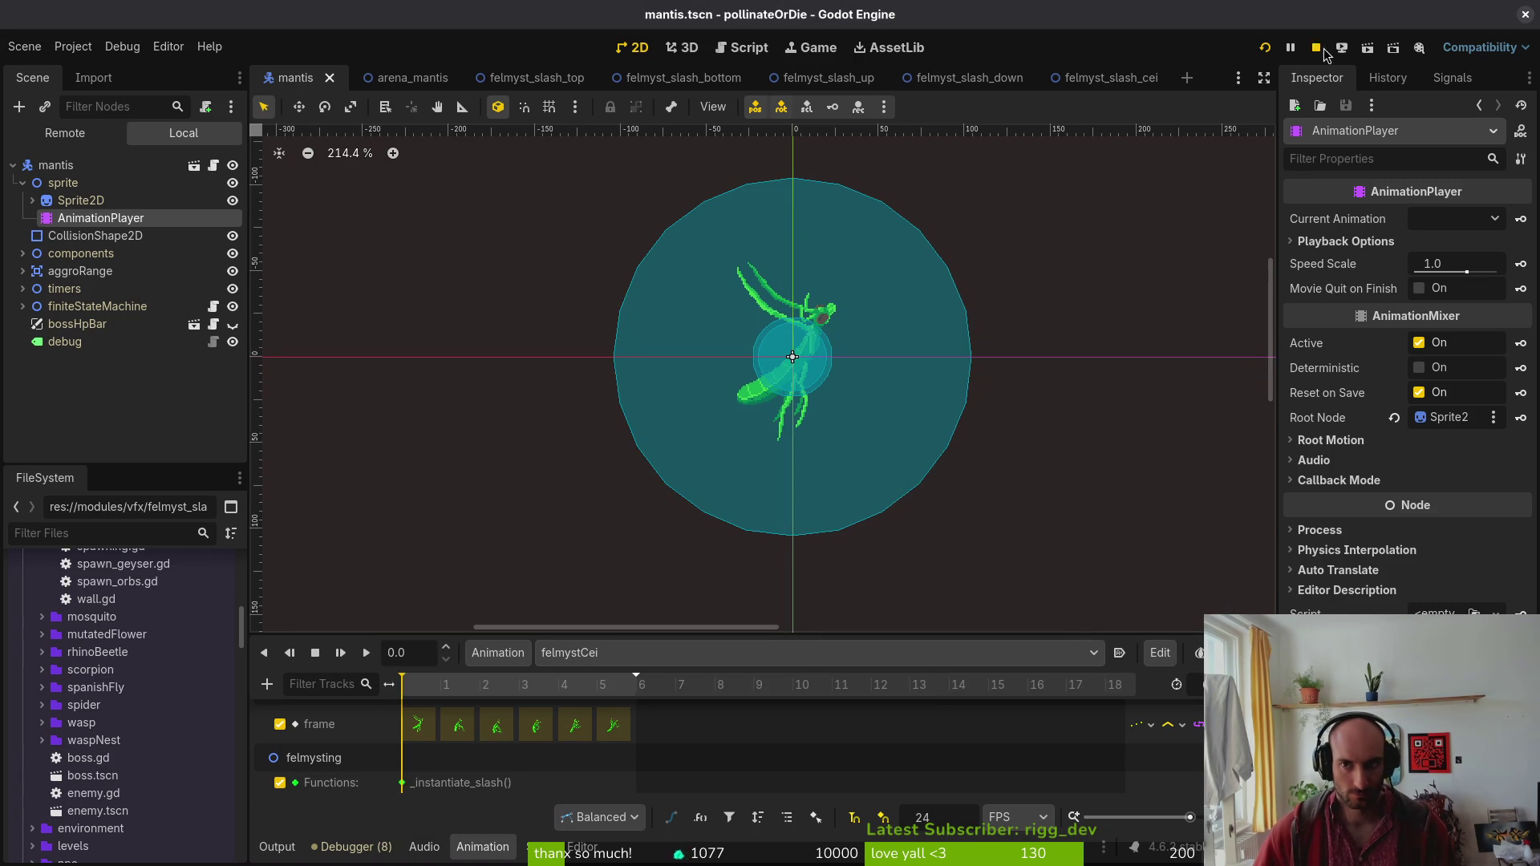
left_click(1265, 48)
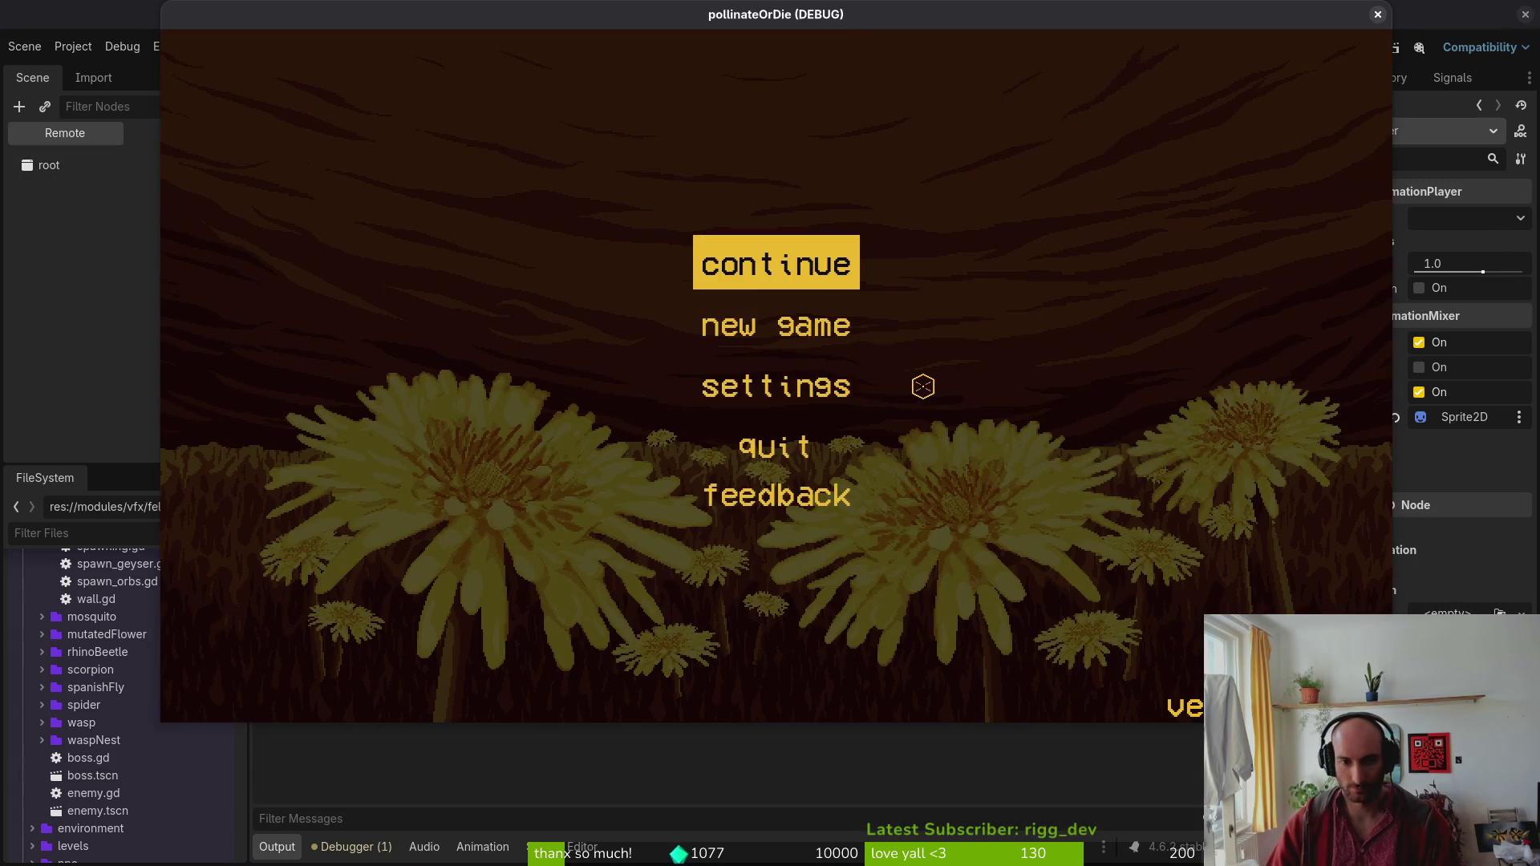
Load the mantis level from debug level select and fly the bee to provoke the ceiling dash.
key("Return")
key("Tab")
key("Return")
key("a")
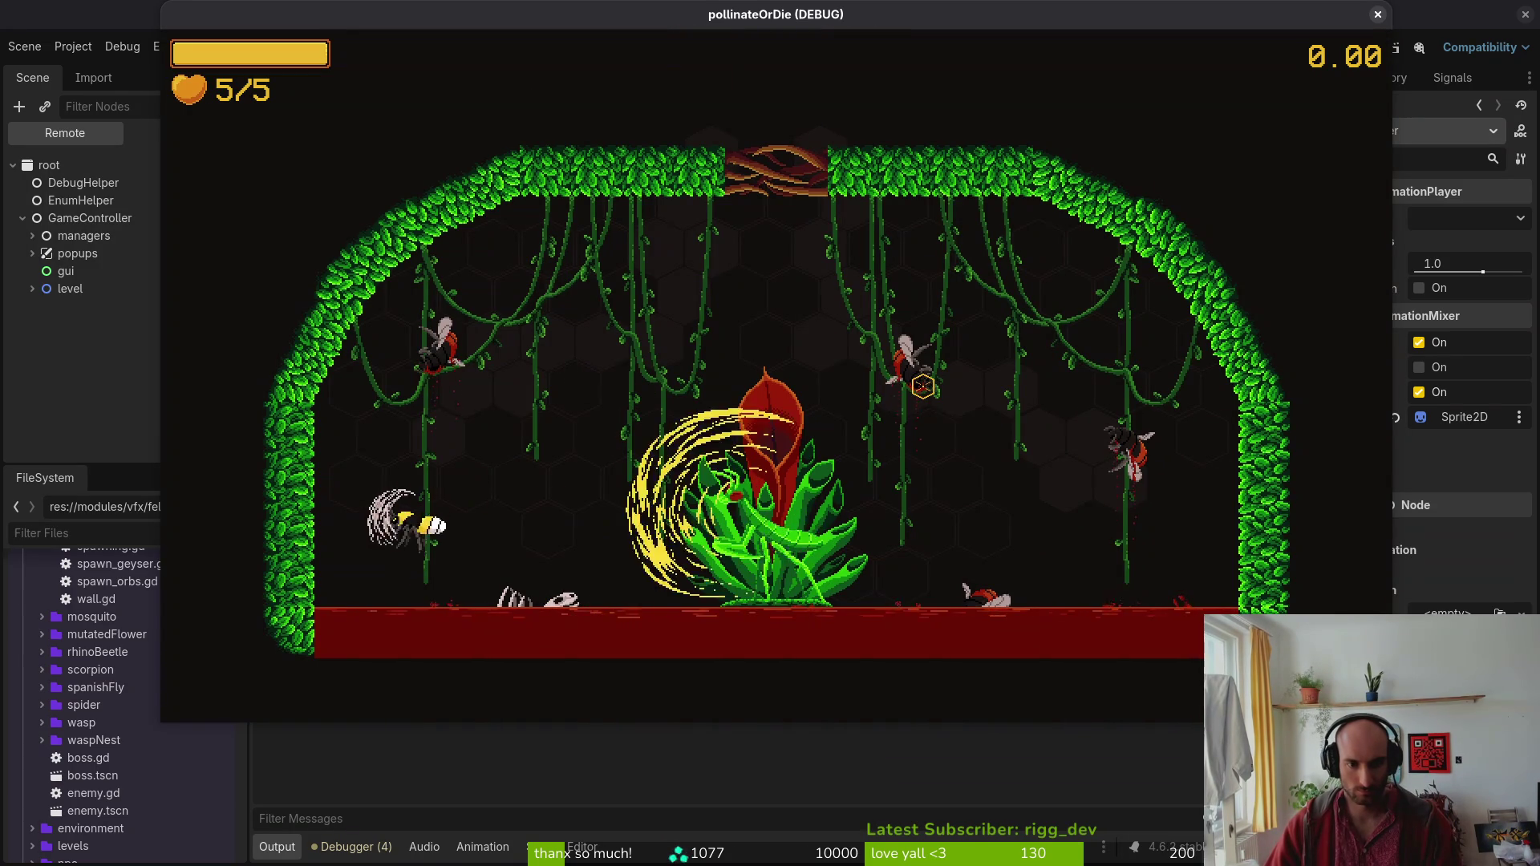
key("w")
key("w")
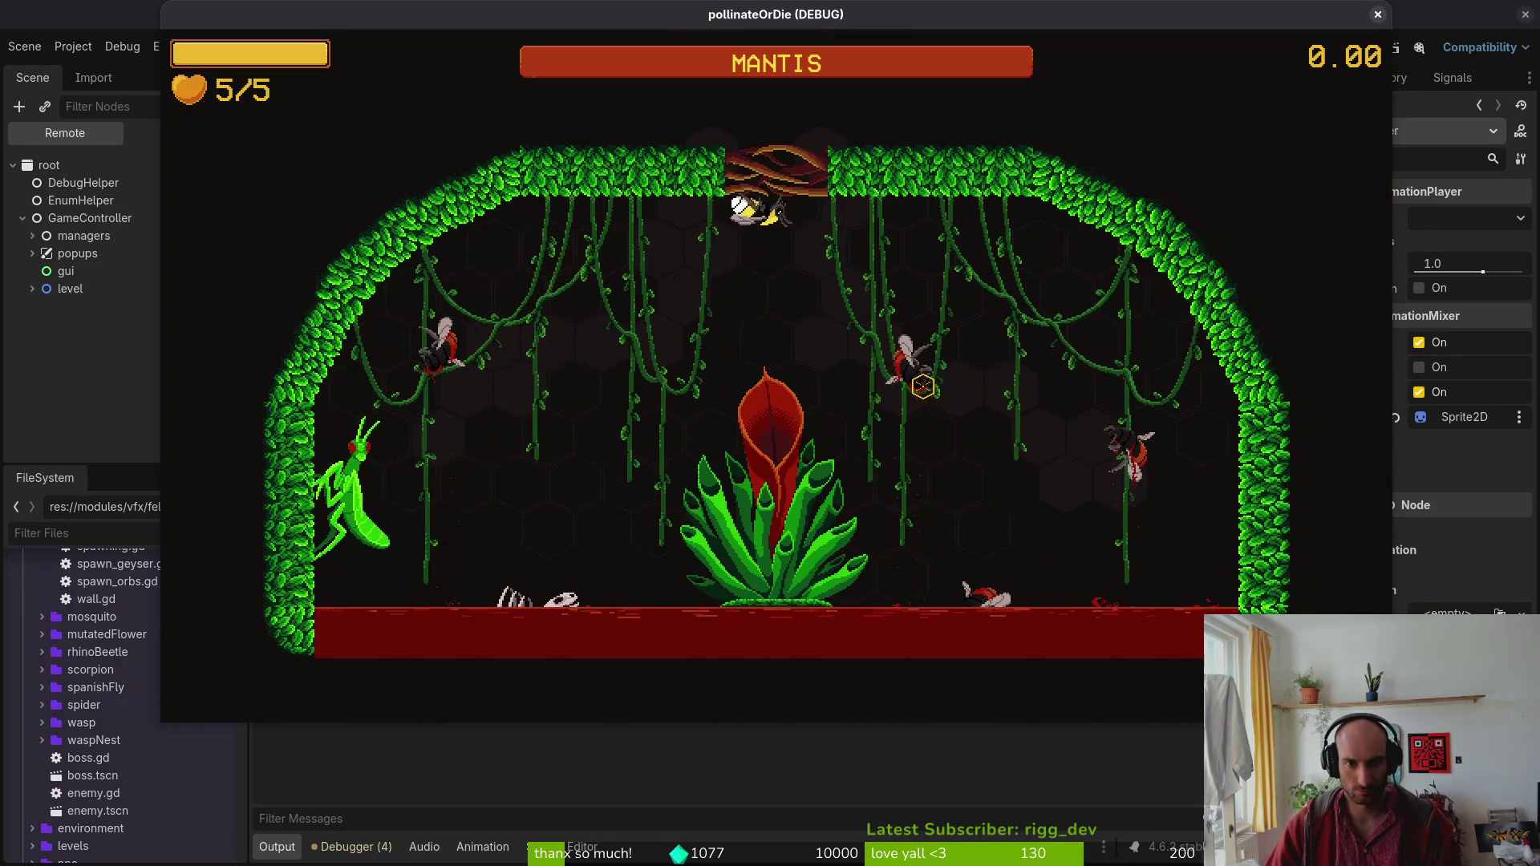
key("a")
key("s")
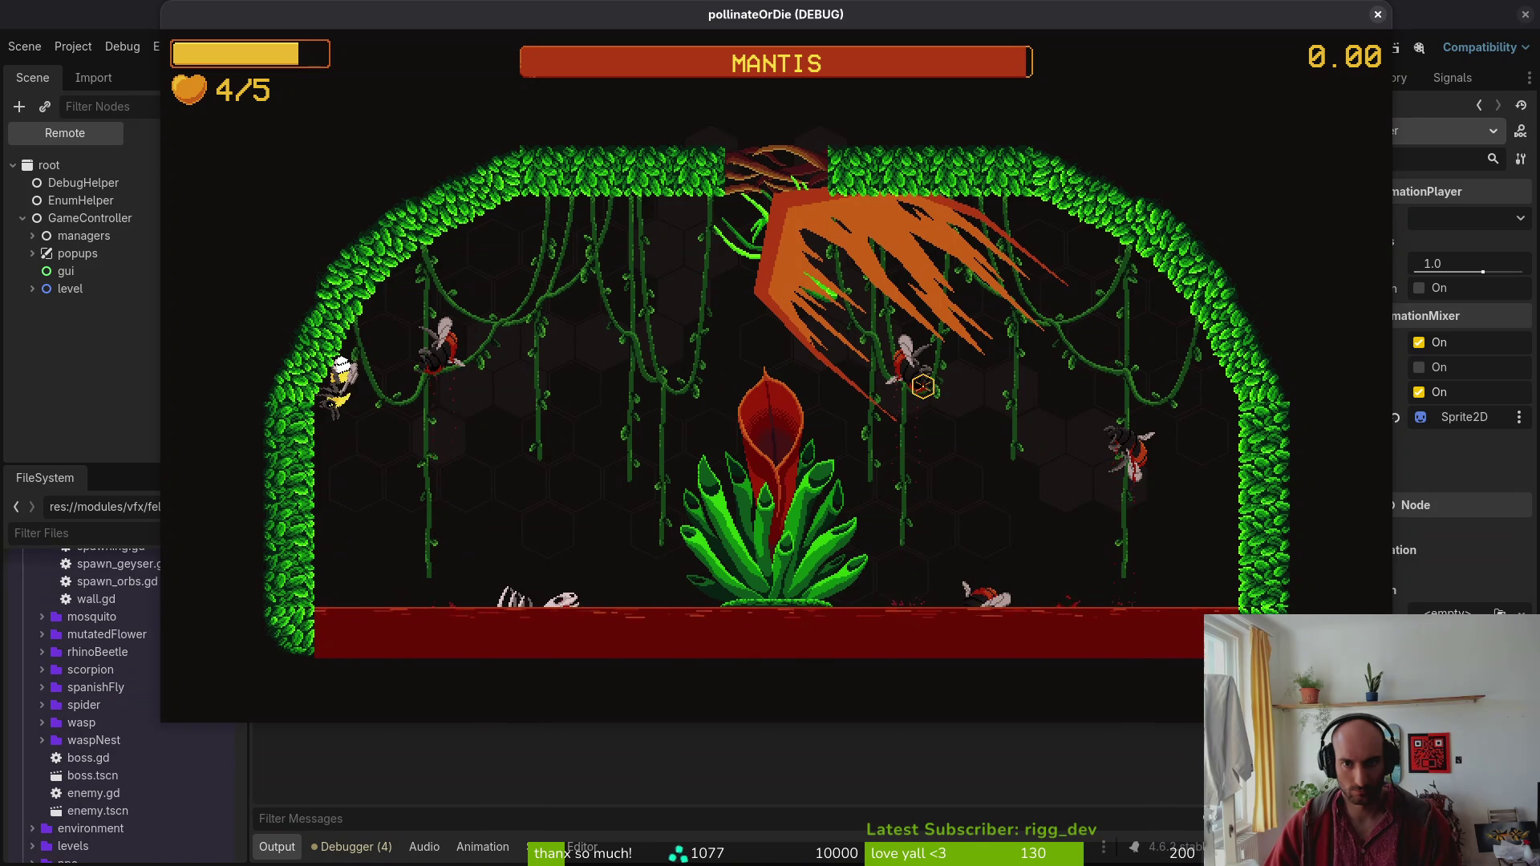
key("alt+Tab")
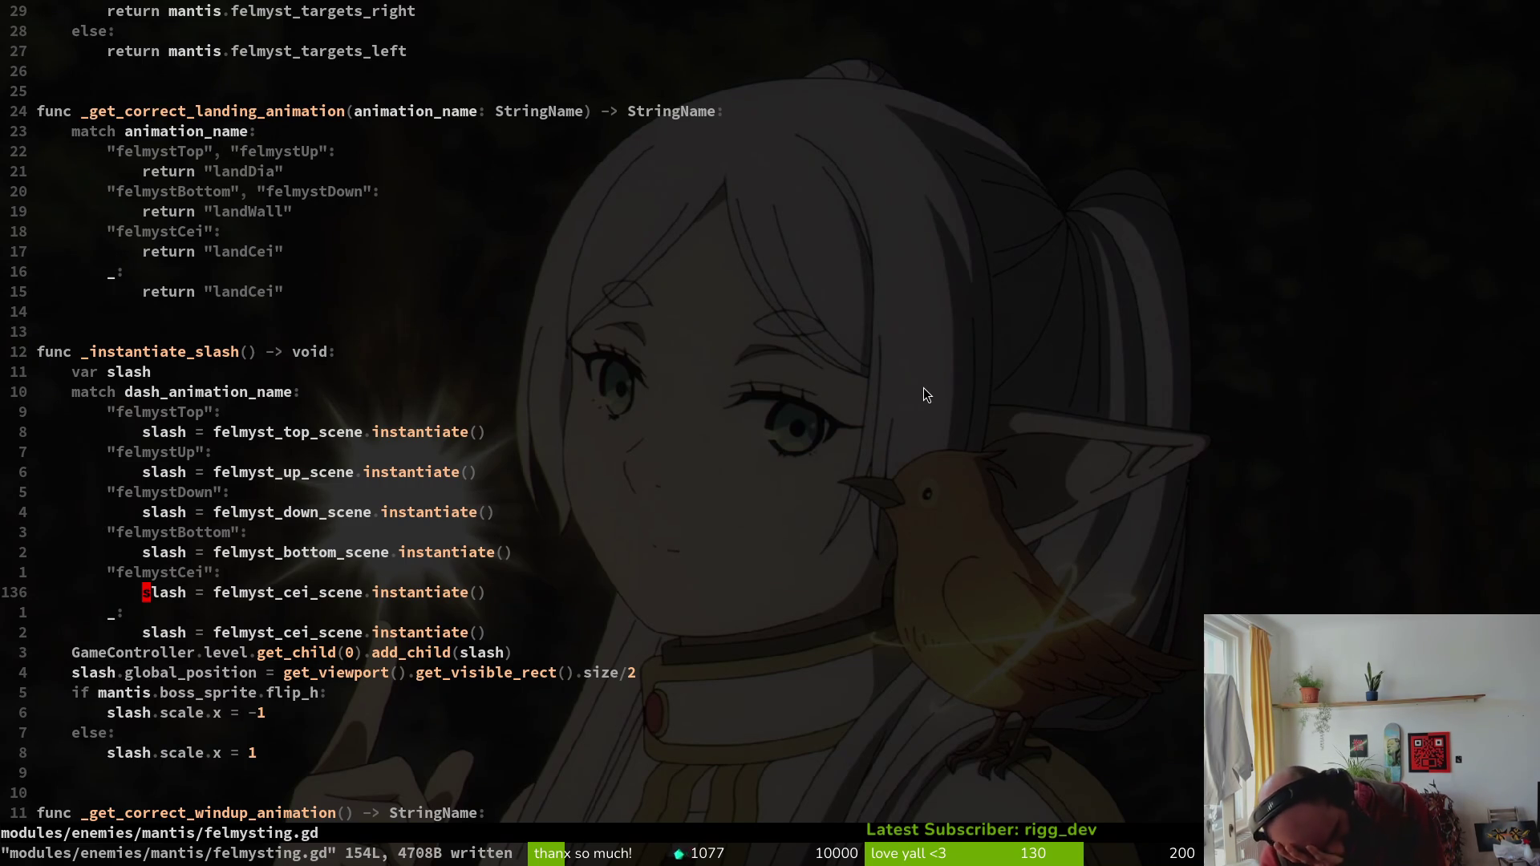
Read _instantiate_slash and _get_correct_landing_animation in felmysting.gd, then return to the Godot editor.
key("F5")
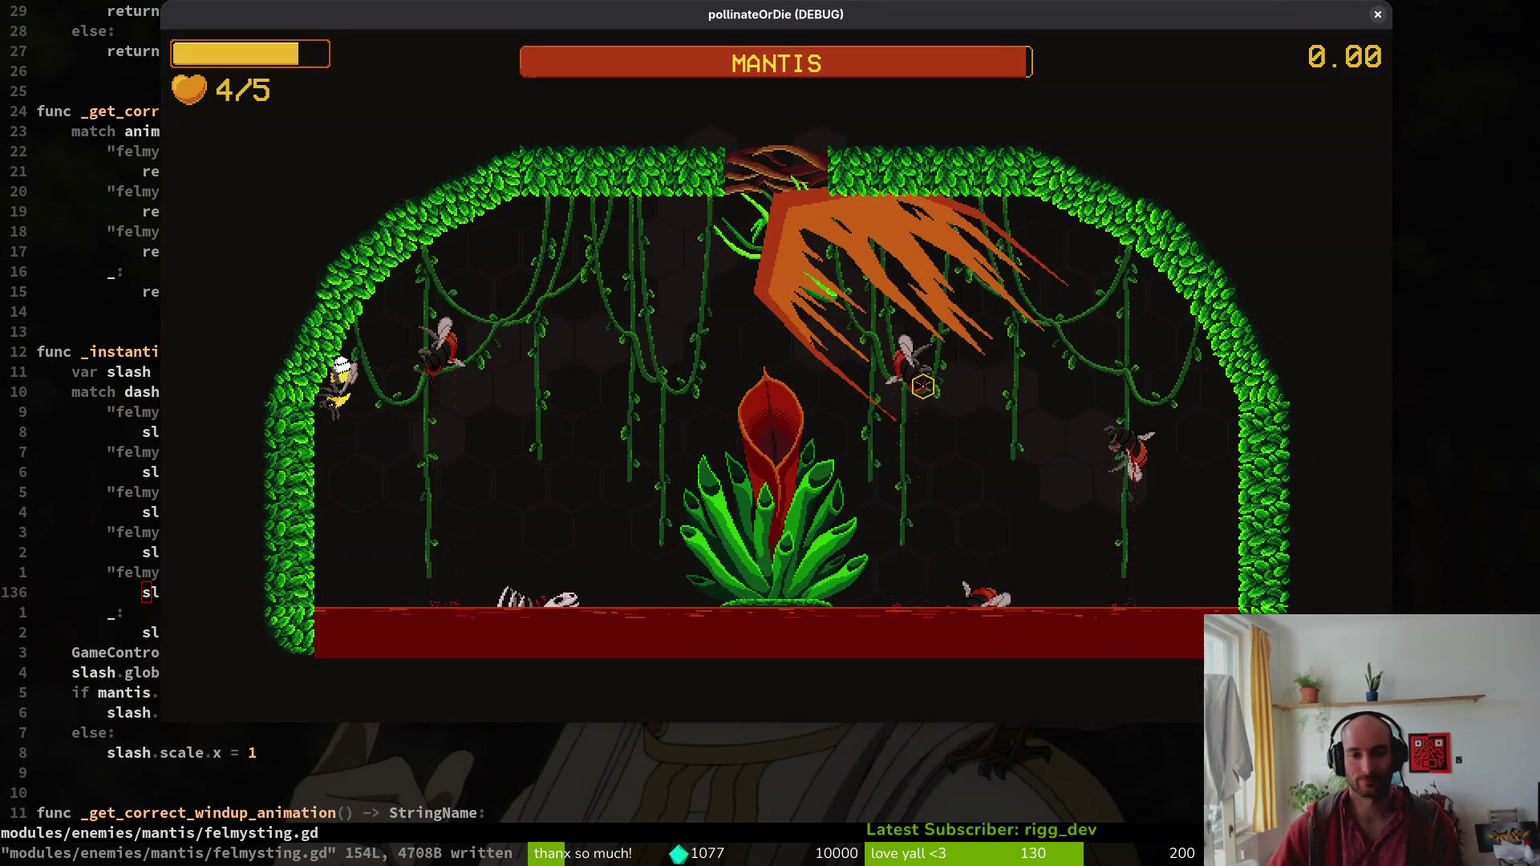
key("Escape")
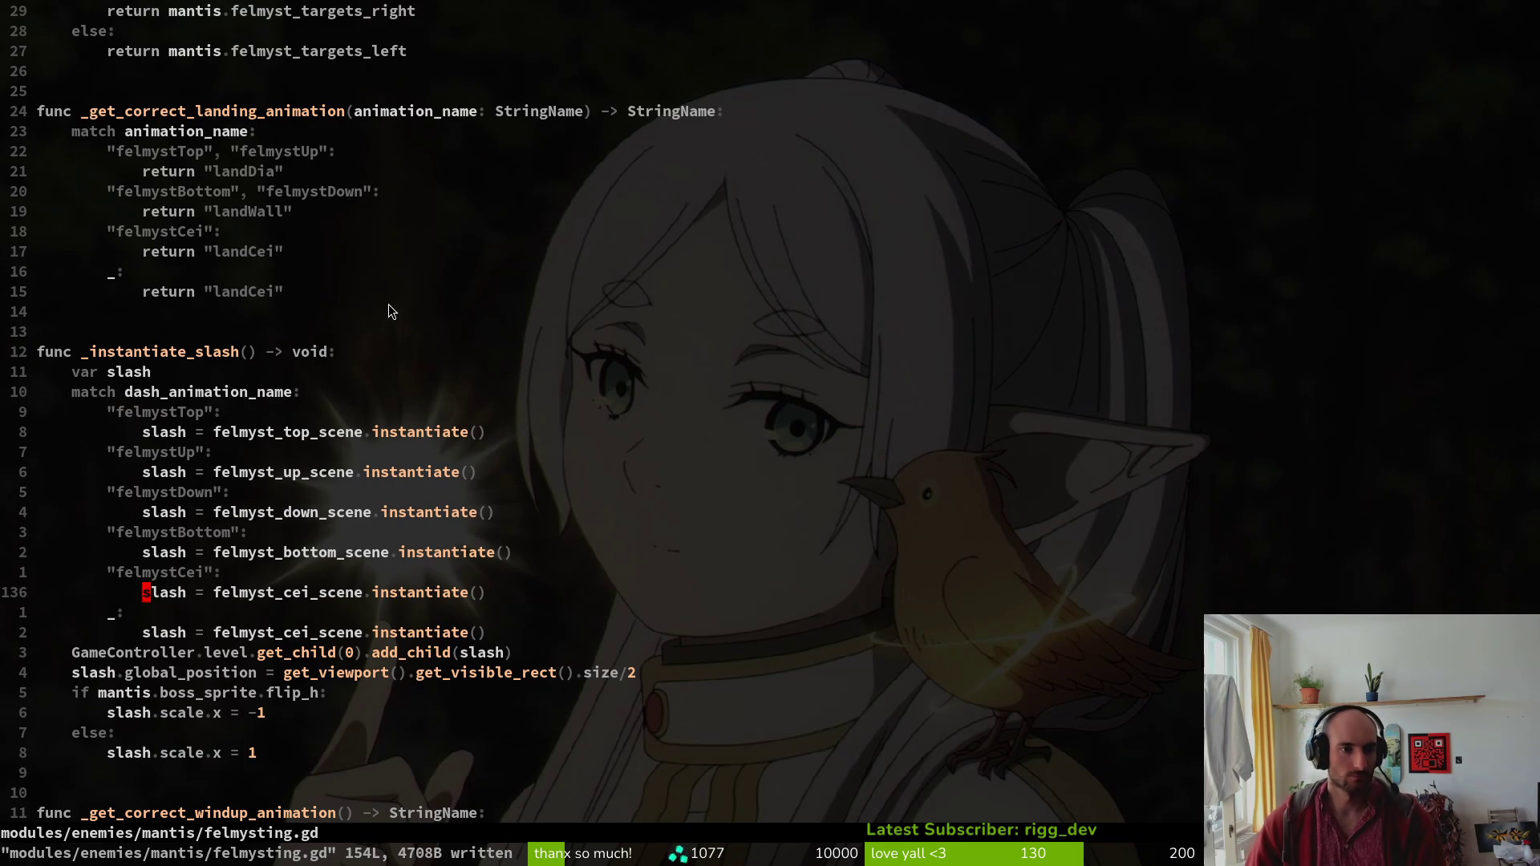
key("F5")
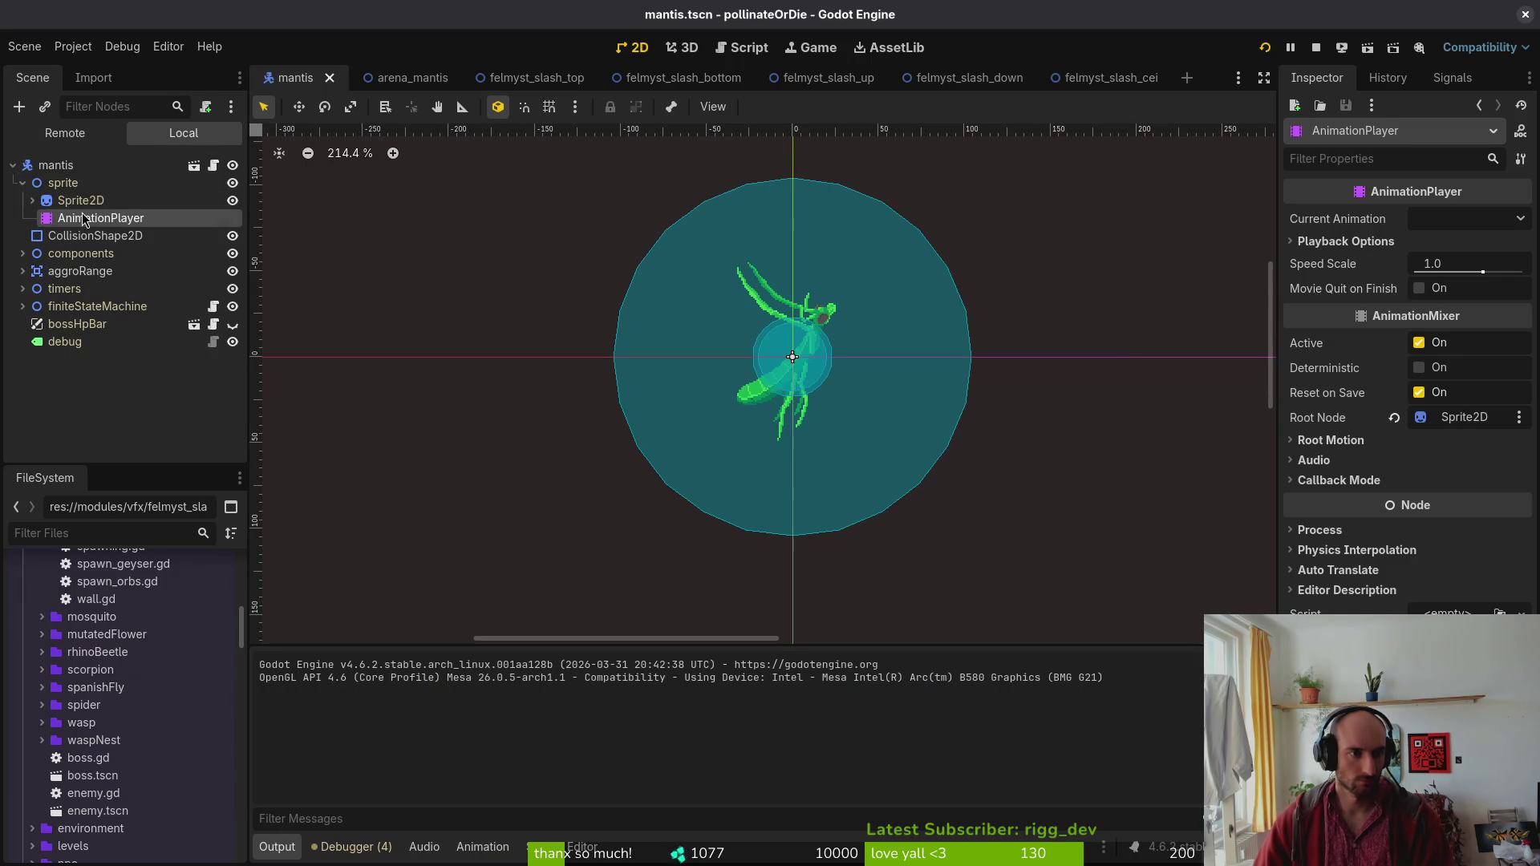
Glance at the mantis animation list, then stop the running game.
left_click(615, 654)
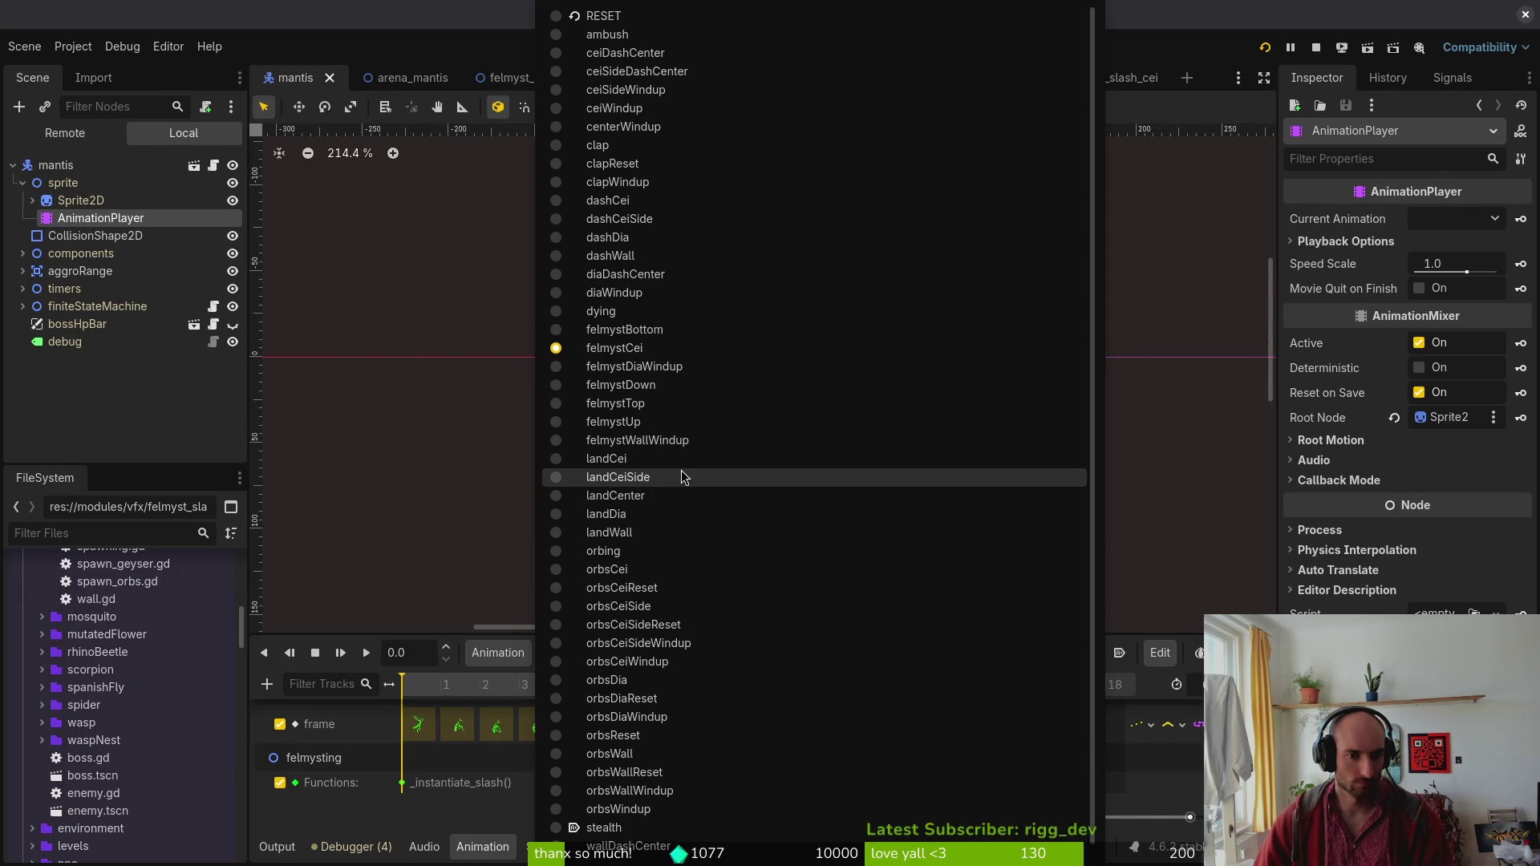
key("Escape")
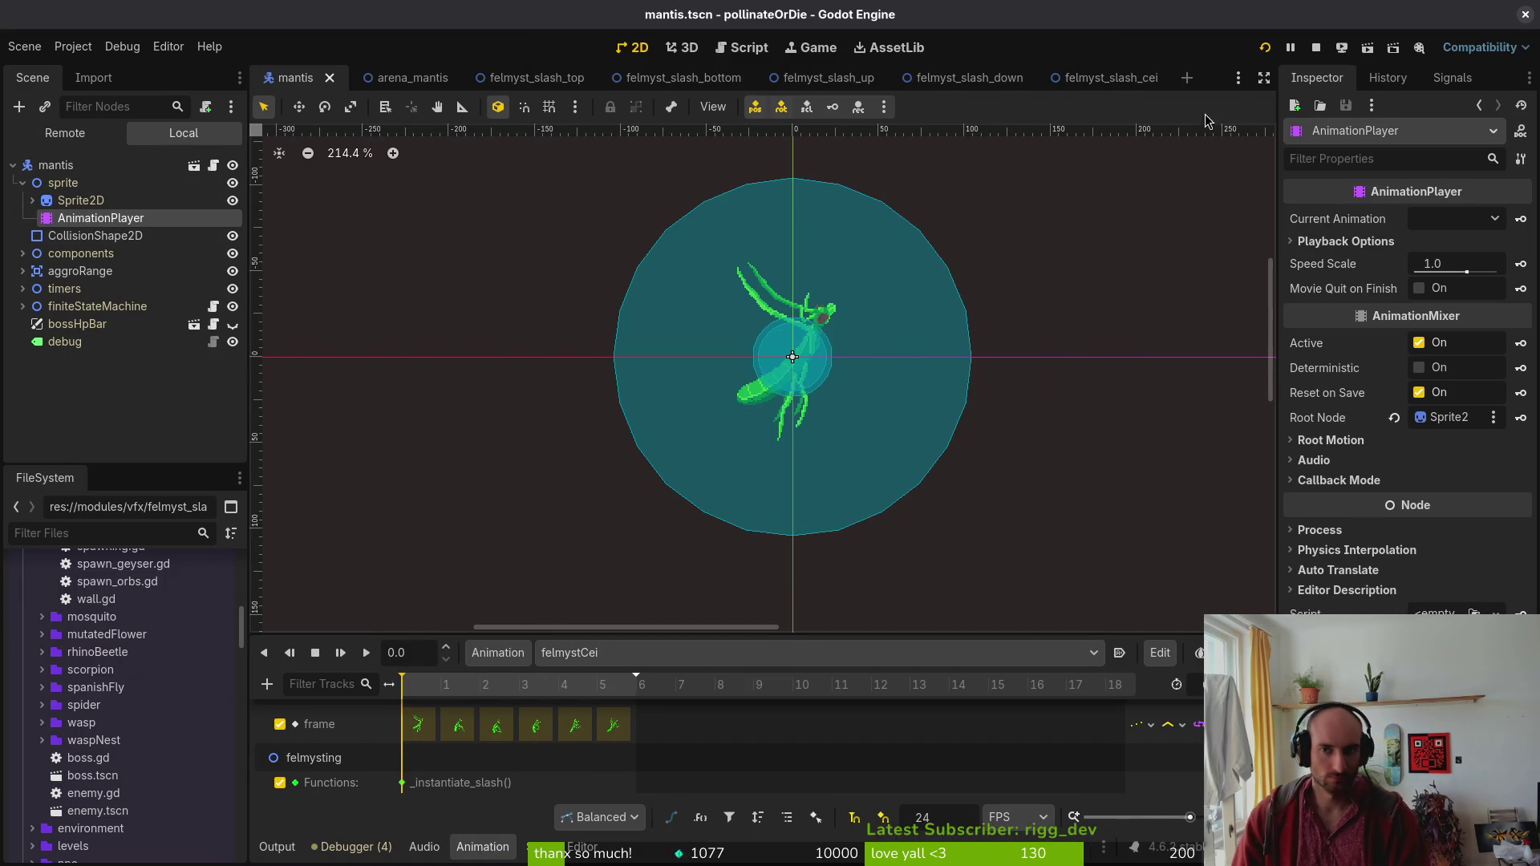
left_click(1313, 50)
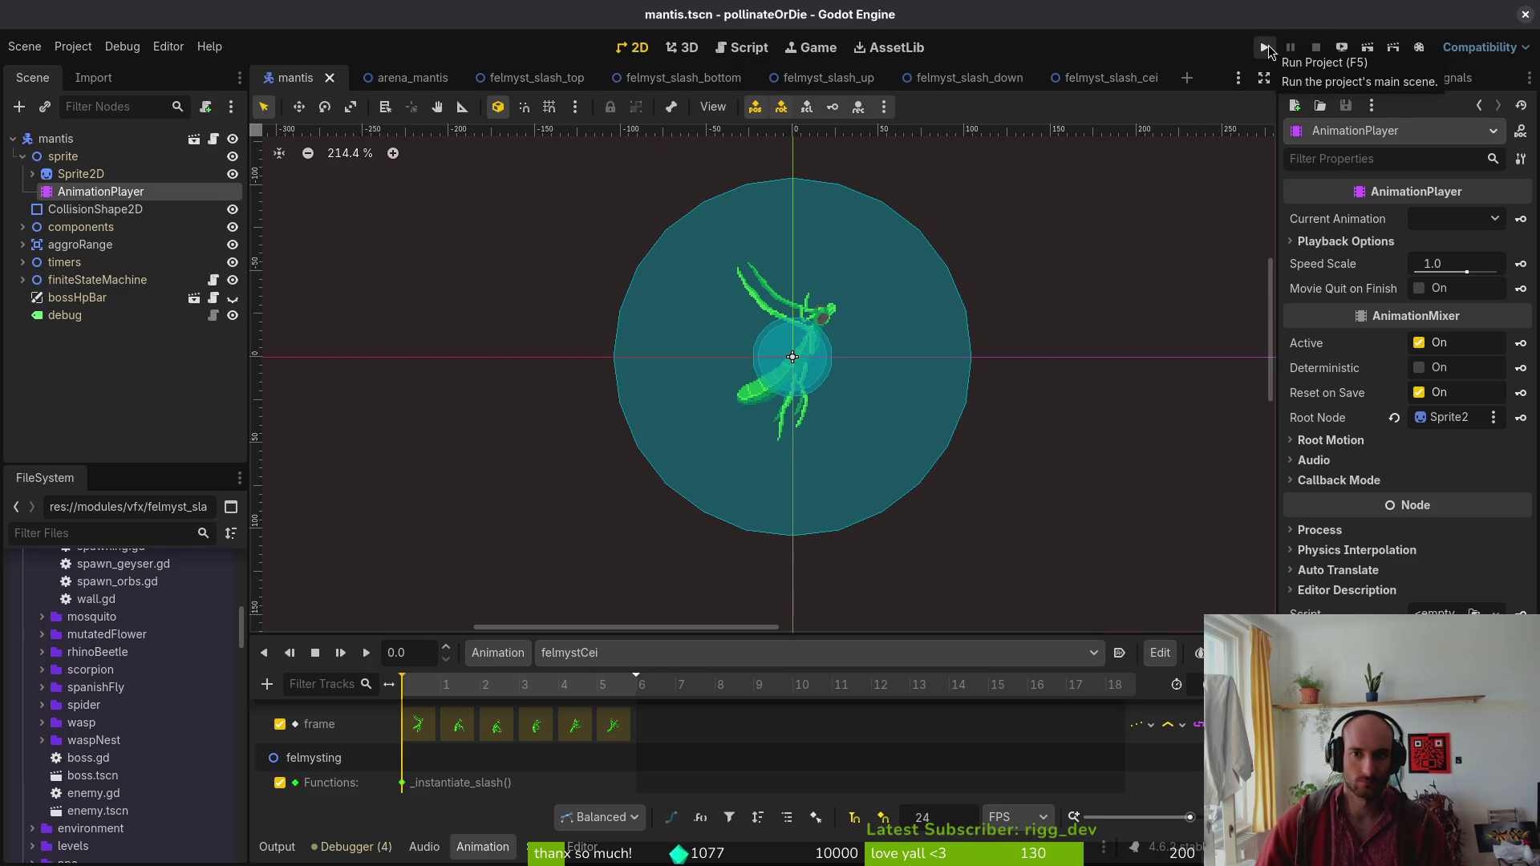
Add print_debug(animation_name) under _get_correct_landing_animation, save, and relaunch the game.
key("alt+Tab")
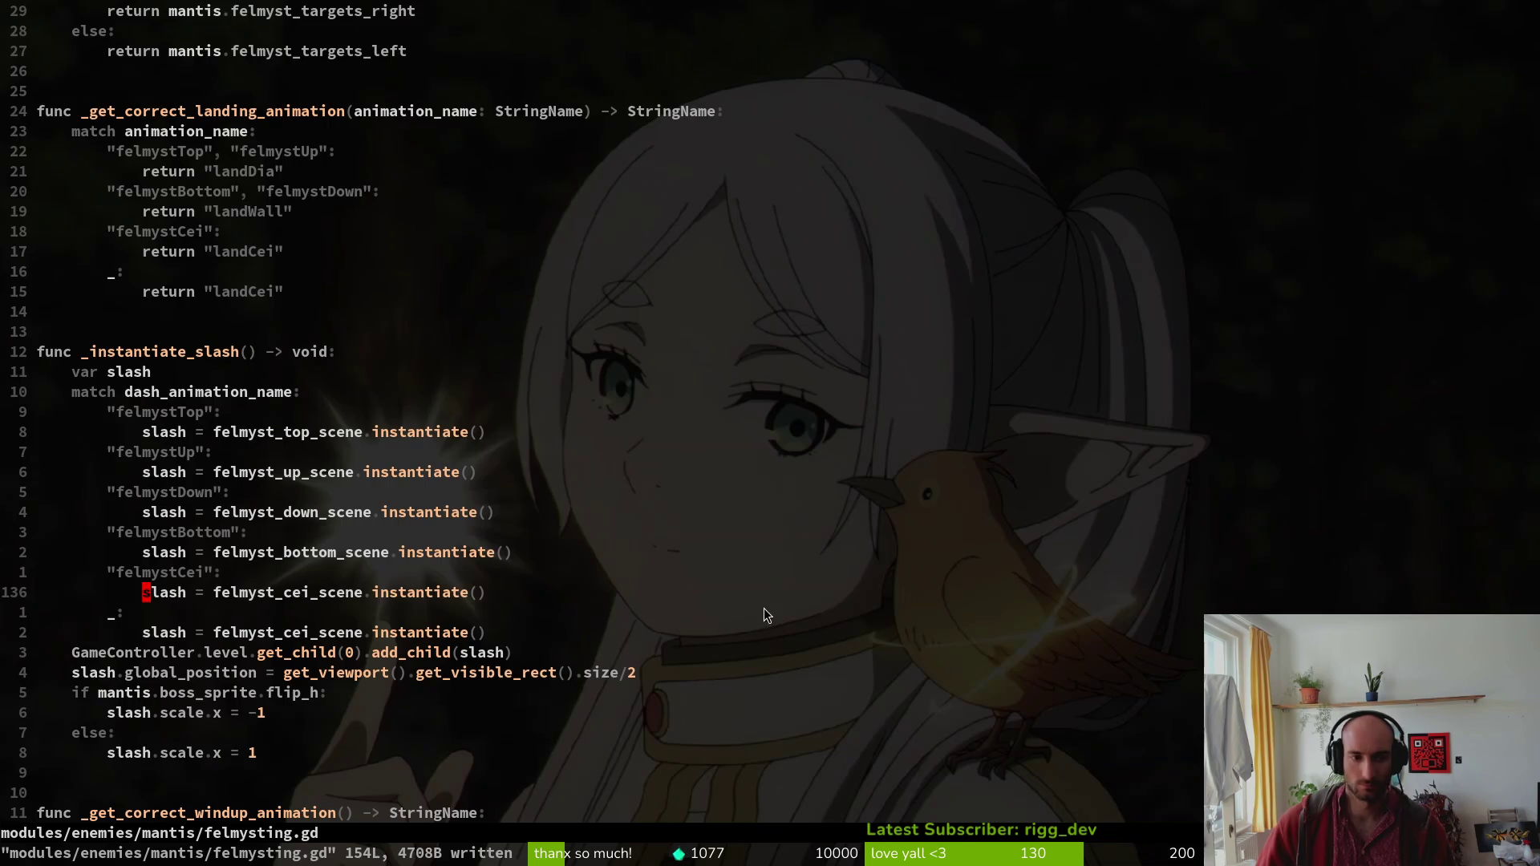
scroll(222, 271, "up", 2)
left_click(221, 235)
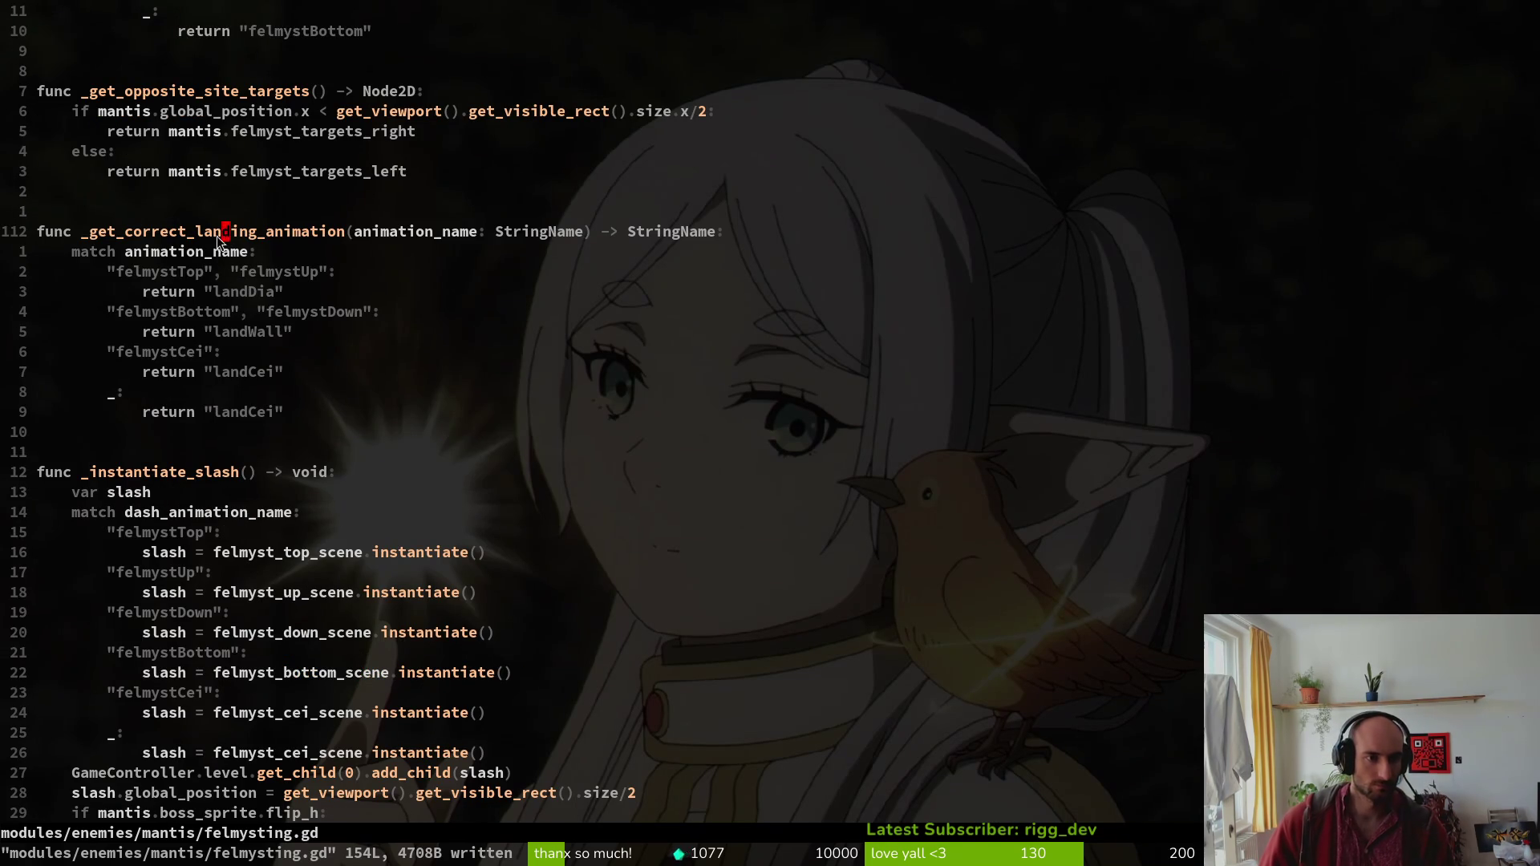
type("oprint_debug(an")
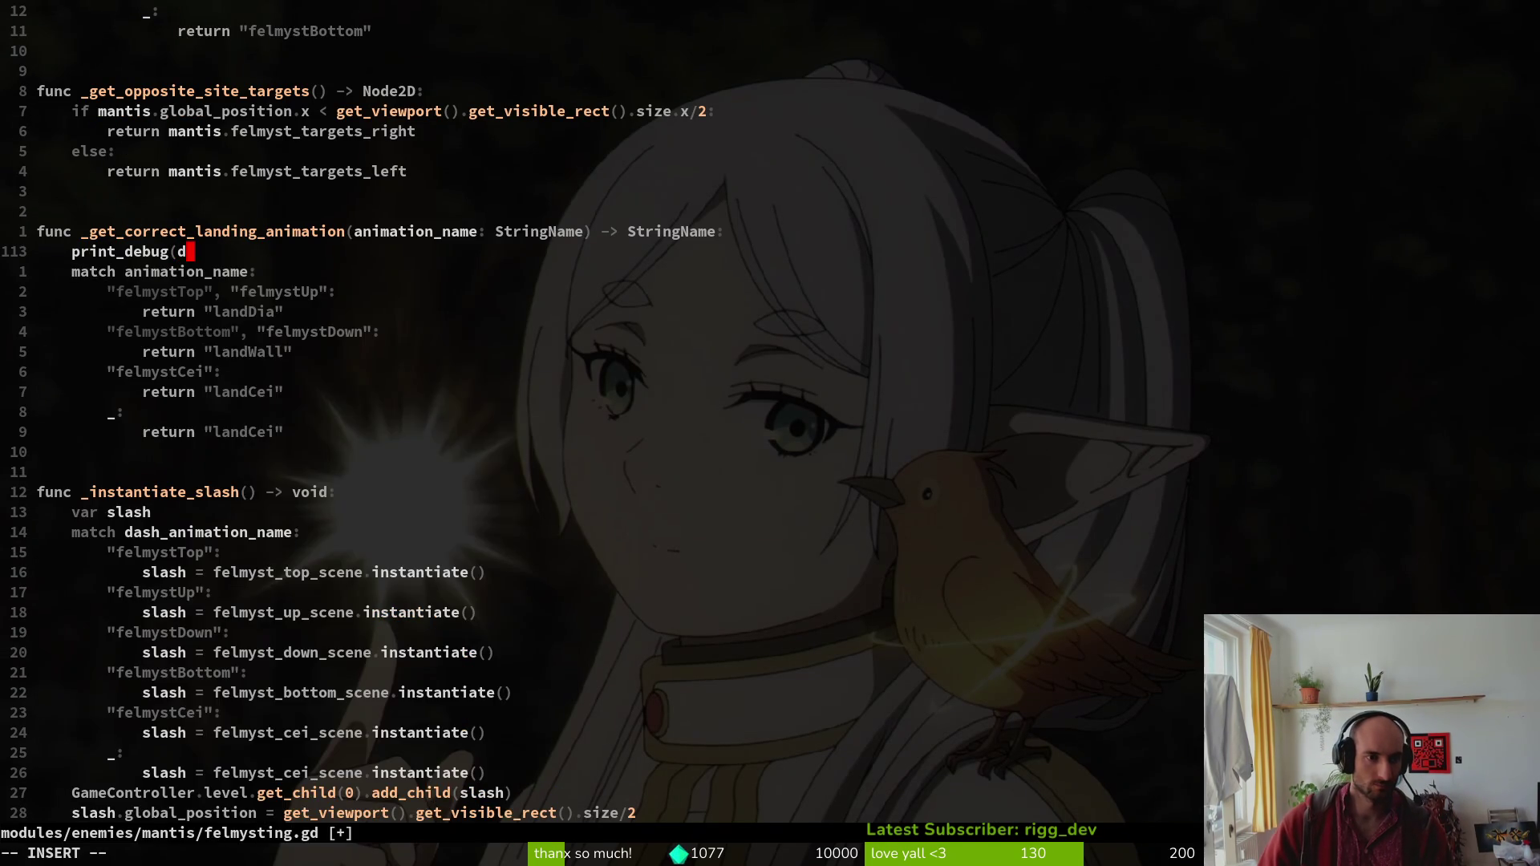
type("imation_name)")
key("Escape")
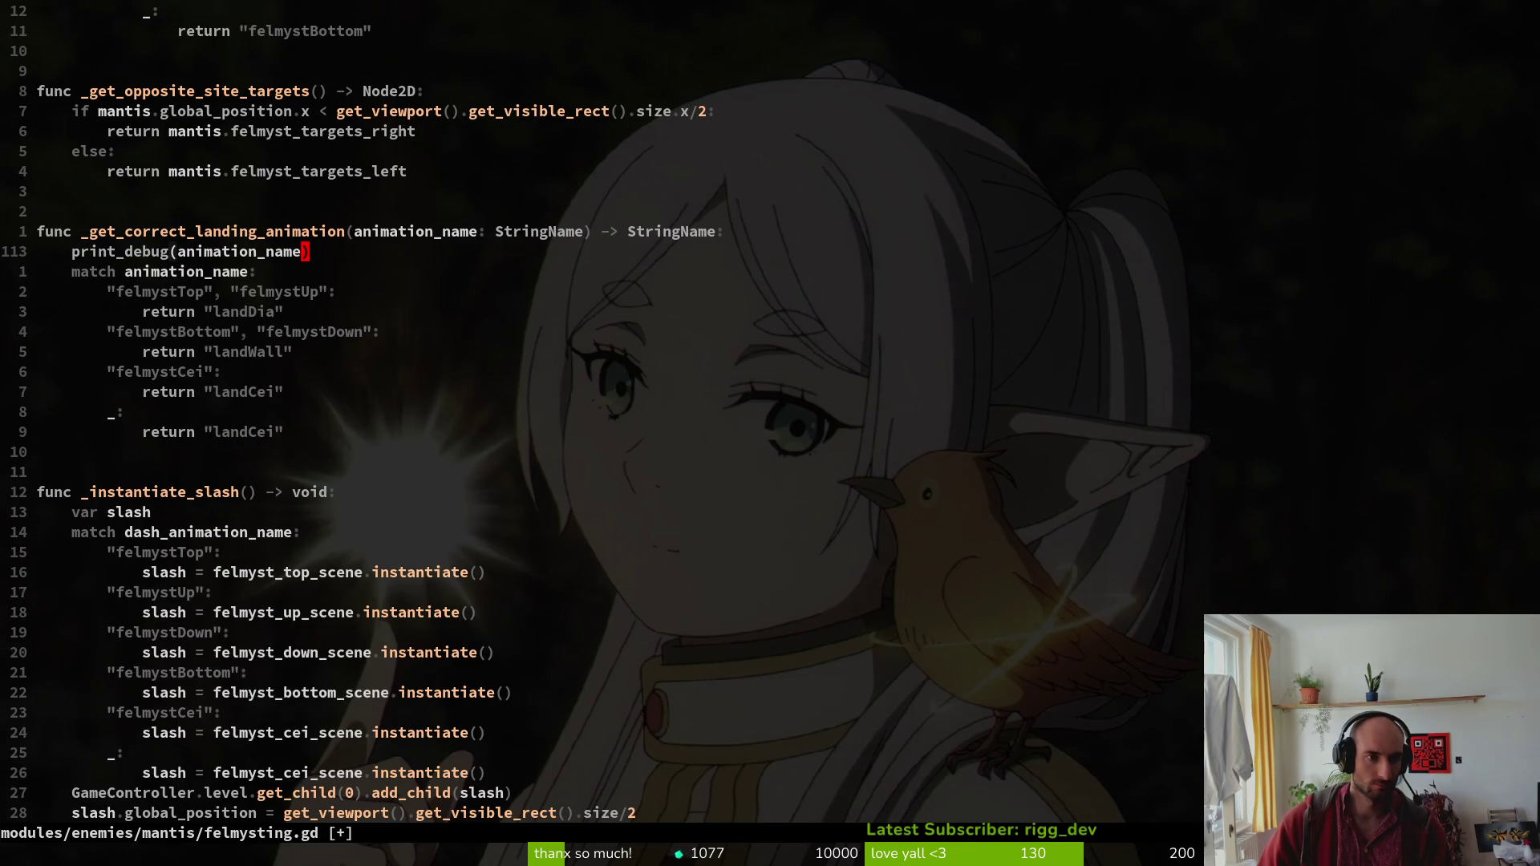
type(":w")
key("Return")
key("alt+Tab")
key("F5")
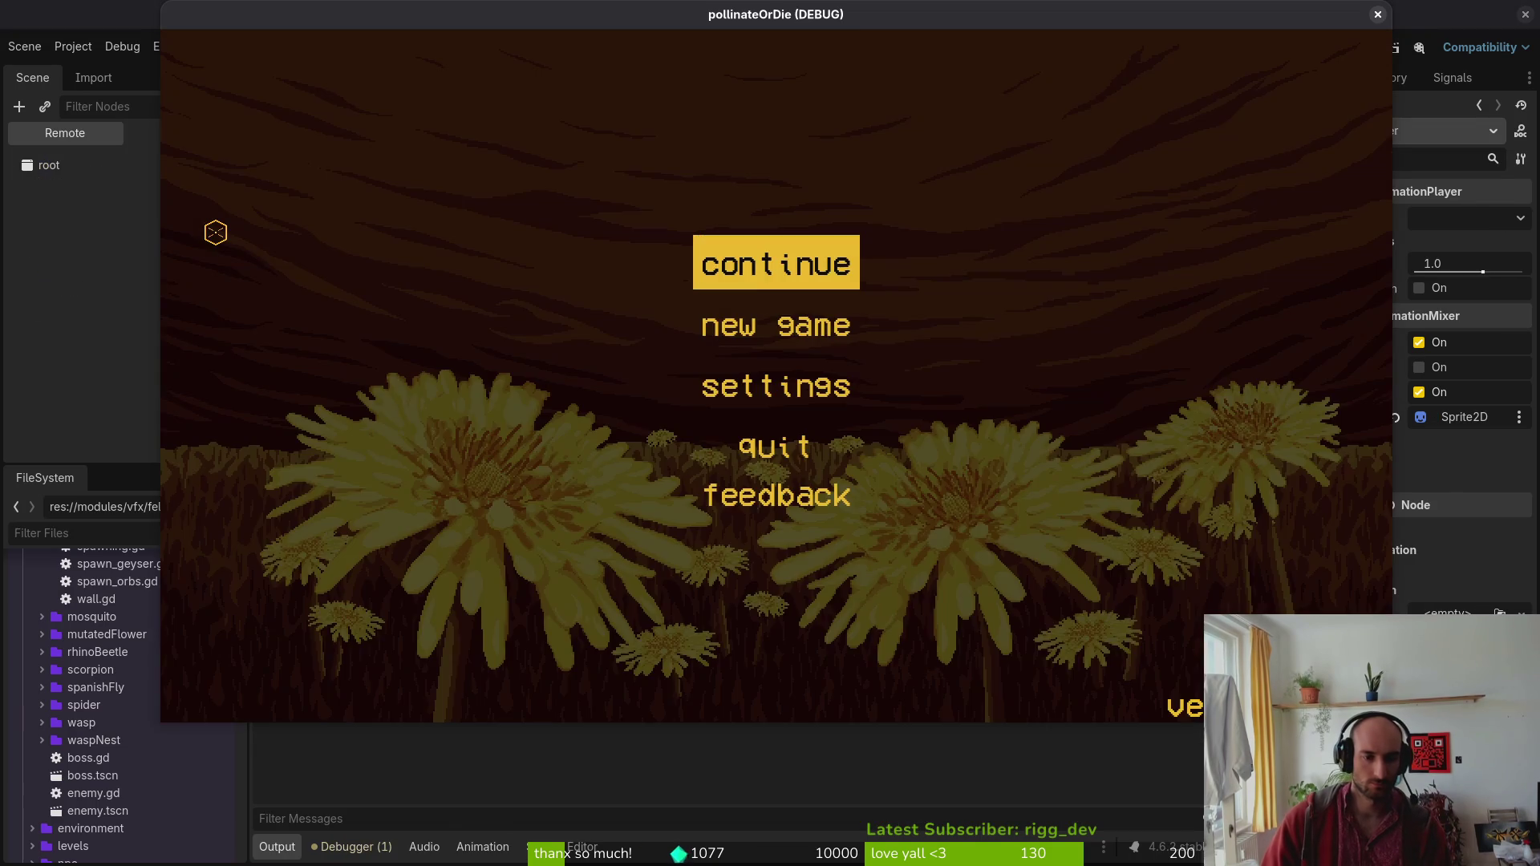
Load the mantis level, fly the bee toward the ceiling, then pause and close the game.
key("Return")
key("Escape")
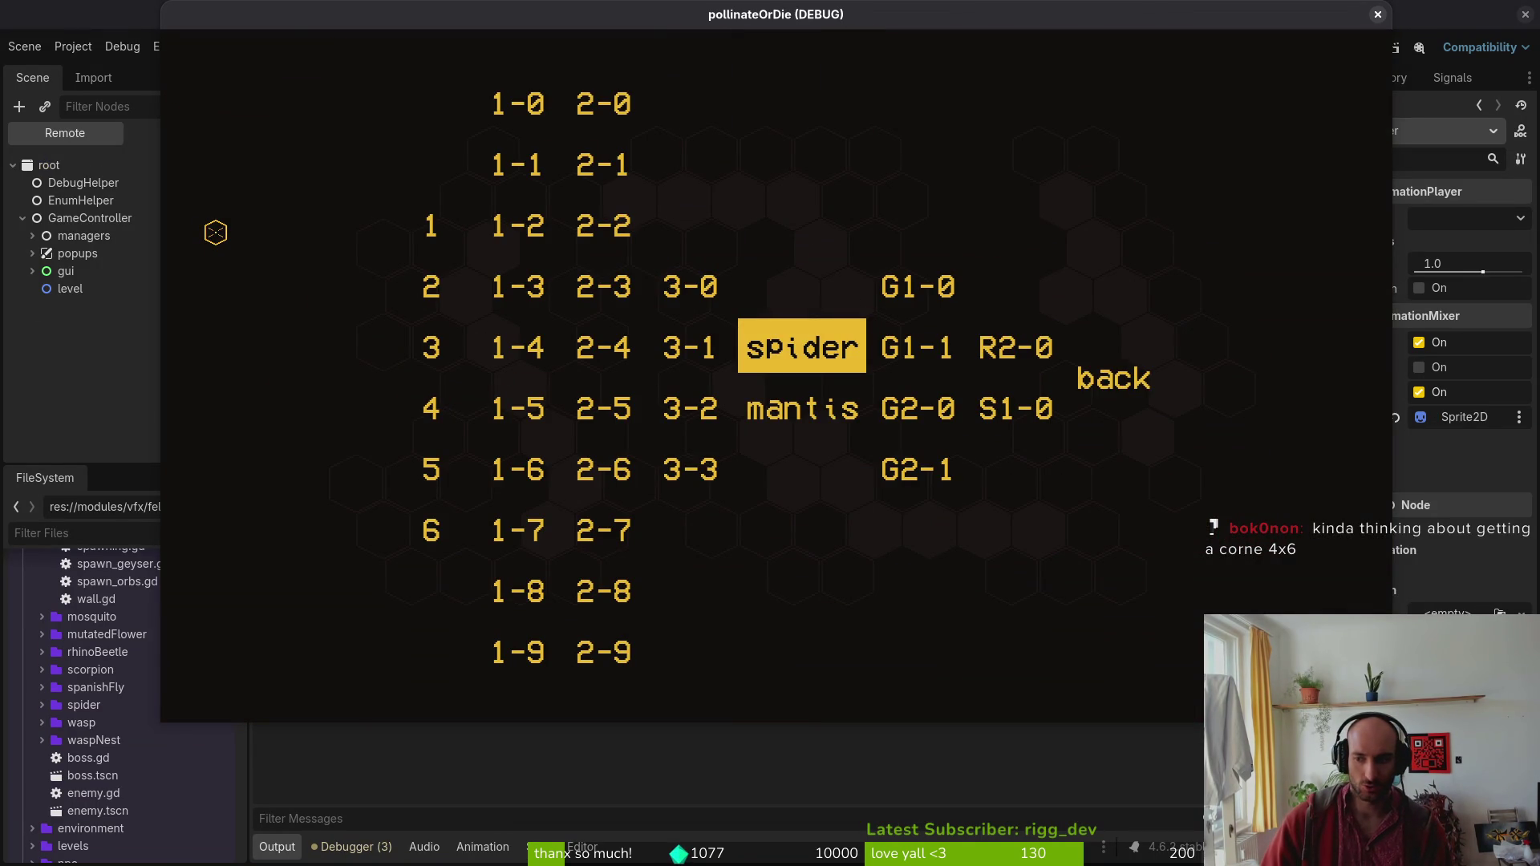
key("Down")
key("Return")
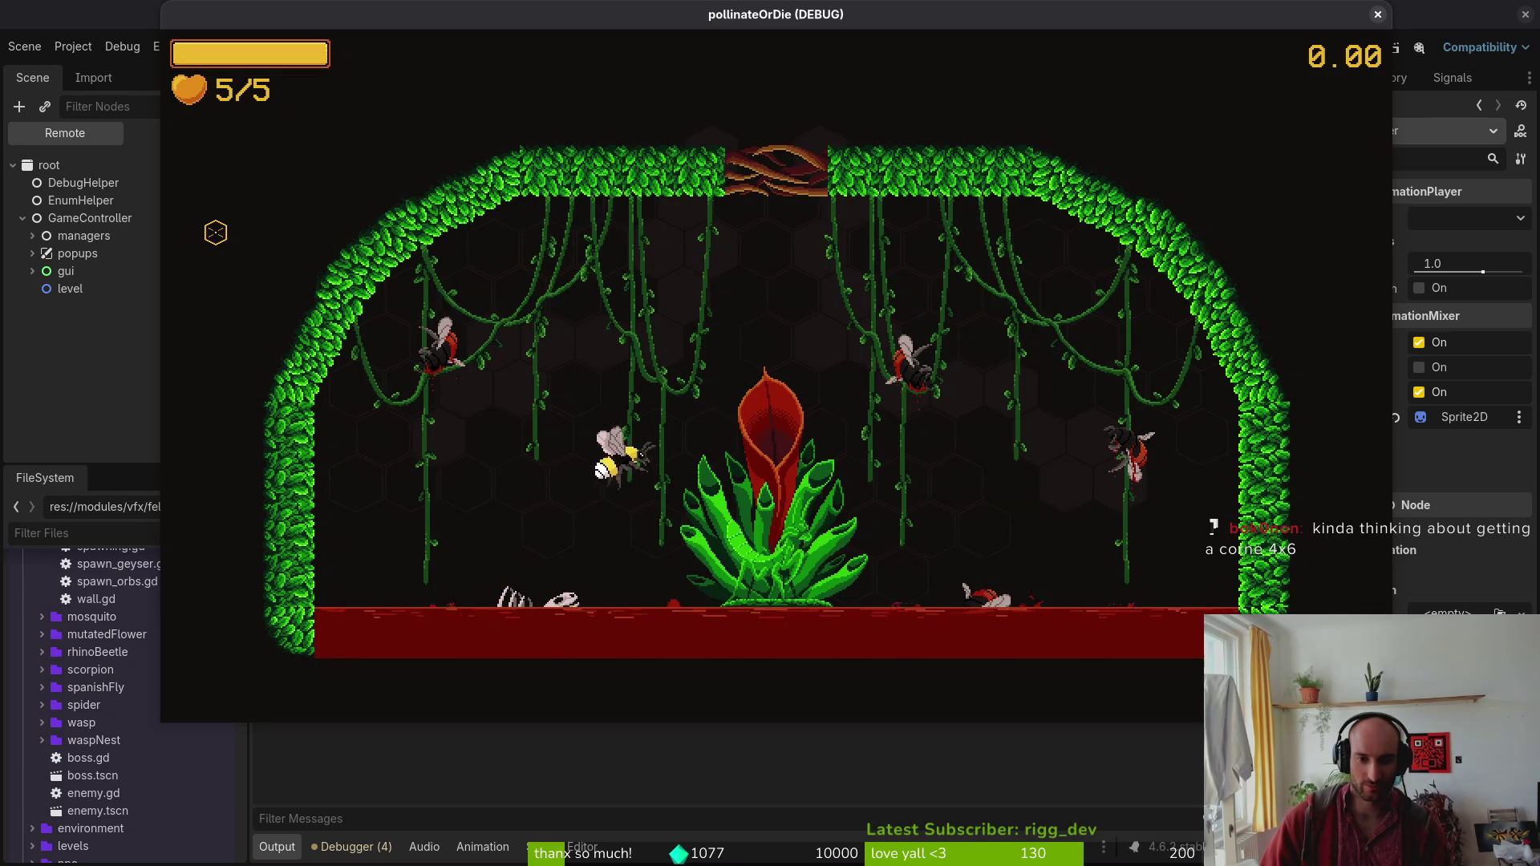
key("d")
key("w")
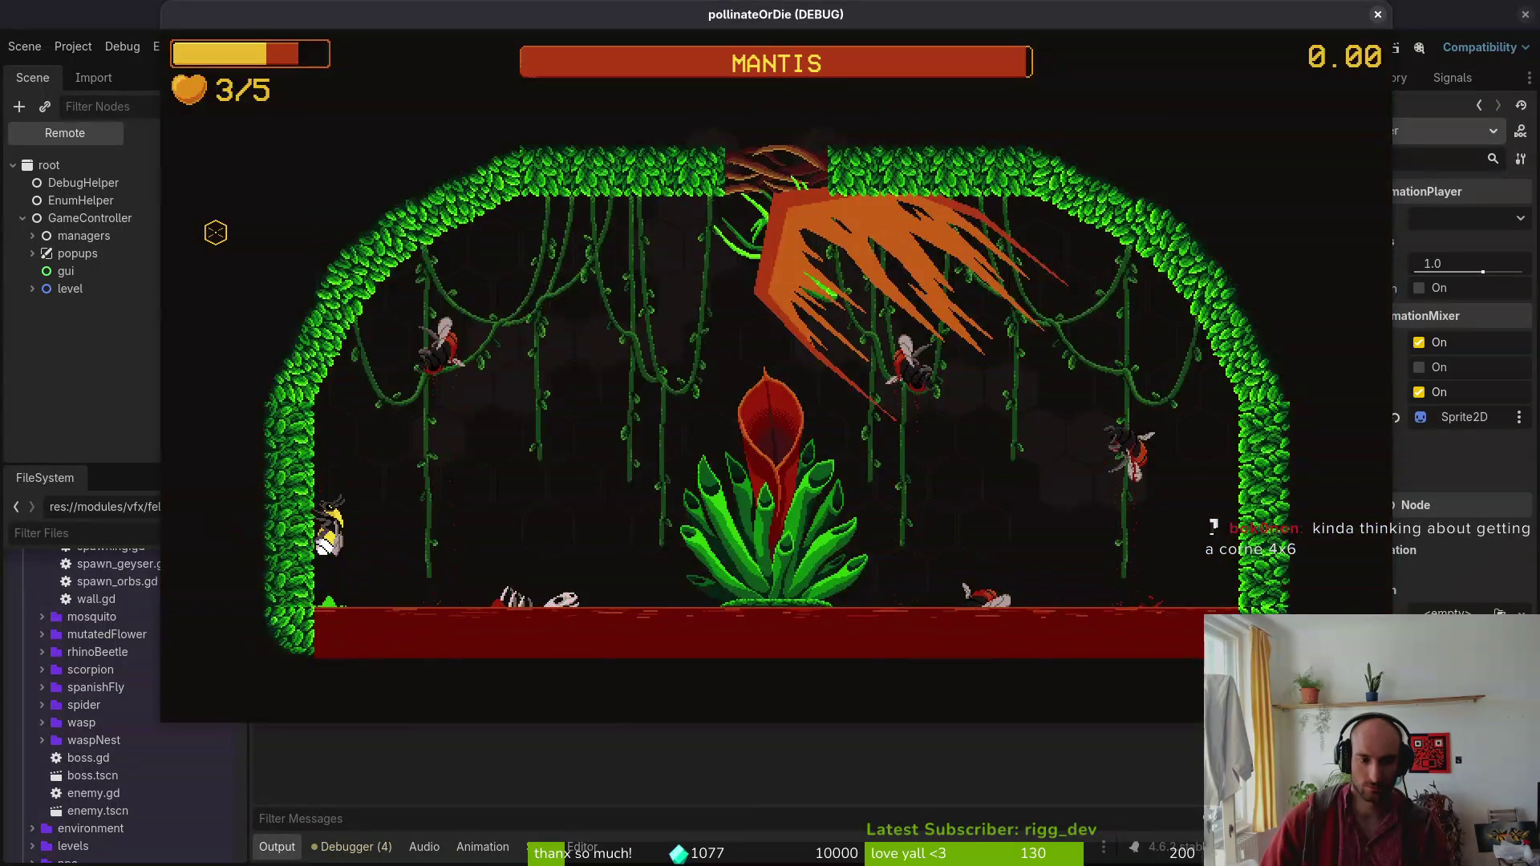
key("Escape")
key("F8")
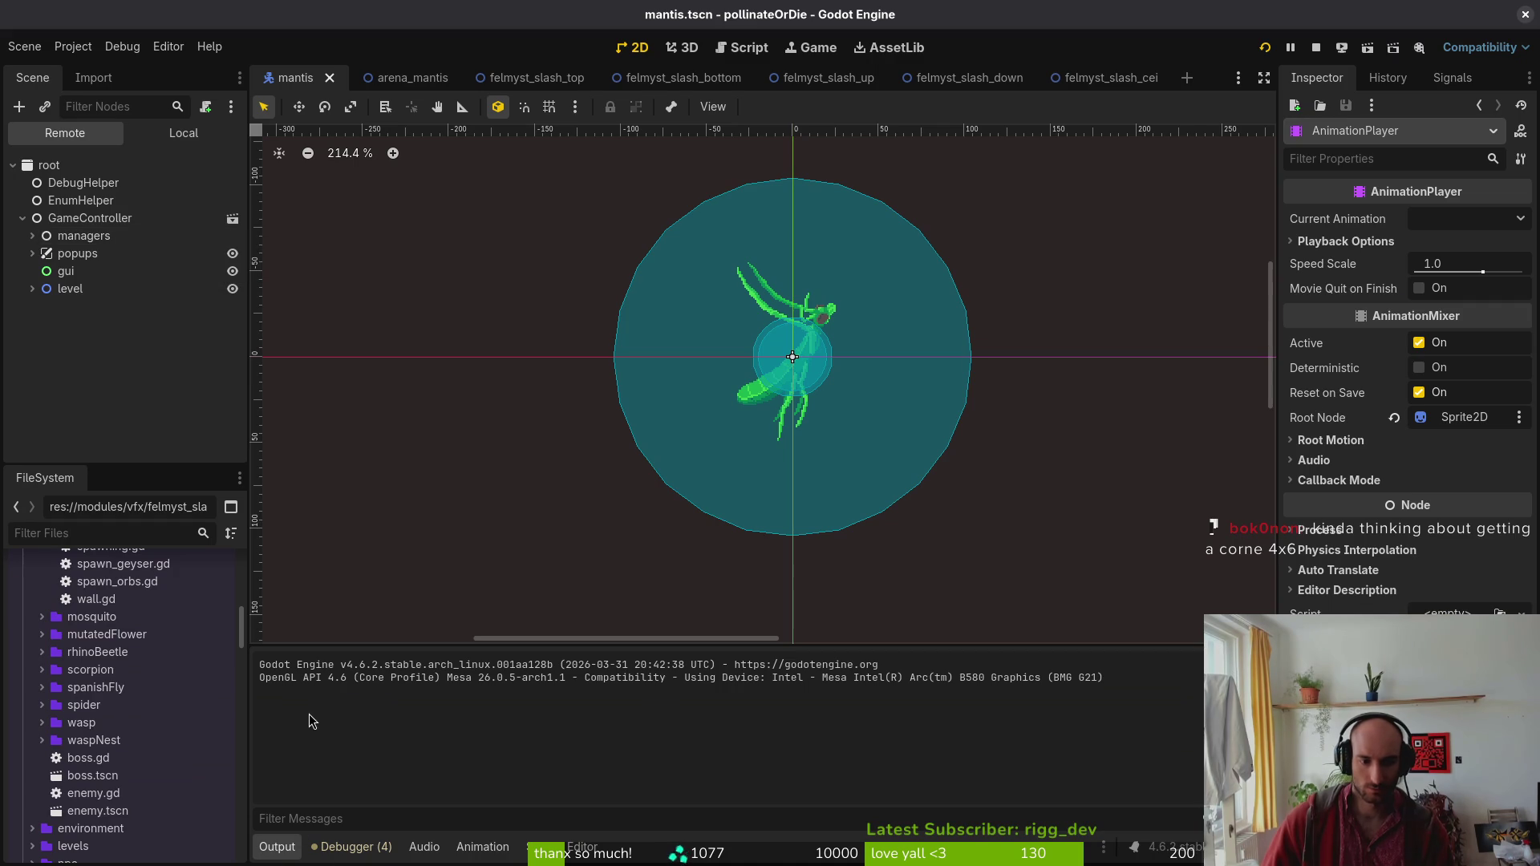
key("alt+Tab")
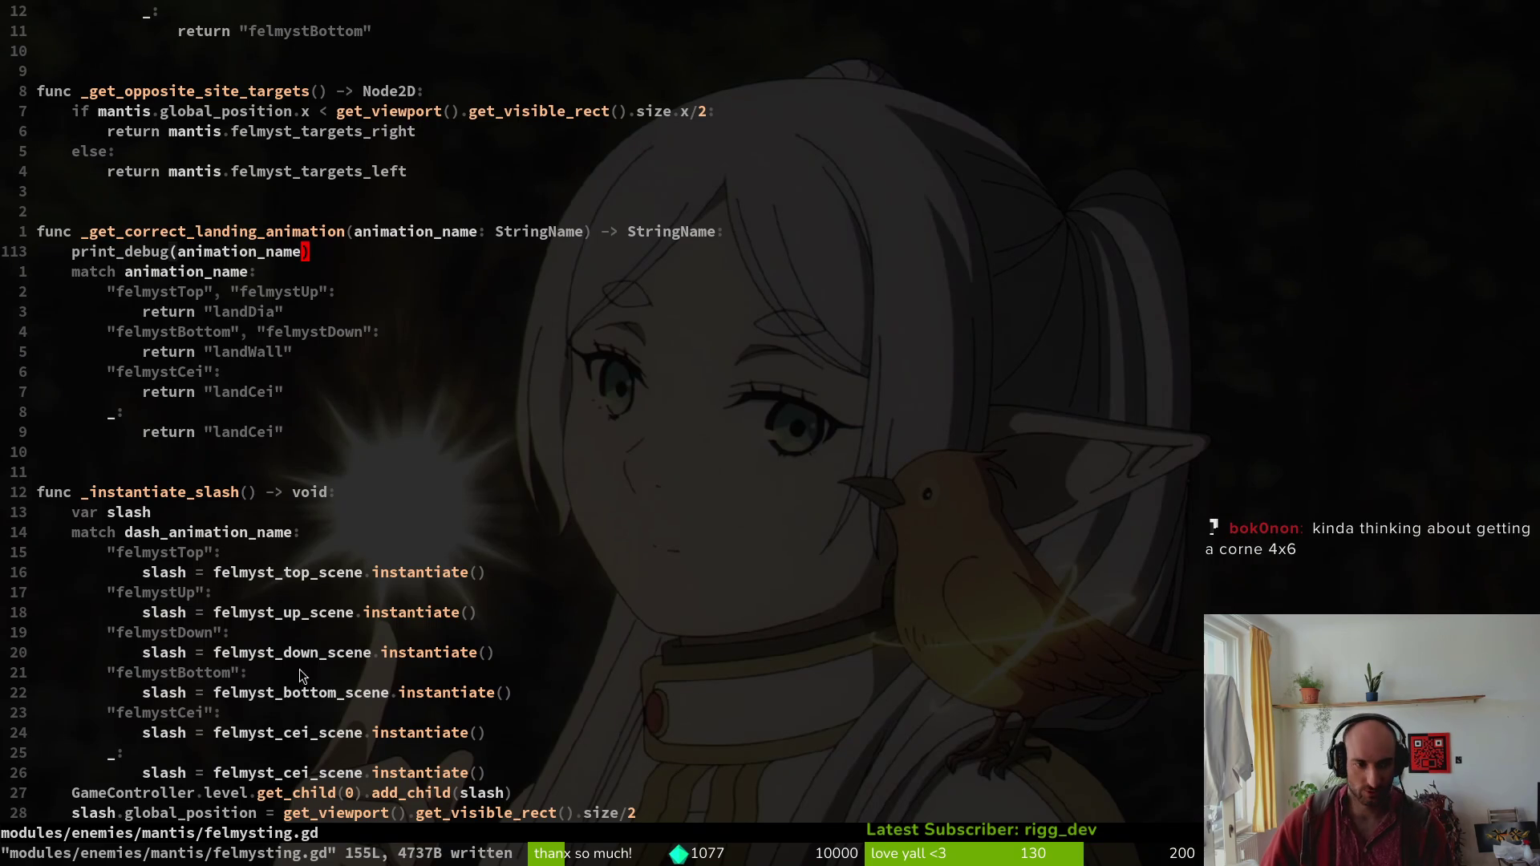
Word-search the project for _get_correct_landing_animation and jump to the felmysting.gd match.
left_click(208, 229)
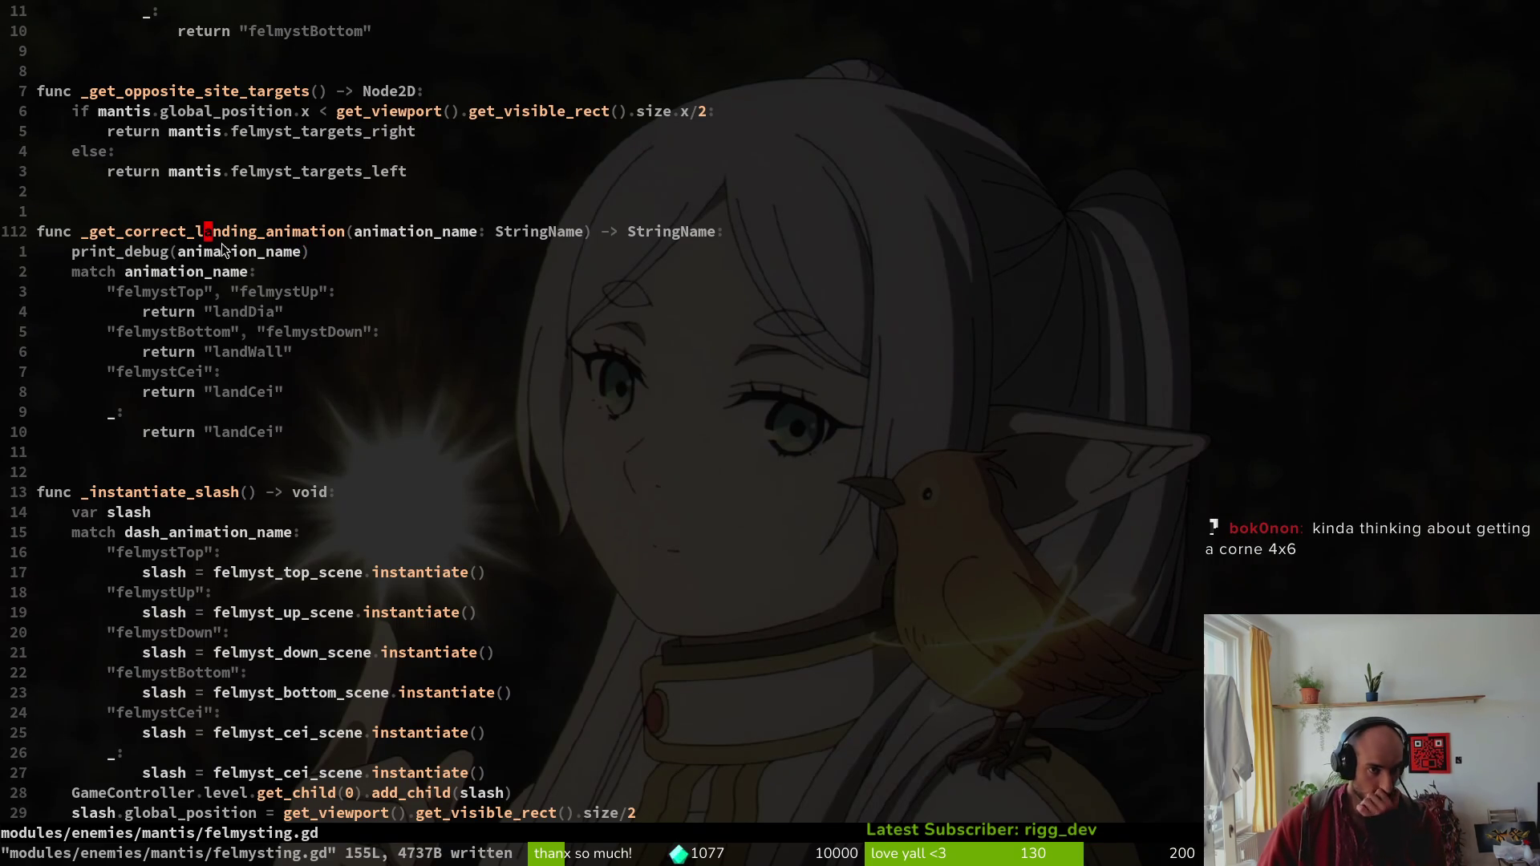
key("space")
key("f")
key("w")
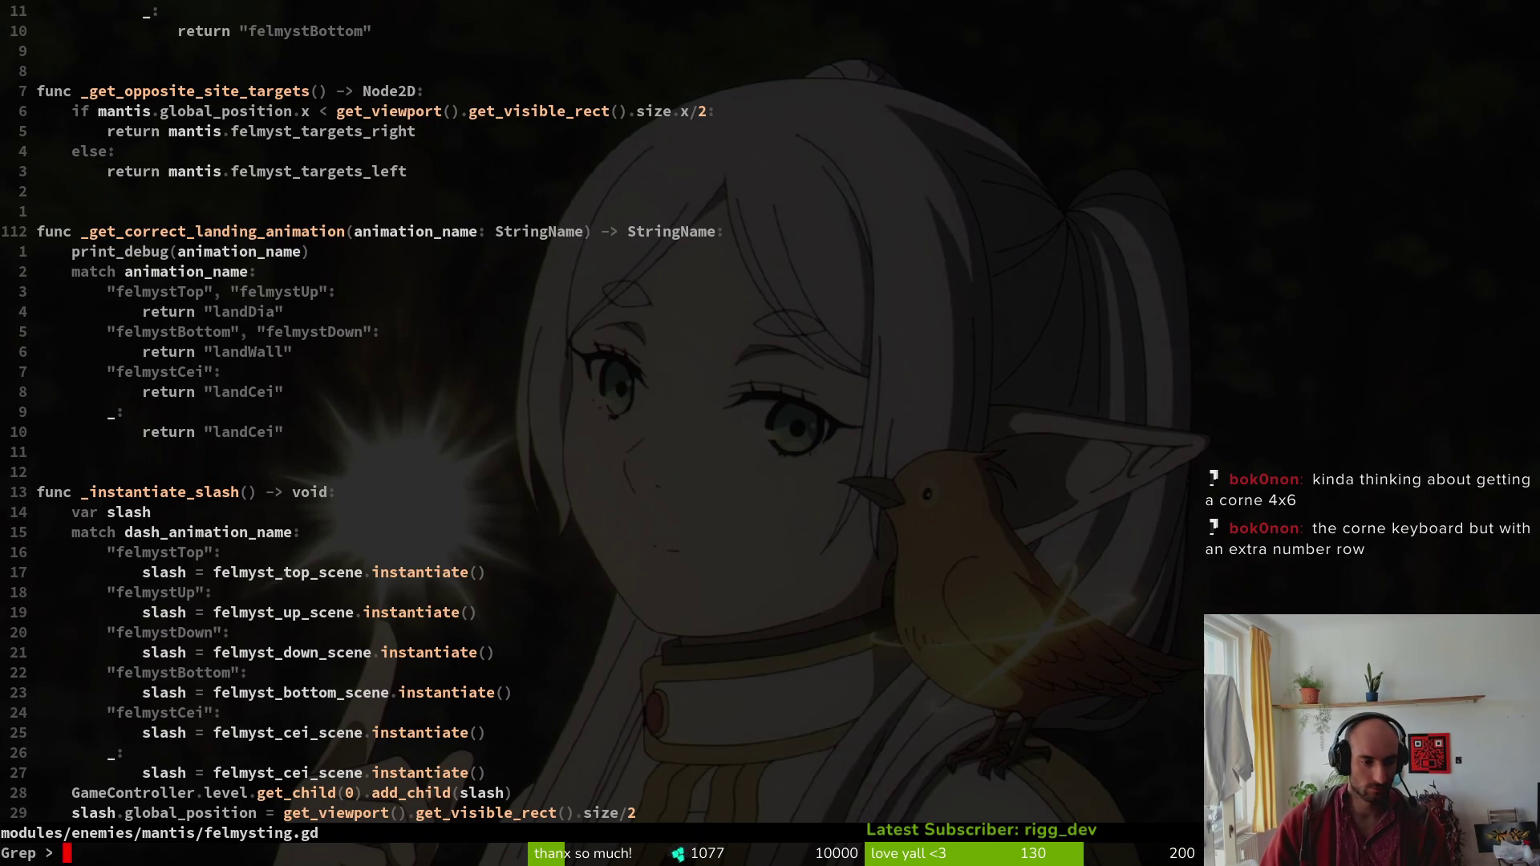
key("Return")
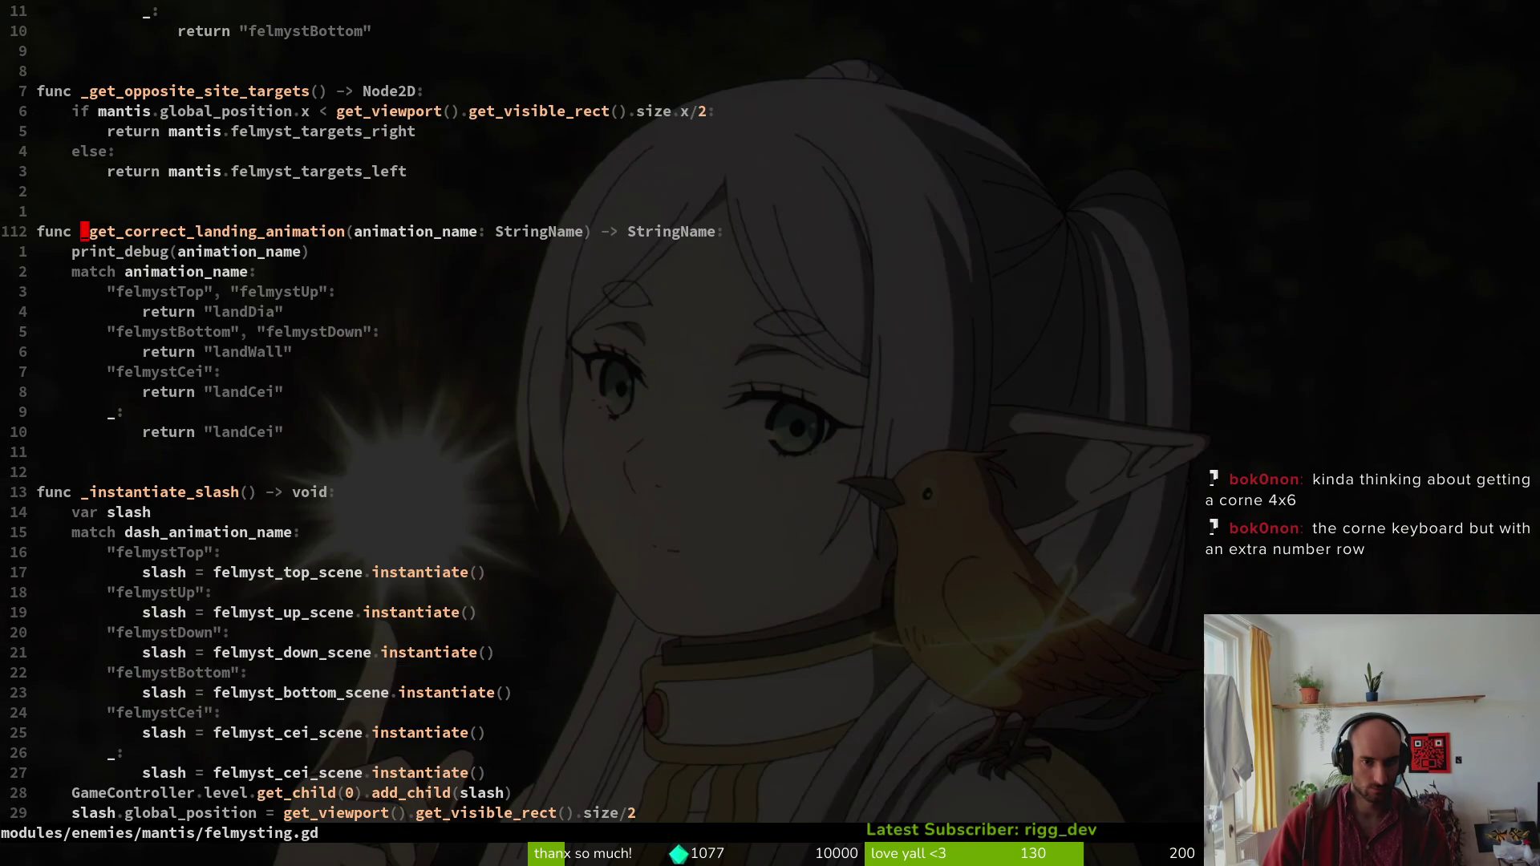
Return to the earlier spot, scroll up to the enter/exit functions, and rerun the search.
key("ctrl+o")
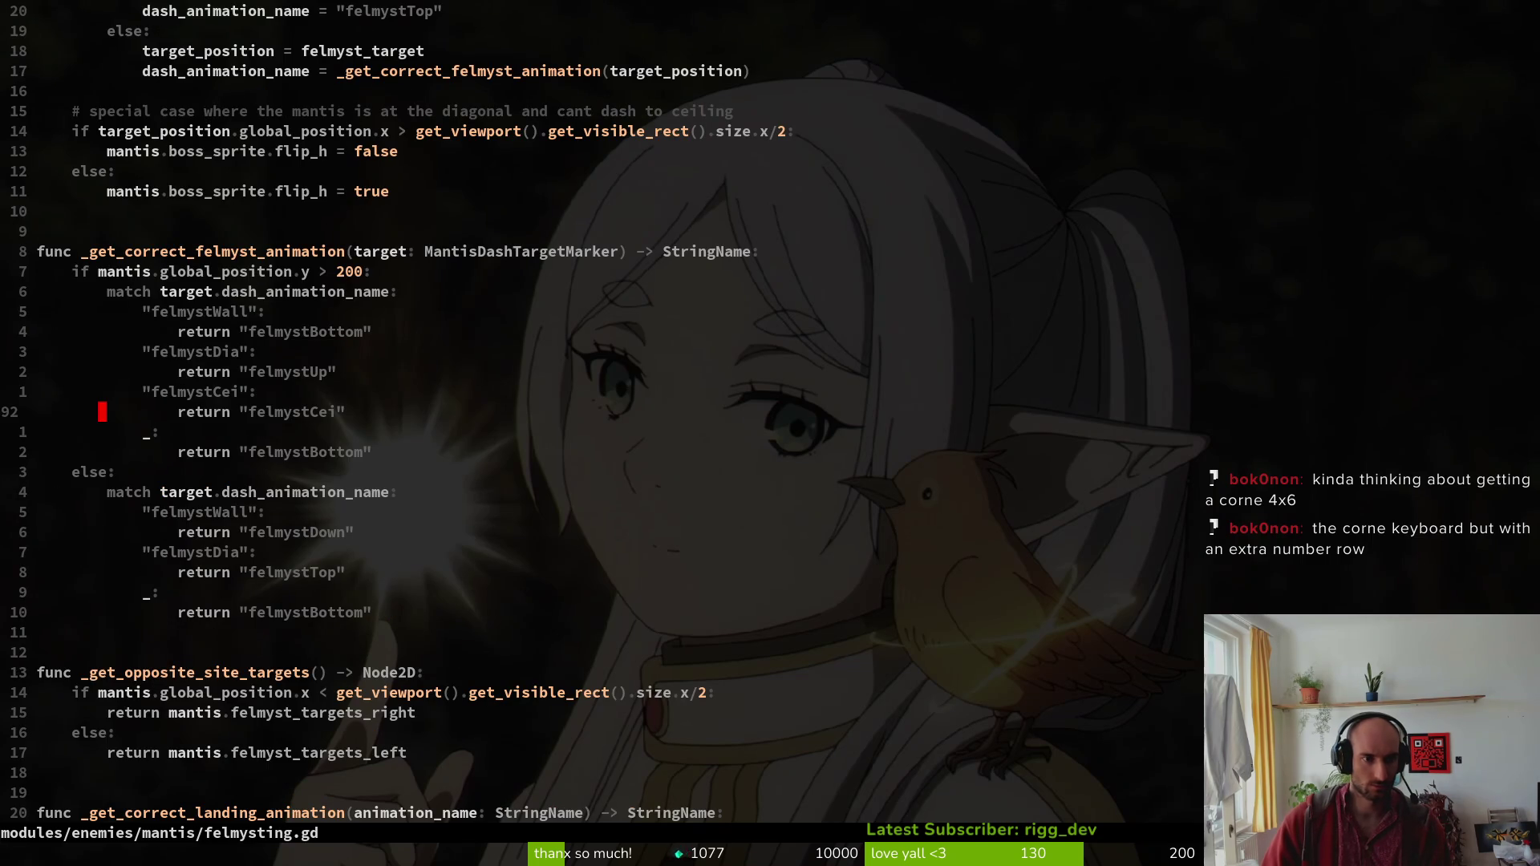
key("ctrl+u")
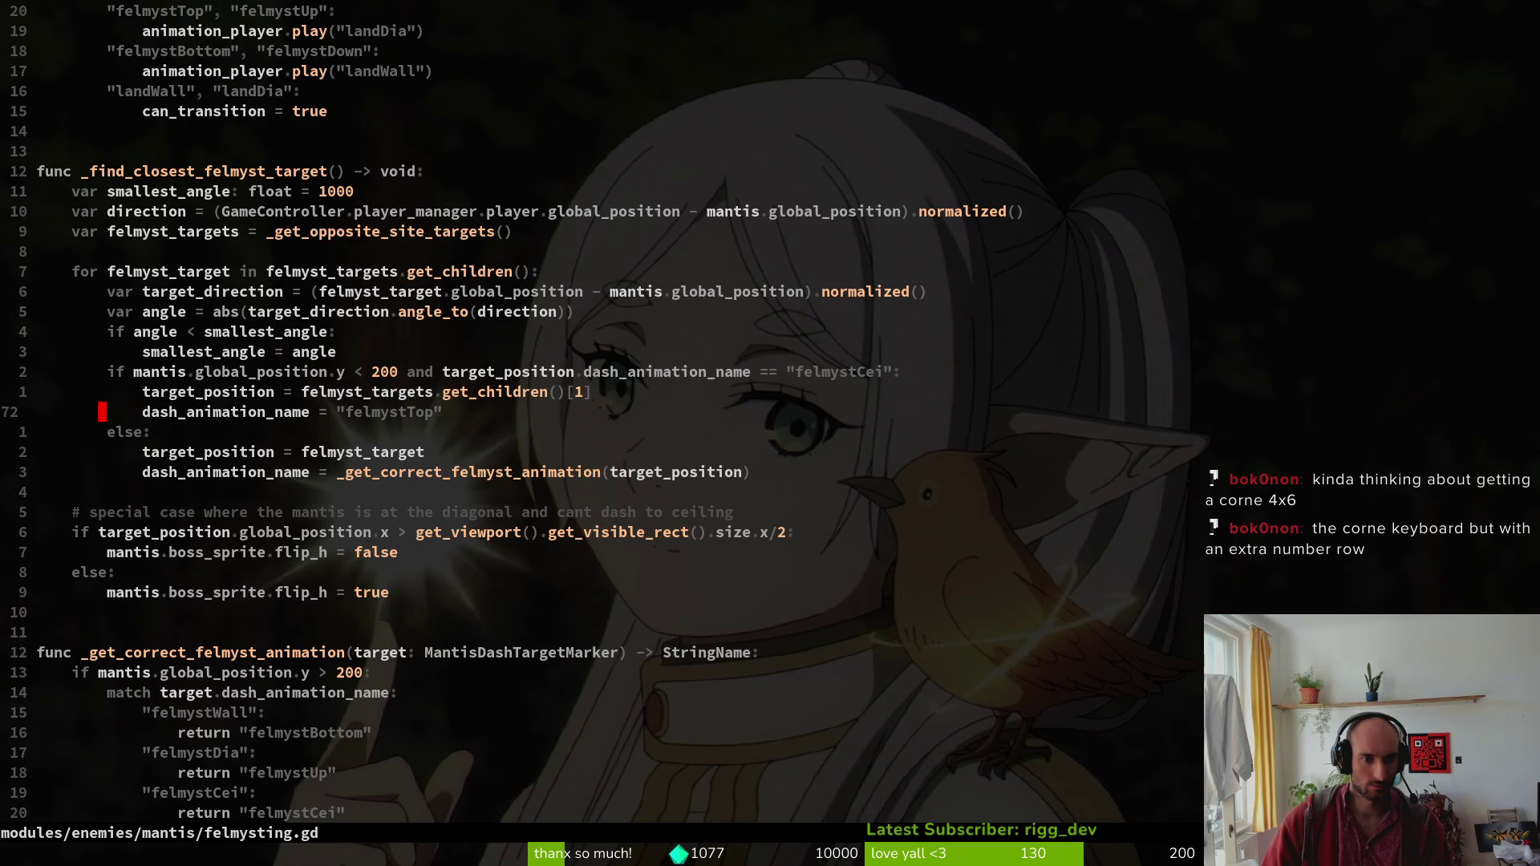
key("ctrl+u")
key("ctrl+u")
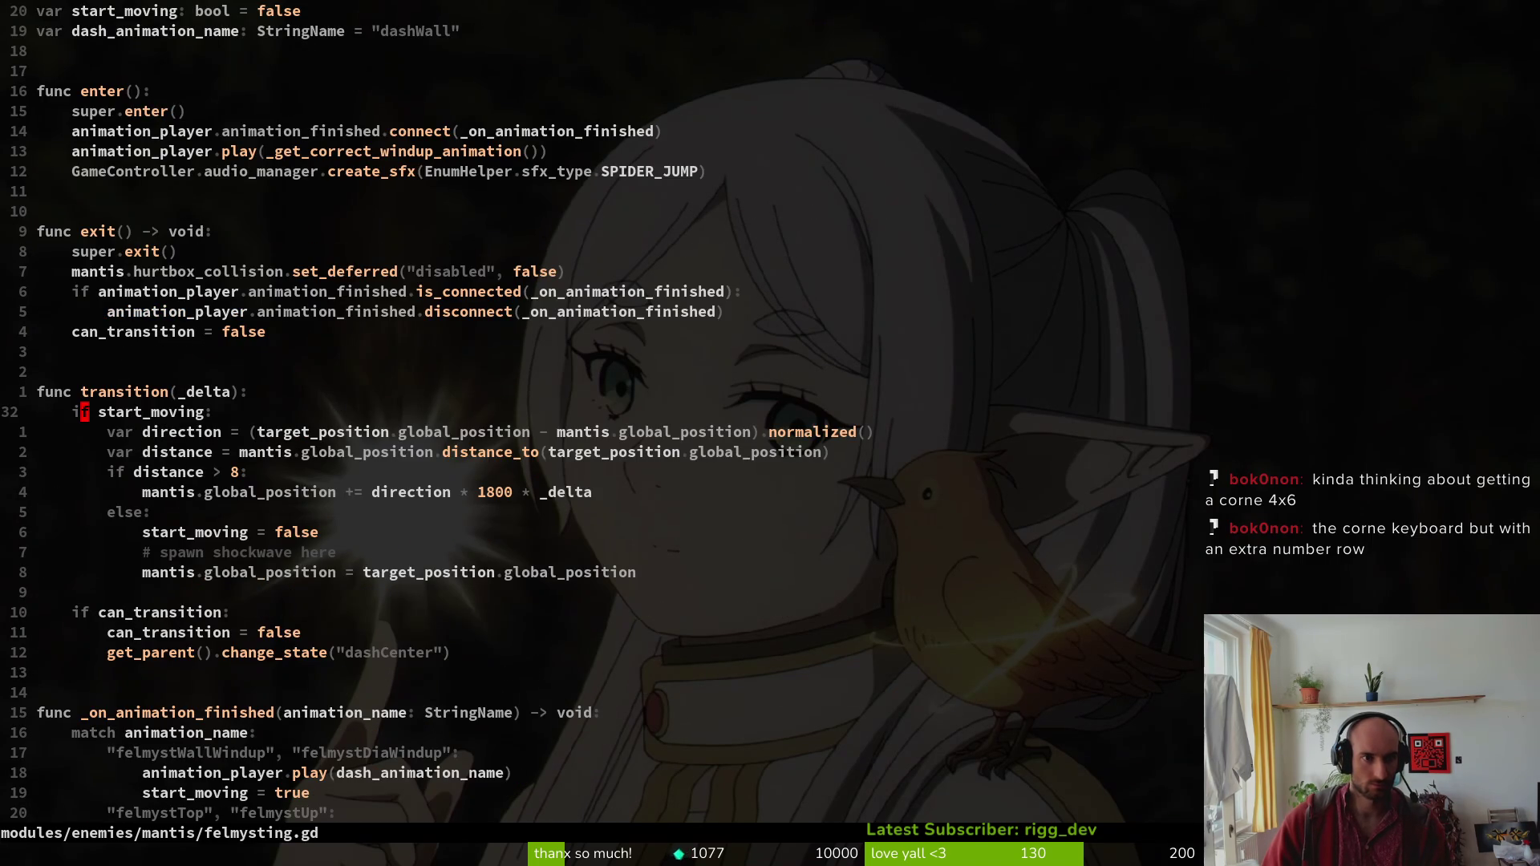
key("space")
key("f")
key("w")
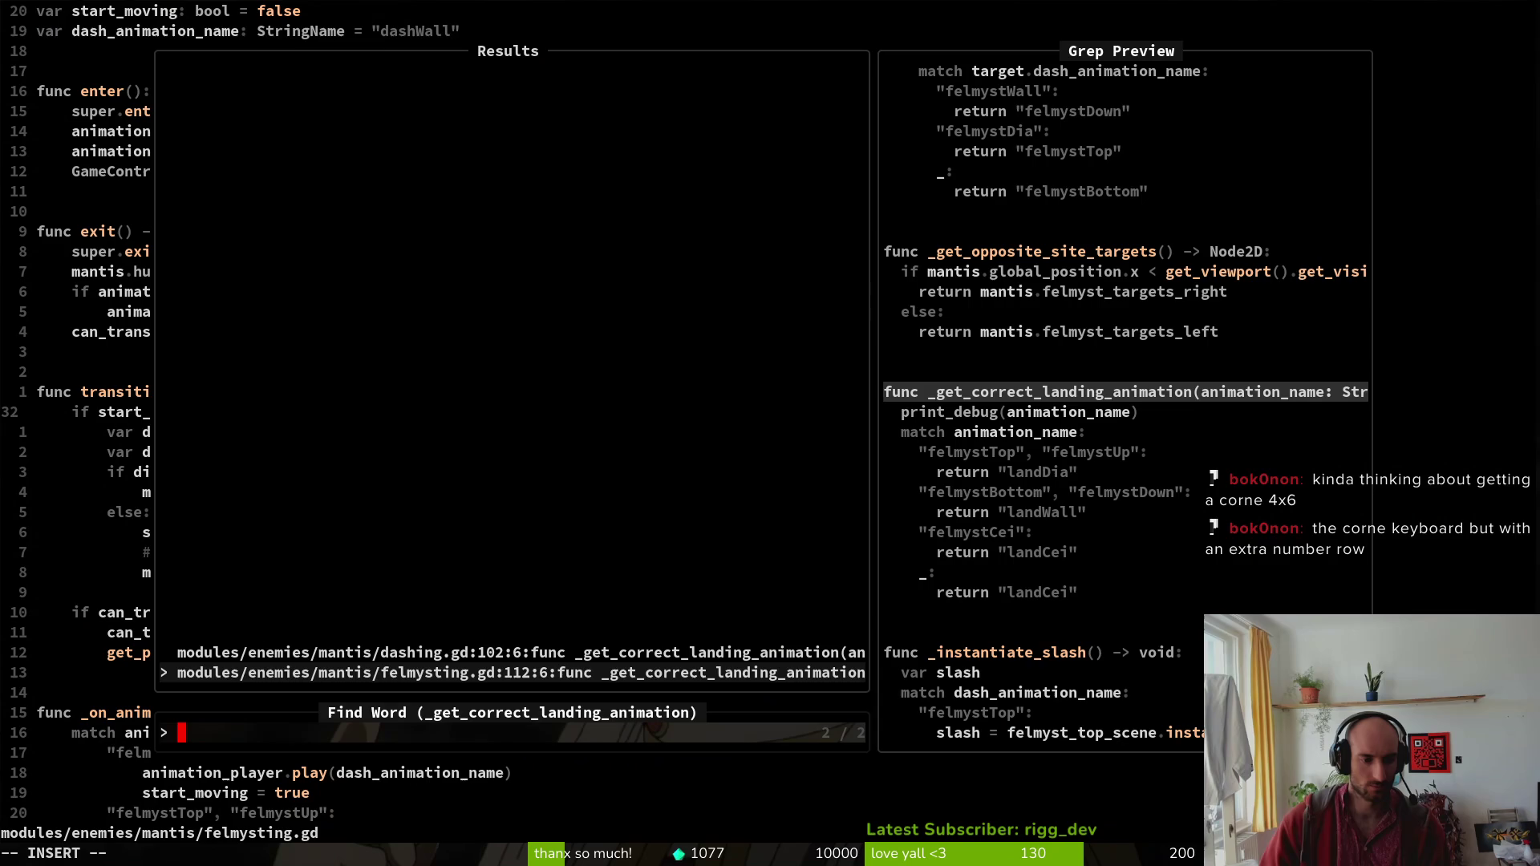
Flip between the dashing.gd and felmysting.gd landing-function previews, then close the search results.
key("ctrl+p")
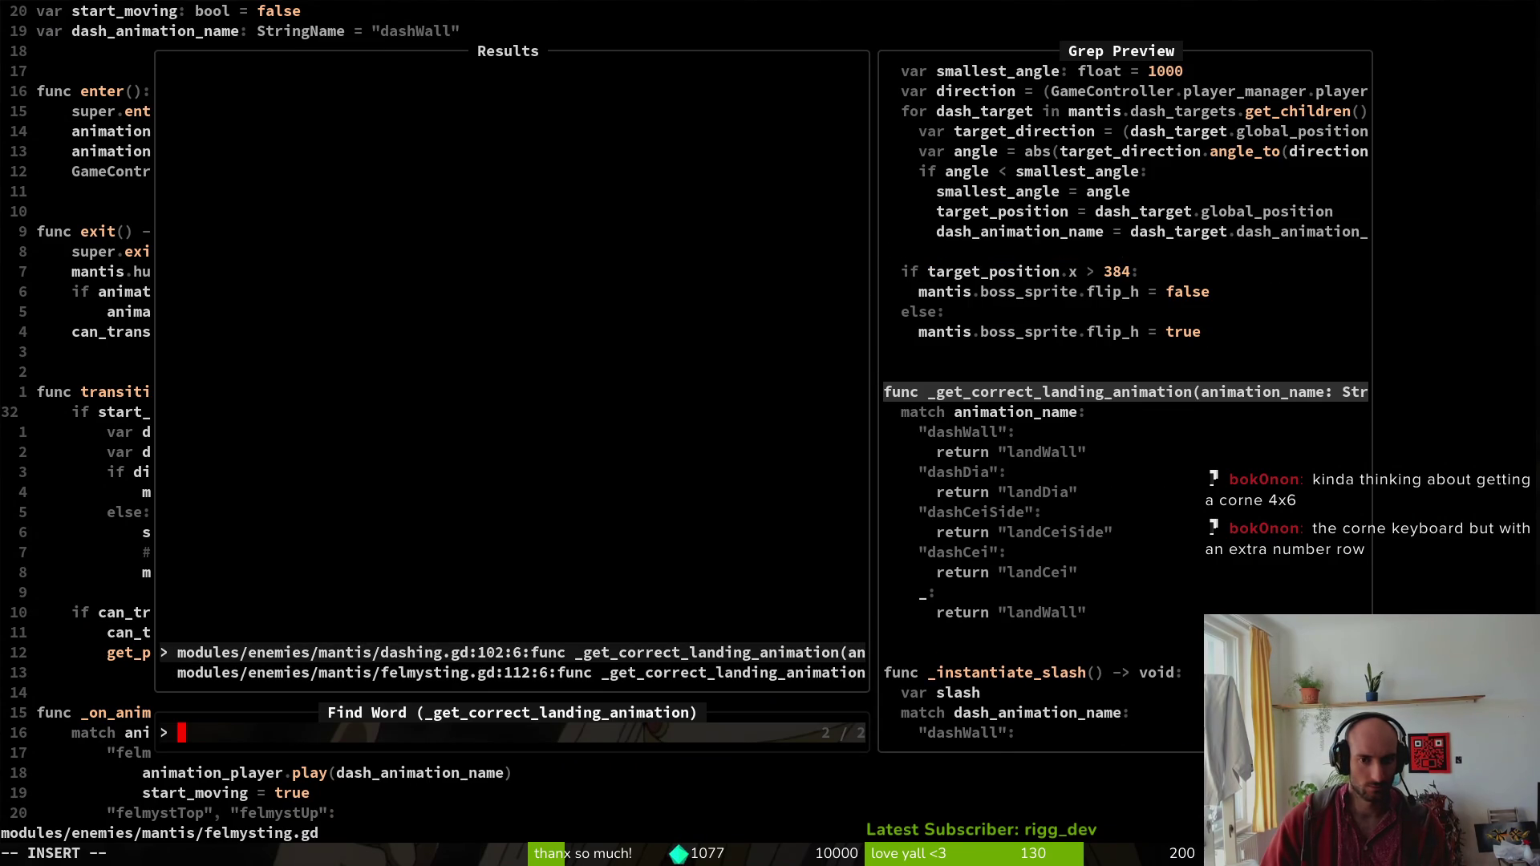
key("ctrl+n")
key("ctrl+p")
key("ctrl+n")
key("ctrl+p")
key("ctrl+n")
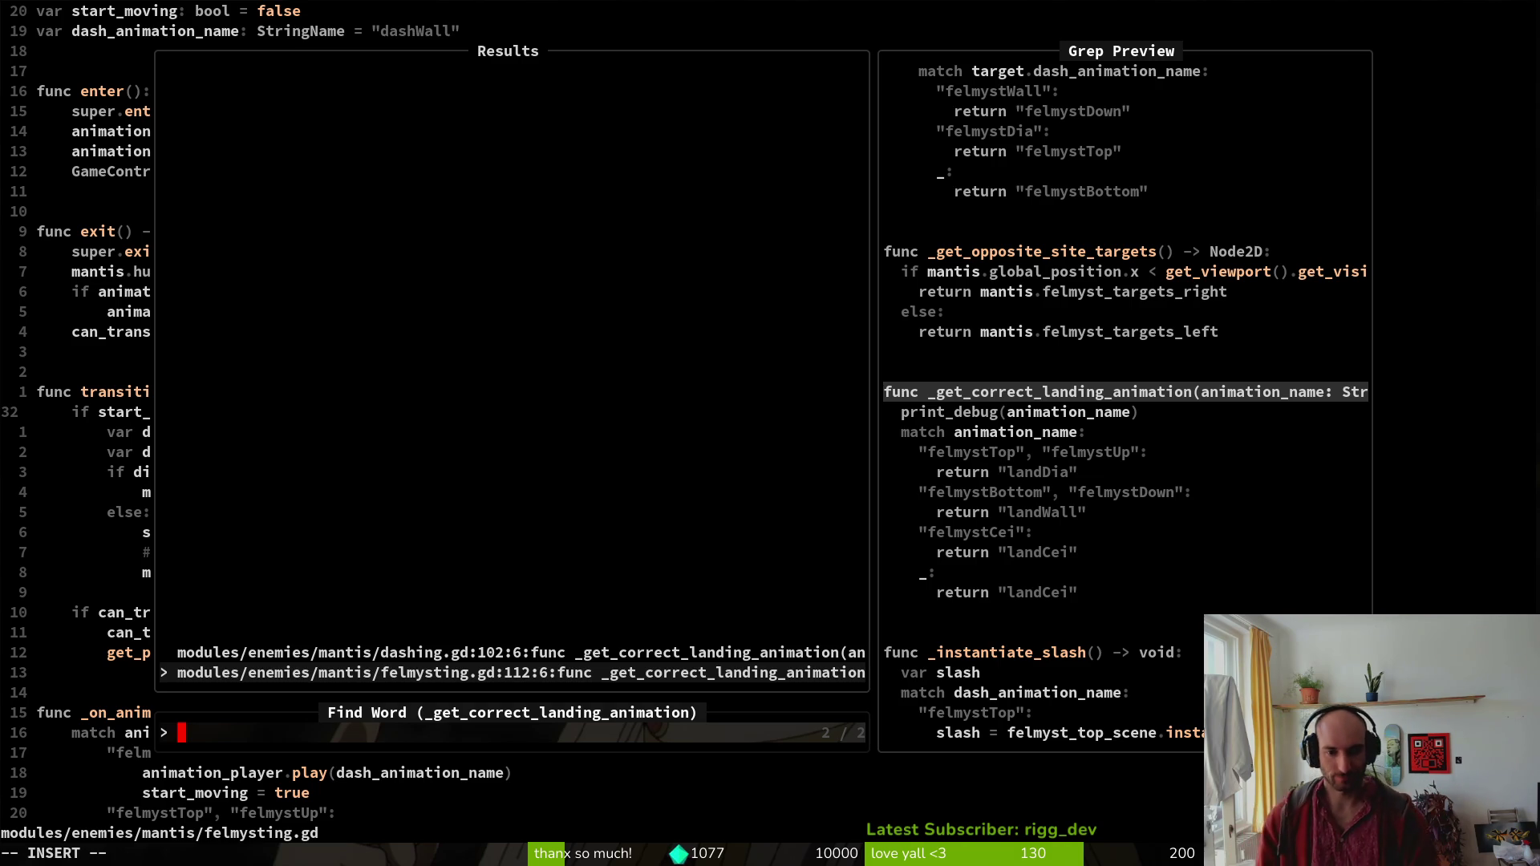
key("ctrl+p")
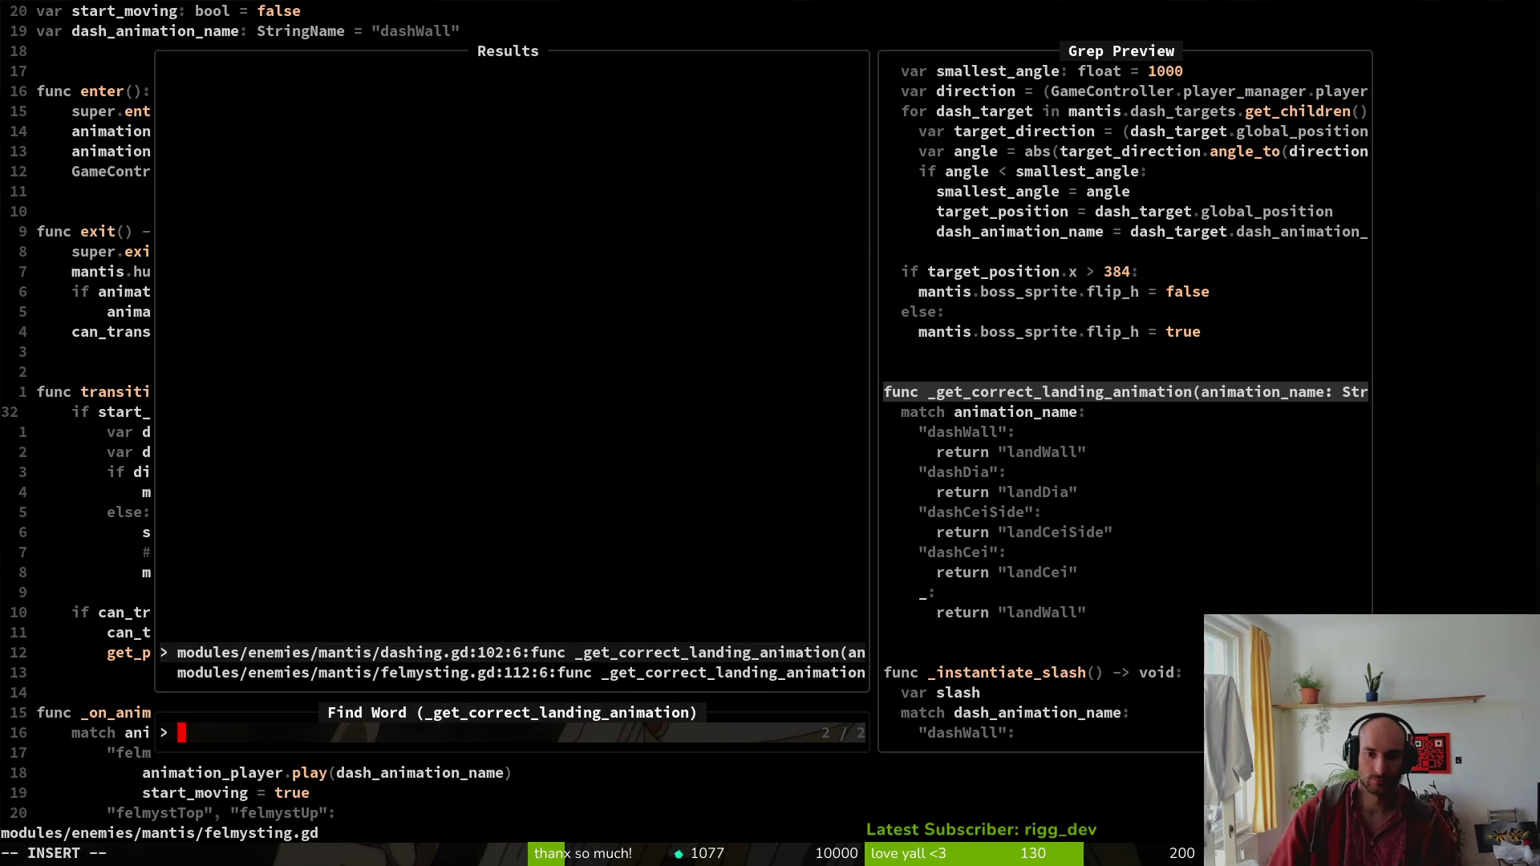
key("ctrl+n")
key("Escape")
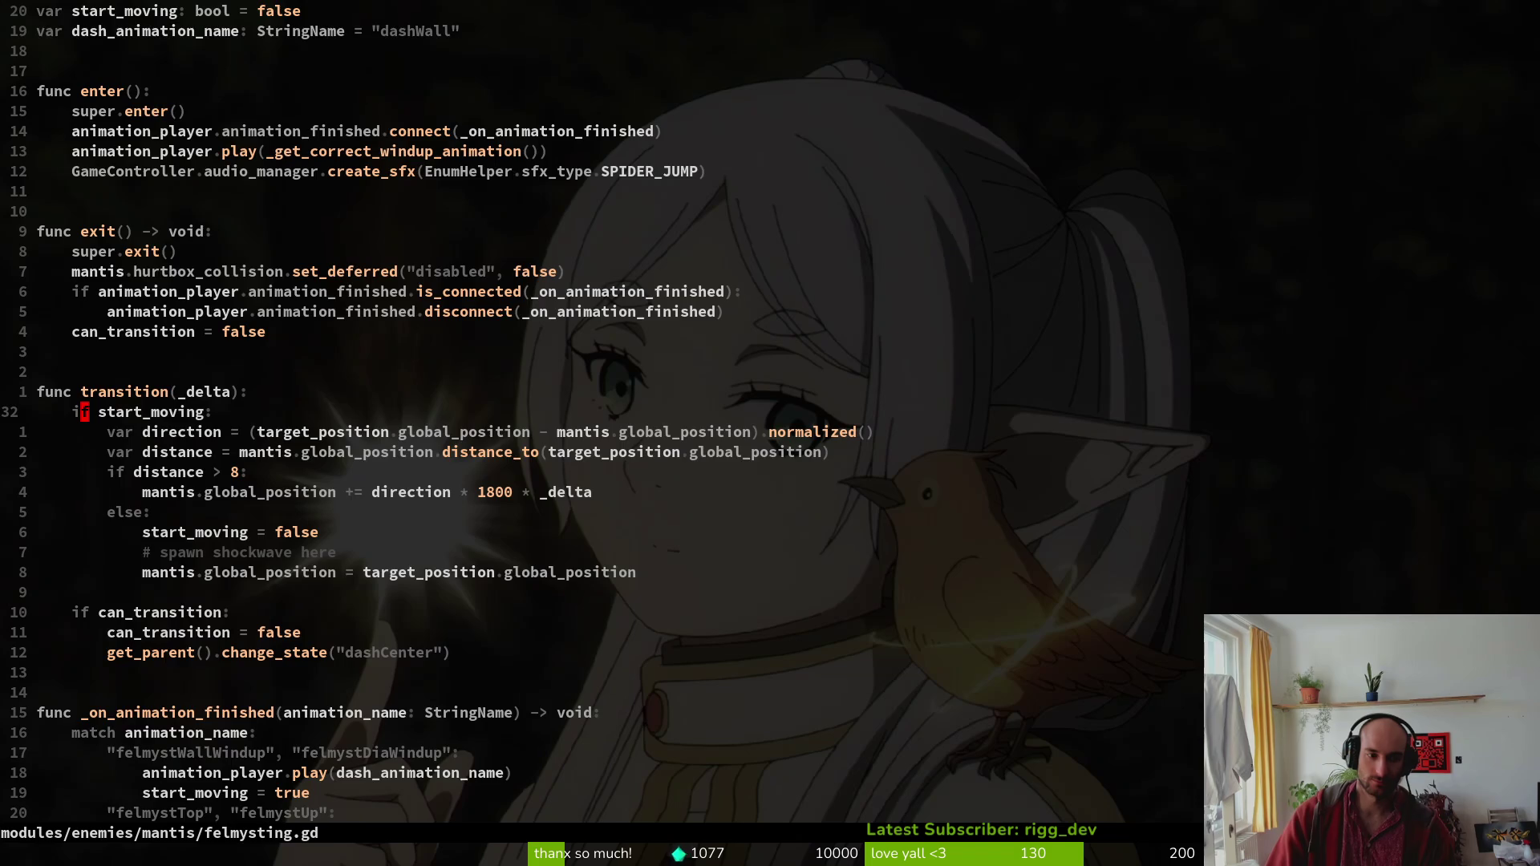
key("u")
key("u")
key("u")
key("u")
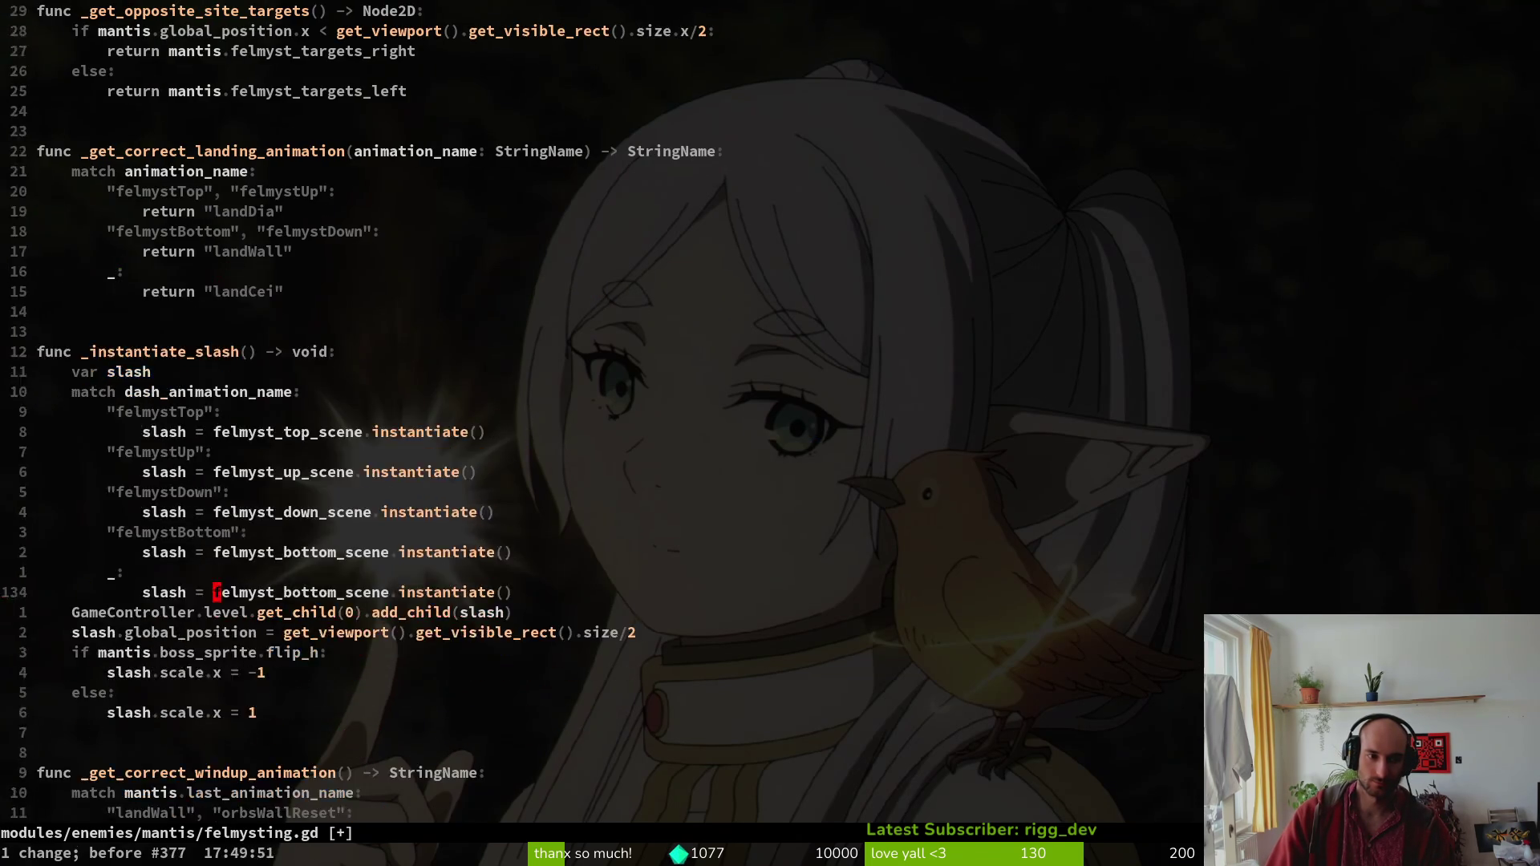
key("ctrl+r")
key("ctrl+r")
key("ctrl+r")
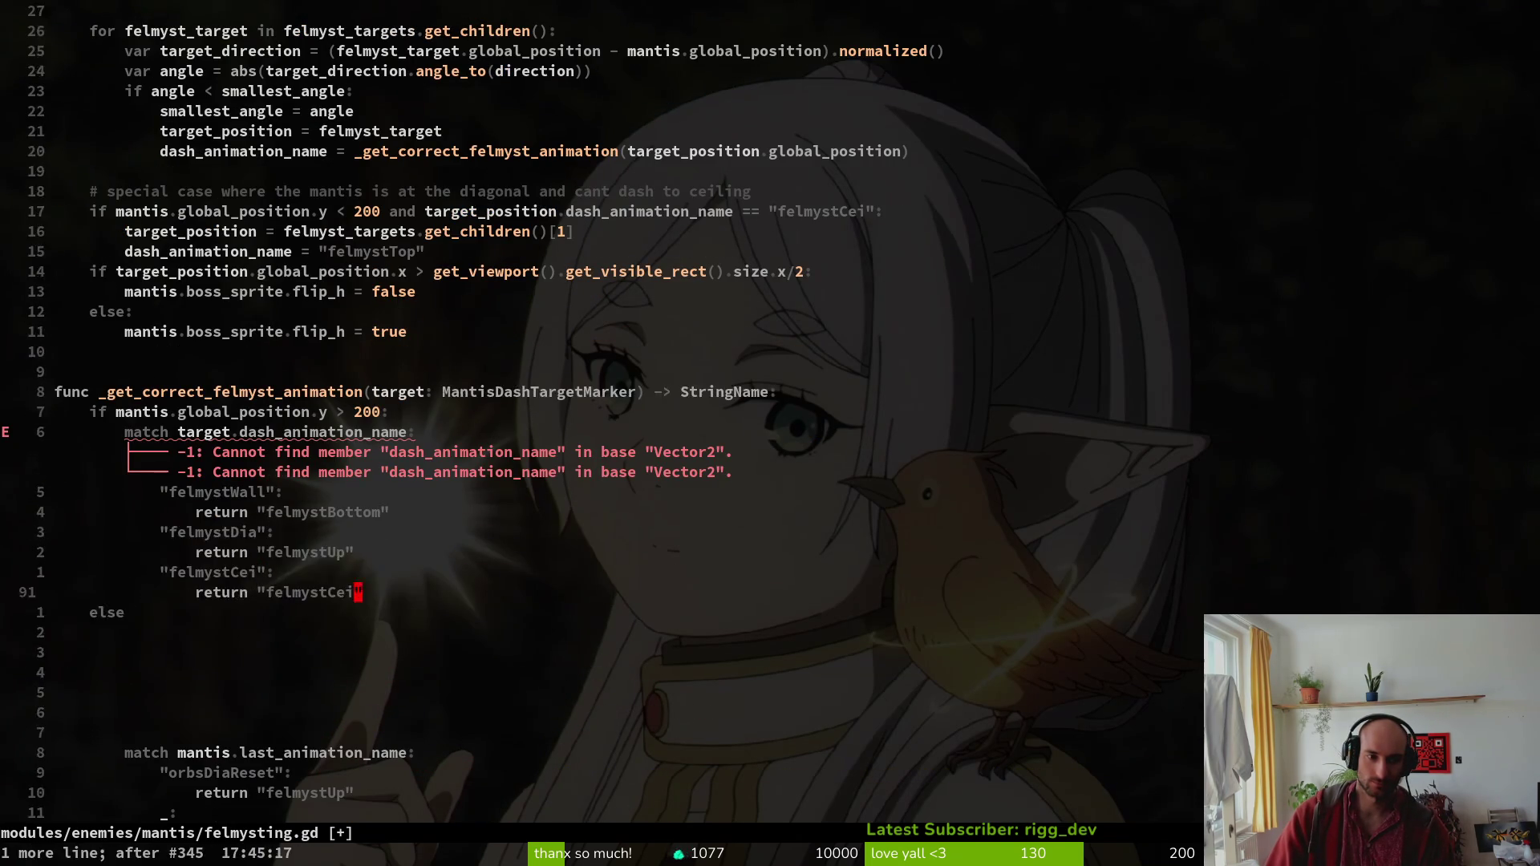
key("ctrl+r")
key("ctrl+r")
key("ctrl+r")
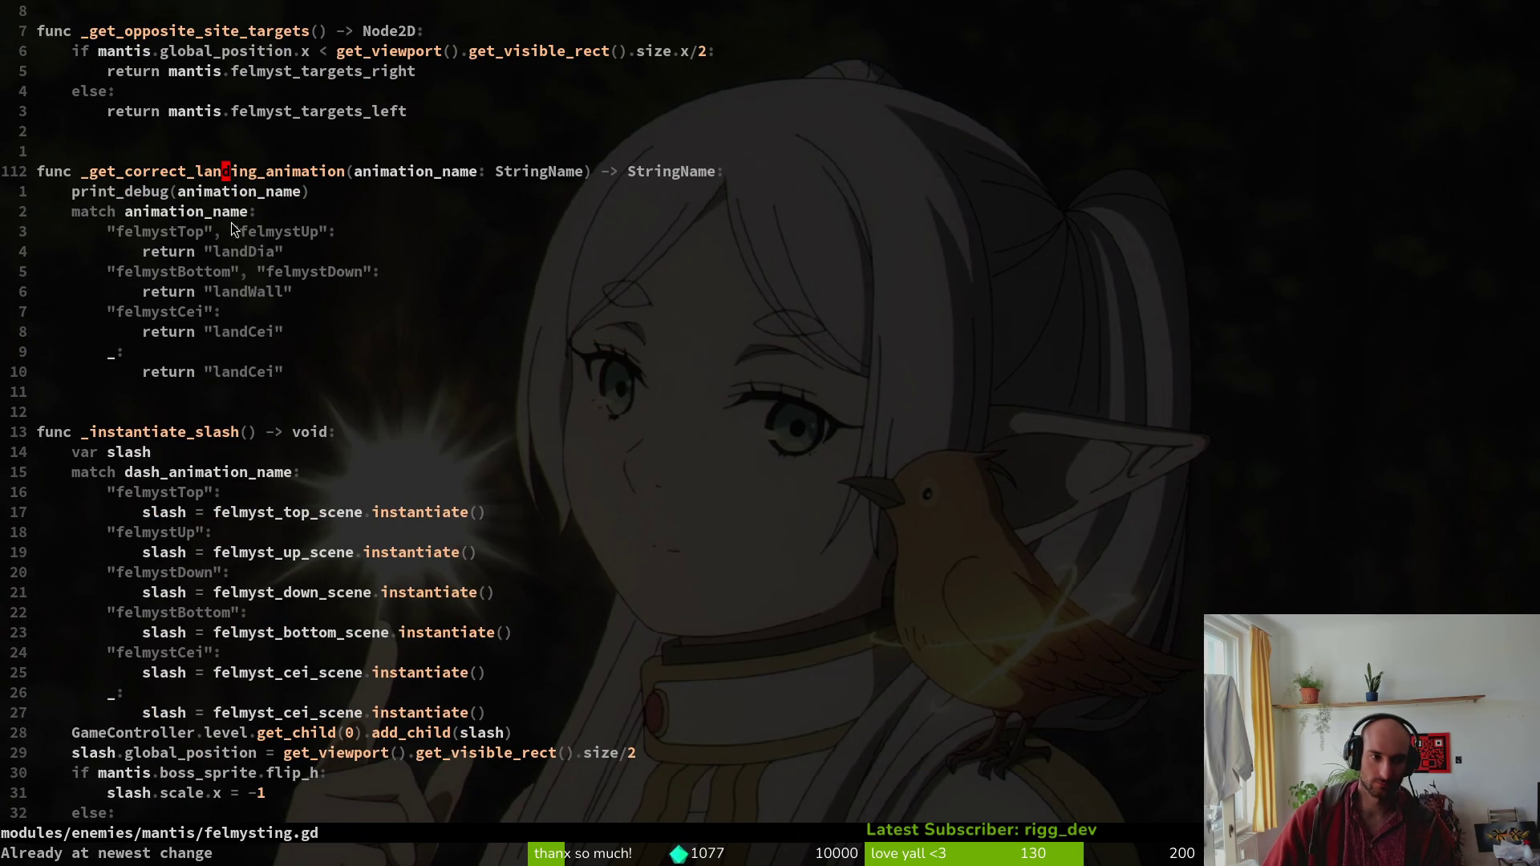
scroll(279, 186, "up", 4)
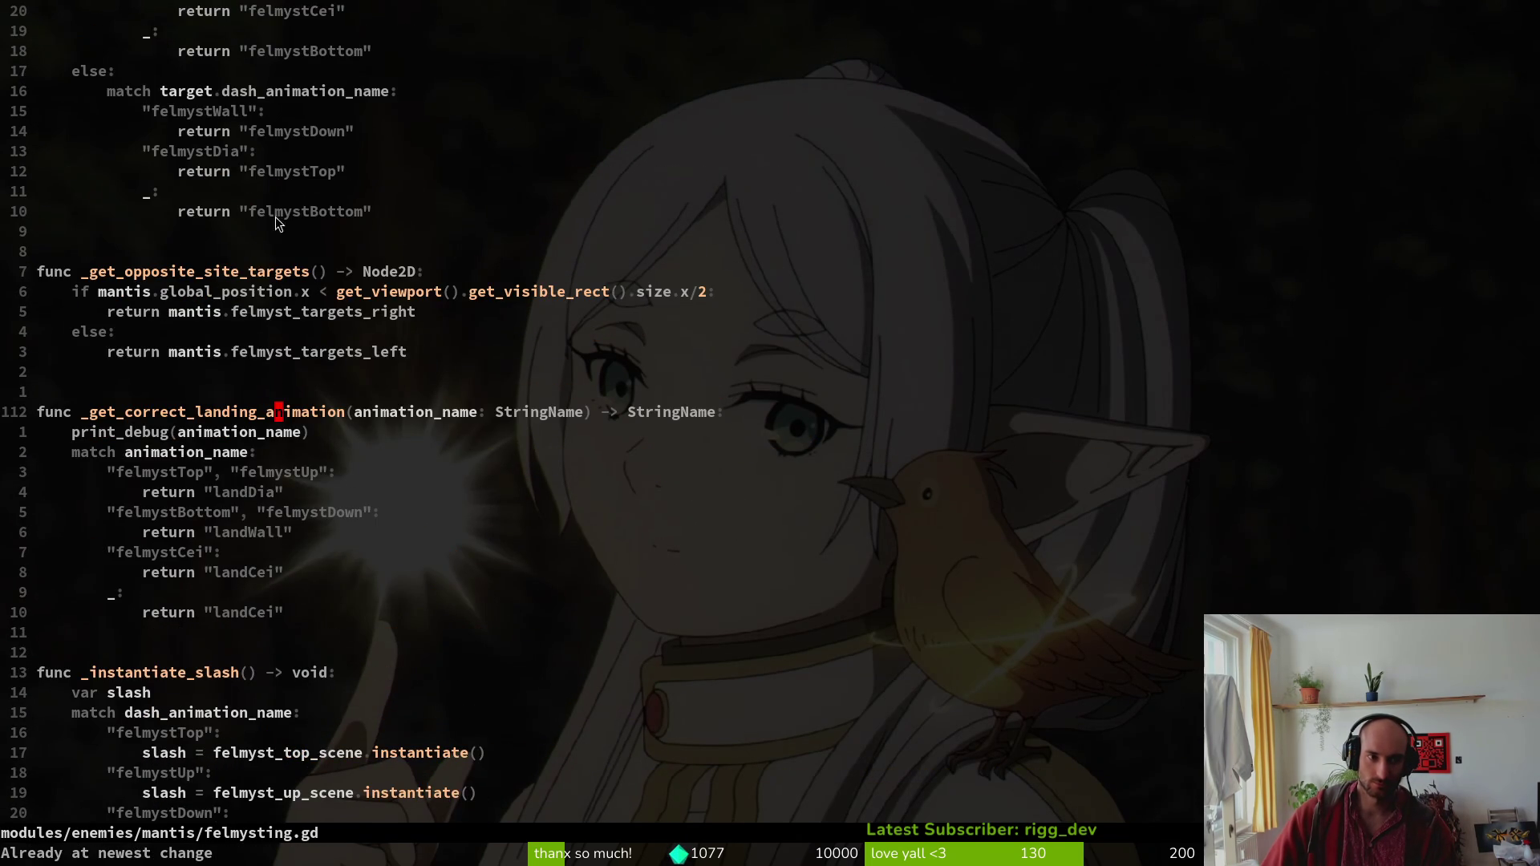
scroll(314, 320, "up", 5)
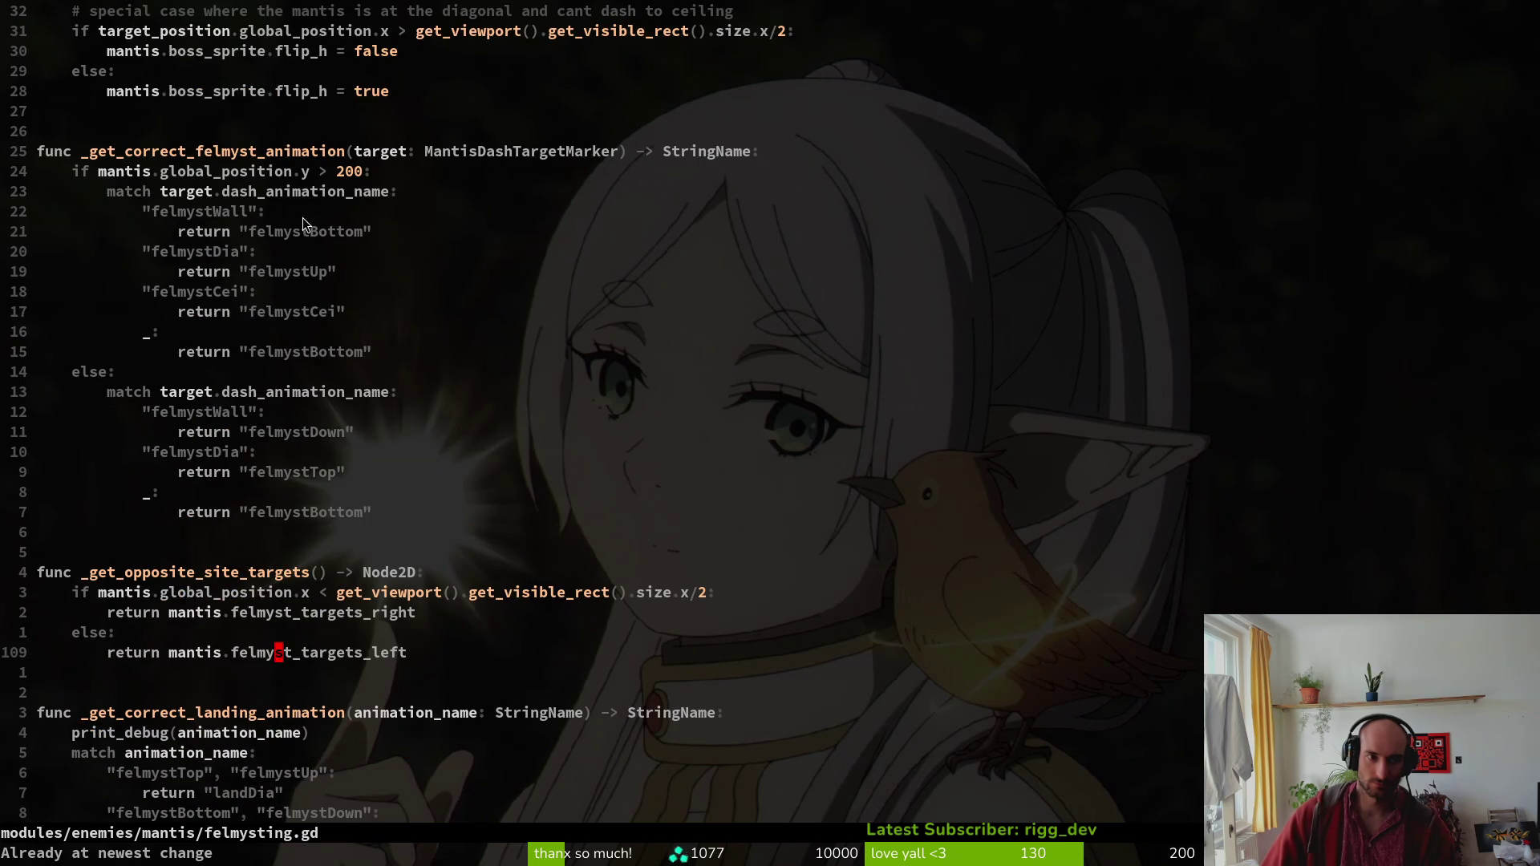
scroll(306, 257, "up", 16)
scroll(321, 257, "up", 9)
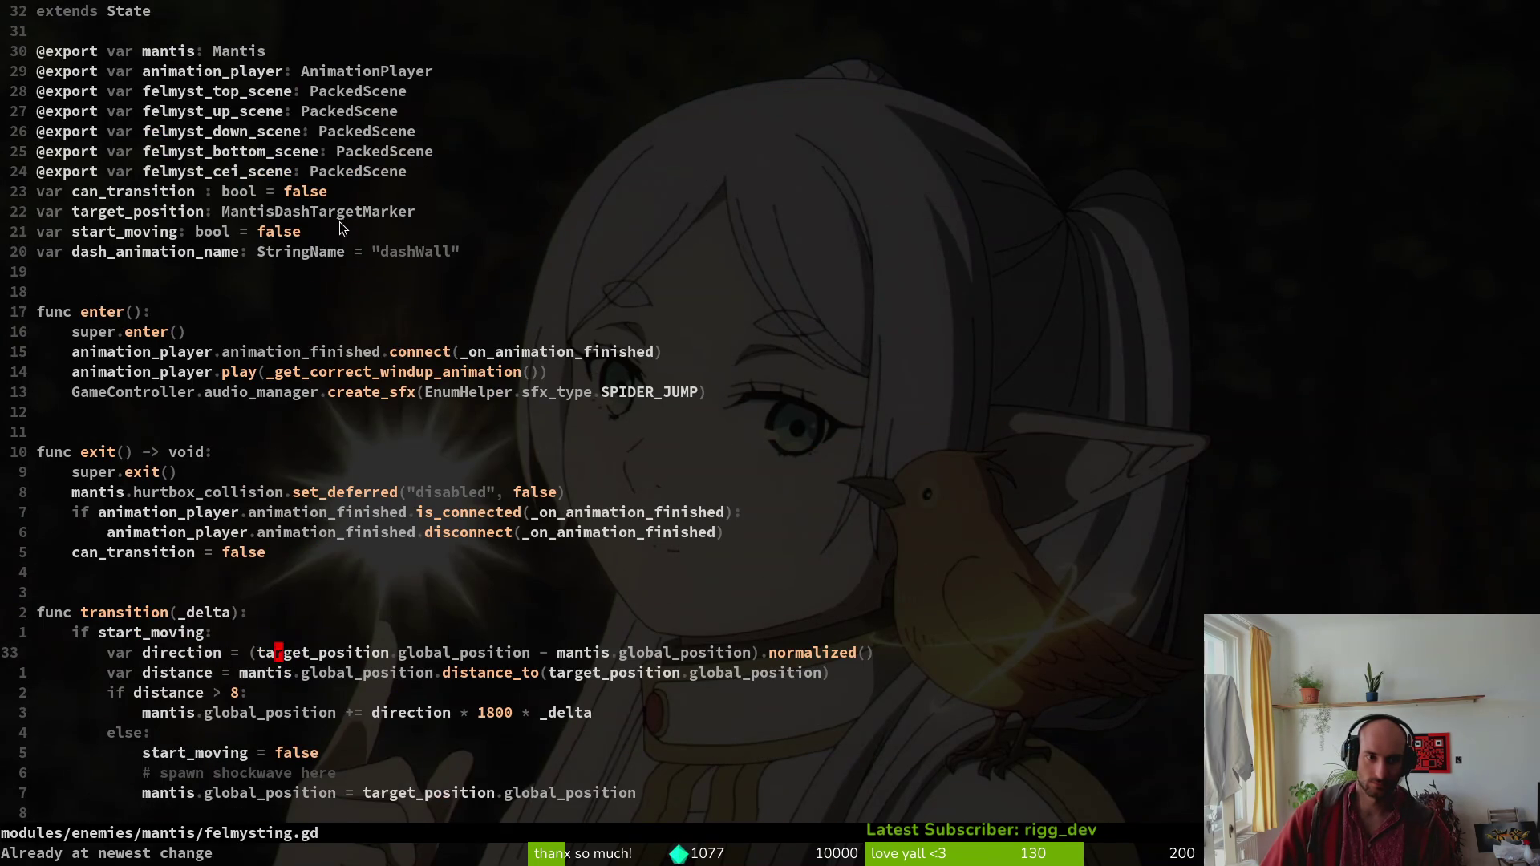
left_click(367, 372)
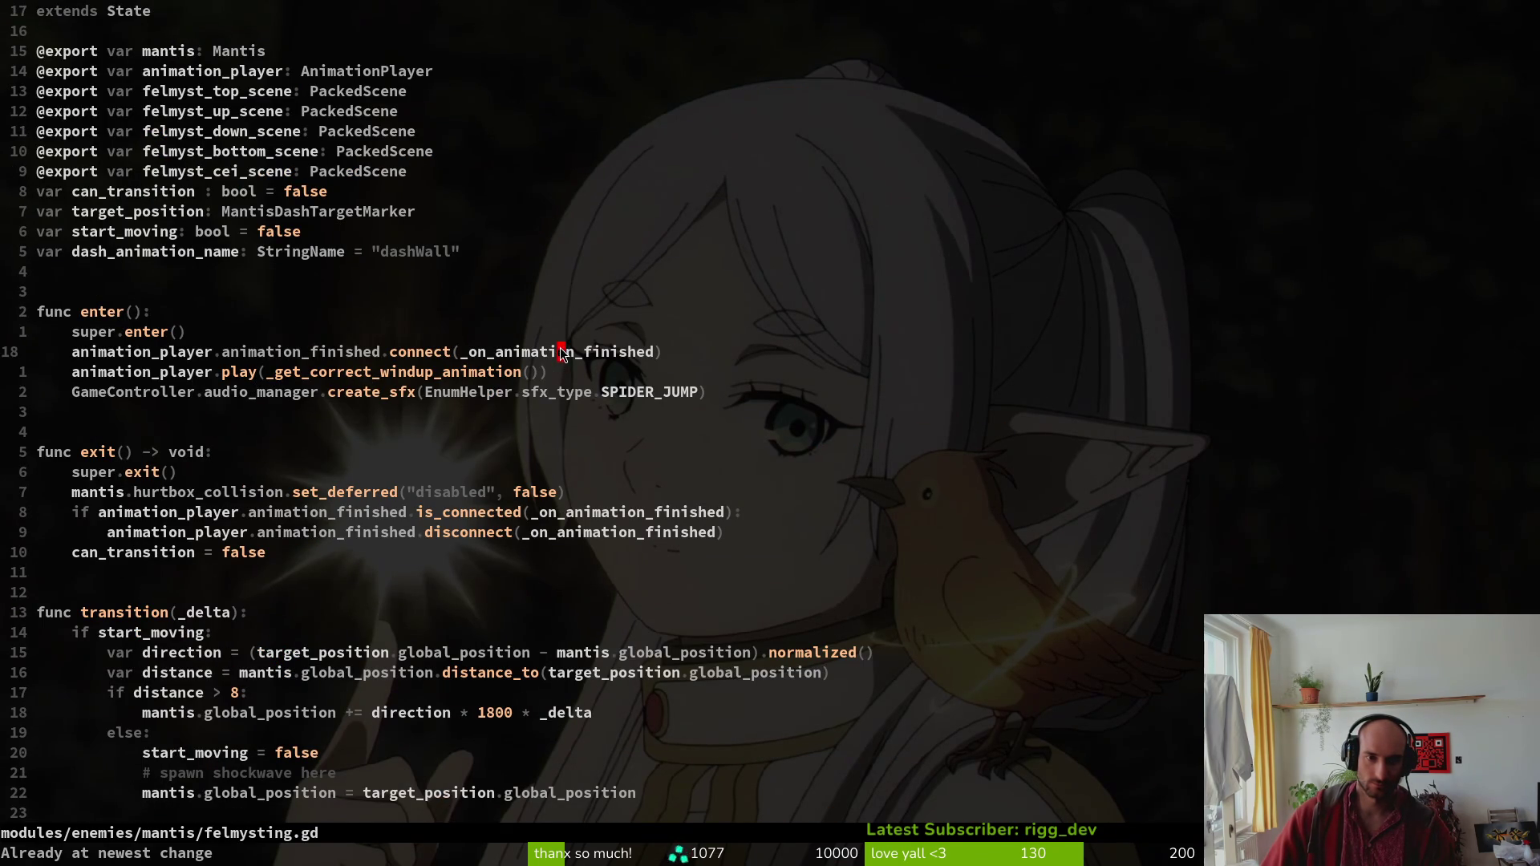
key("g")
key("d")
scroll(214, 446, "up", 18)
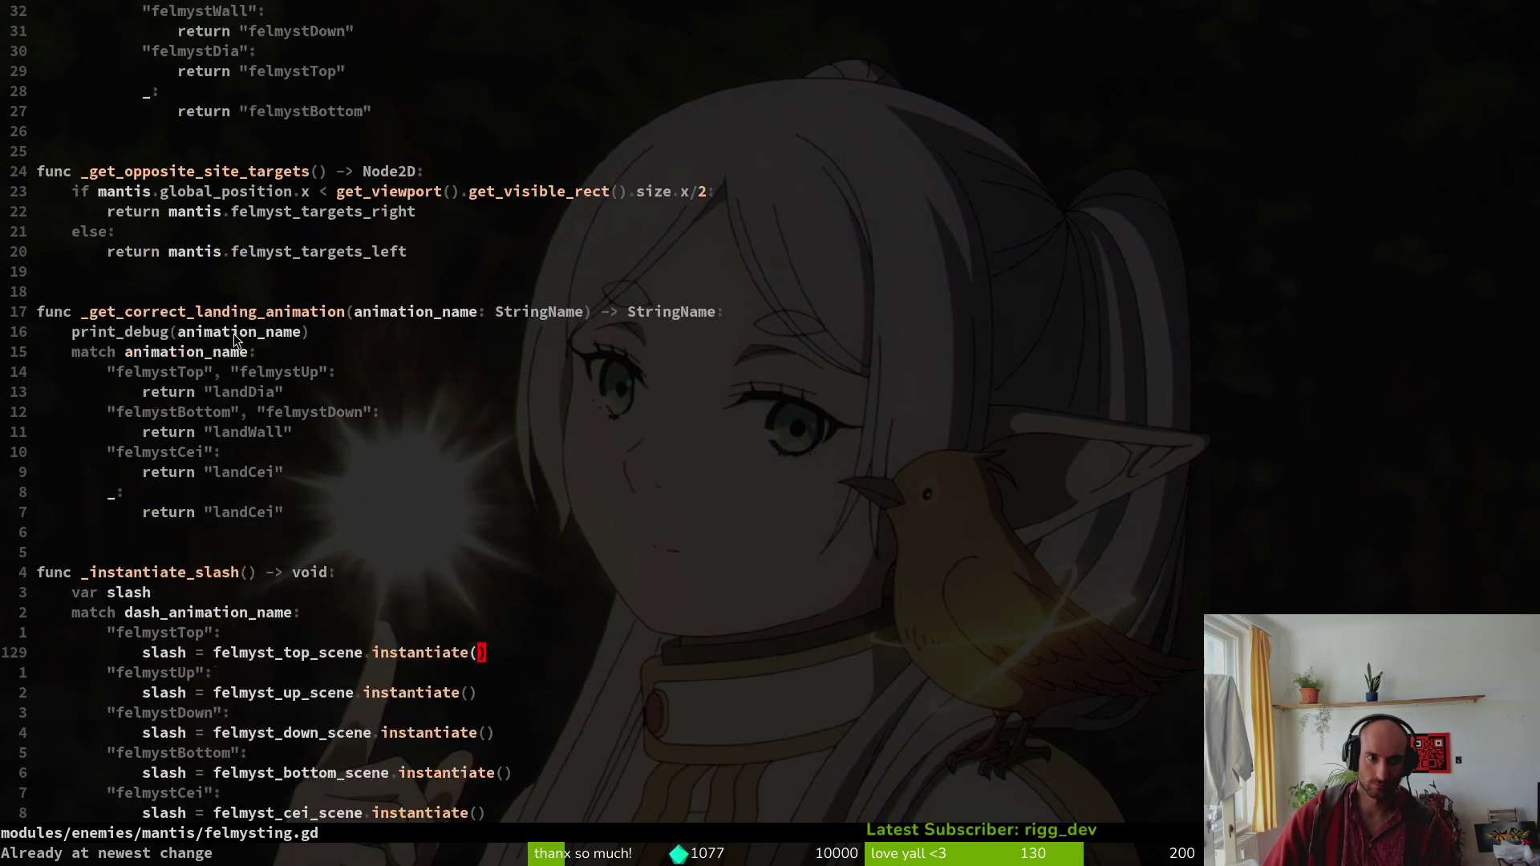
scroll(156, 444, "up", 13)
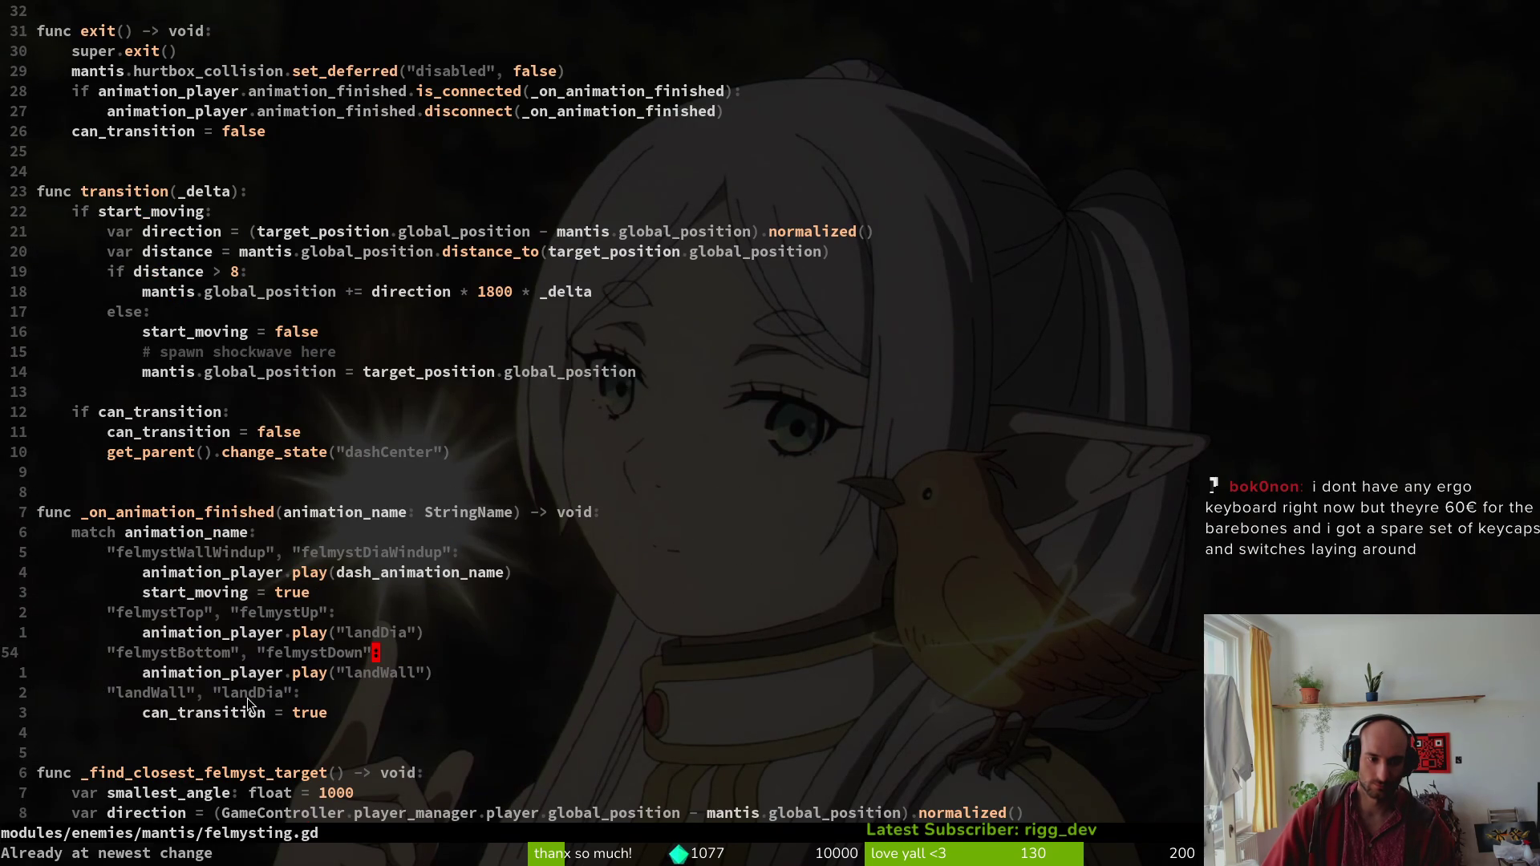
left_click(247, 698)
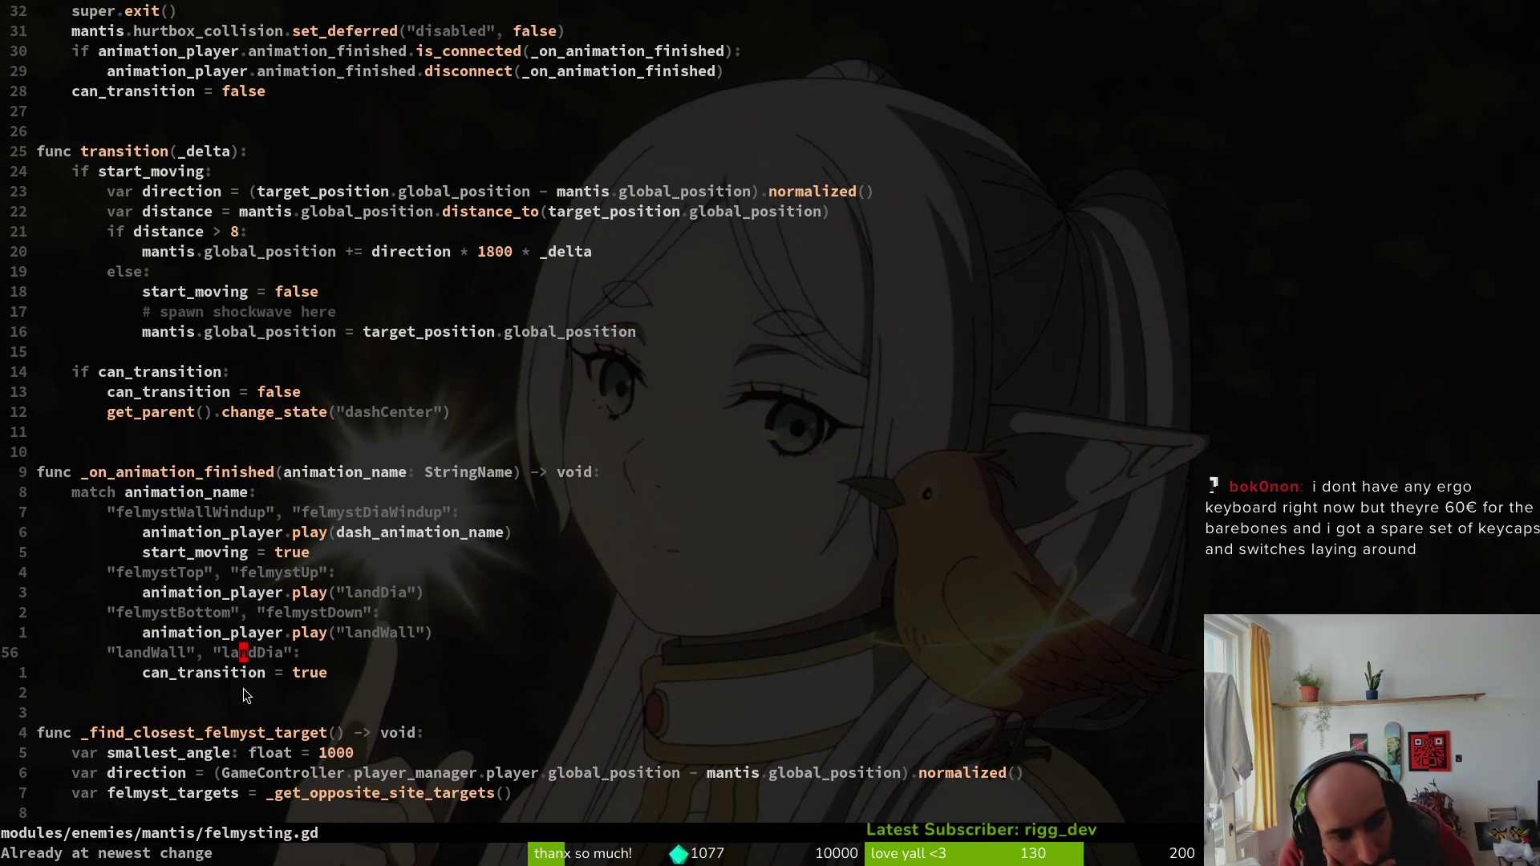
Add "landCei" to the "landWall", "landDia" match line and save.
key("Right")
key("l")
key("l")
key("l")
type("ia\", lan")
key("BackSpace")
key("BackSpace")
key("BackSpace")
type("\"")
type("Cei")
key("Escape")
type(":w")
key("Return")
key("G")
Delete the _get_correct_landing_animation function and save felmysting.gd.
key("k")
key("k")
key("k")
key("ctrl+u")
key("ctrl+u")
key("j")
key("j")
key("j")
key("shift+v")
key("j")
key("j")
key("j")
key("j")
key("j")
key("j")
type("jd:w")
key("Return")
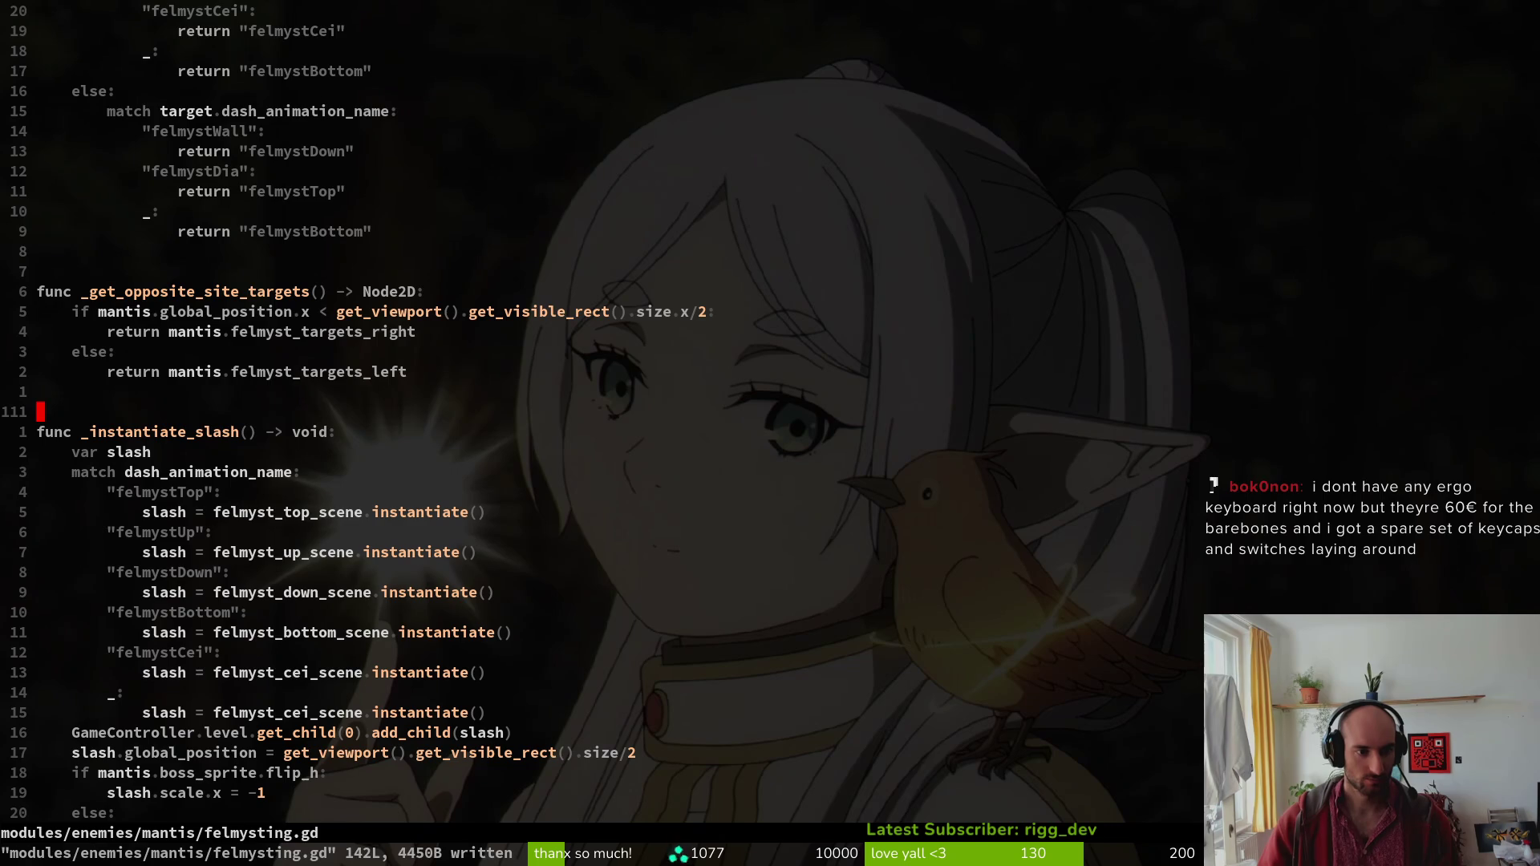
key("alt+Tab")
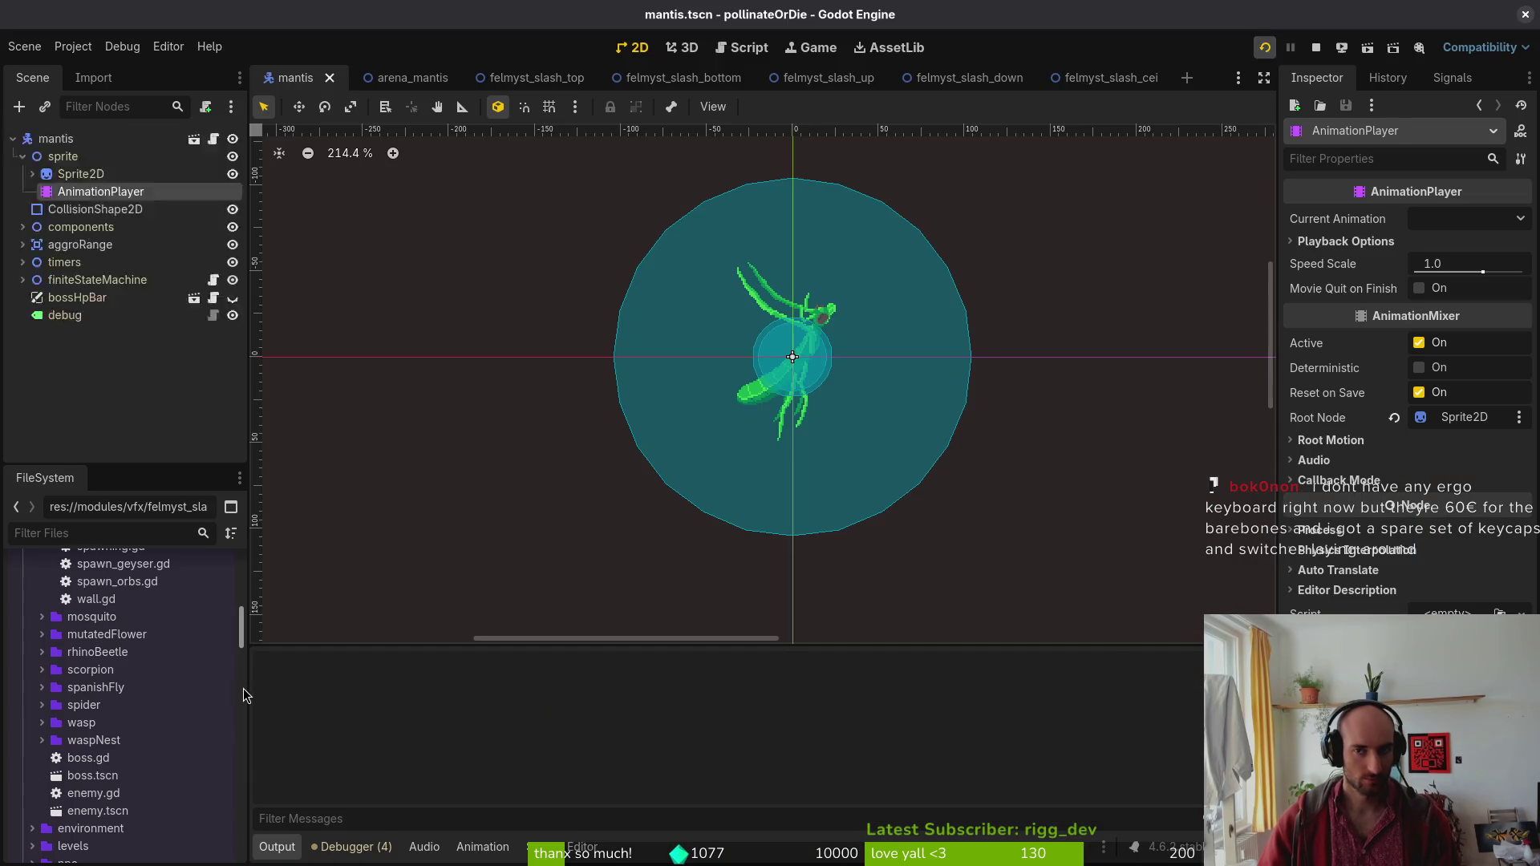
Run the game, continue the save and load the mantis level to hit the line 70 dash_animation_name error.
key("F5")
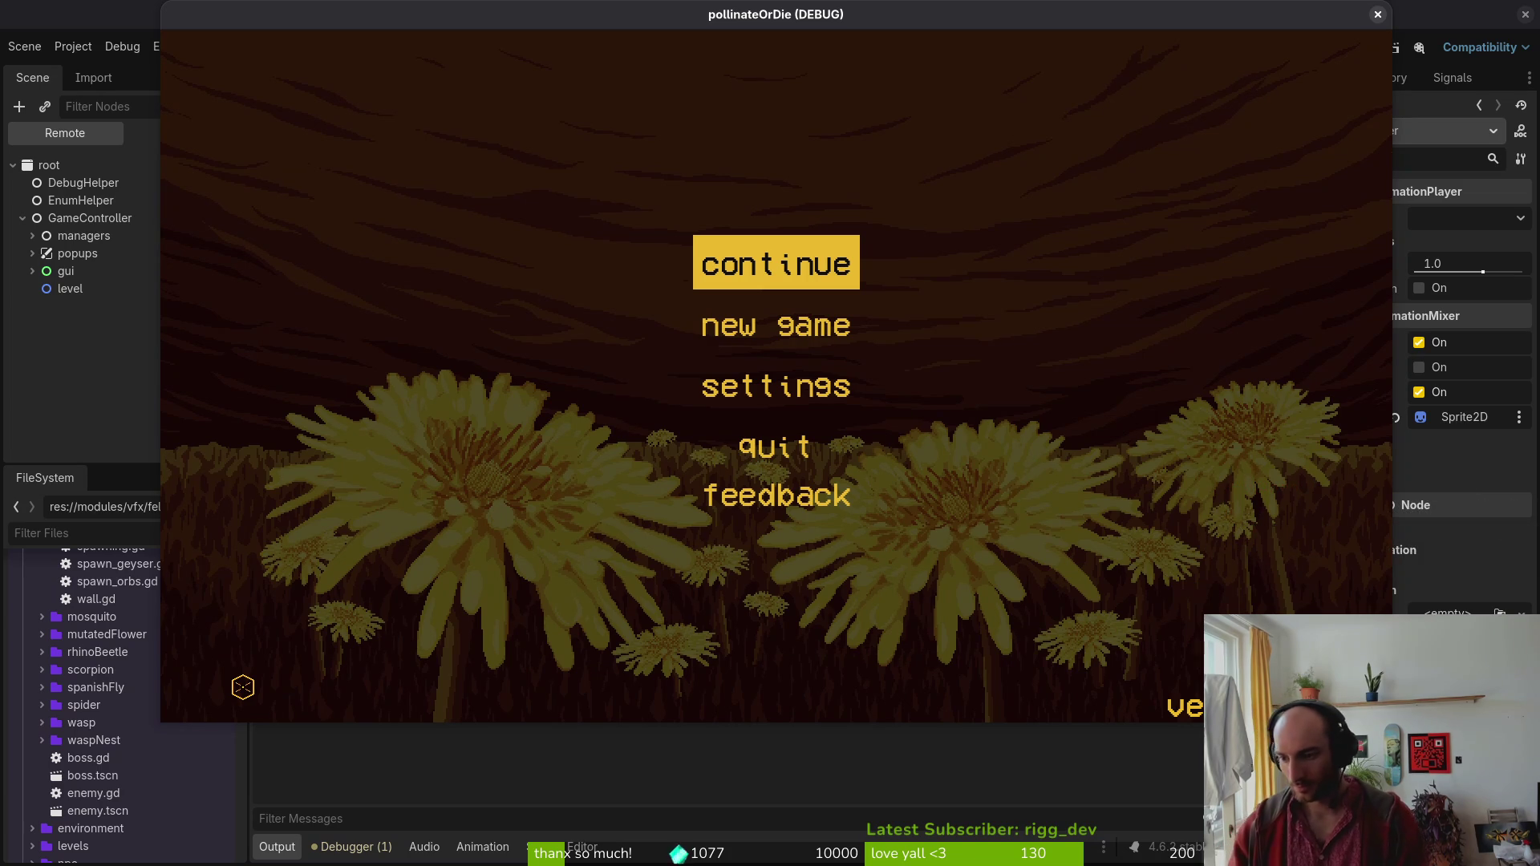
key("Return")
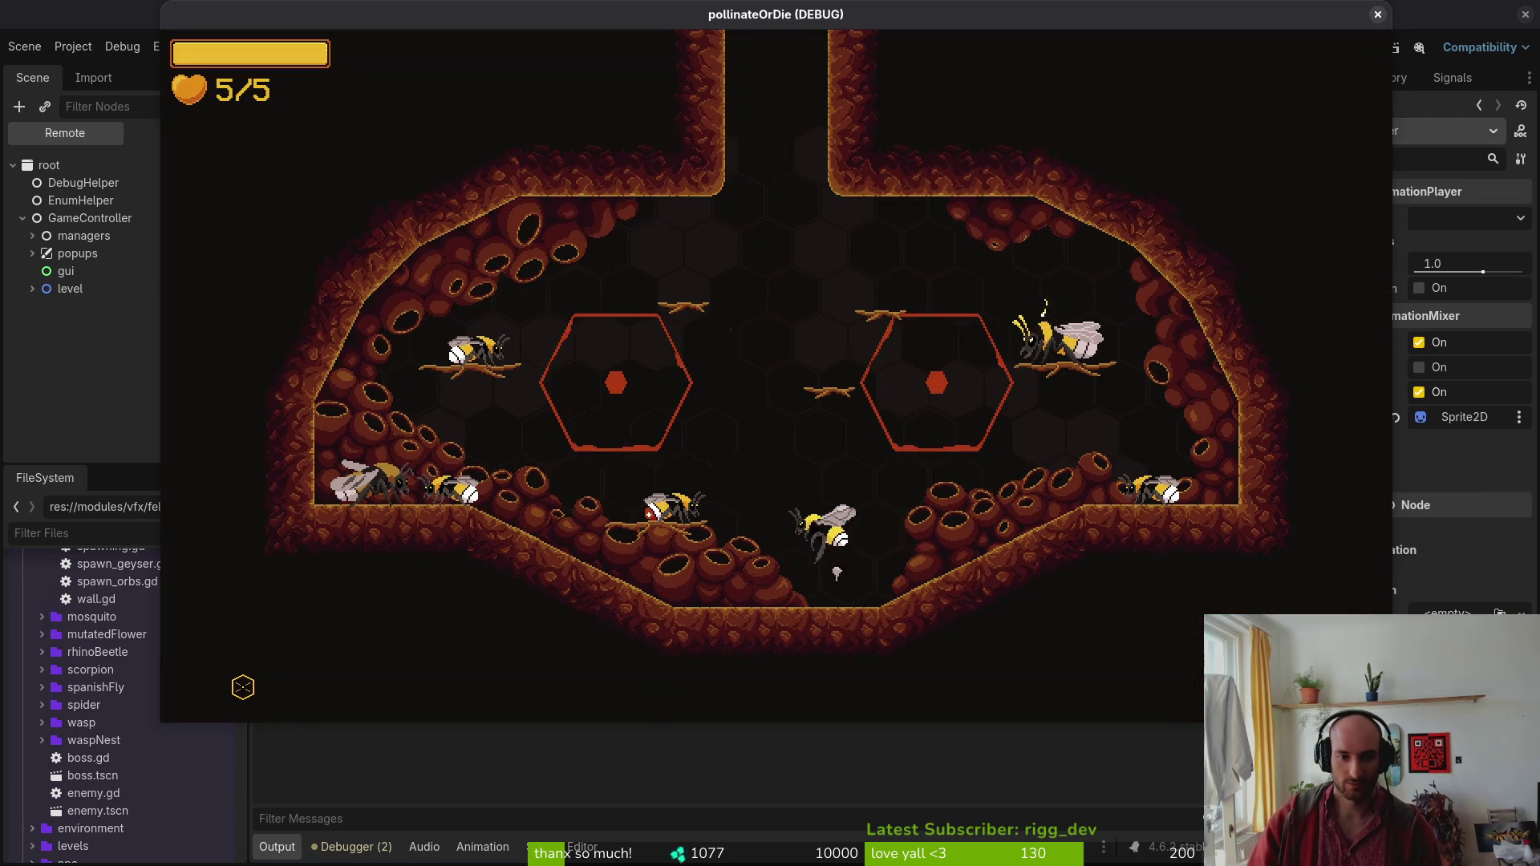
key("F1")
key("Return")
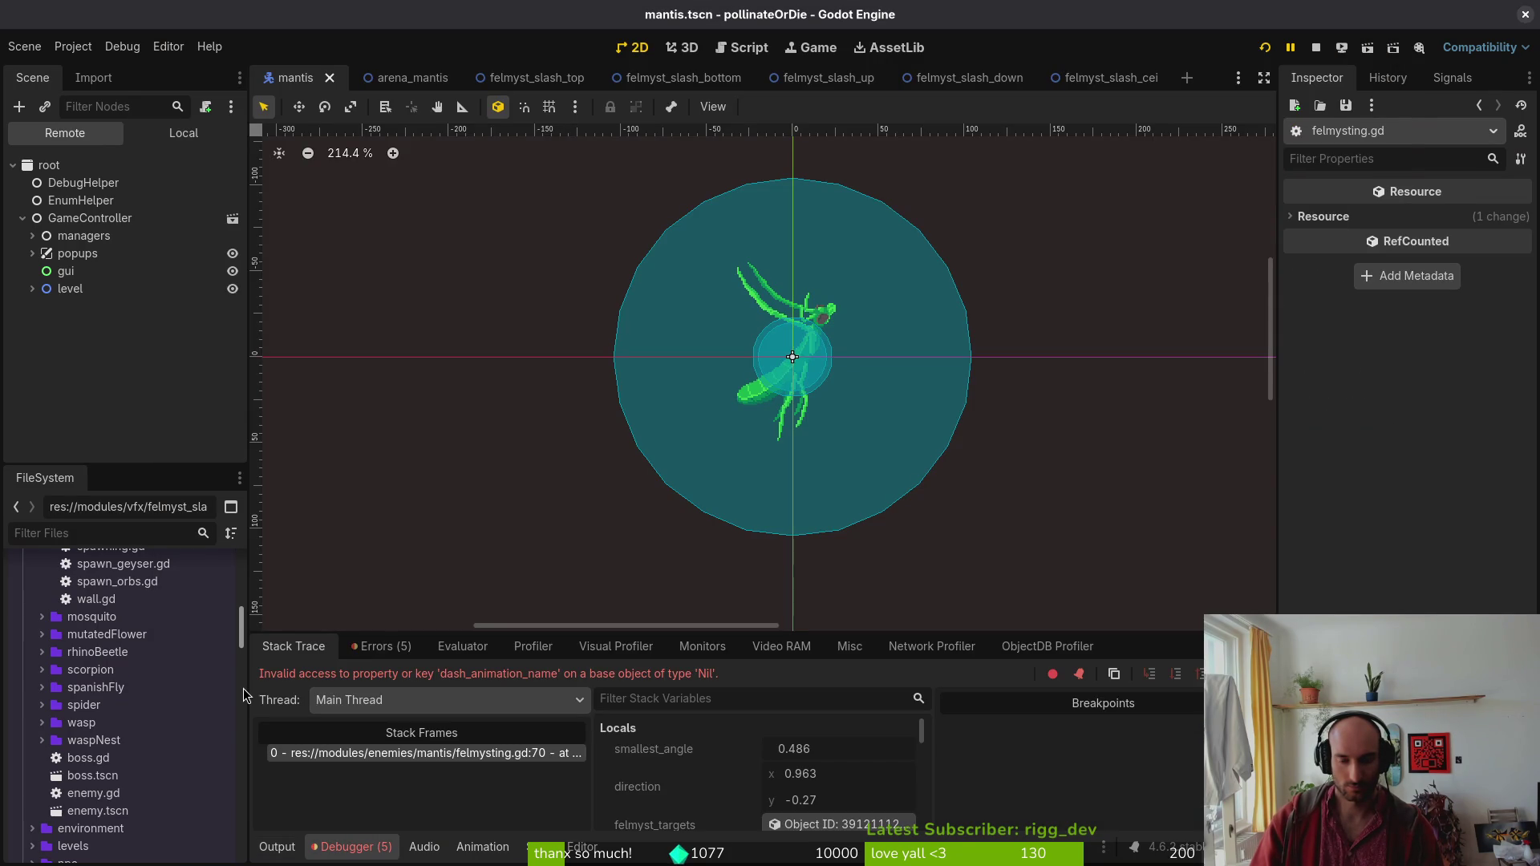
Locate the ceiling special-case check in felmysting.gd and compare it with the line 70 runtime error.
key("alt+Tab")
key("space")
key("p")
key("f")
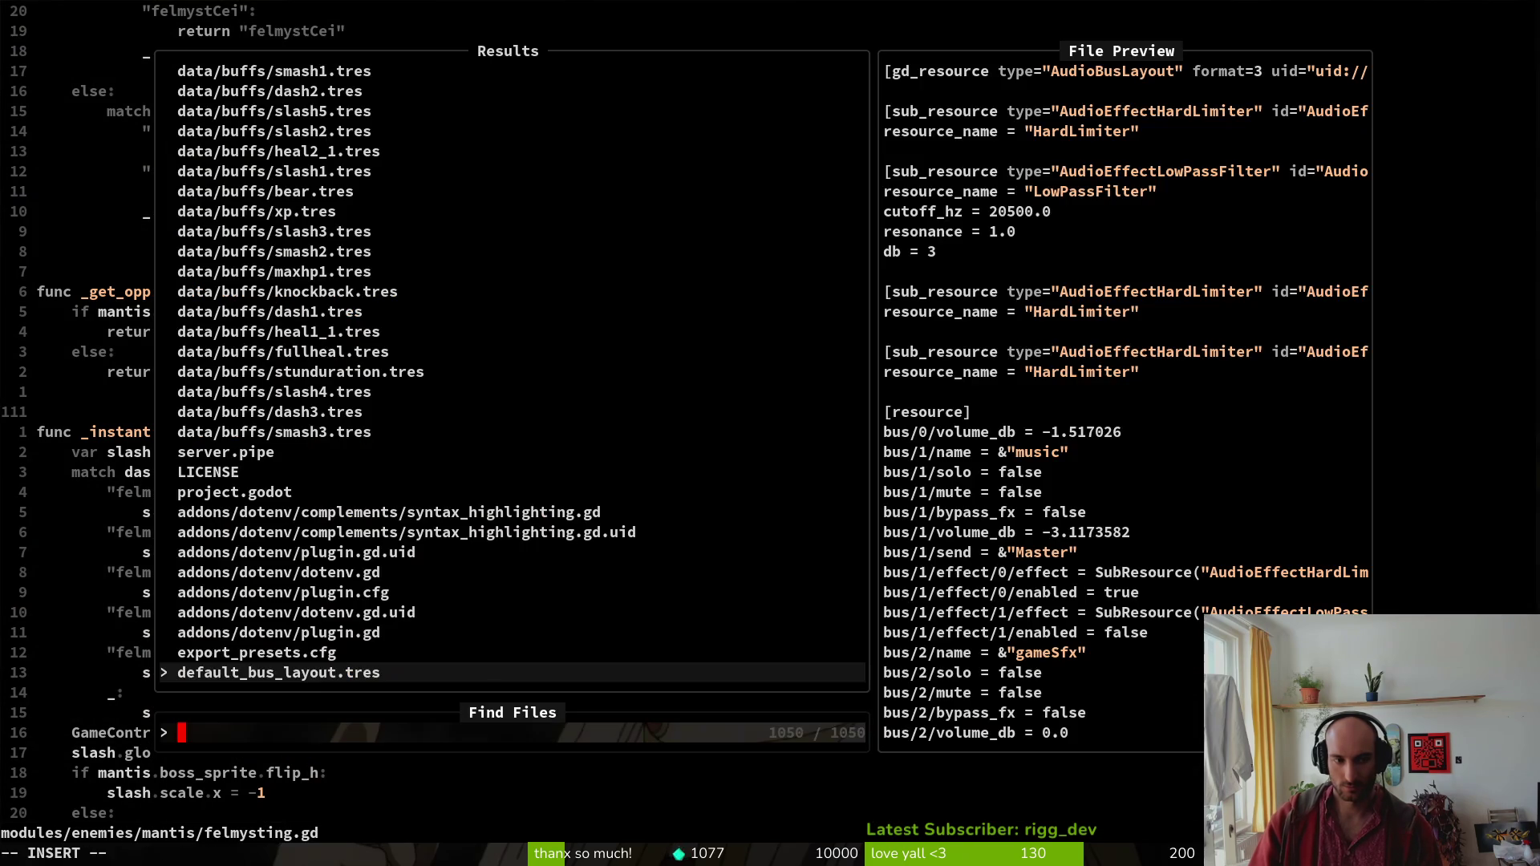
key("Escape")
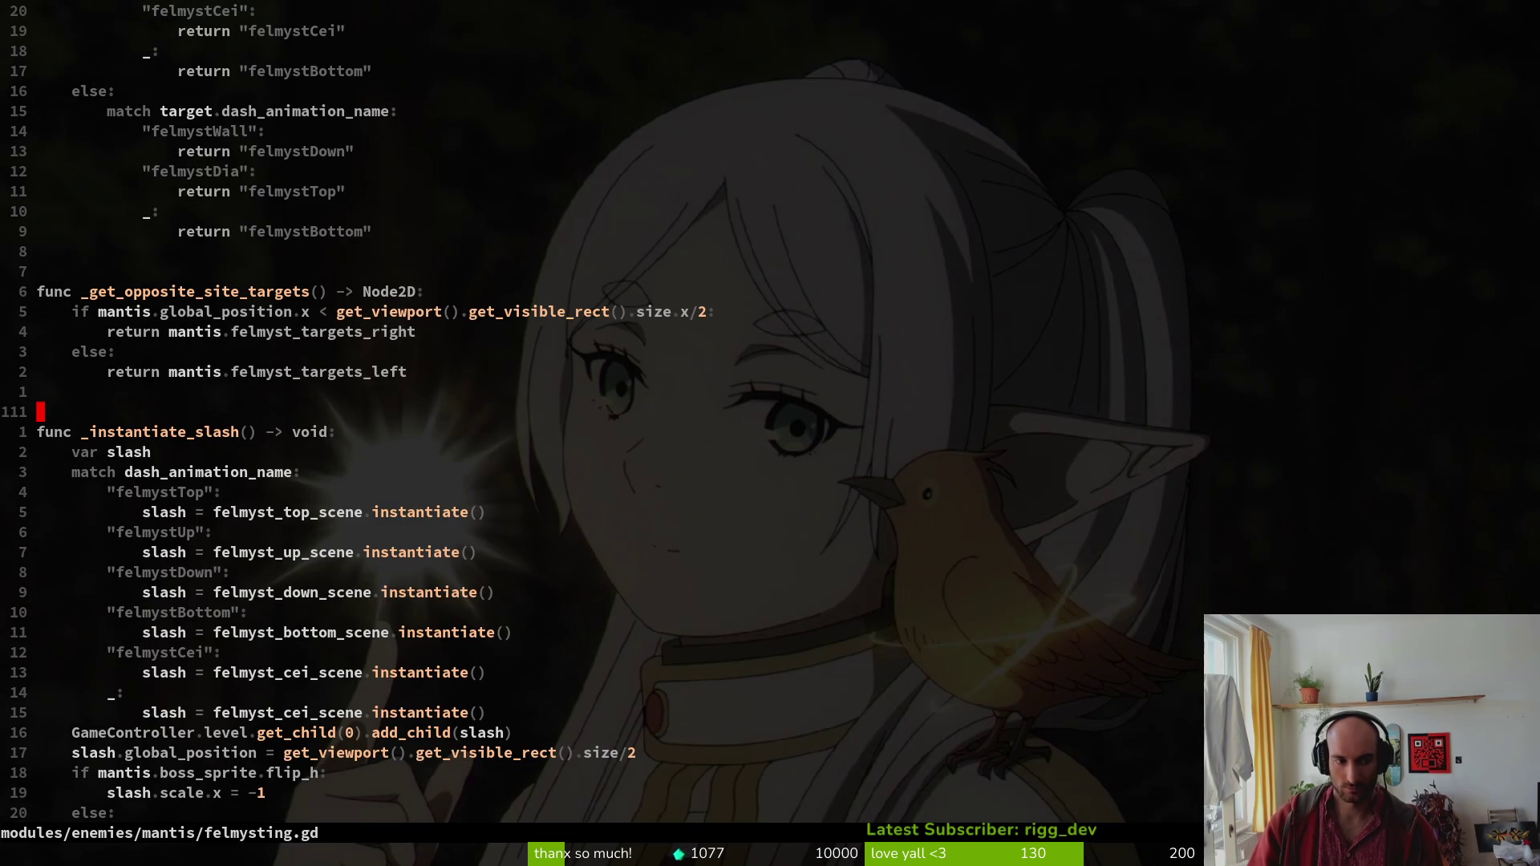
key("ctrl+u")
key("ctrl+u")
key("k")
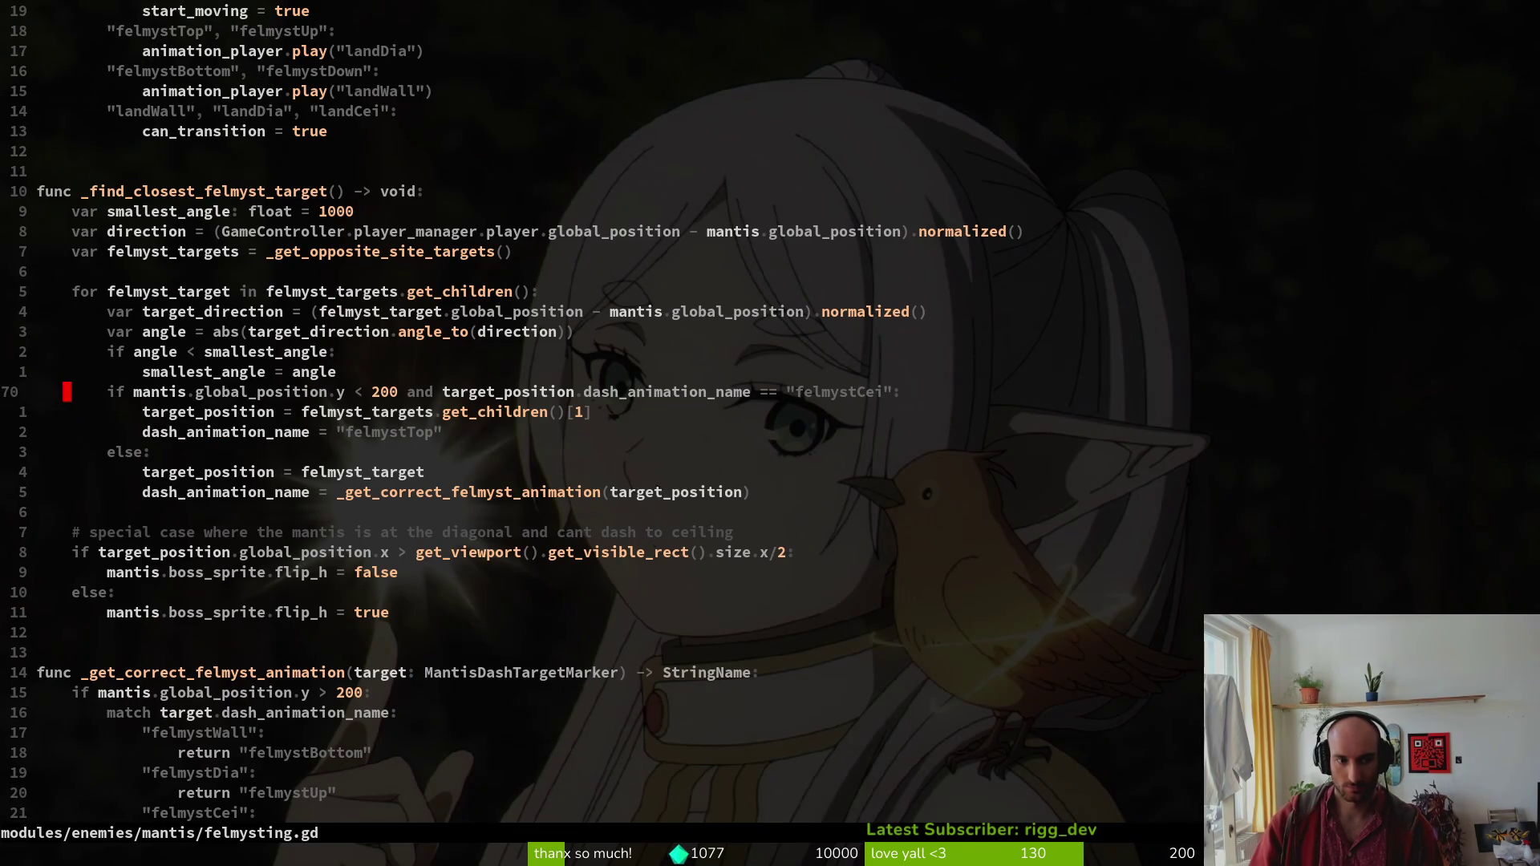
key("V")
key("Escape")
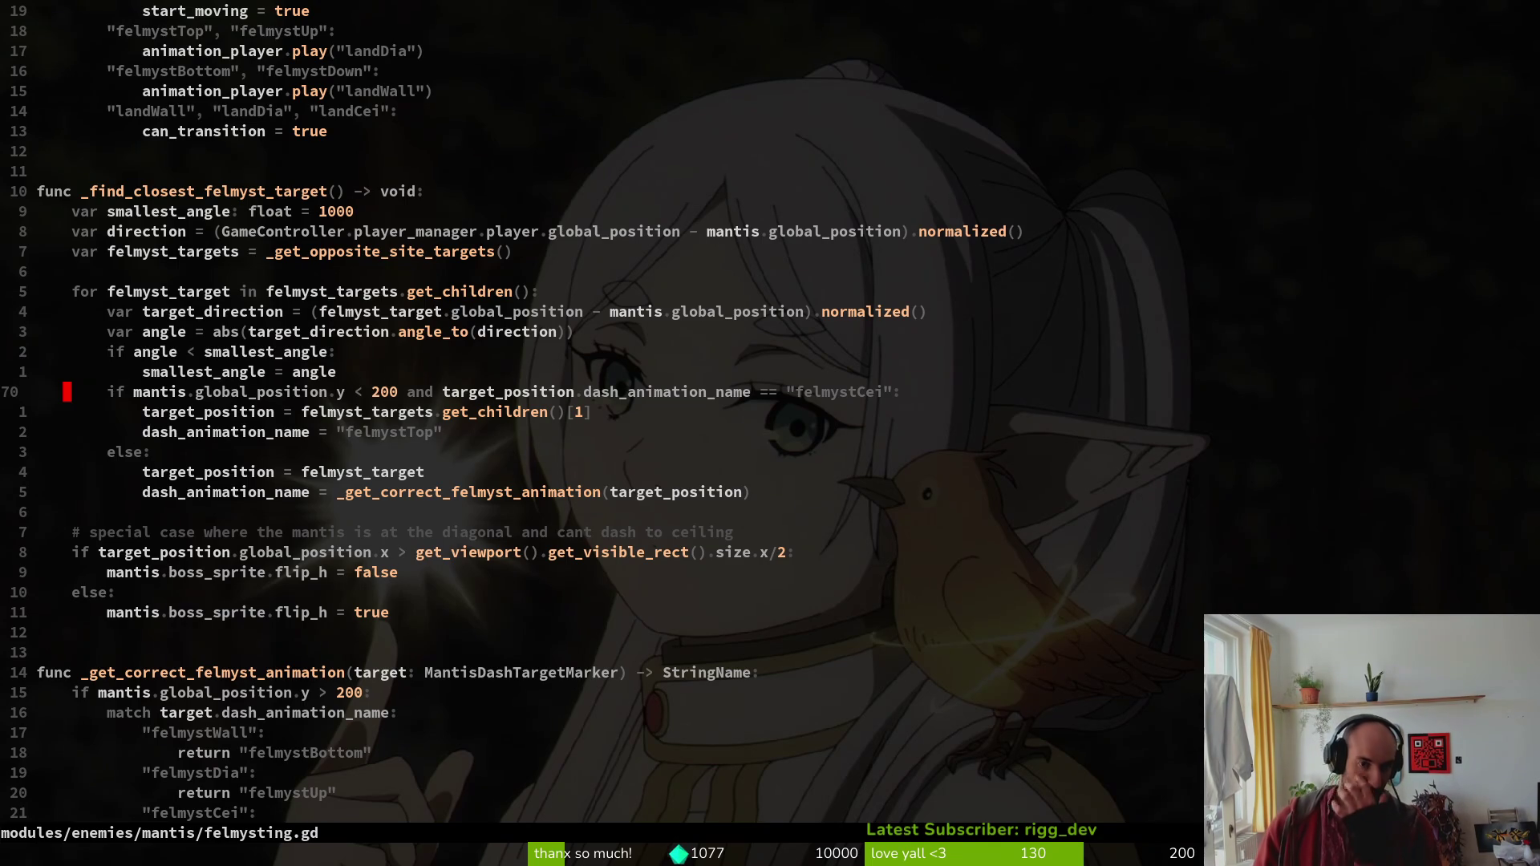
key("alt+Tab")
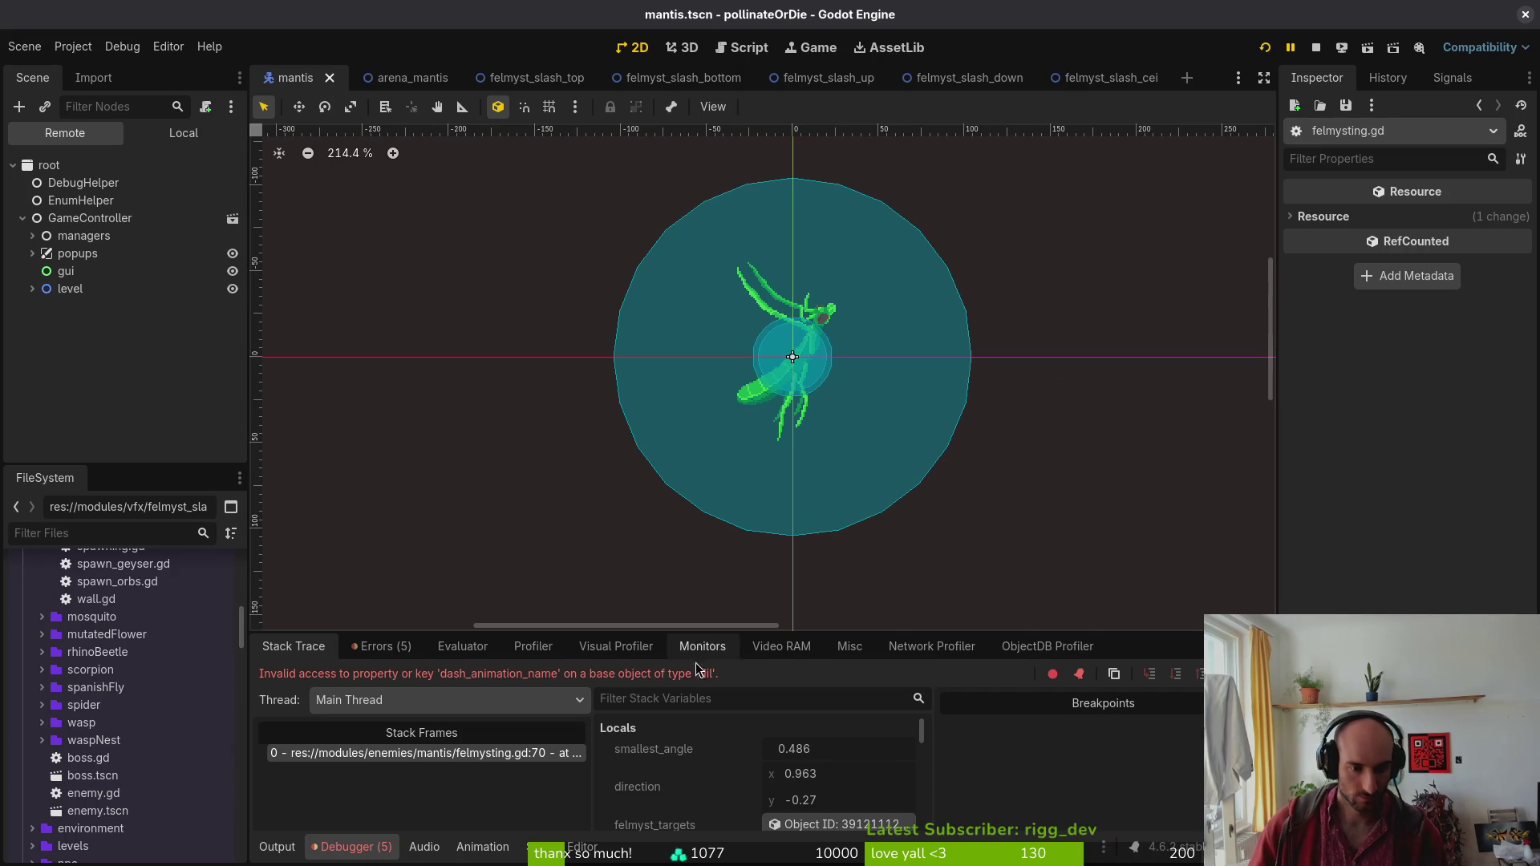
key("alt+Tab")
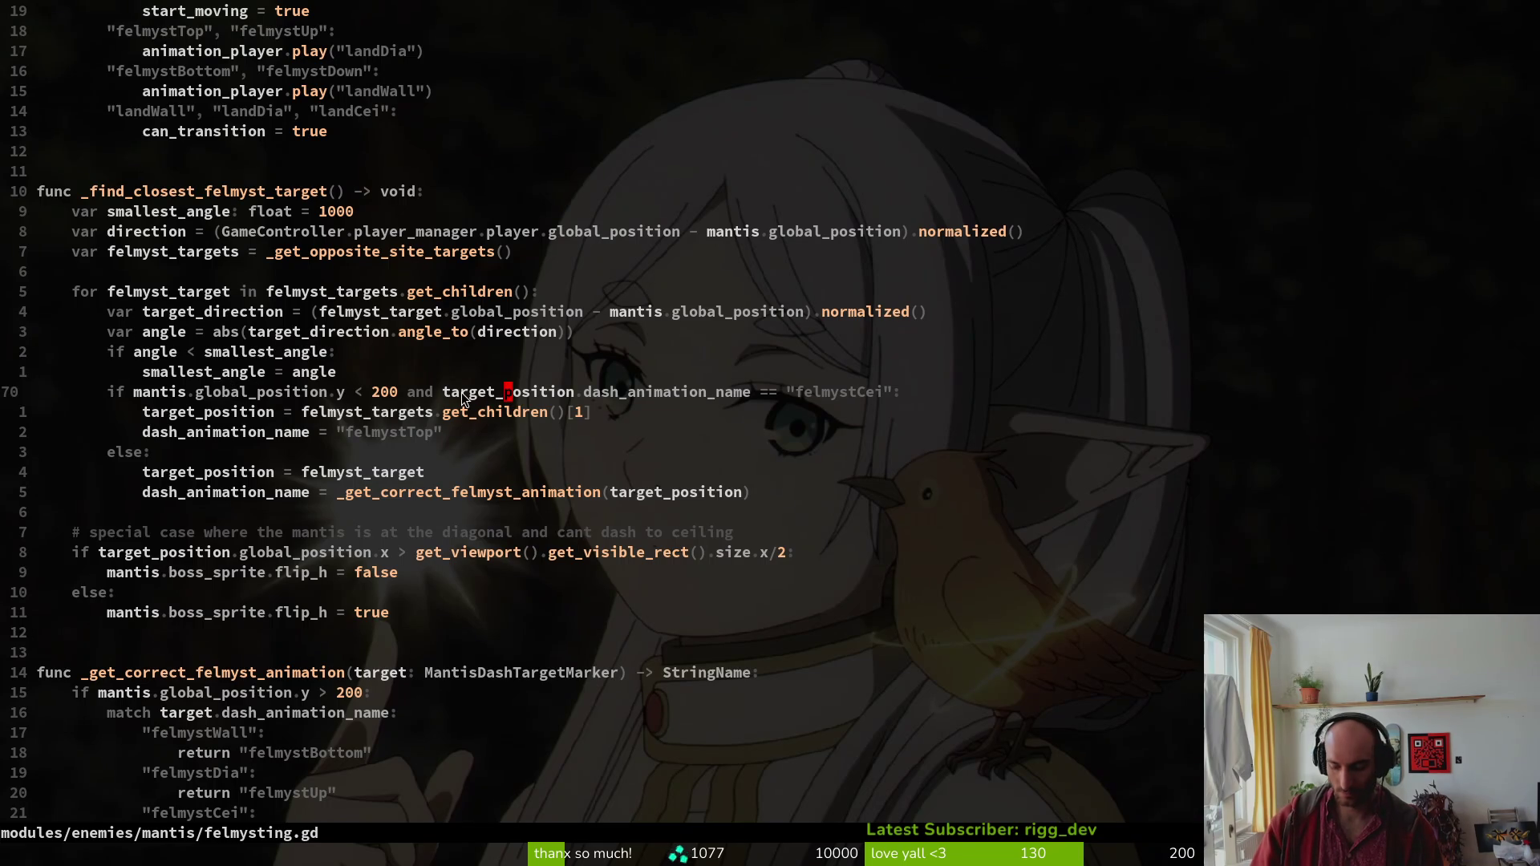
Replace target_position with felmyst_target in the line 70 check and save felmysting.gd.
type("ciw")
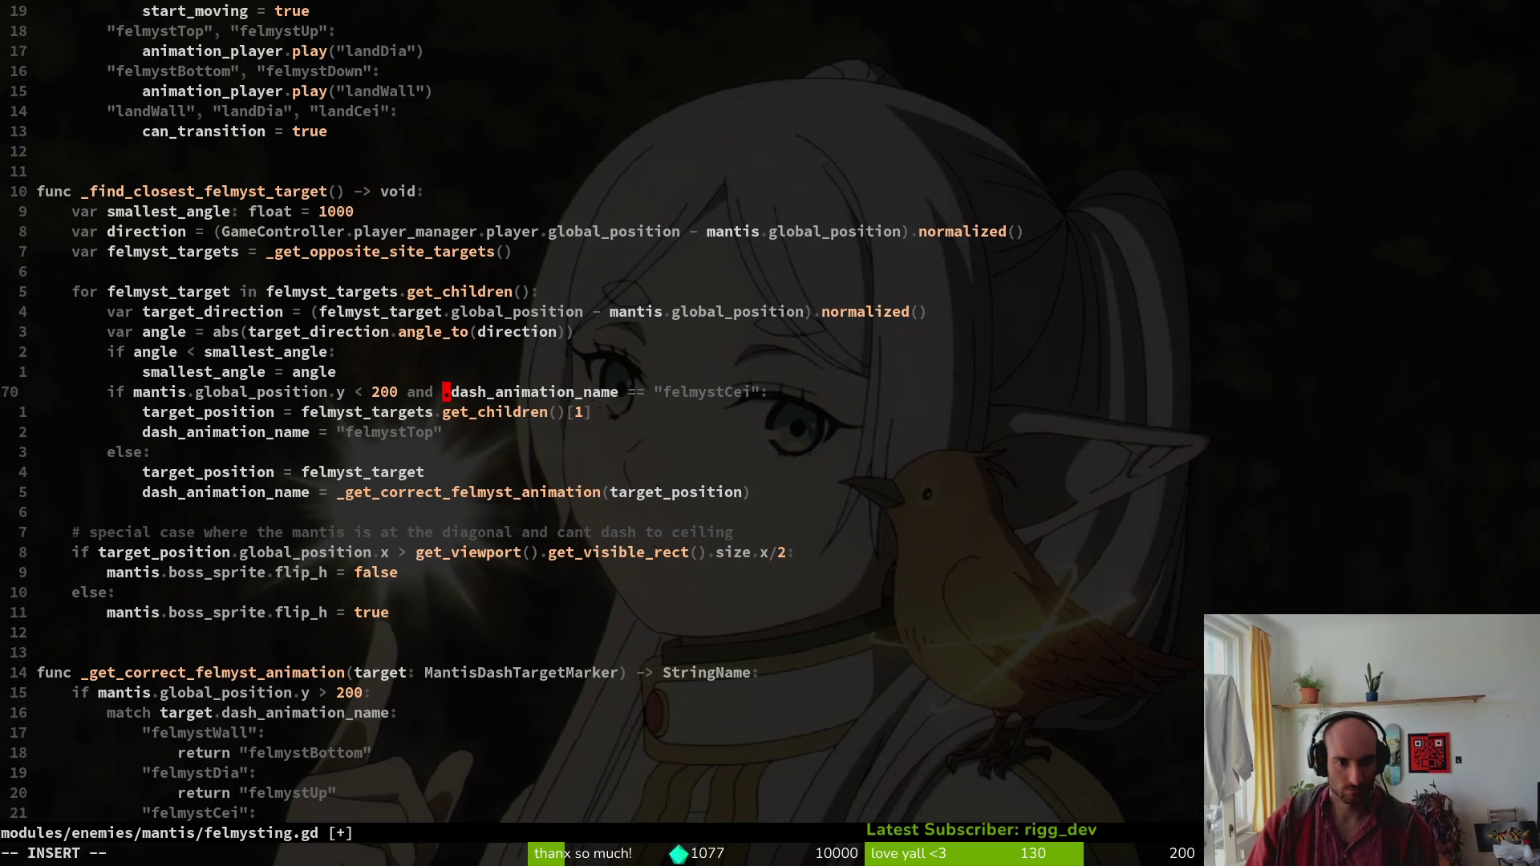
type("felm")
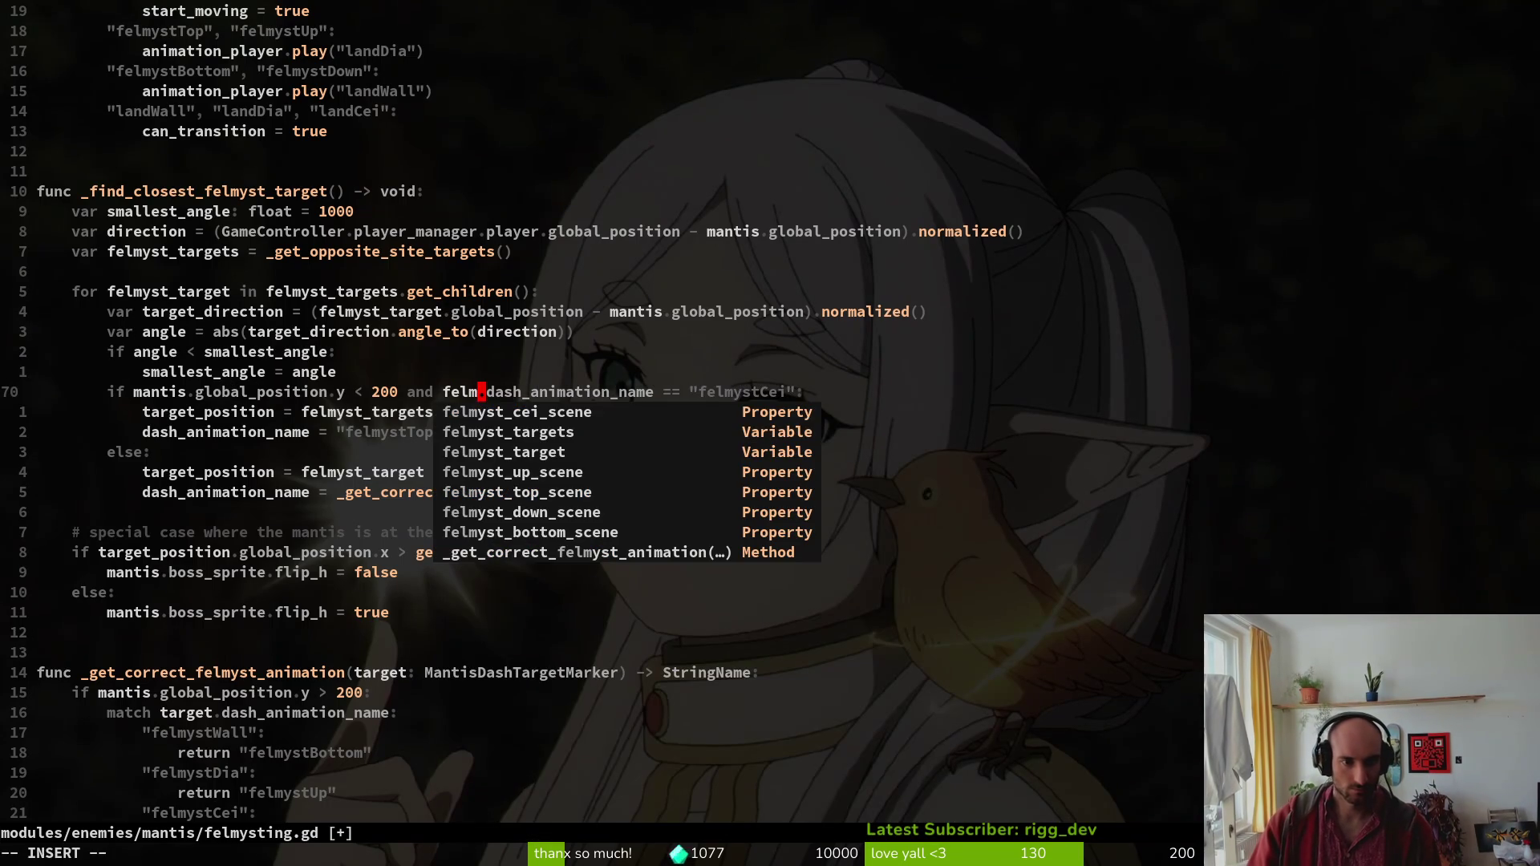
key("Tab")
key("Tab")
key("Return")
key("Escape")
type(":w")
key("Return")
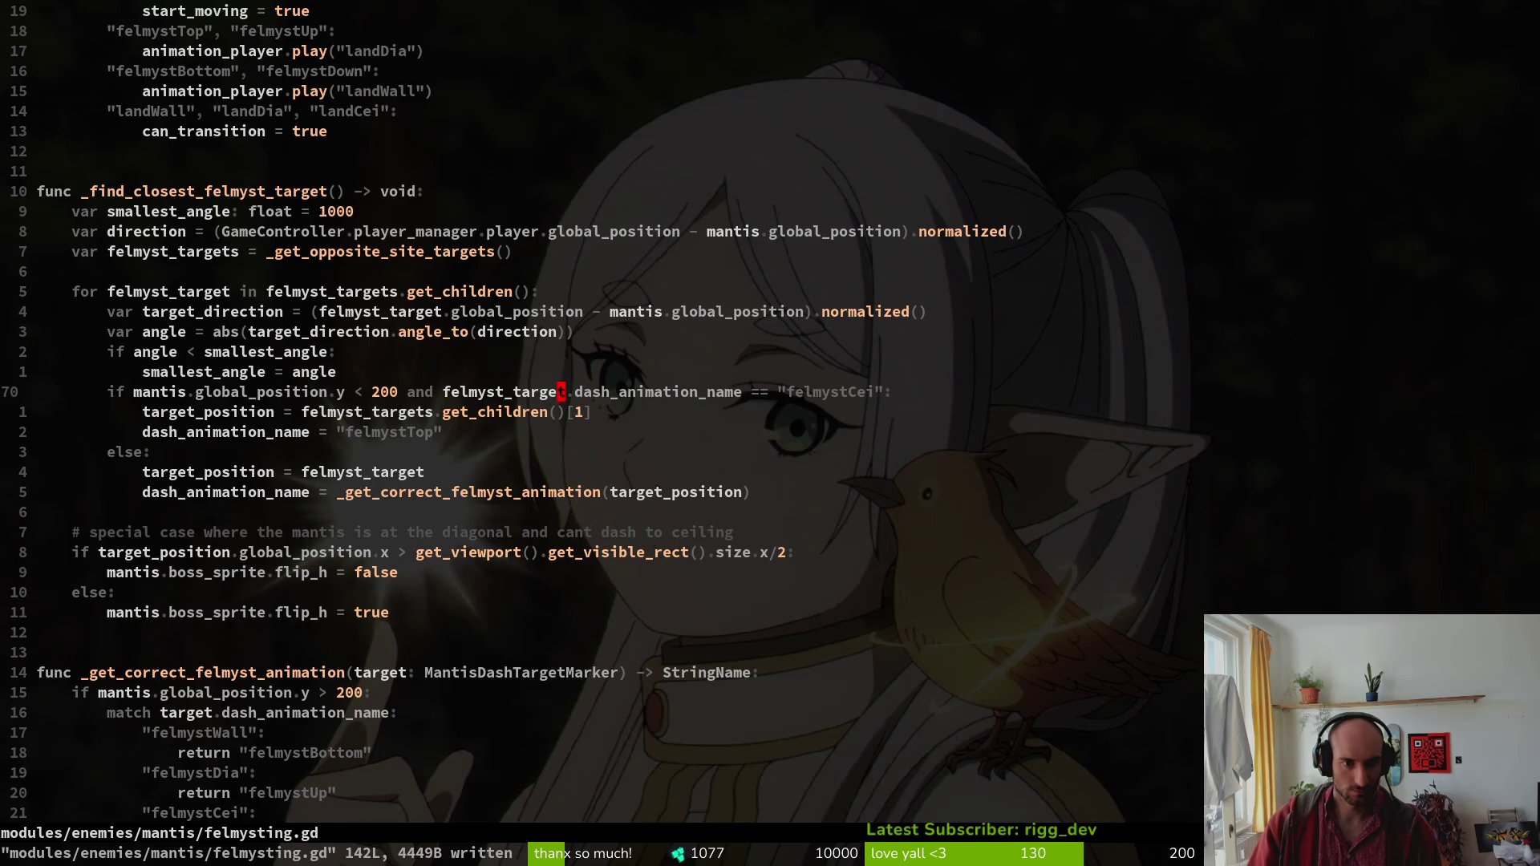
key("alt+Tab")
key("F5")
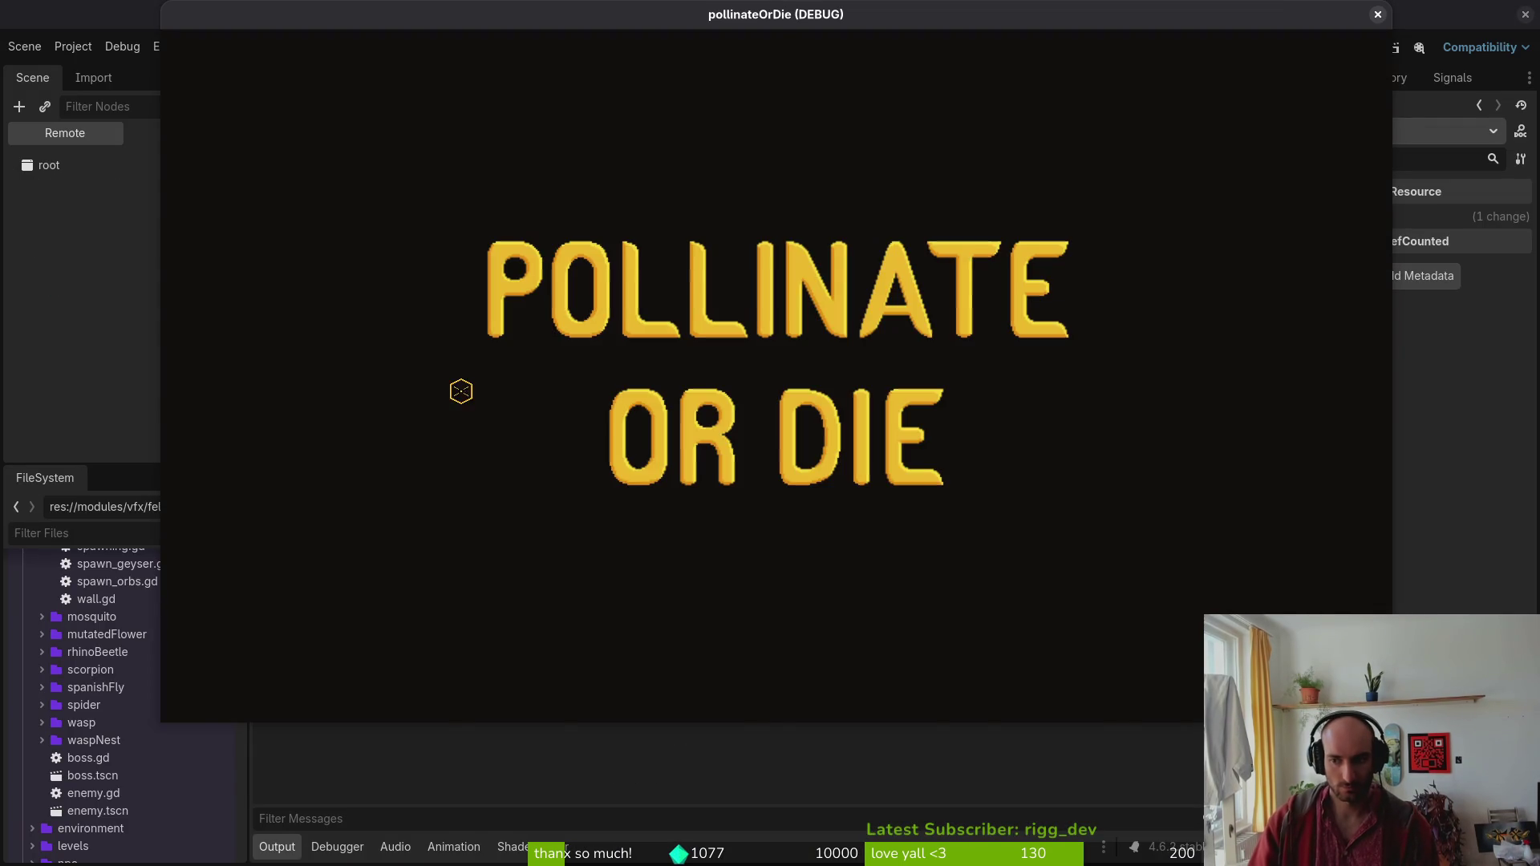
Continue the saved game and load the mantis boss level from the debug level select.
key("Return")
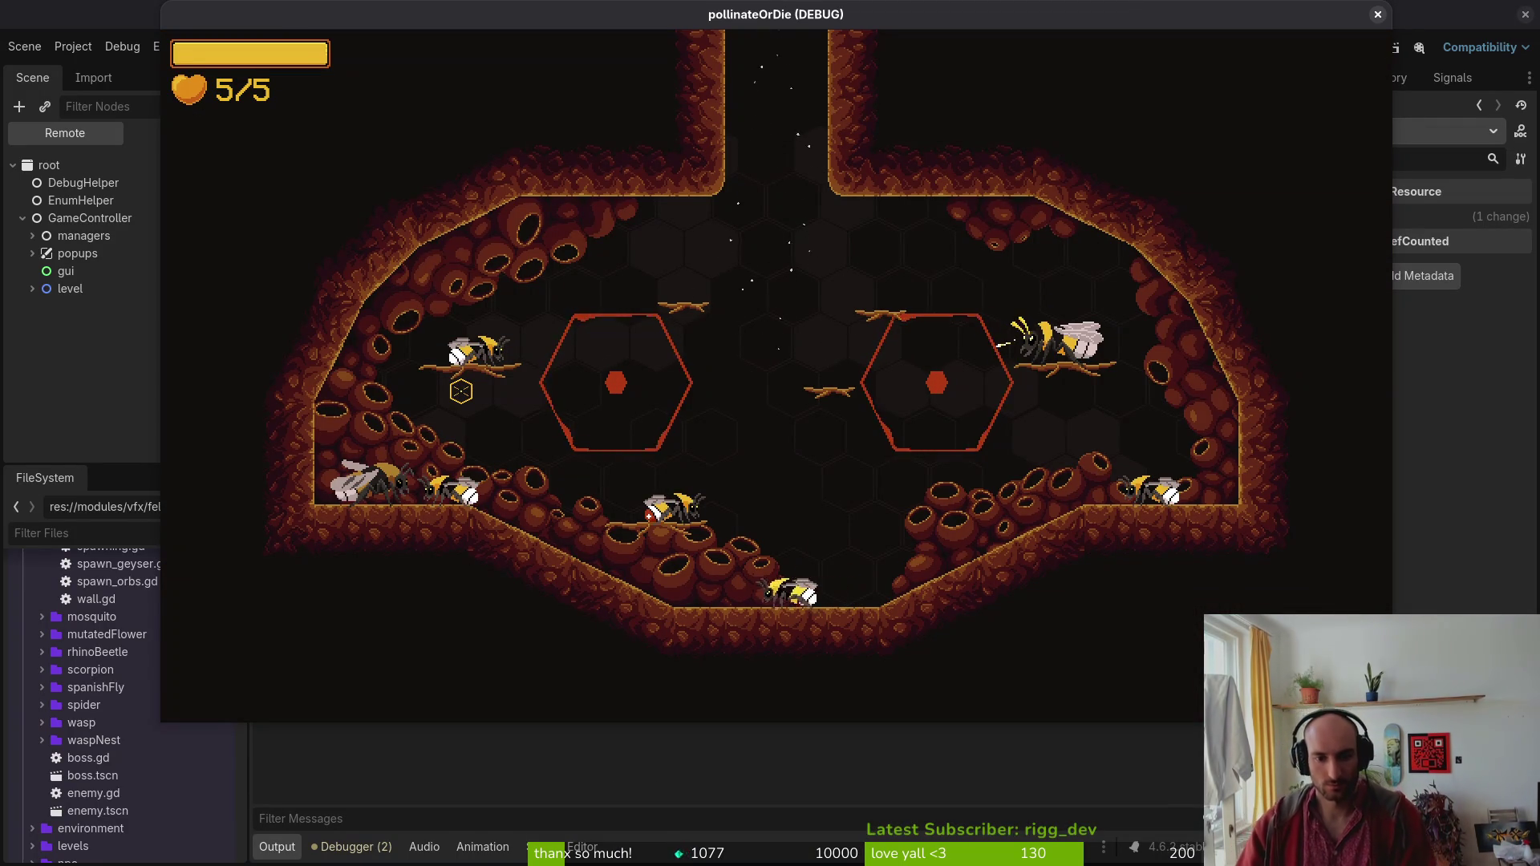
key("F1")
key("Return")
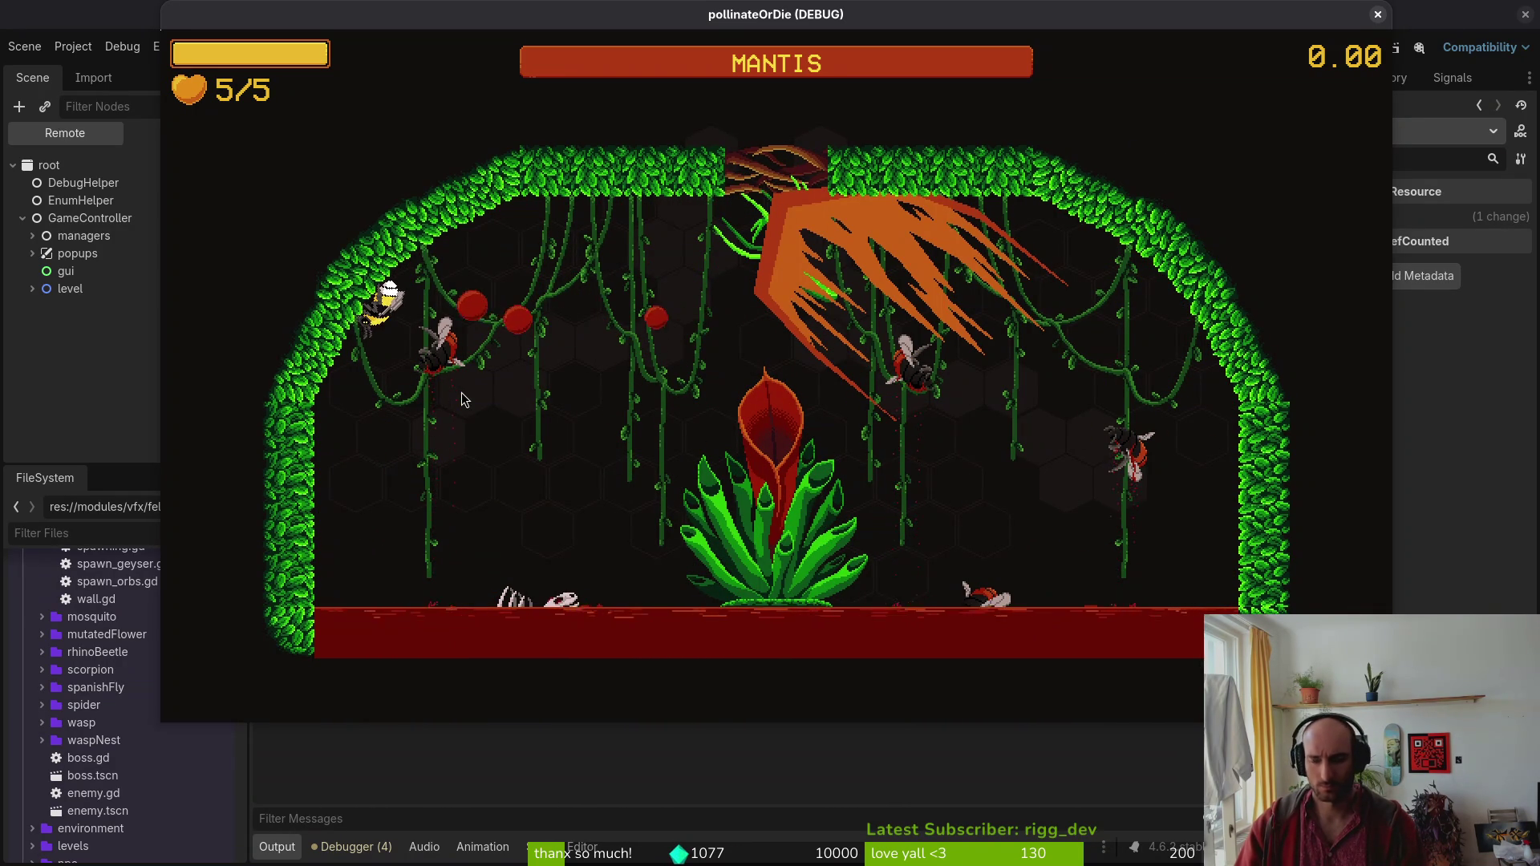
Close the game and scroll through felmysting.gd in Neovim.
key("alt+Tab")
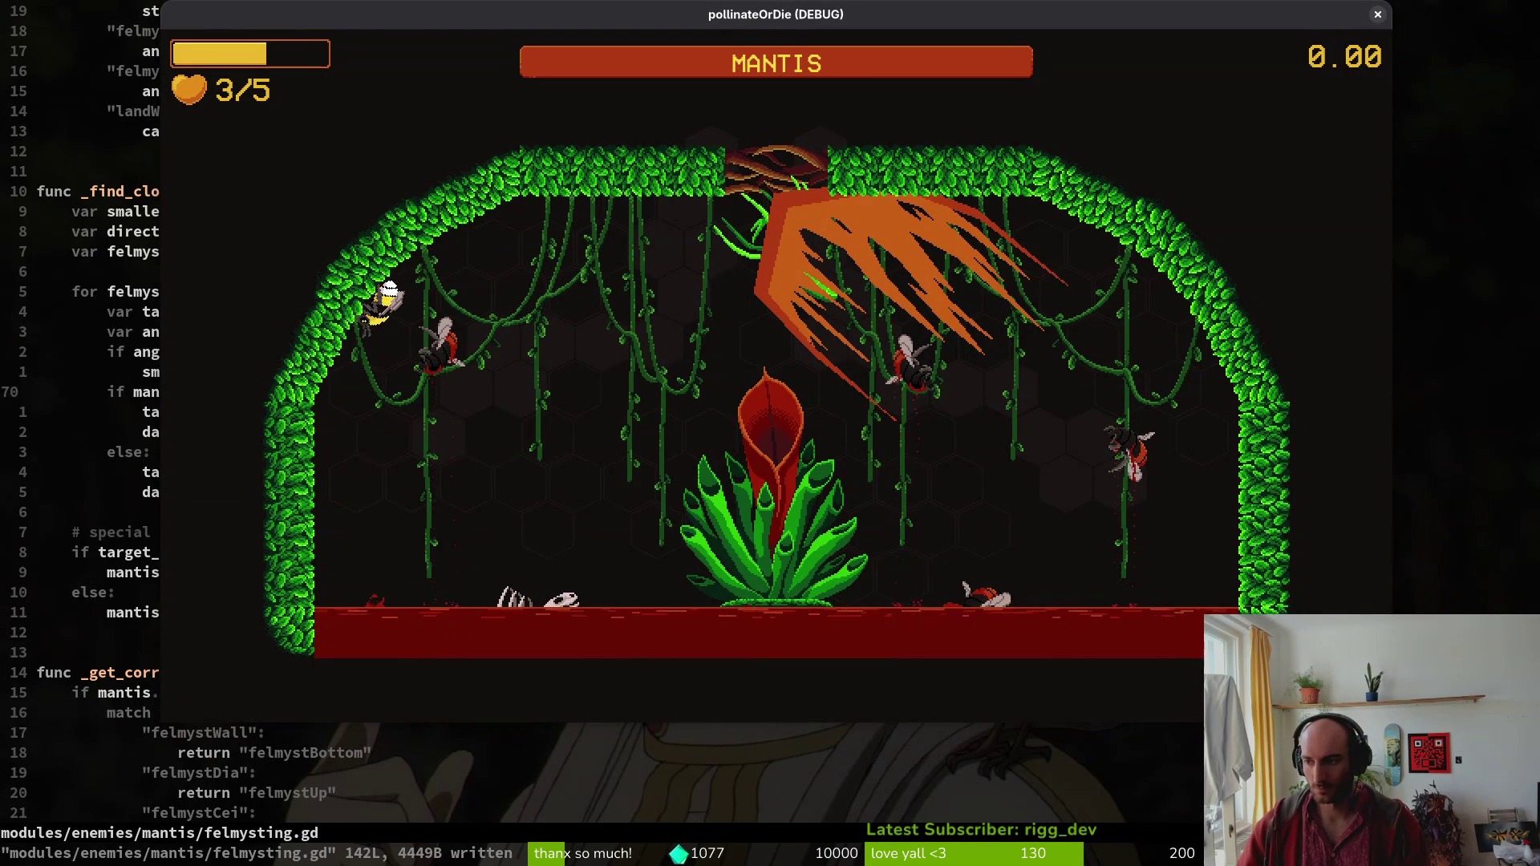
key("alt+F4")
scroll(478, 643, "down", 14)
scroll(287, 440, "up", 6)
scroll(287, 440, "up", 15)
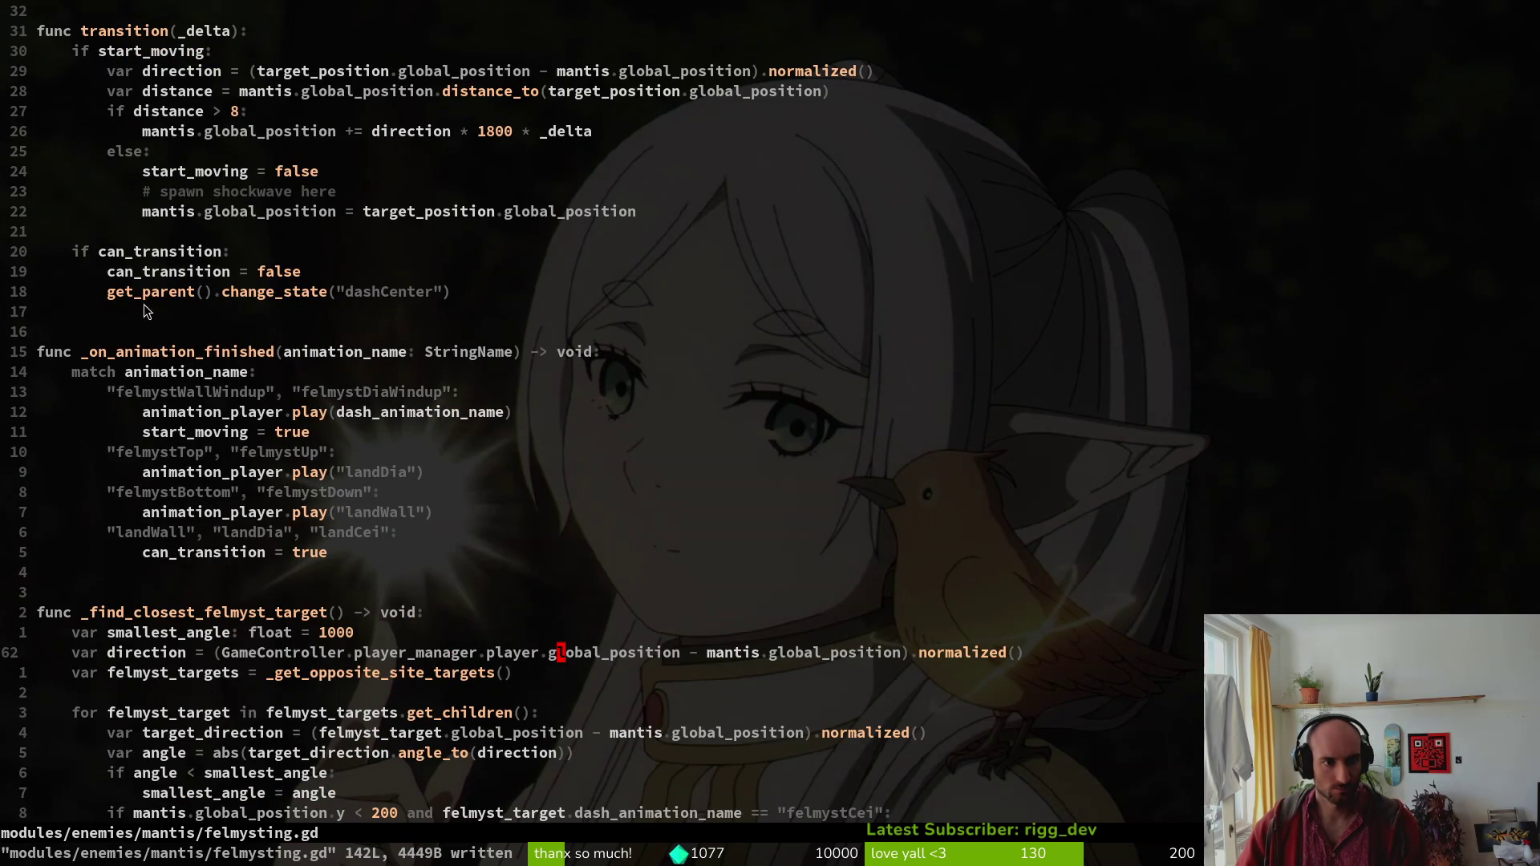
Duplicate the felmystBottom case as a felmystCei case that plays landCei, and save felmysting.gd.
left_click(157, 496)
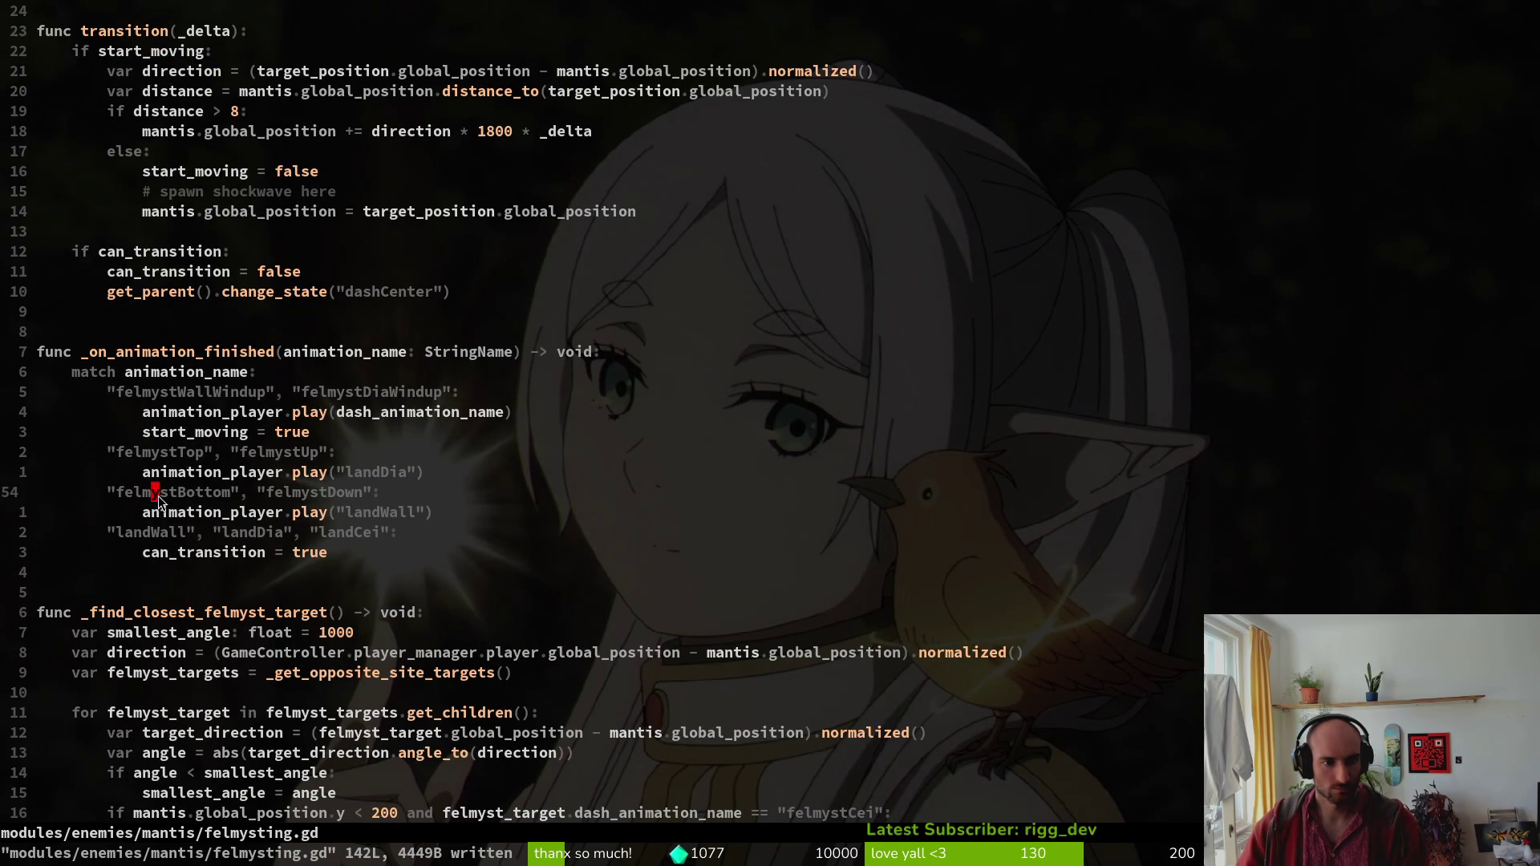
key("shift+v")
key("j")
key("y")
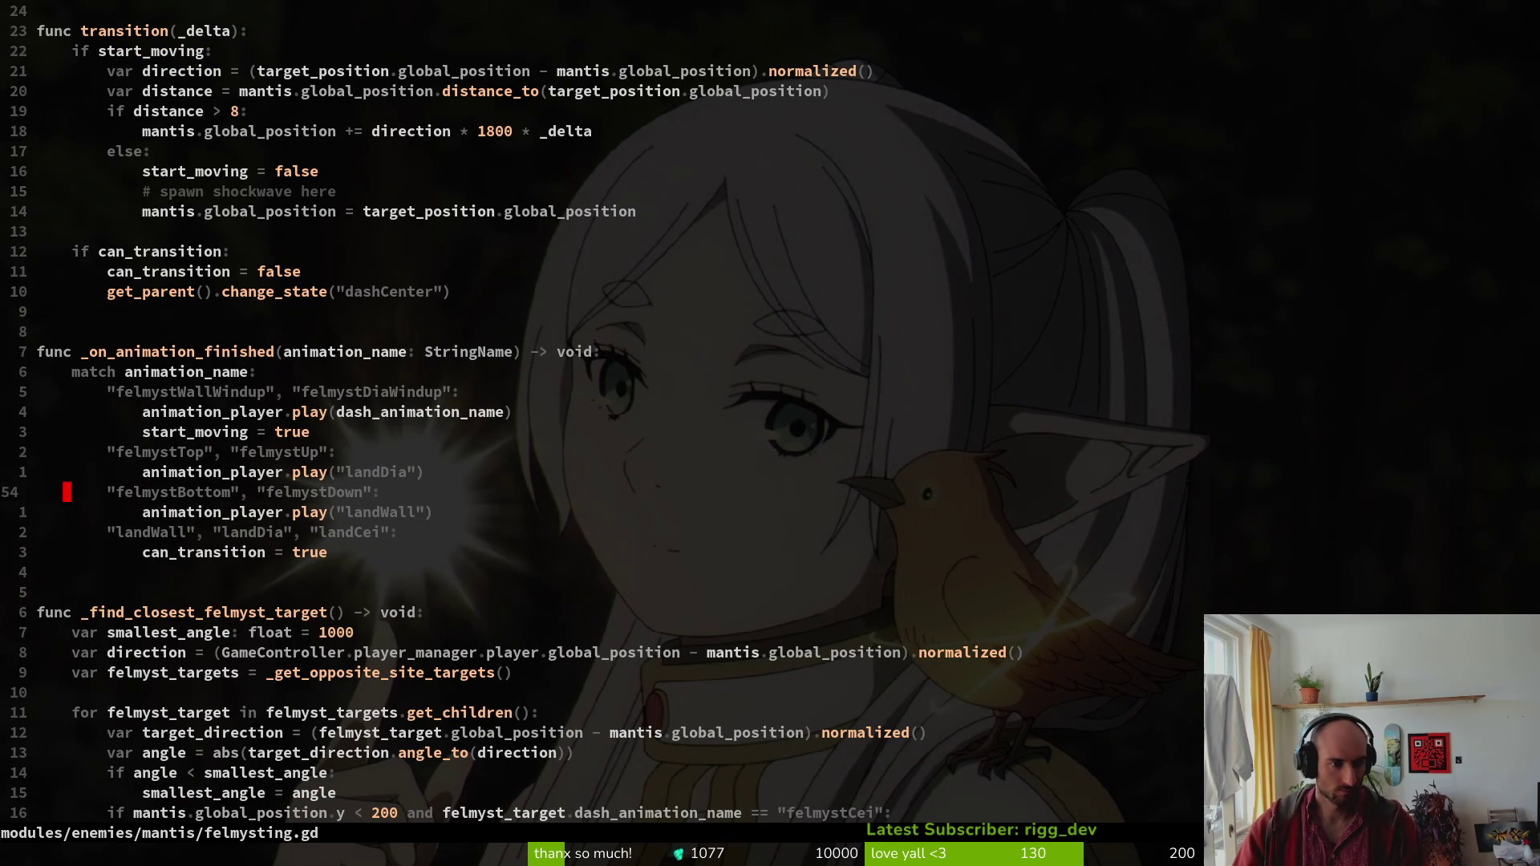
type("pcwfelmystCei")
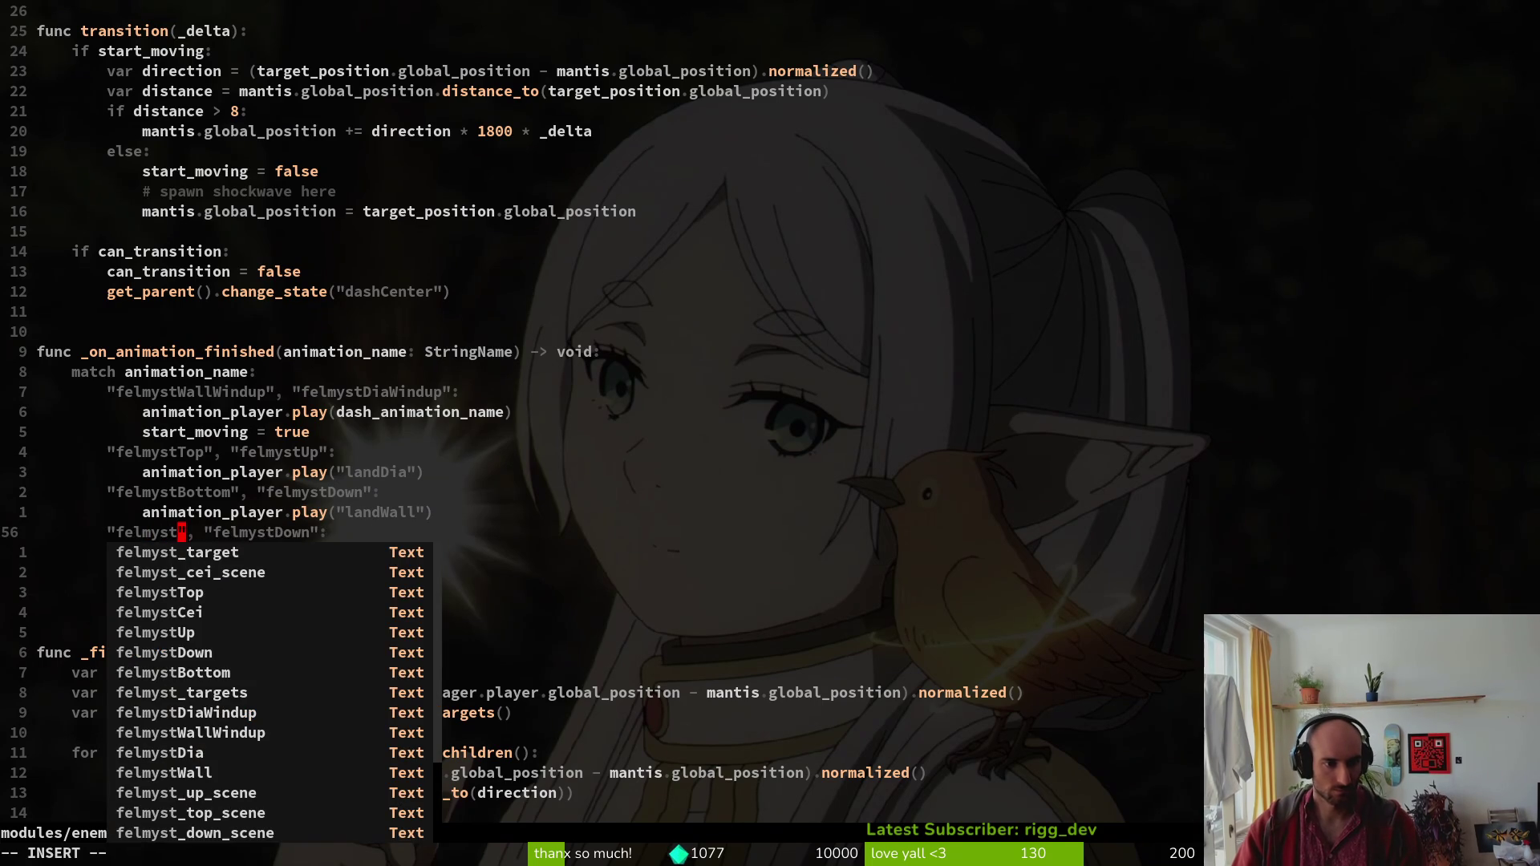
type("da")
key("quotedbl")
type("Xj")
type("ciwlandCei\":")
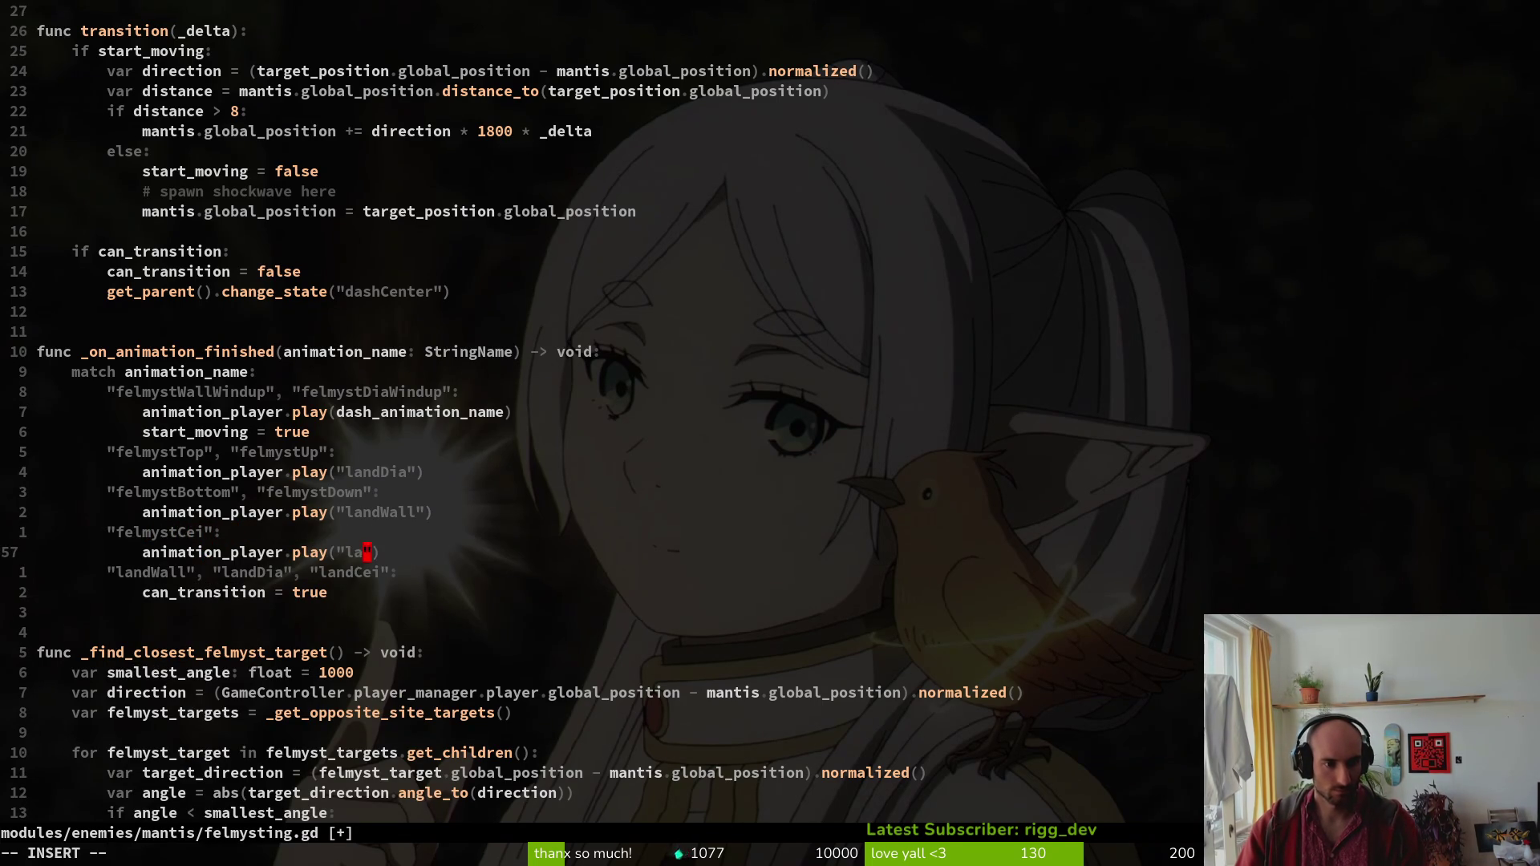
key("Escape")
type(":w")
key("Return")
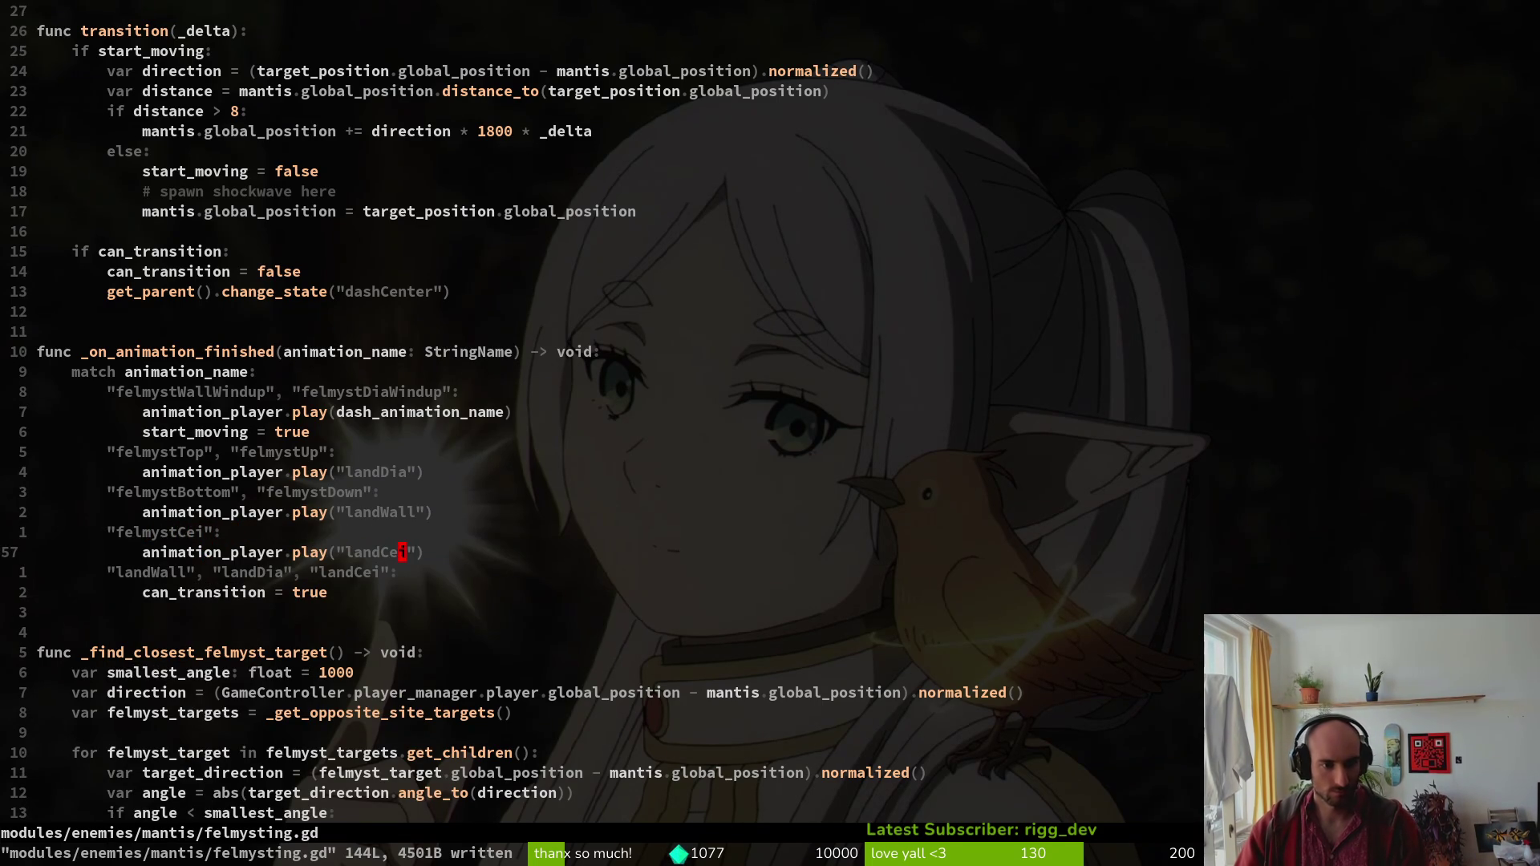
key("alt+Tab")
key("F5")
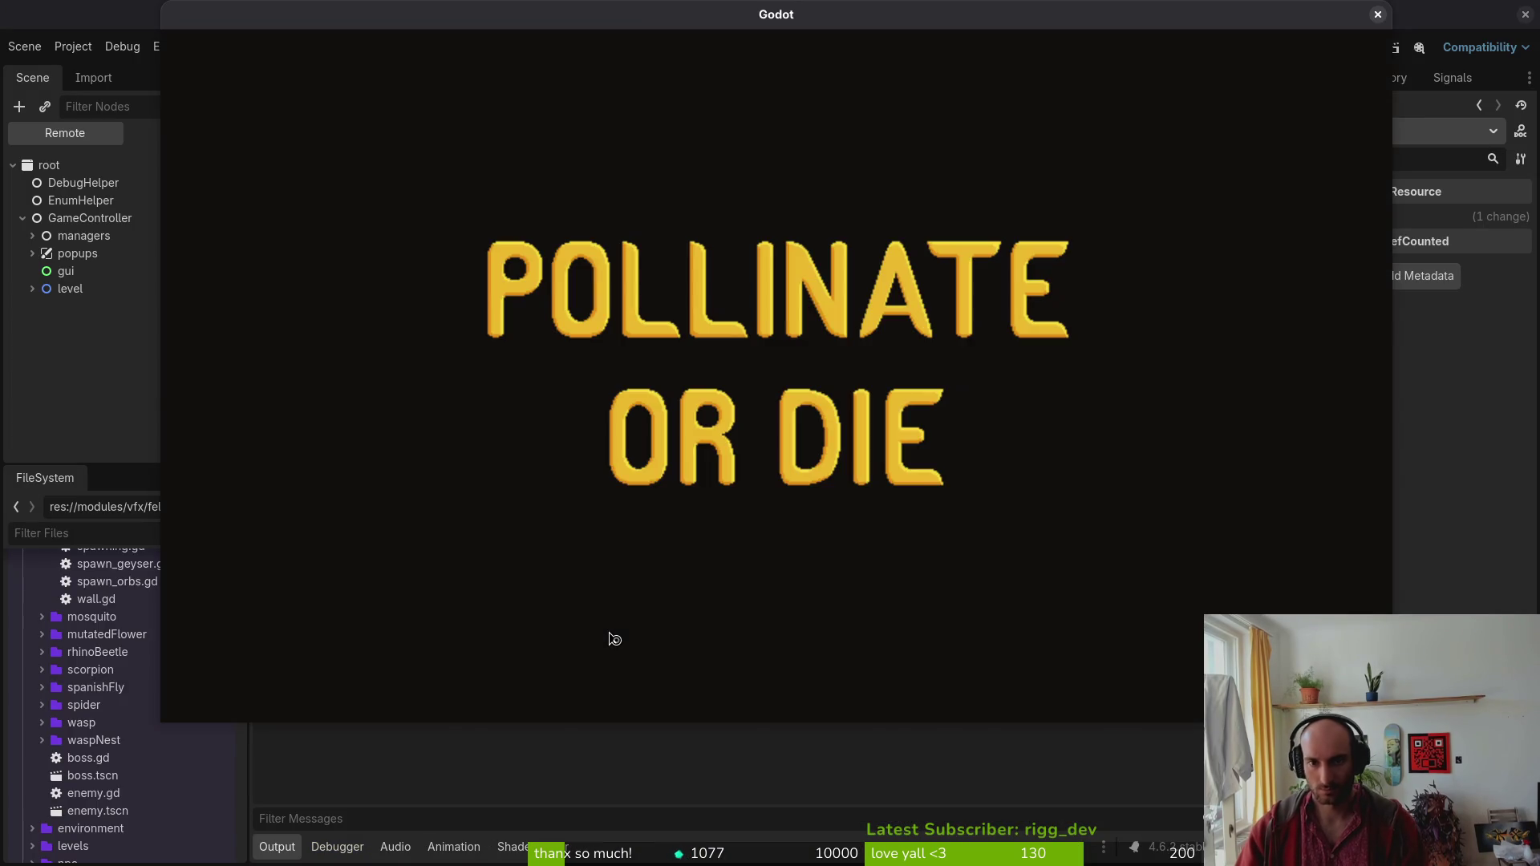
Continue the save, load the mantis level from debug select, test the dash, then stop the game.
key("Return")
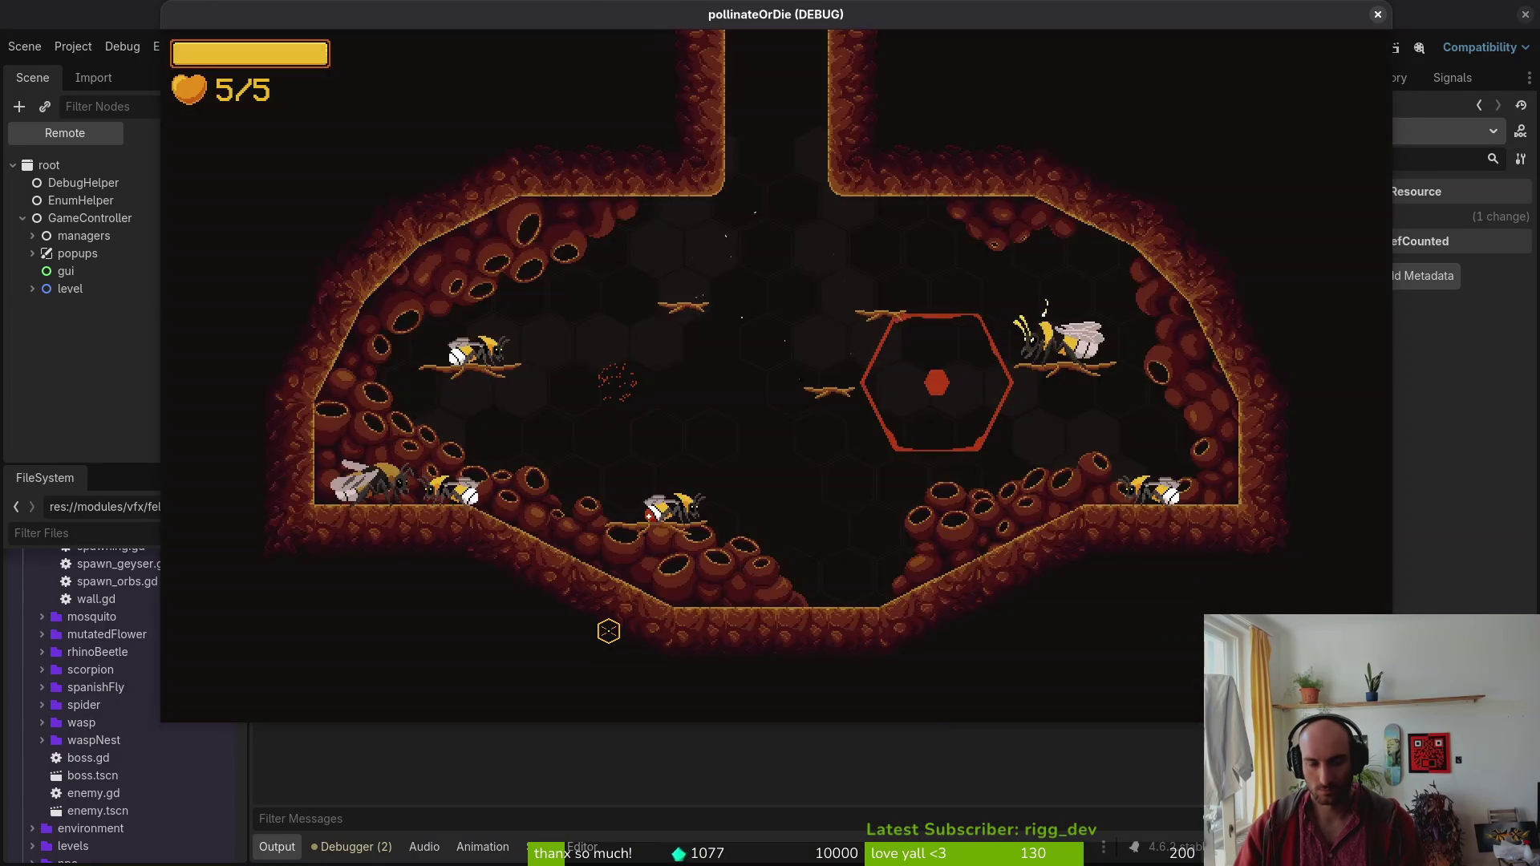
key("F1")
key("Return")
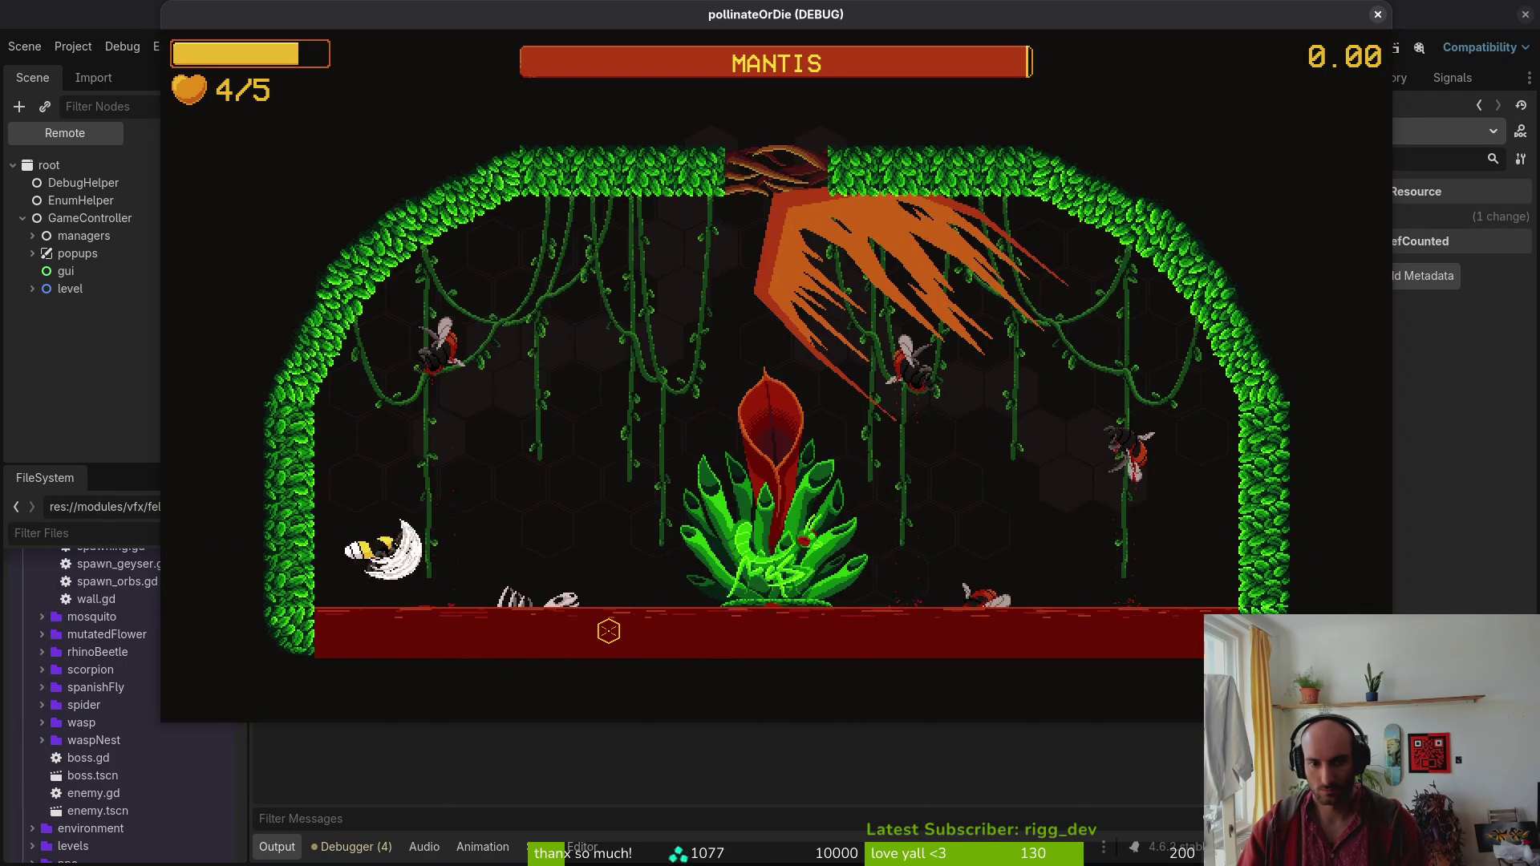
key("F8")
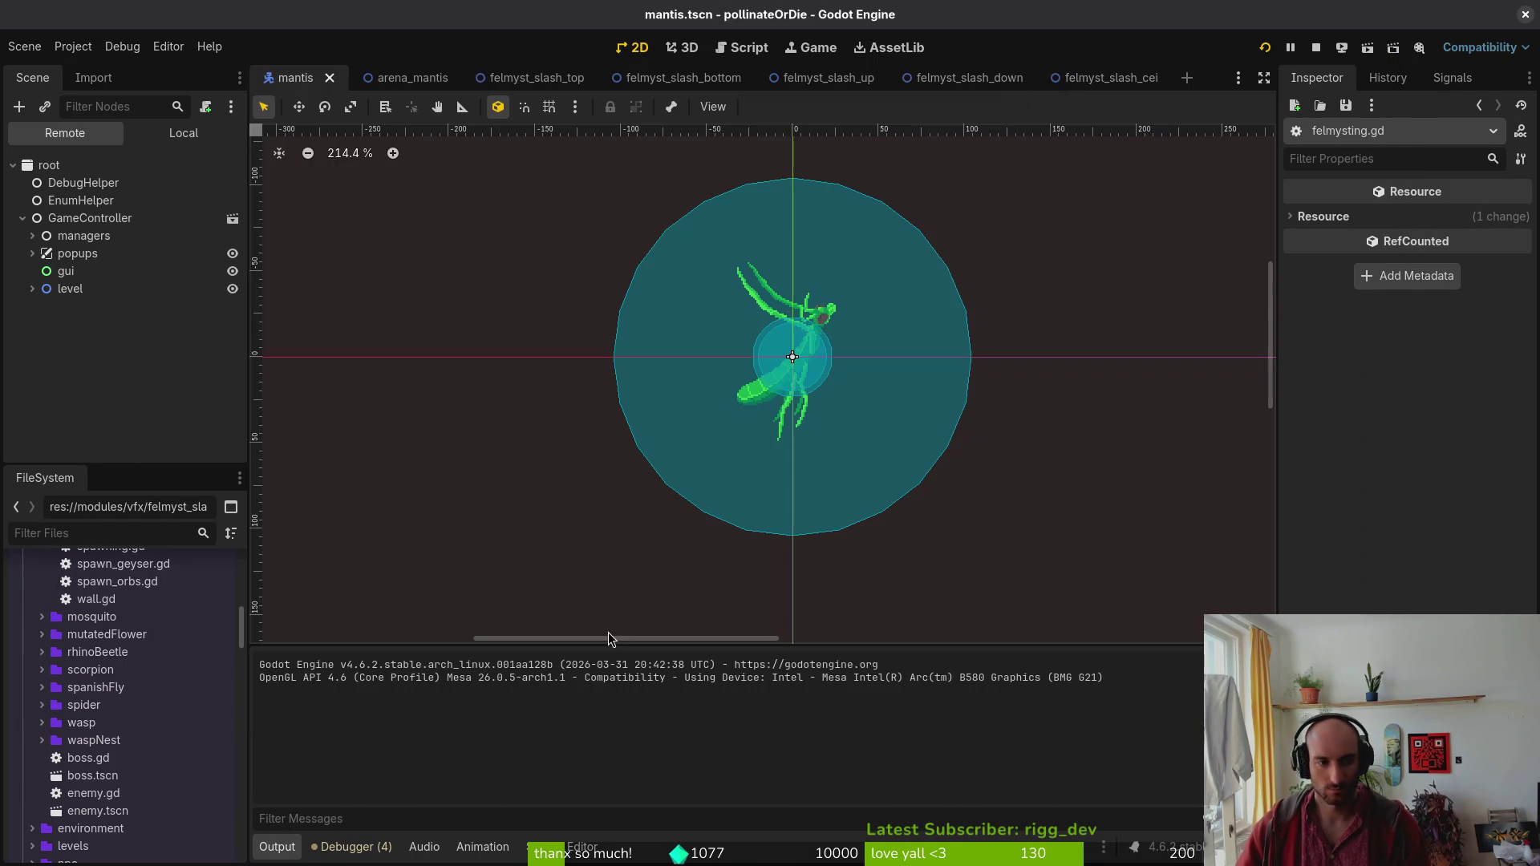
Attach the existing vfx.gd script to the felmystSlashCei root node.
left_click(1113, 82)
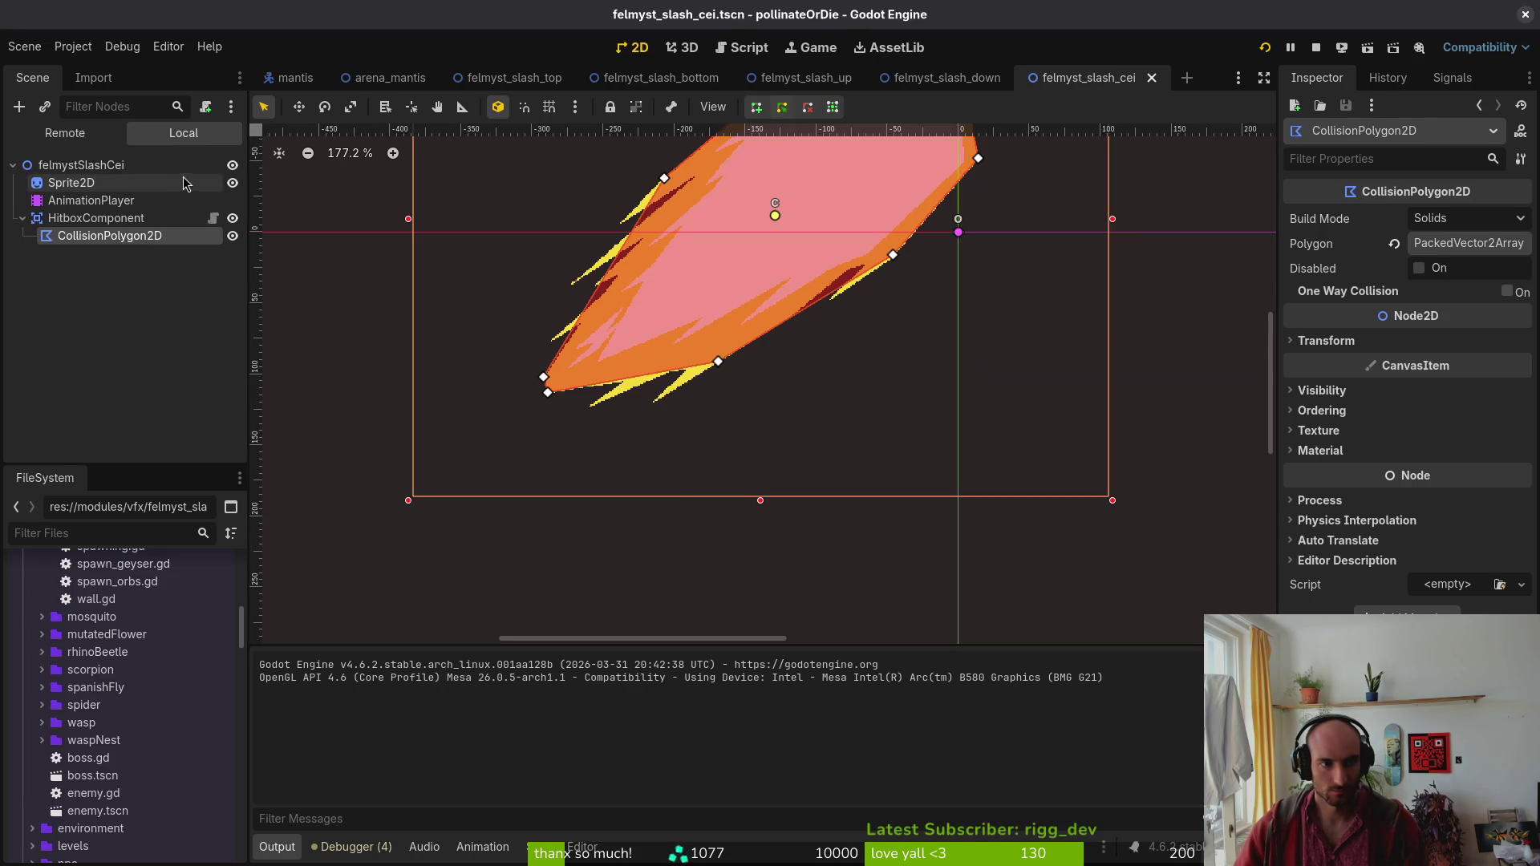
right_click(197, 167)
left_click(276, 316)
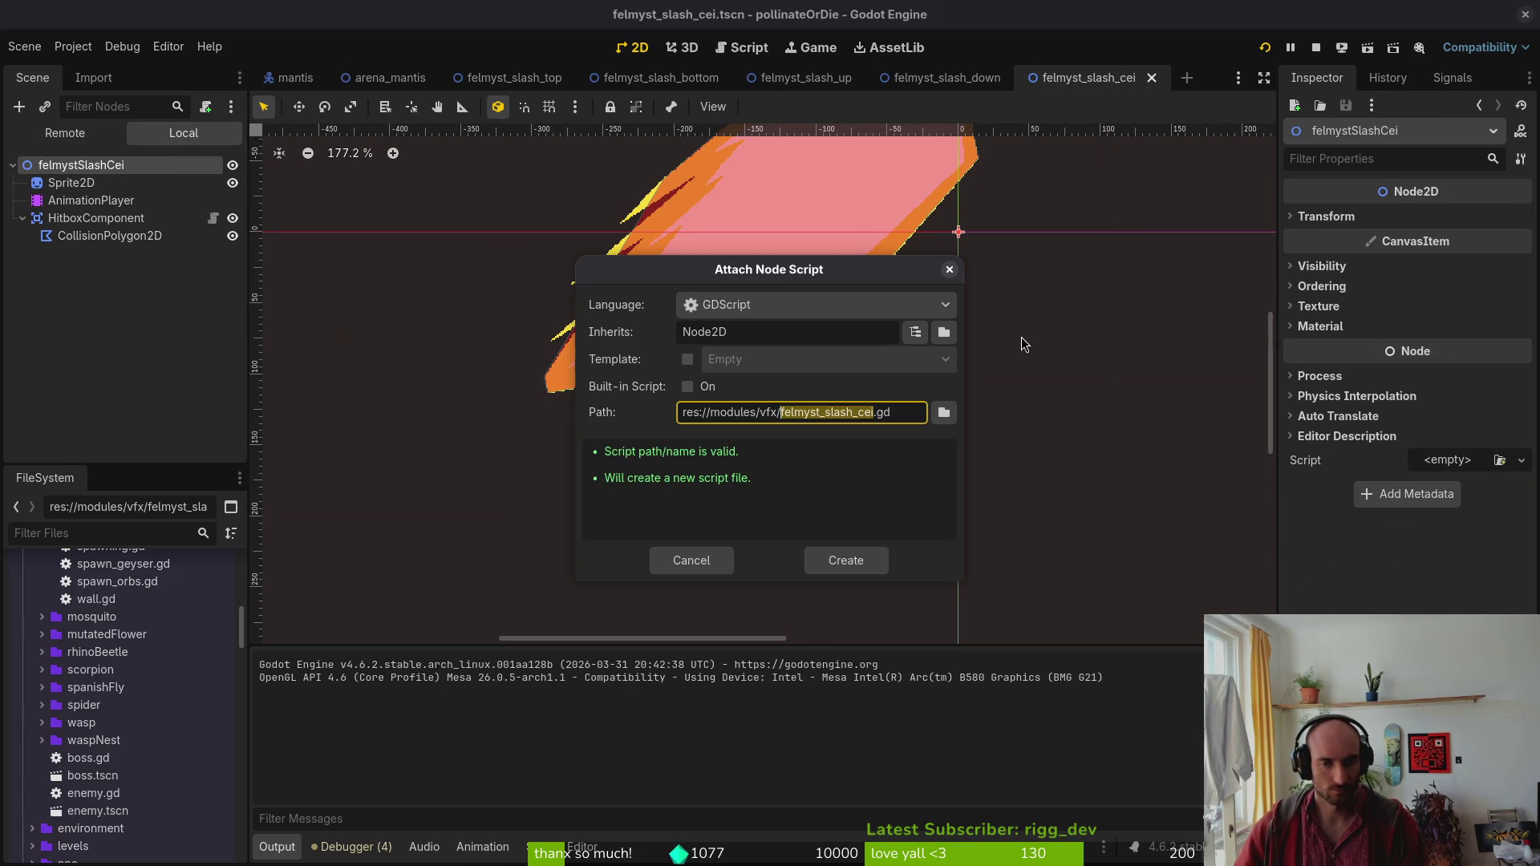
left_click(940, 412)
left_click(1014, 337)
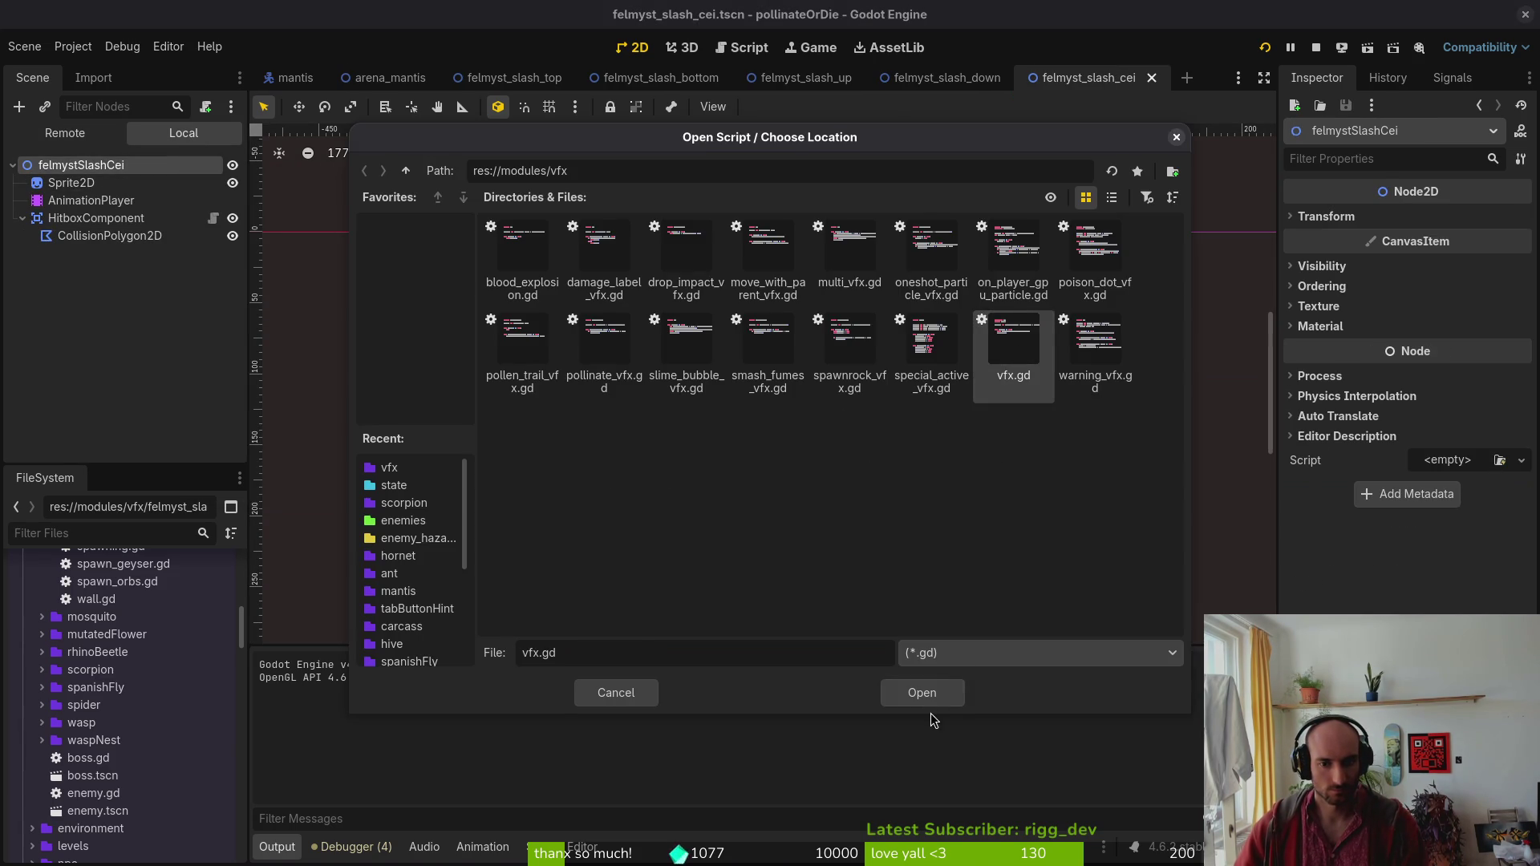
left_click(923, 693)
left_click(842, 557)
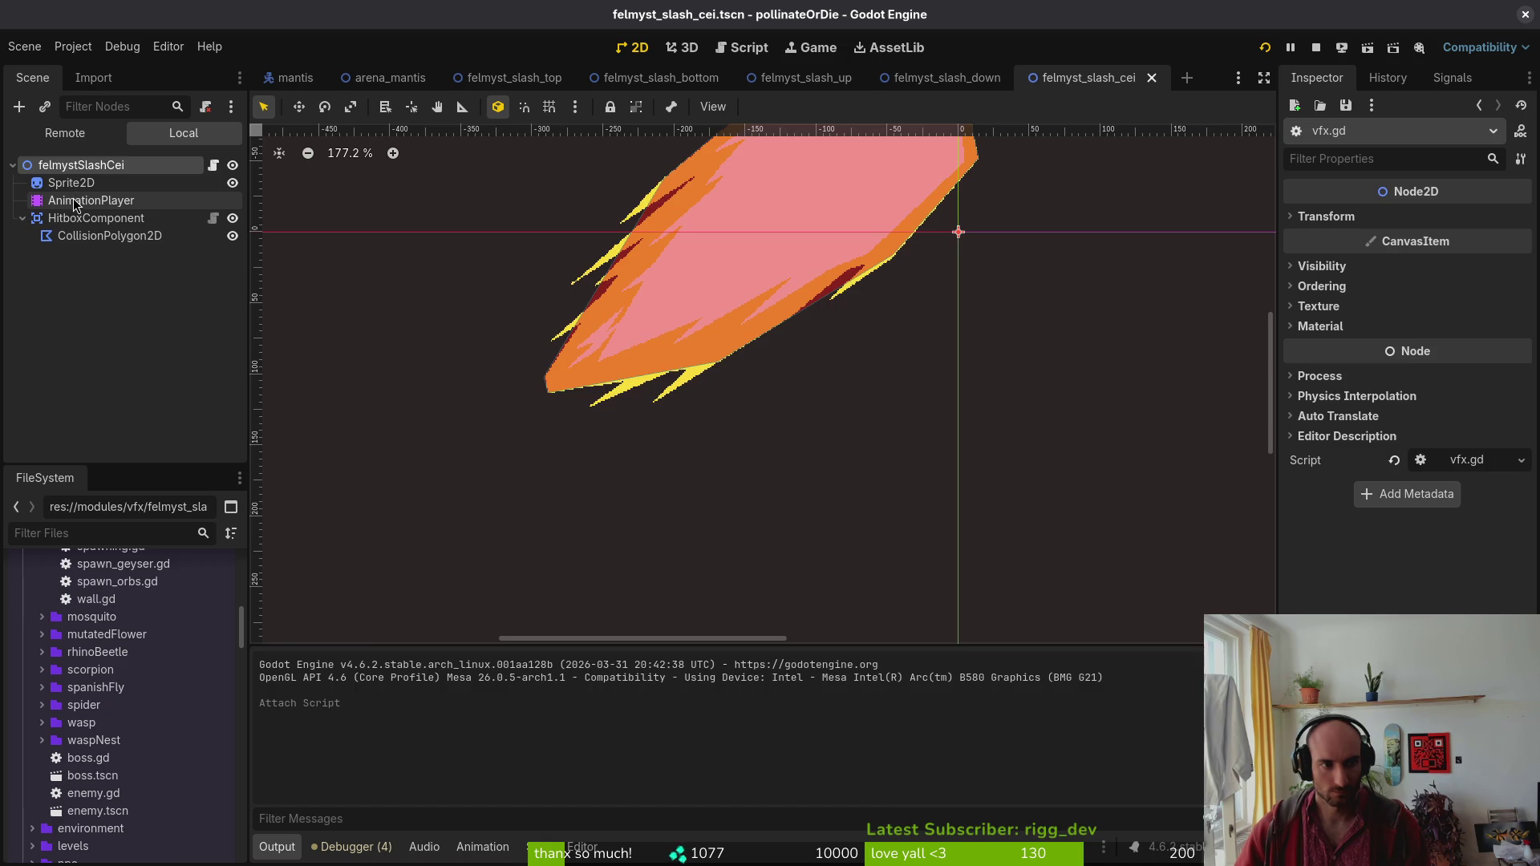
Compare the ceiling slash with the down, up, bottom and top slash scenes, save all, and restart the game.
left_click(91, 201)
left_click(85, 319)
left_click(13, 164)
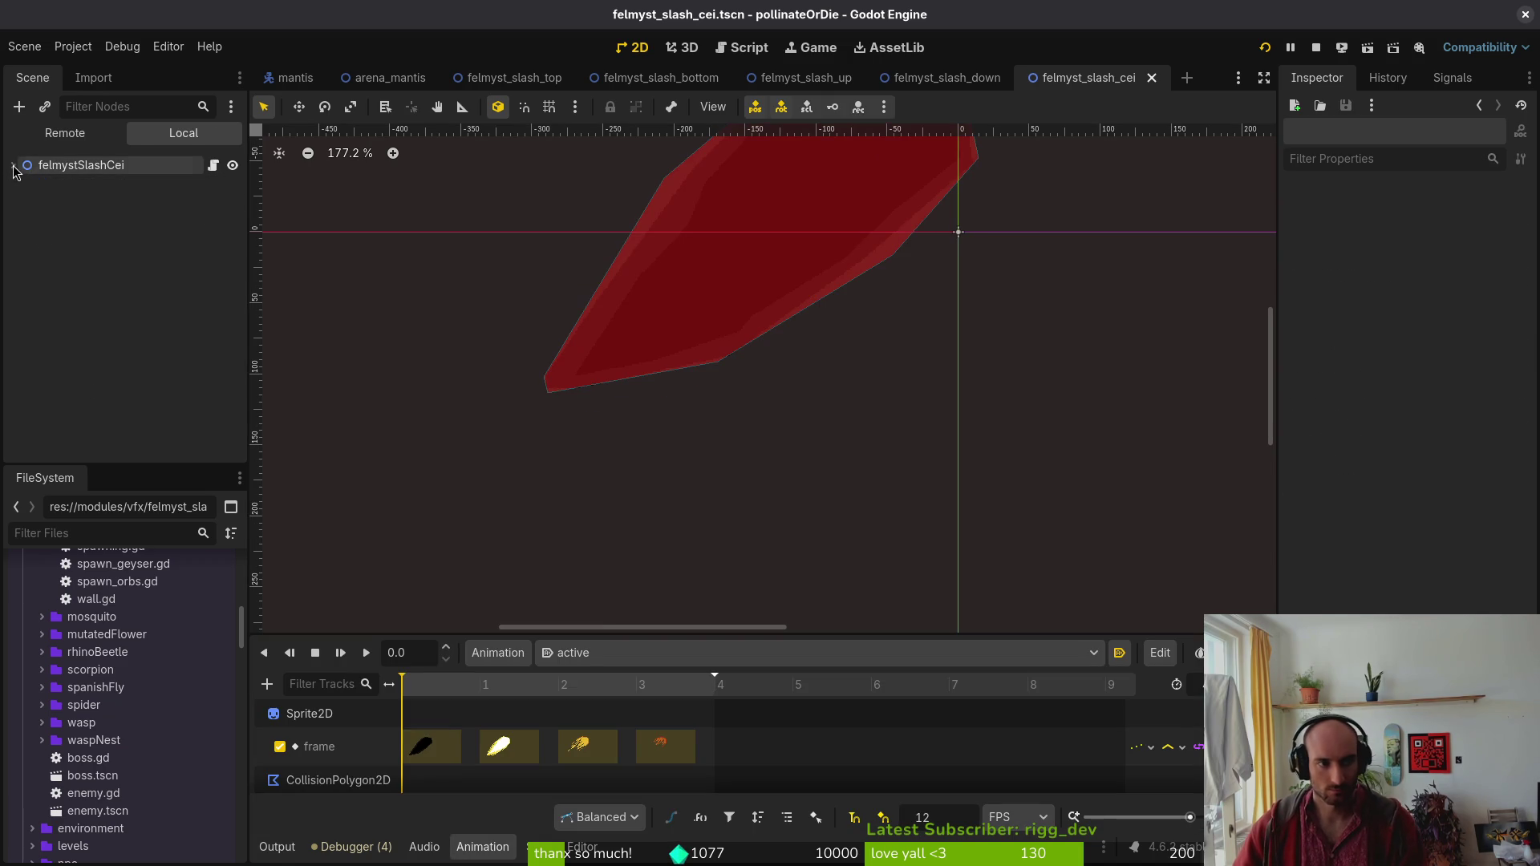
left_click(932, 80)
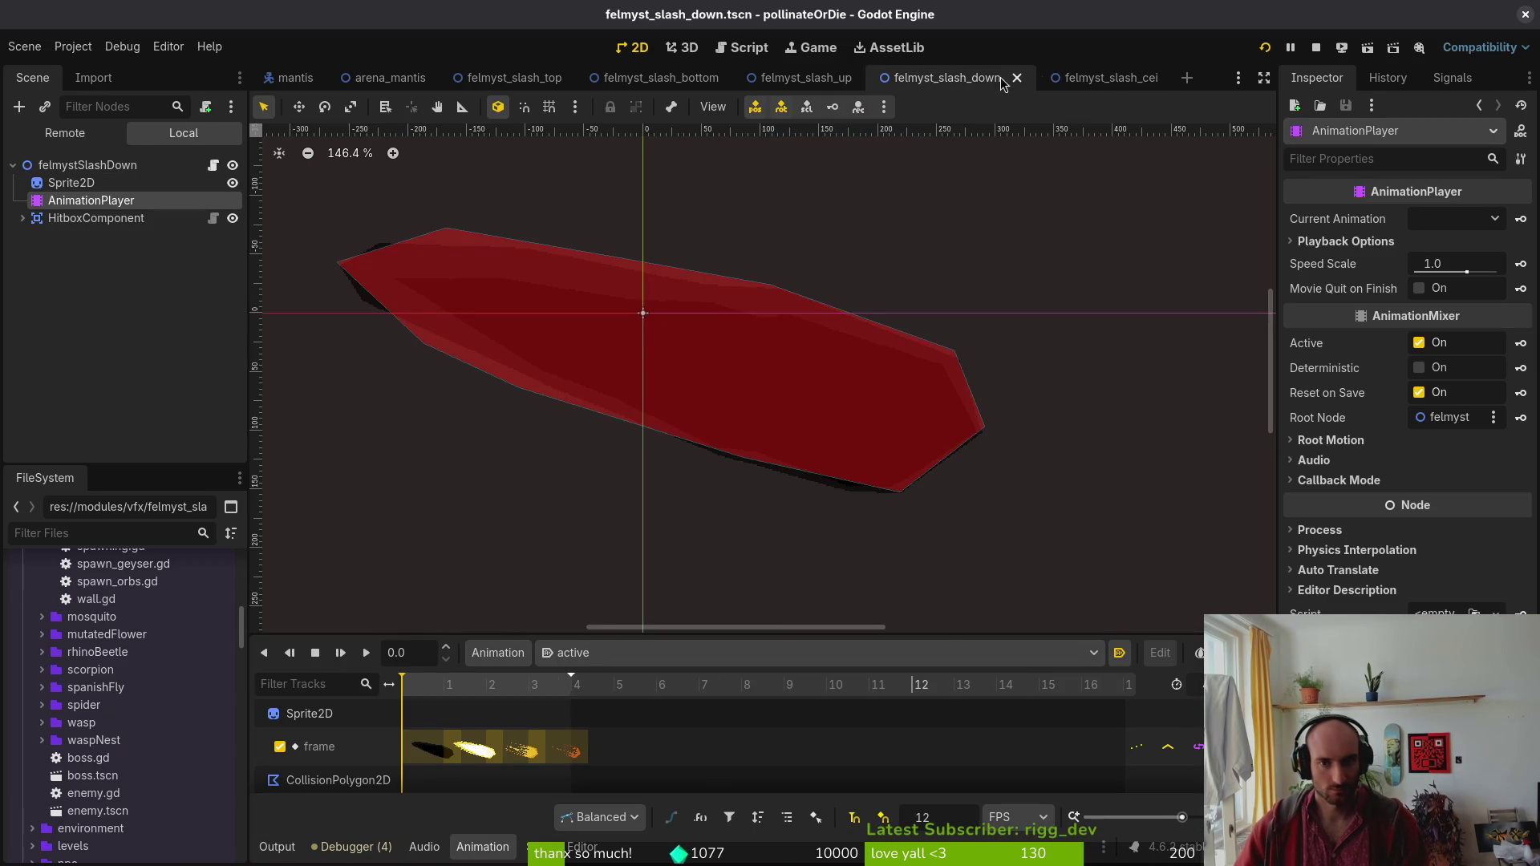
left_click(1099, 80)
left_click(805, 78)
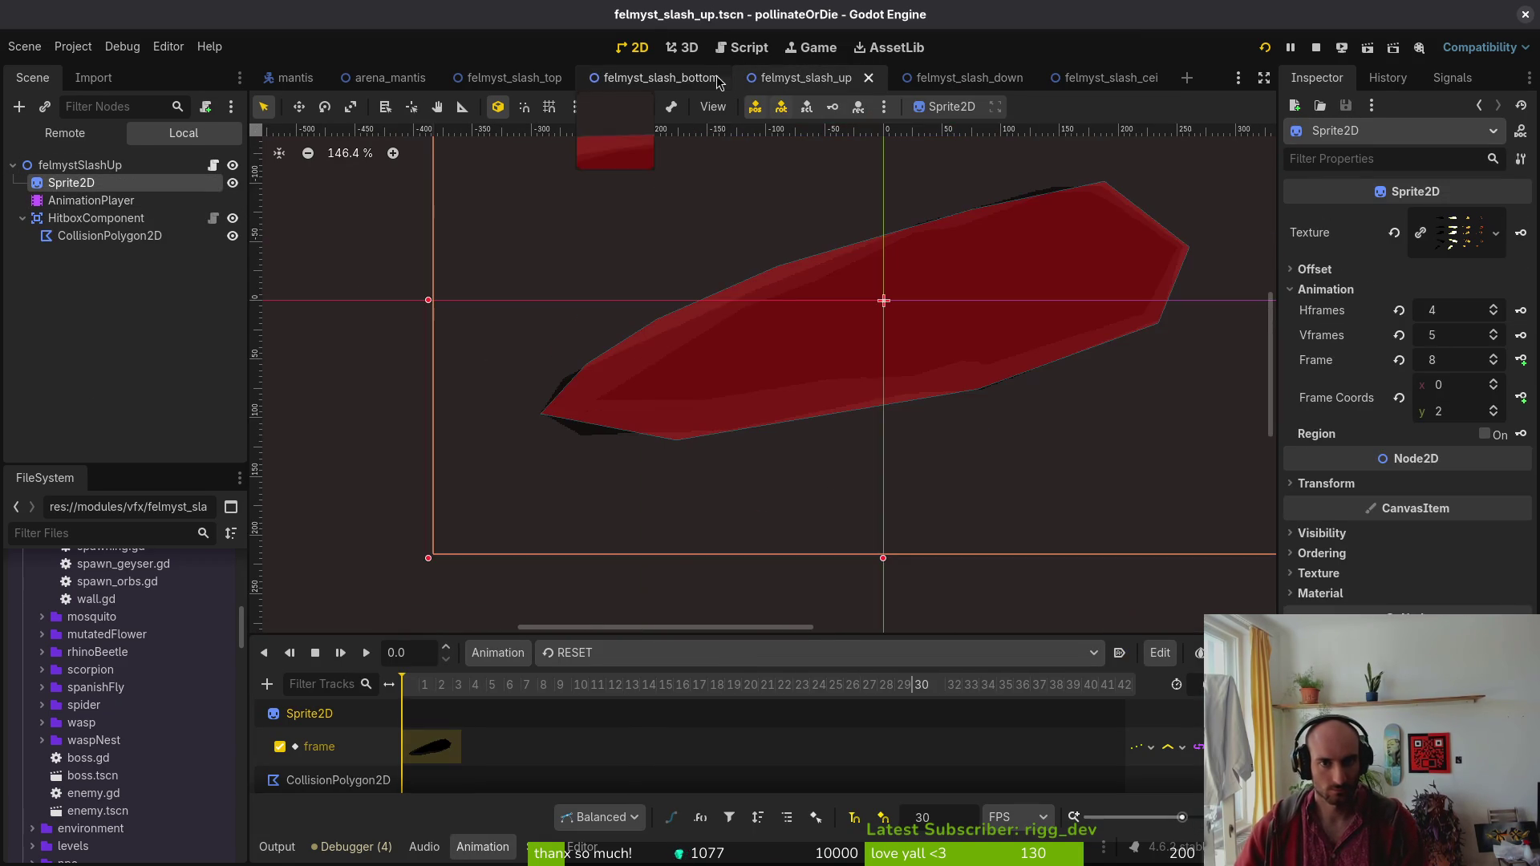
left_click(677, 78)
left_click(498, 78)
key("ctrl+s")
left_click(1316, 47)
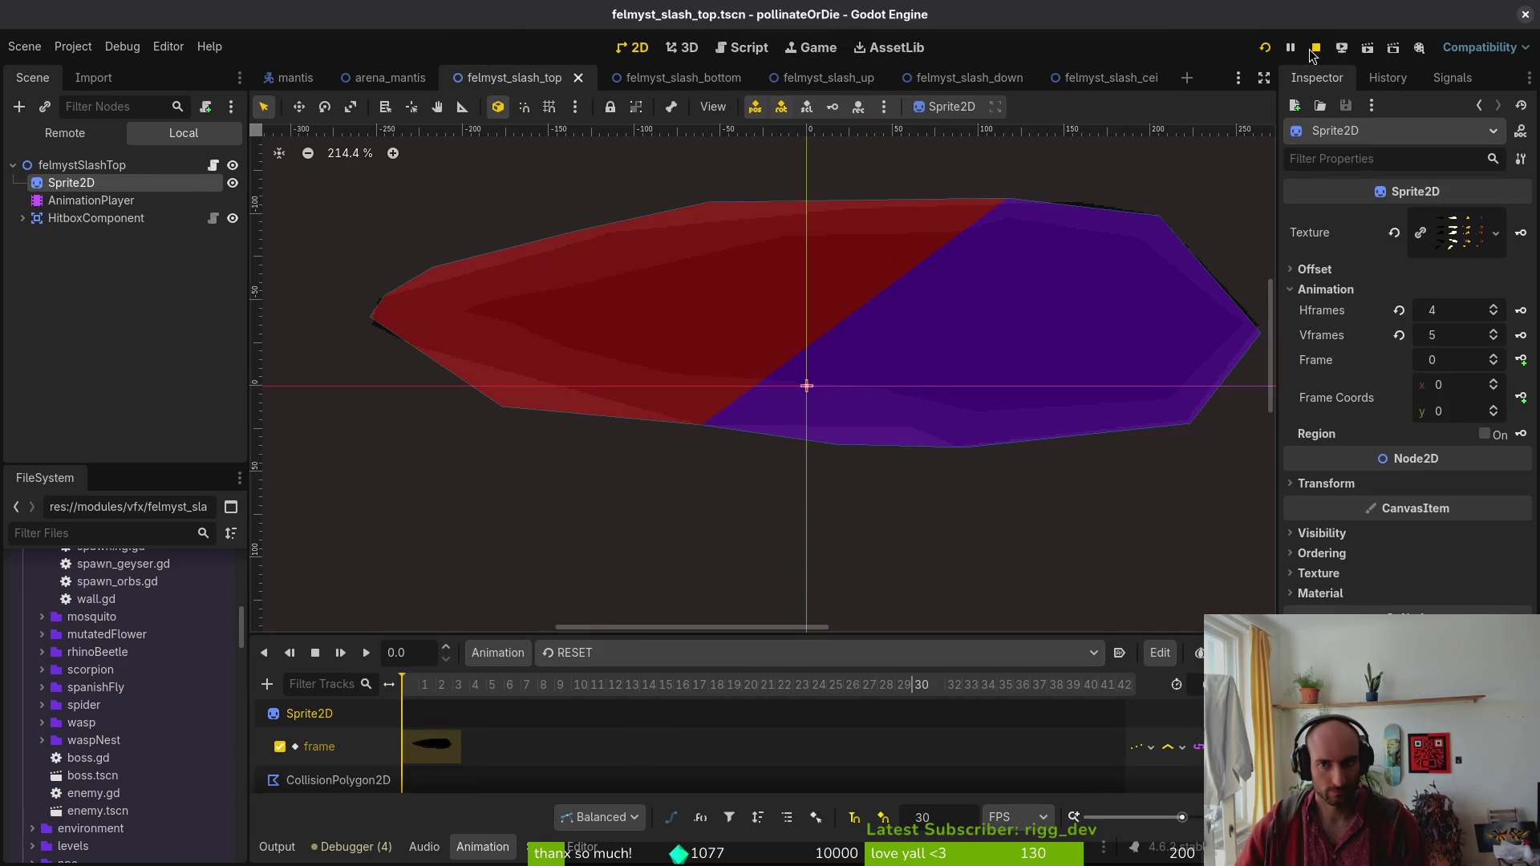
left_click(1264, 48)
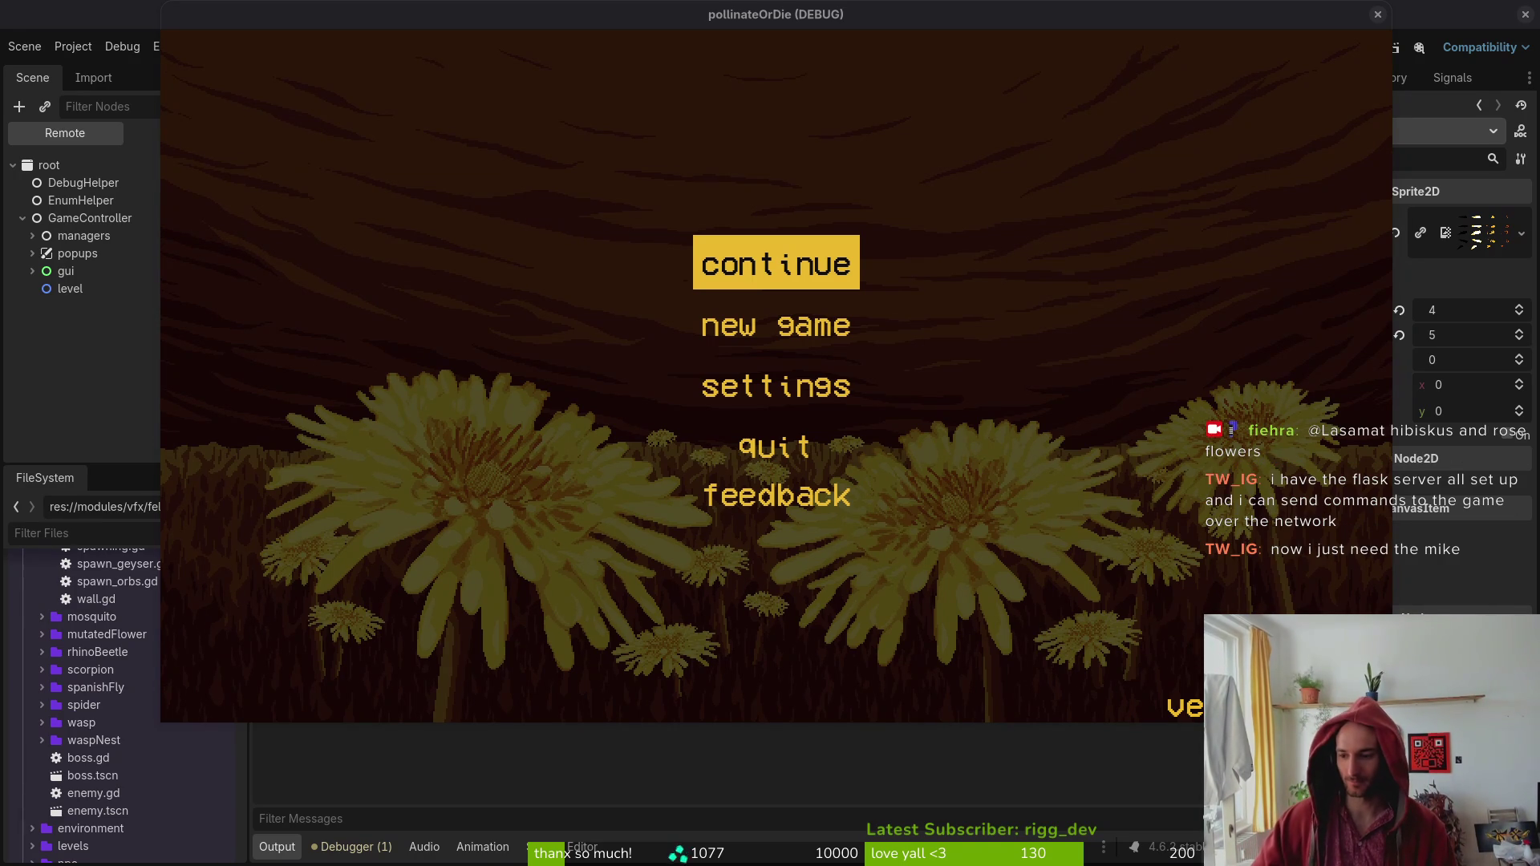
Focus the game window, continue the saved game and load the mantis boss level.
left_click(983, 436)
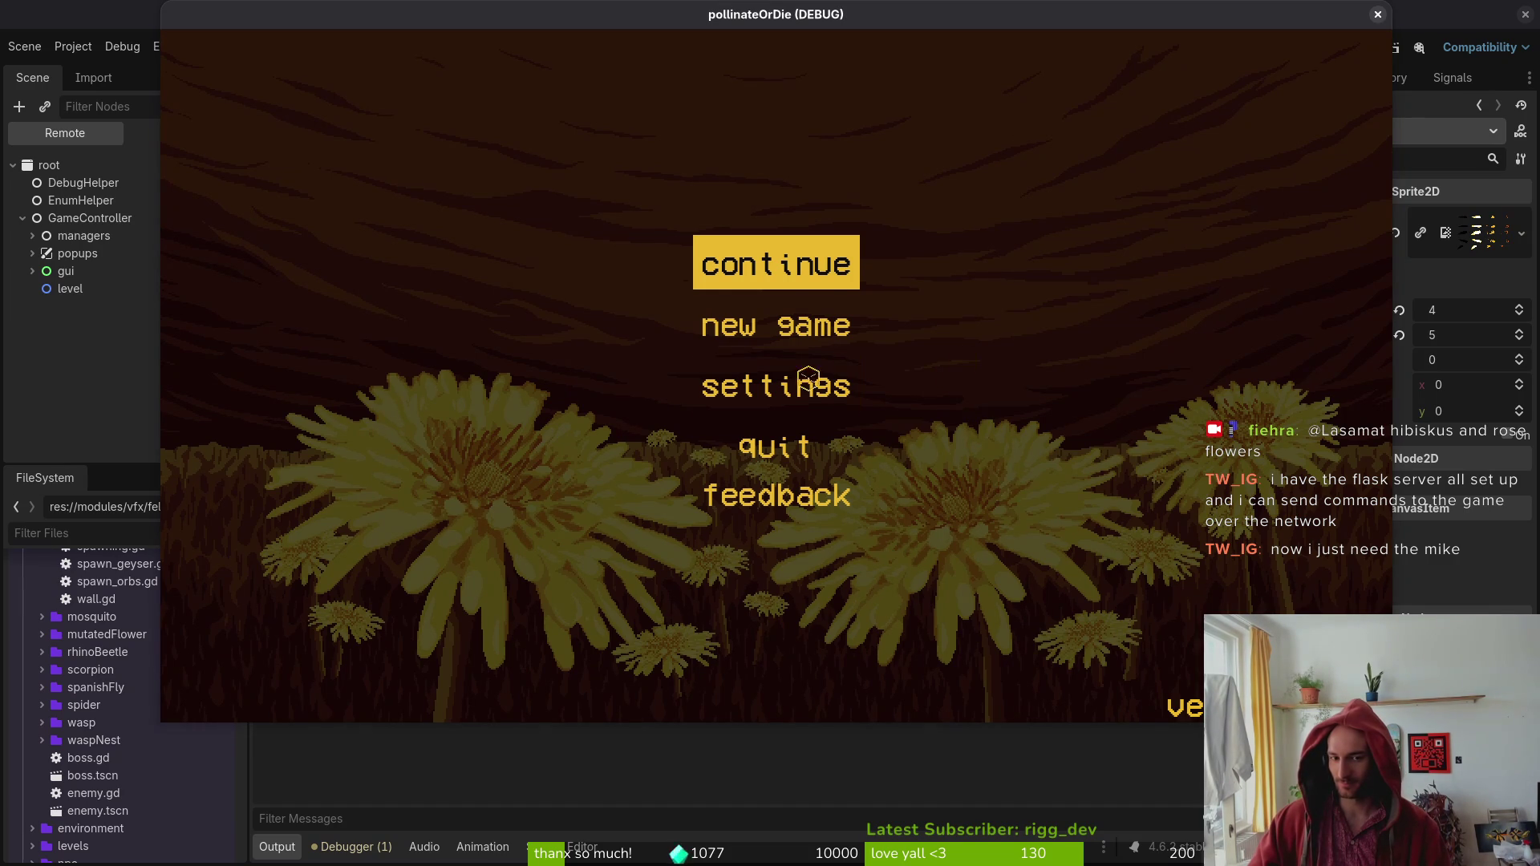
left_click(732, 272)
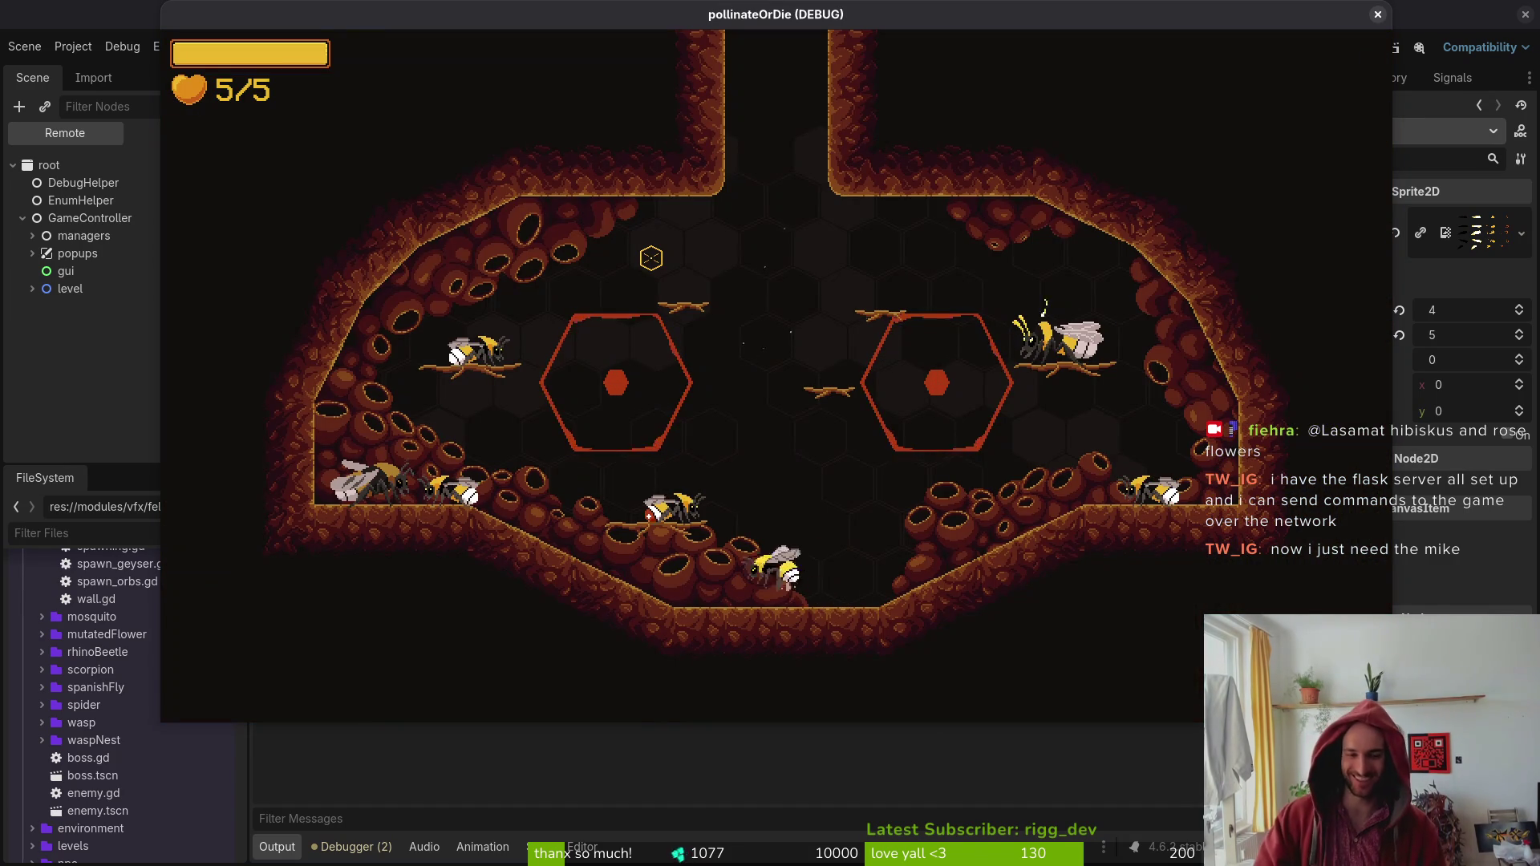
key("Escape")
key("Return")
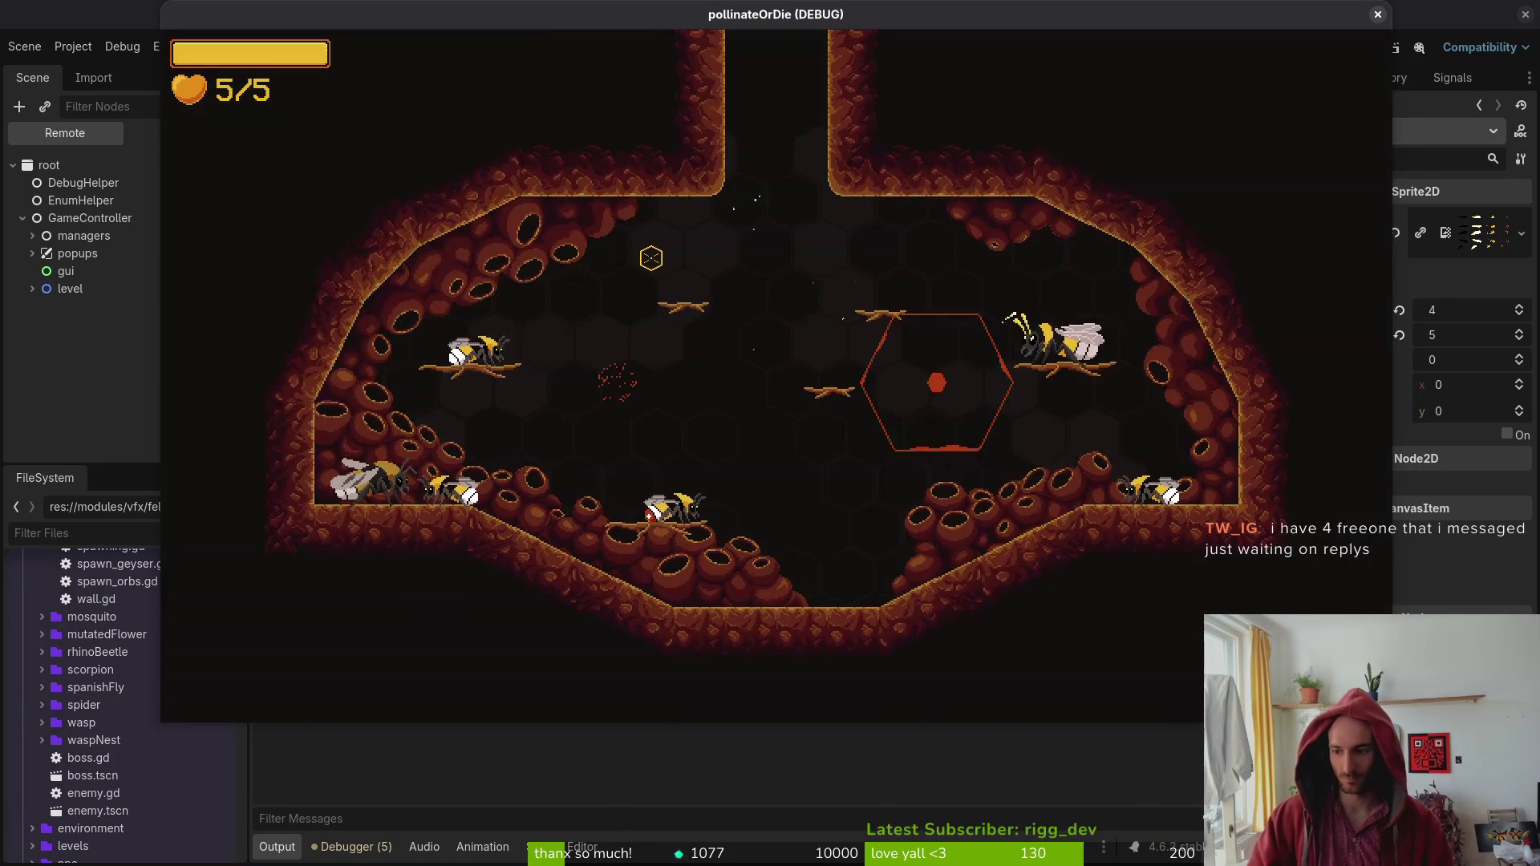
Load the mantis level from debug select and fly the bee around the arena during the fight.
key("Escape")
key("Down")
key("Return")
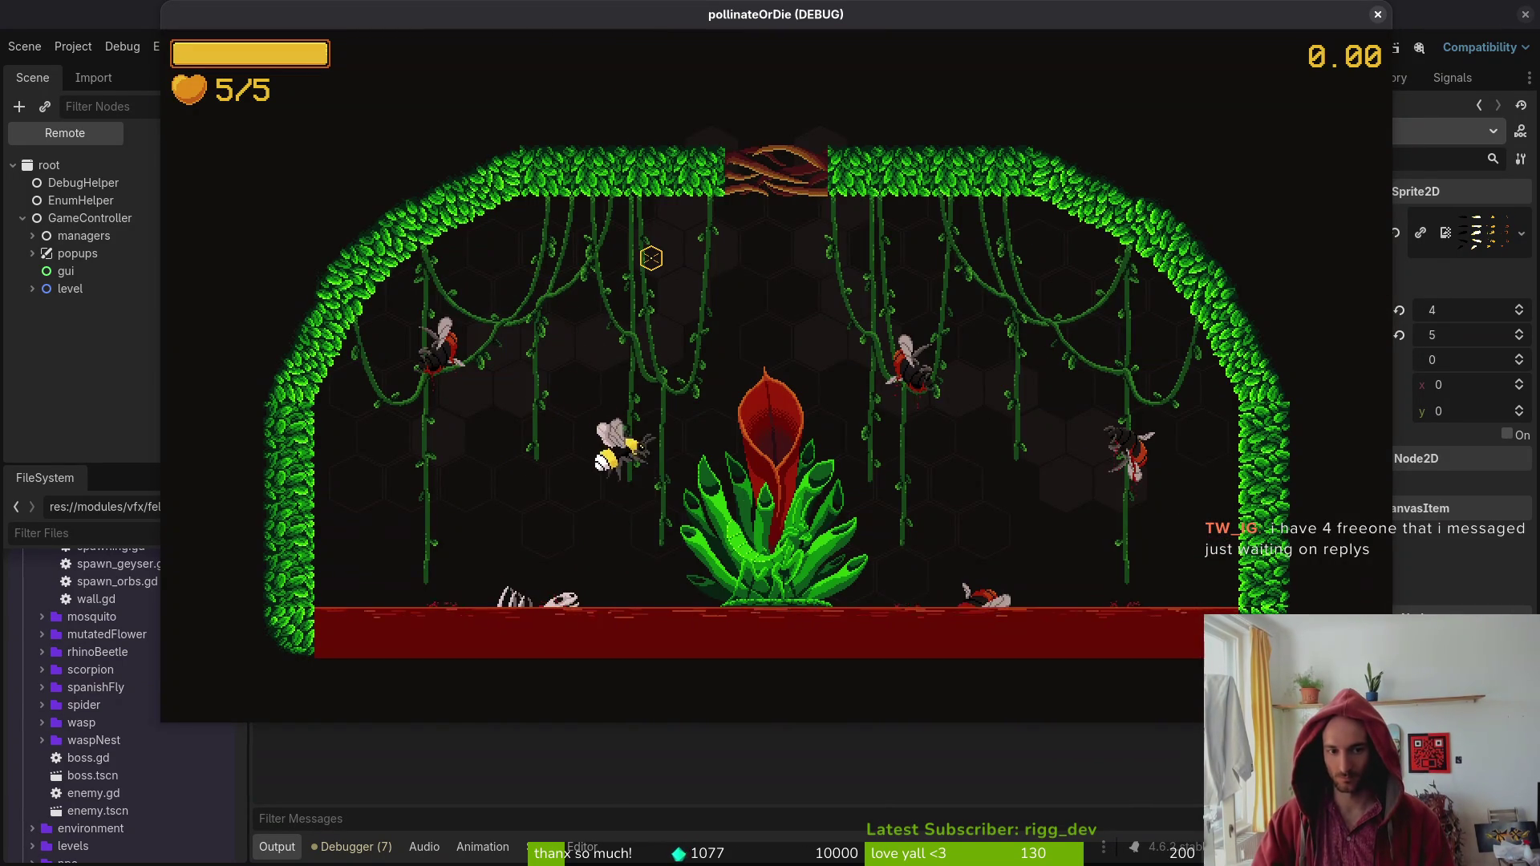
key("d")
key("s")
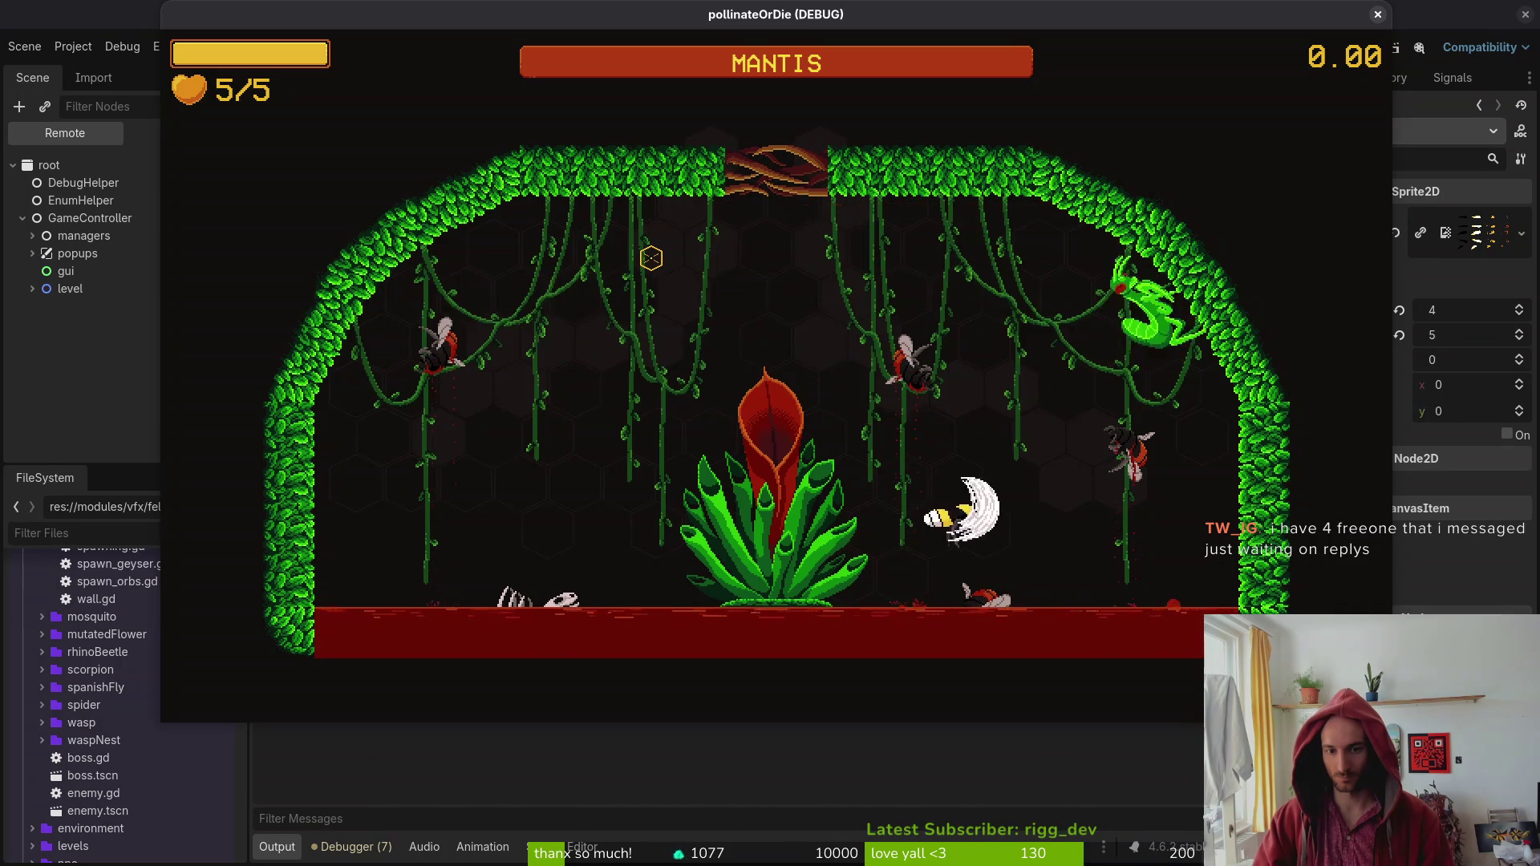
key("w")
key("a")
key("a")
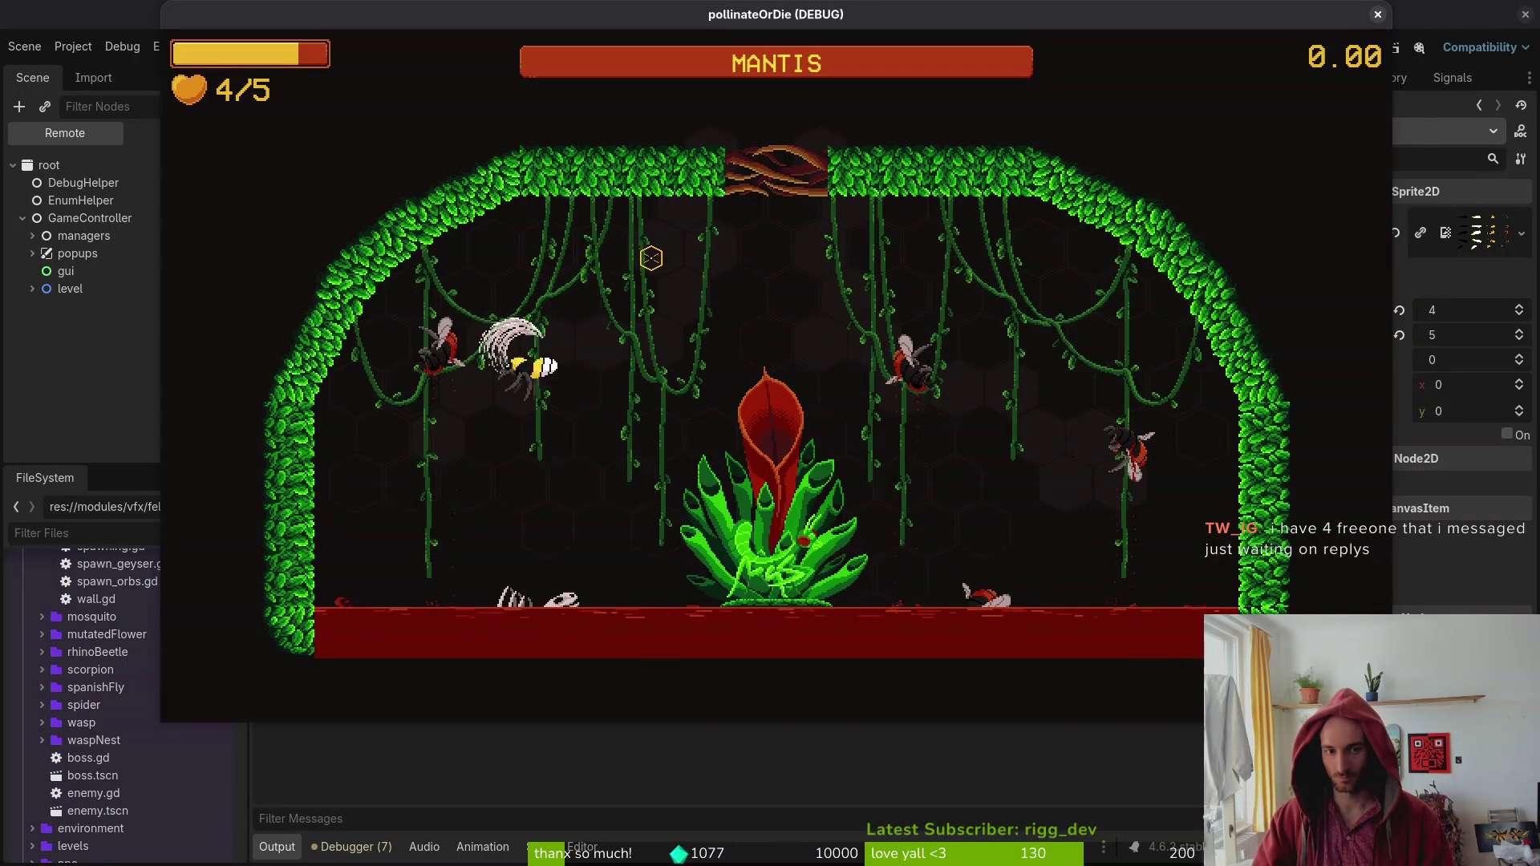
key("d")
key("w")
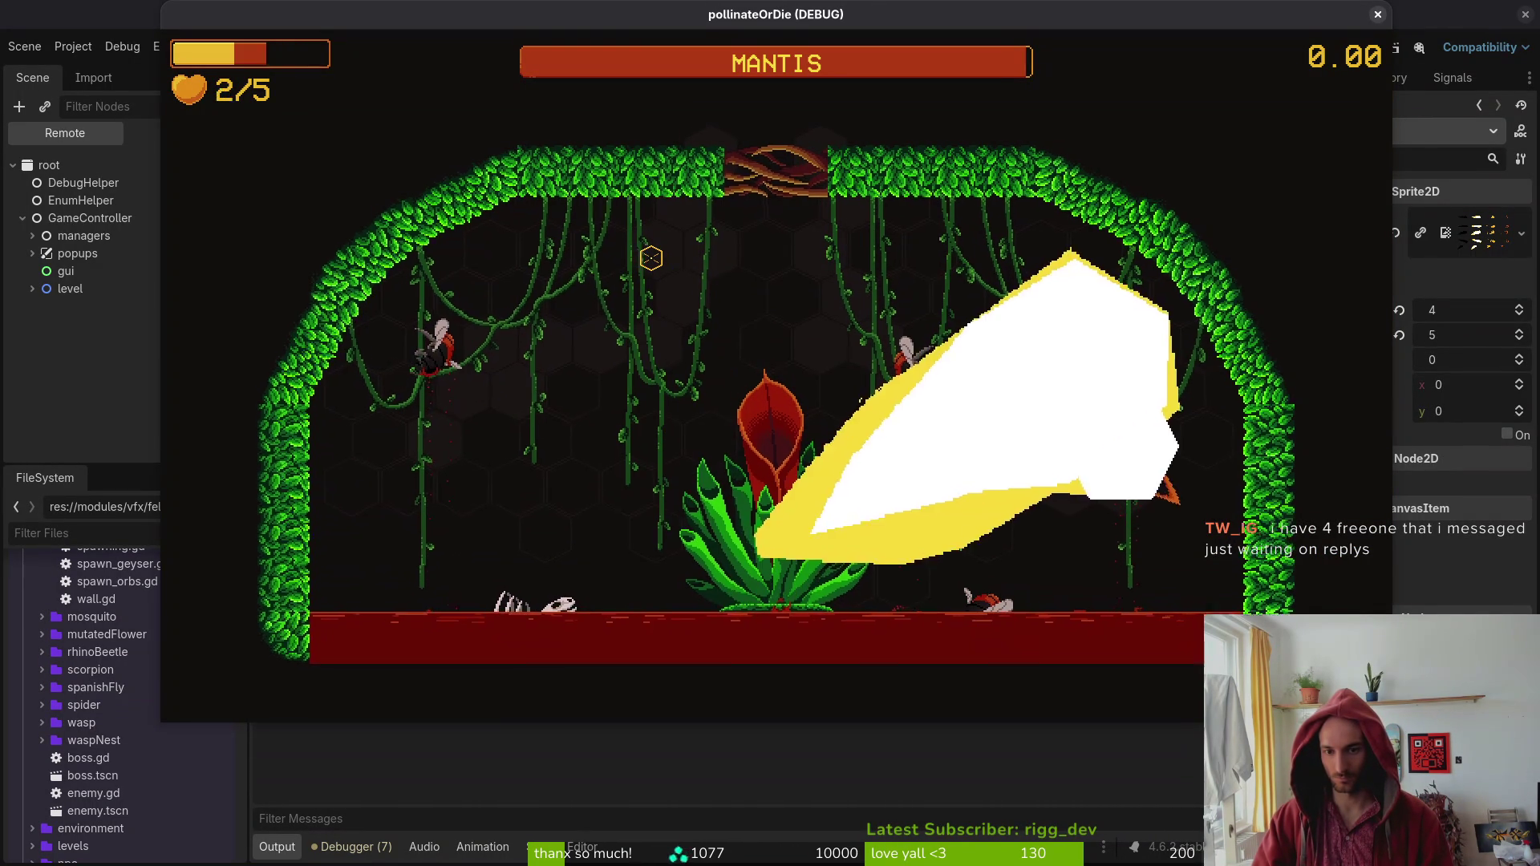
key("a")
key("a")
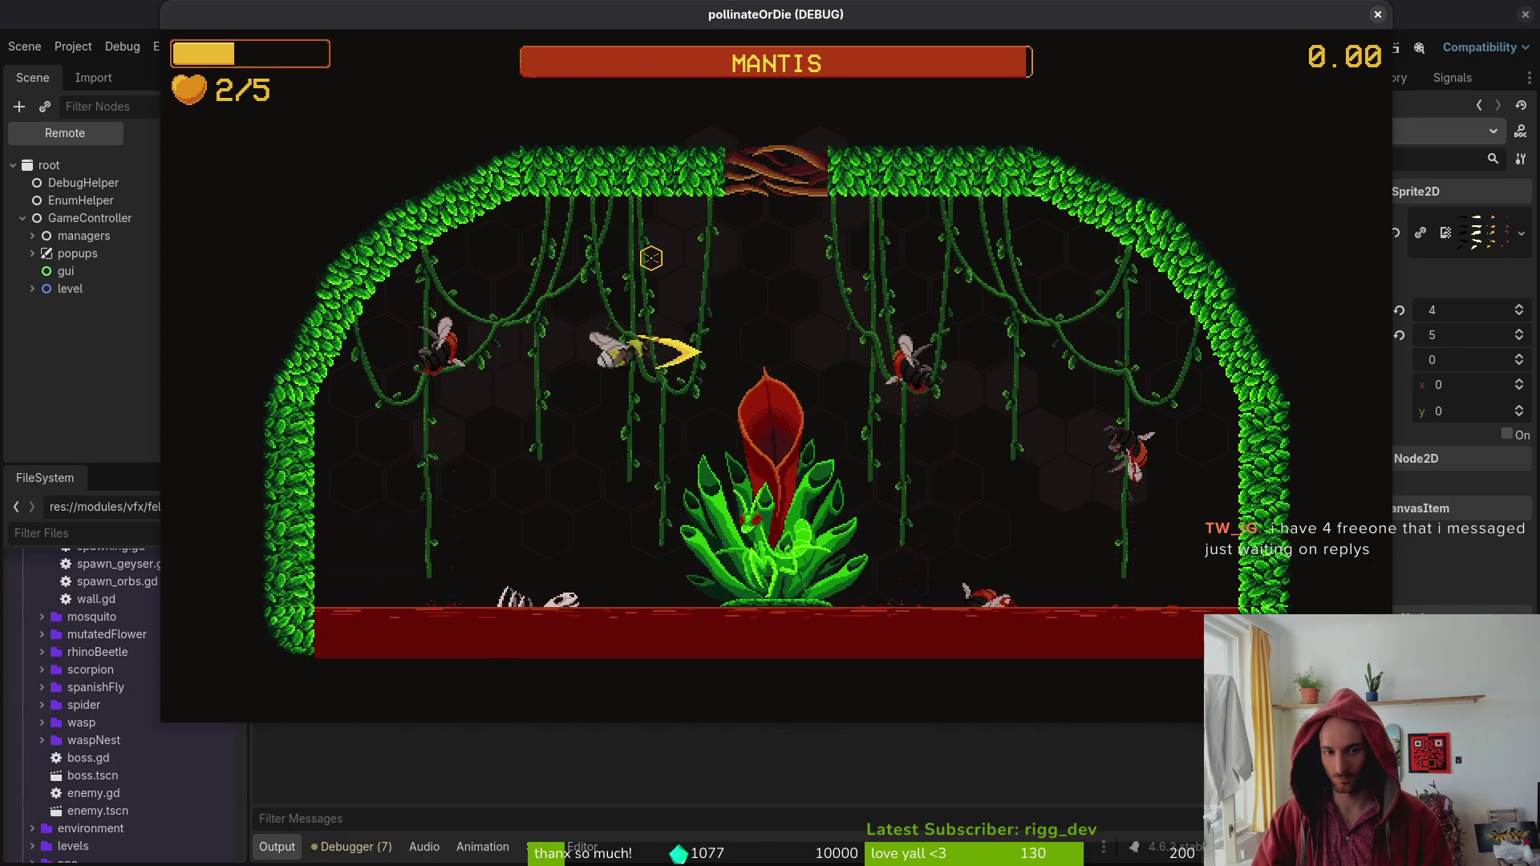
key("d")
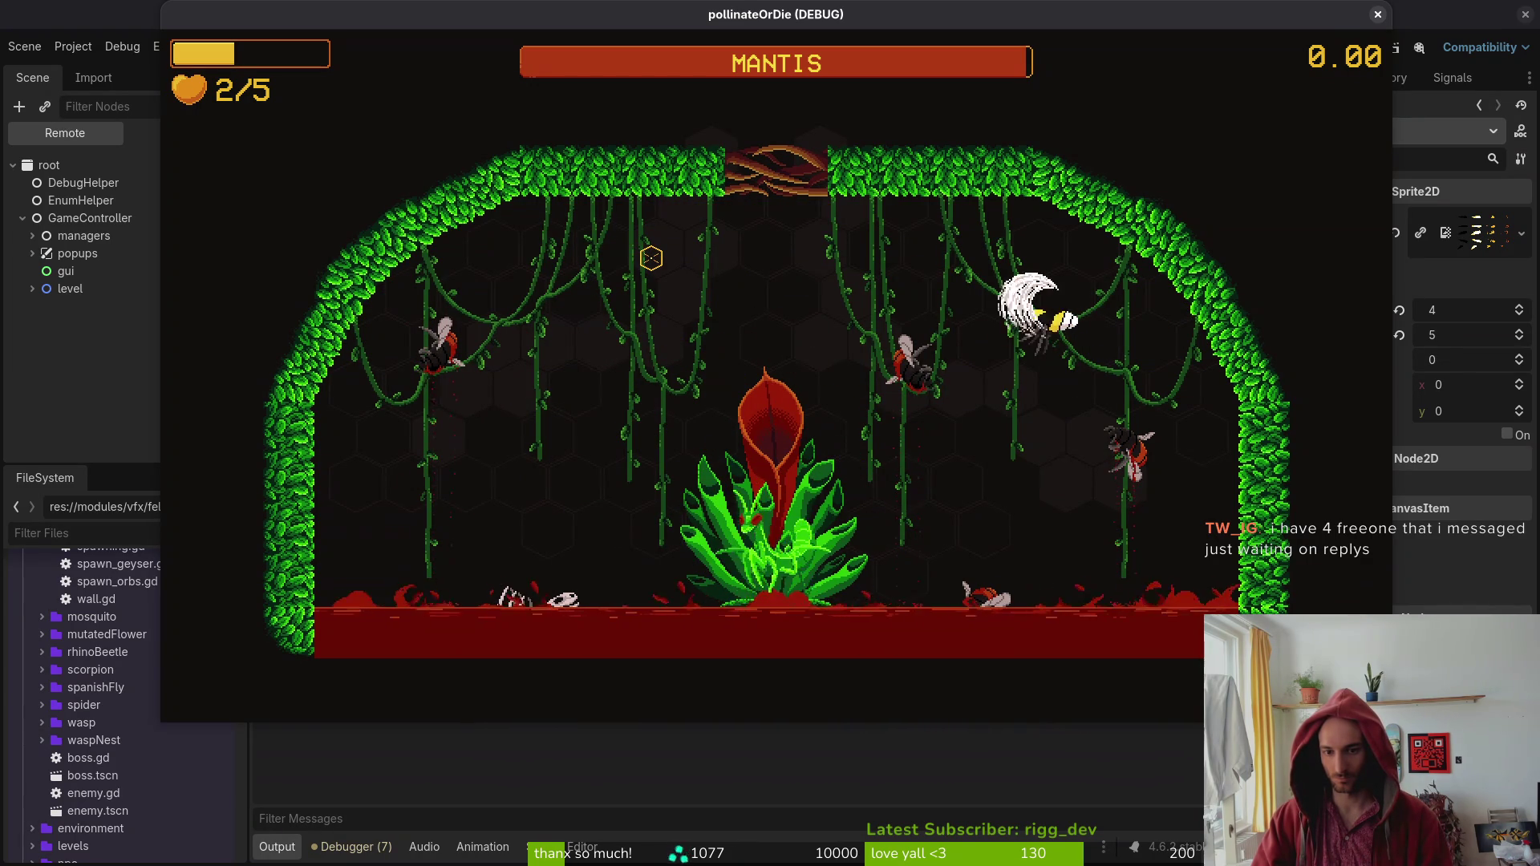
key("a")
key("a")
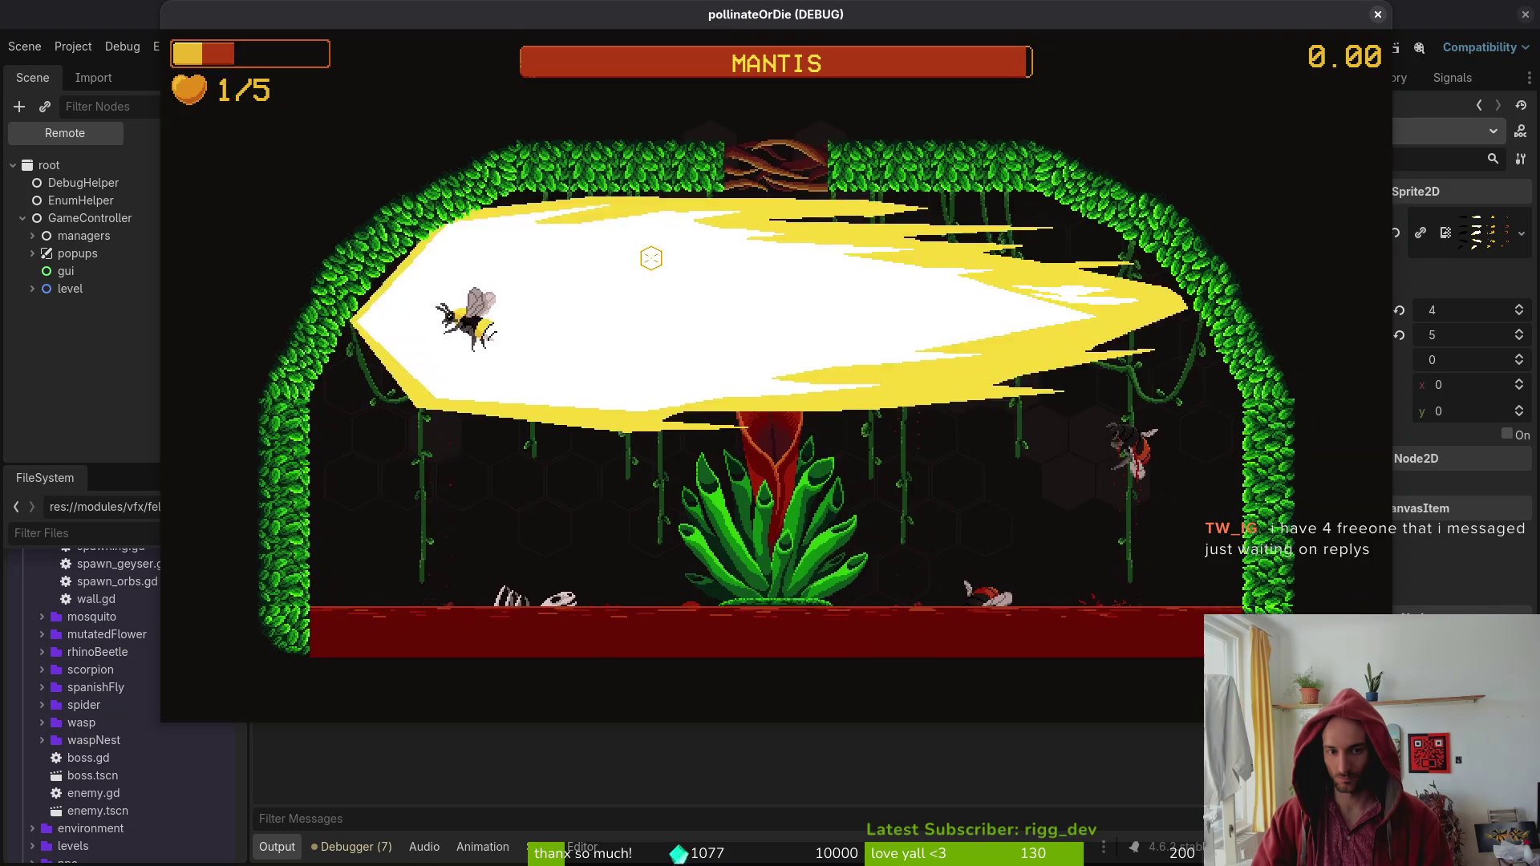
key("s")
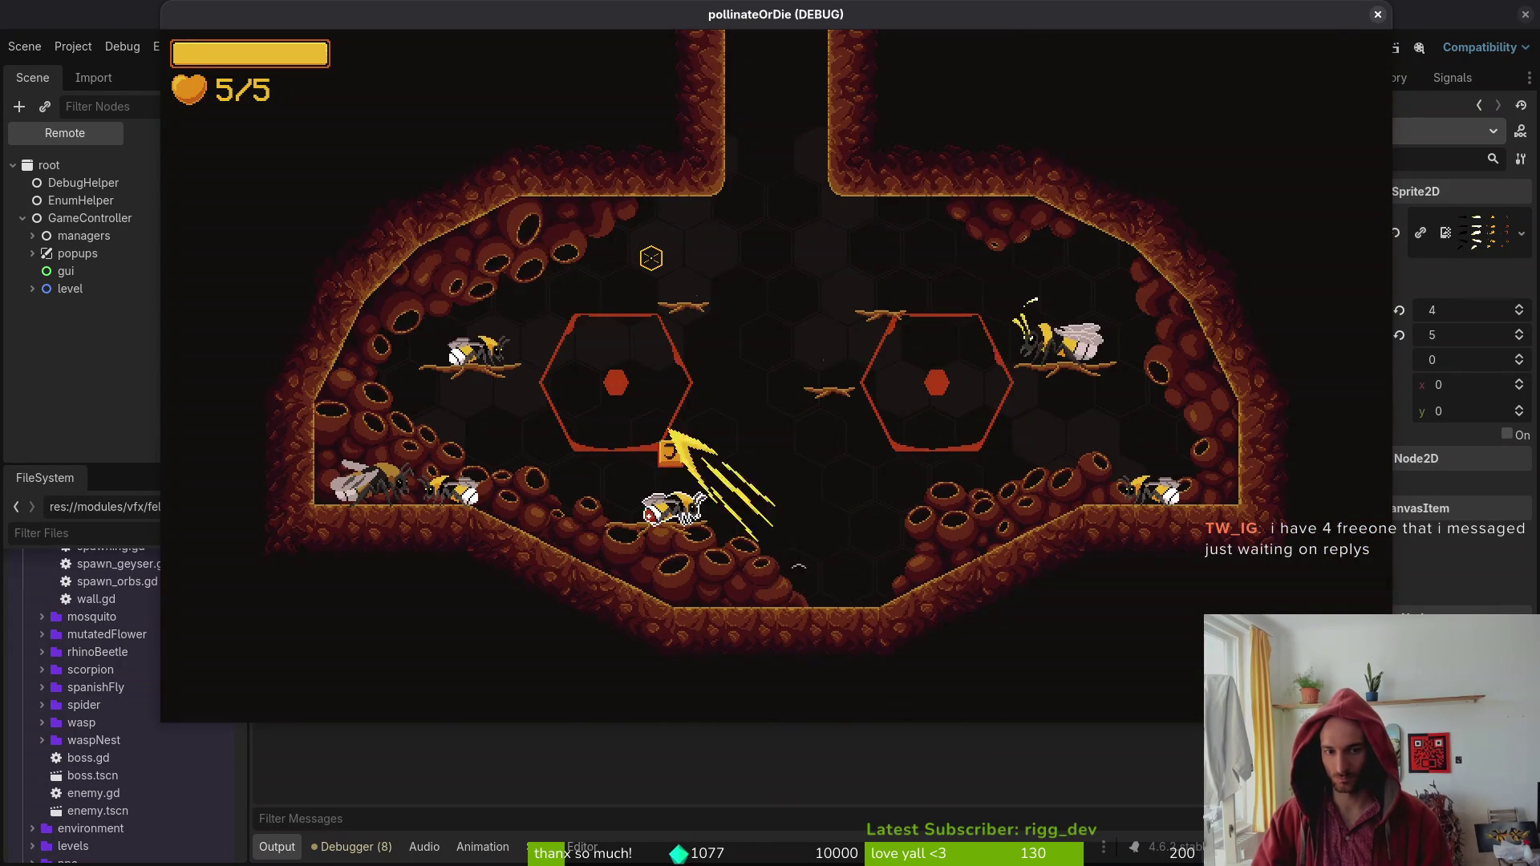
Restart the mantis fight twice from debug select, play again, then pause the game.
key("Escape")
key("Down")
key("Return")
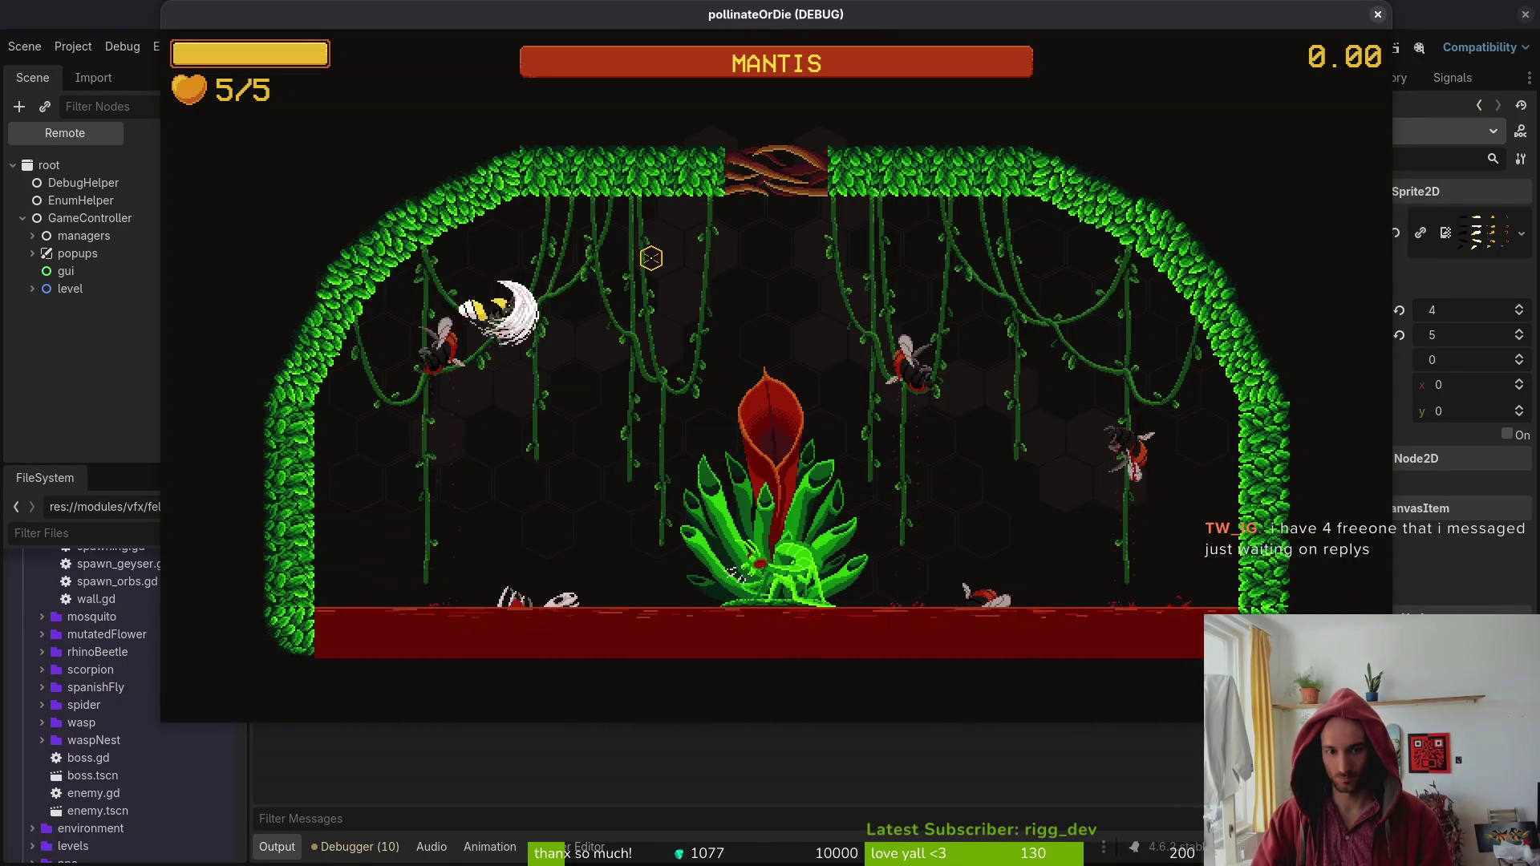
key("r")
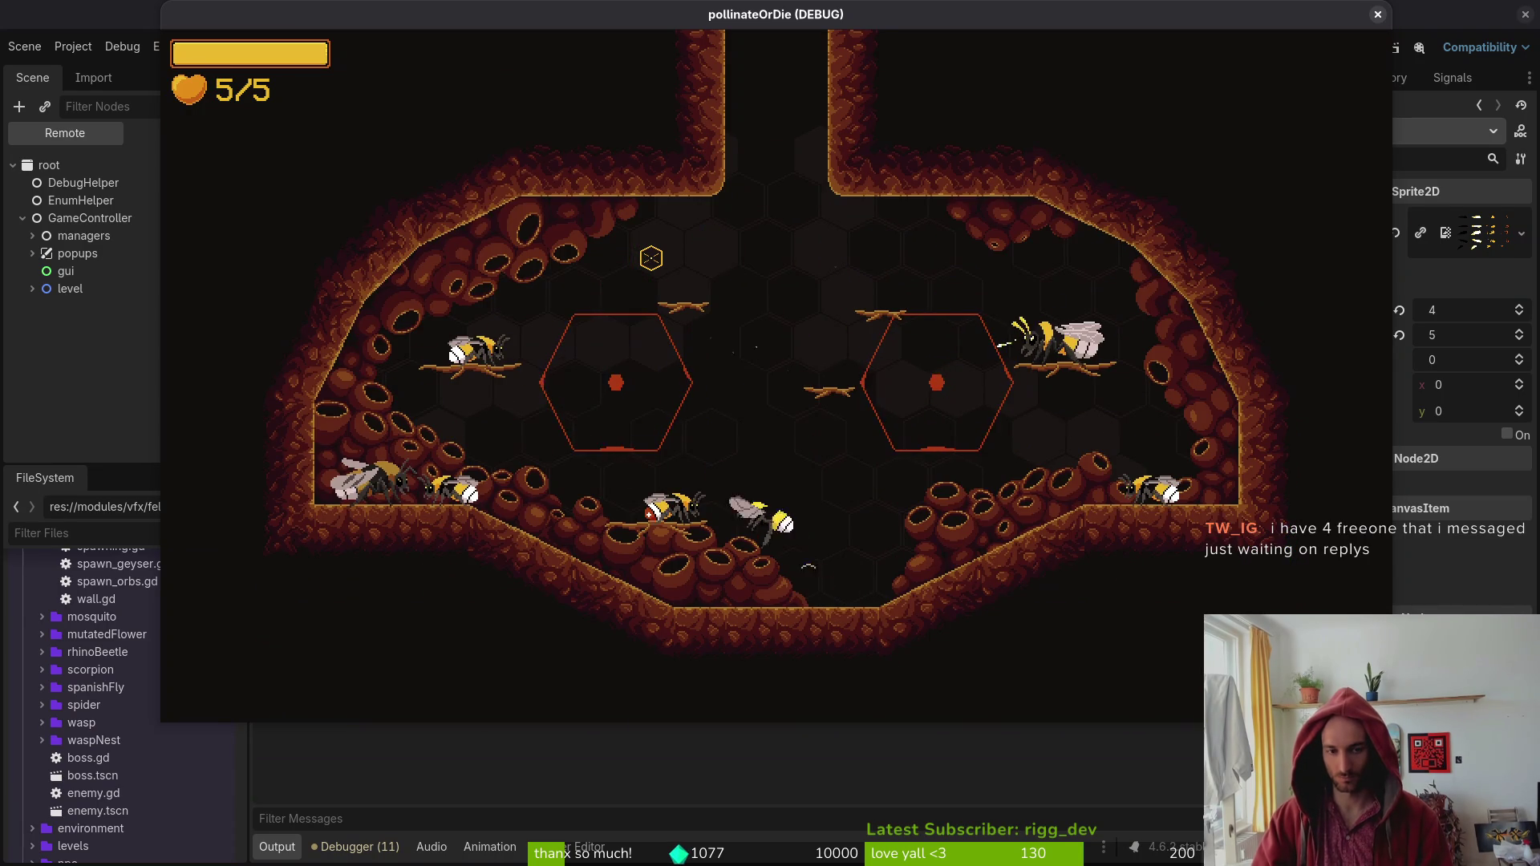
key("Escape")
key("Down")
key("Return")
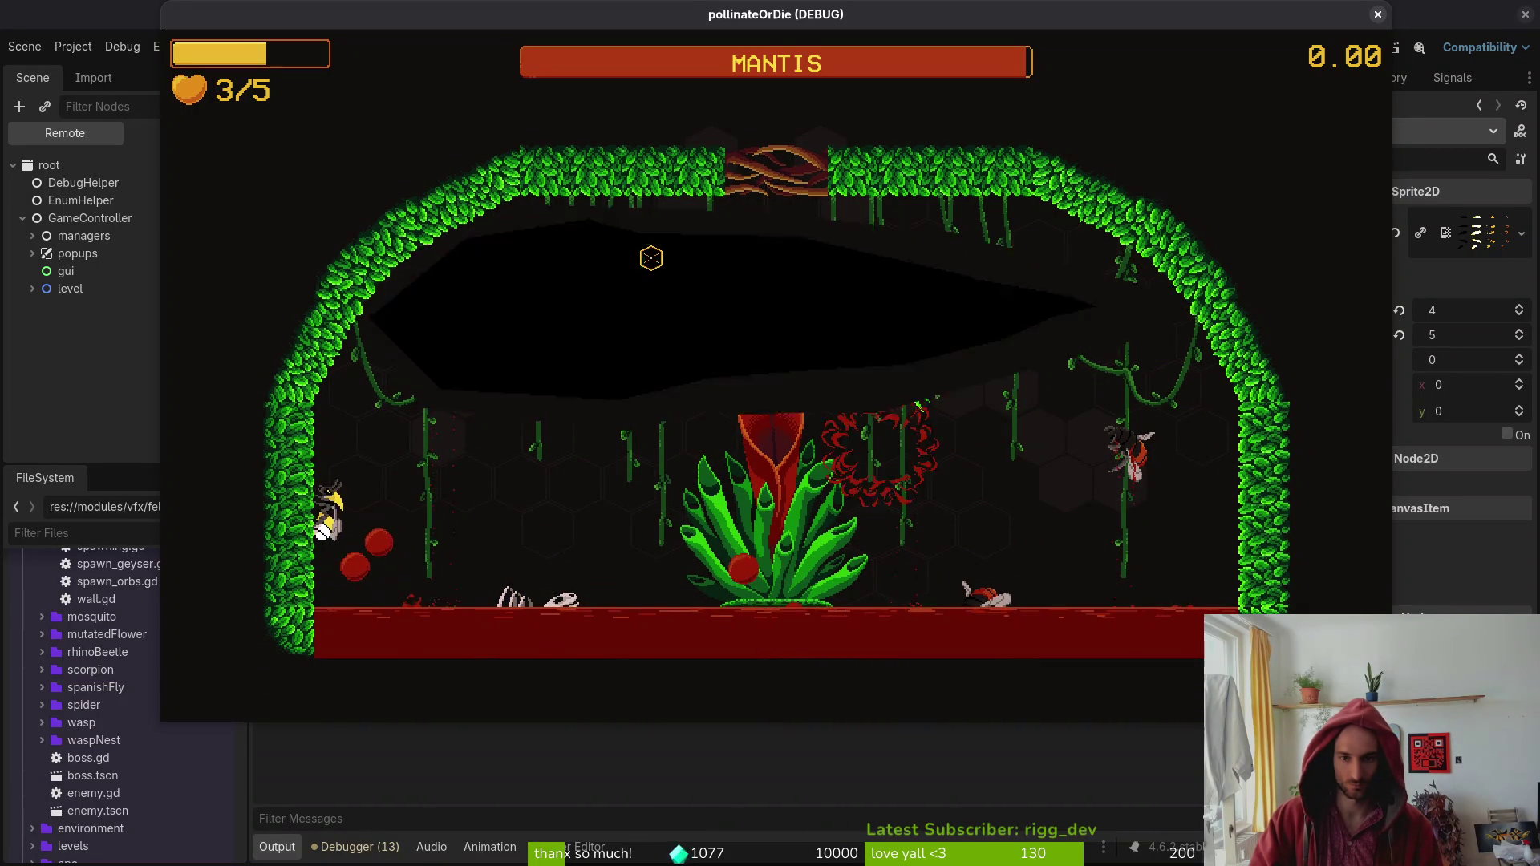
key("Escape")
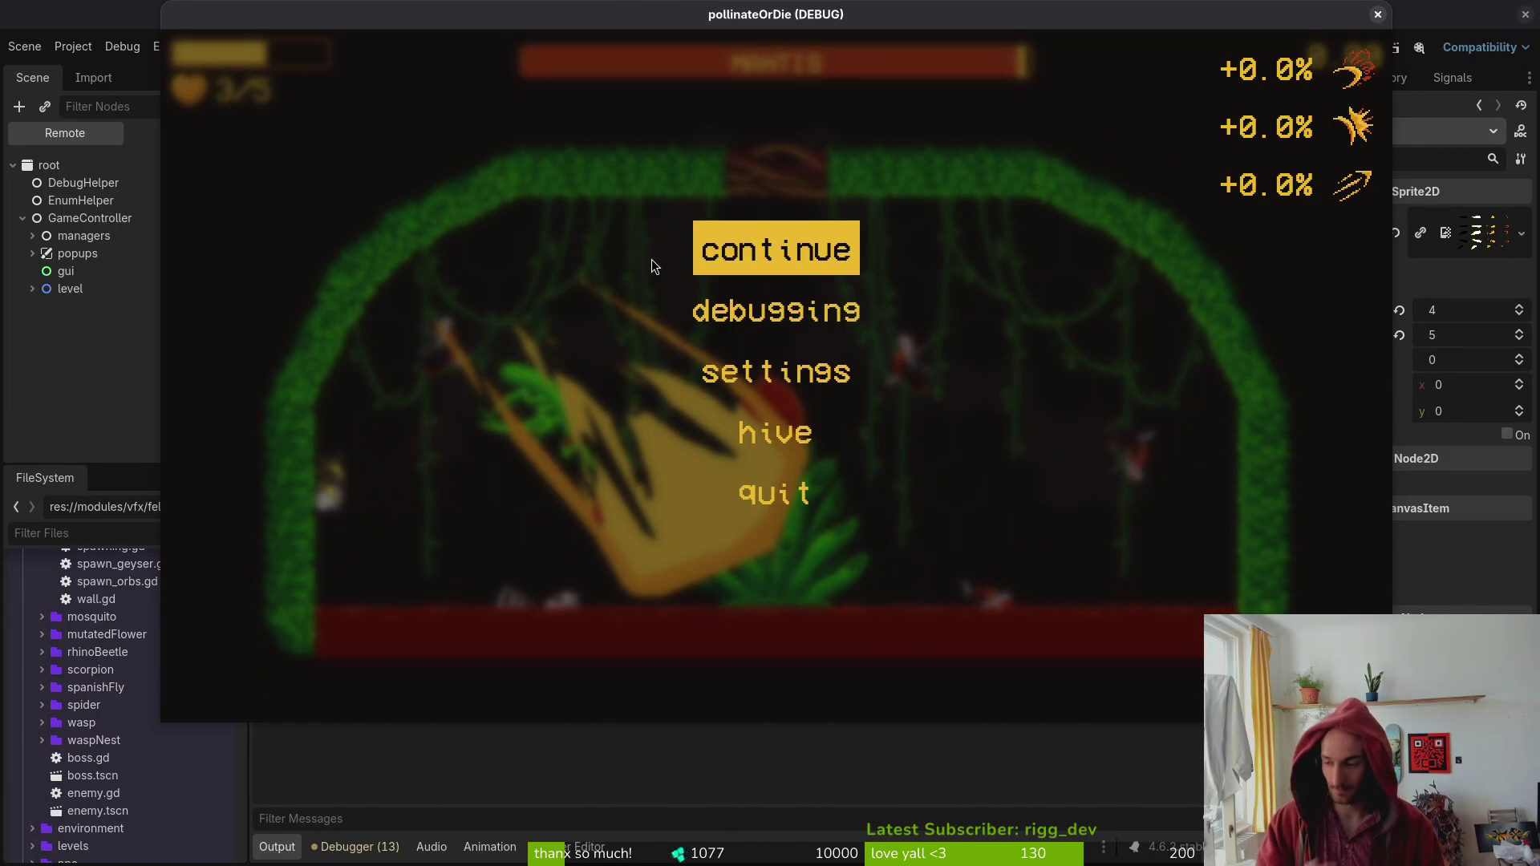
Review the landing code and _get_correct_felmyst_animation cases in felmysting.gd, then return to Godot.
key("alt+Tab")
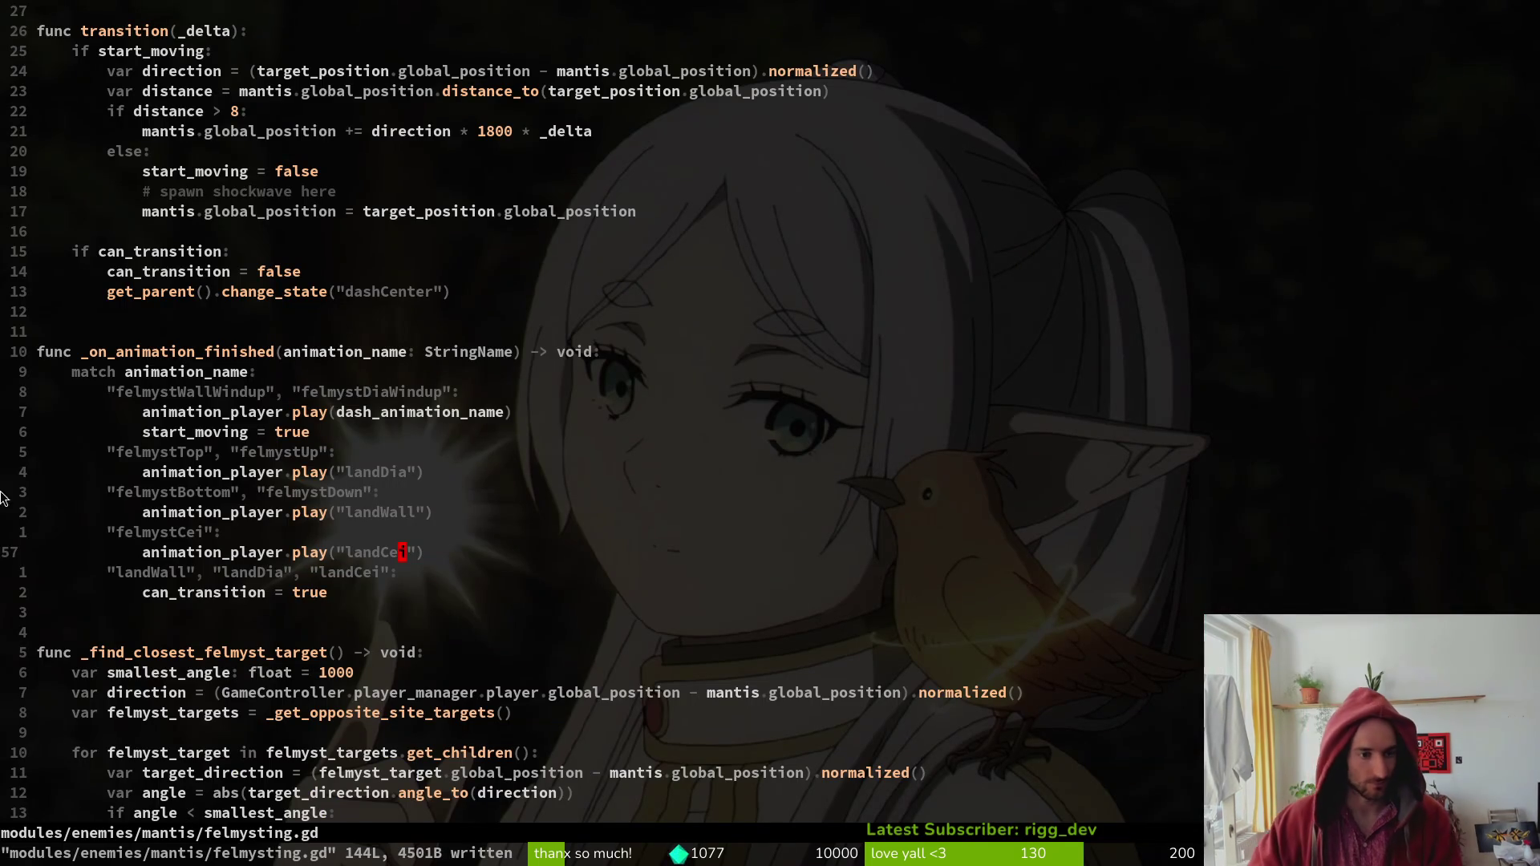
key("z")
key("t")
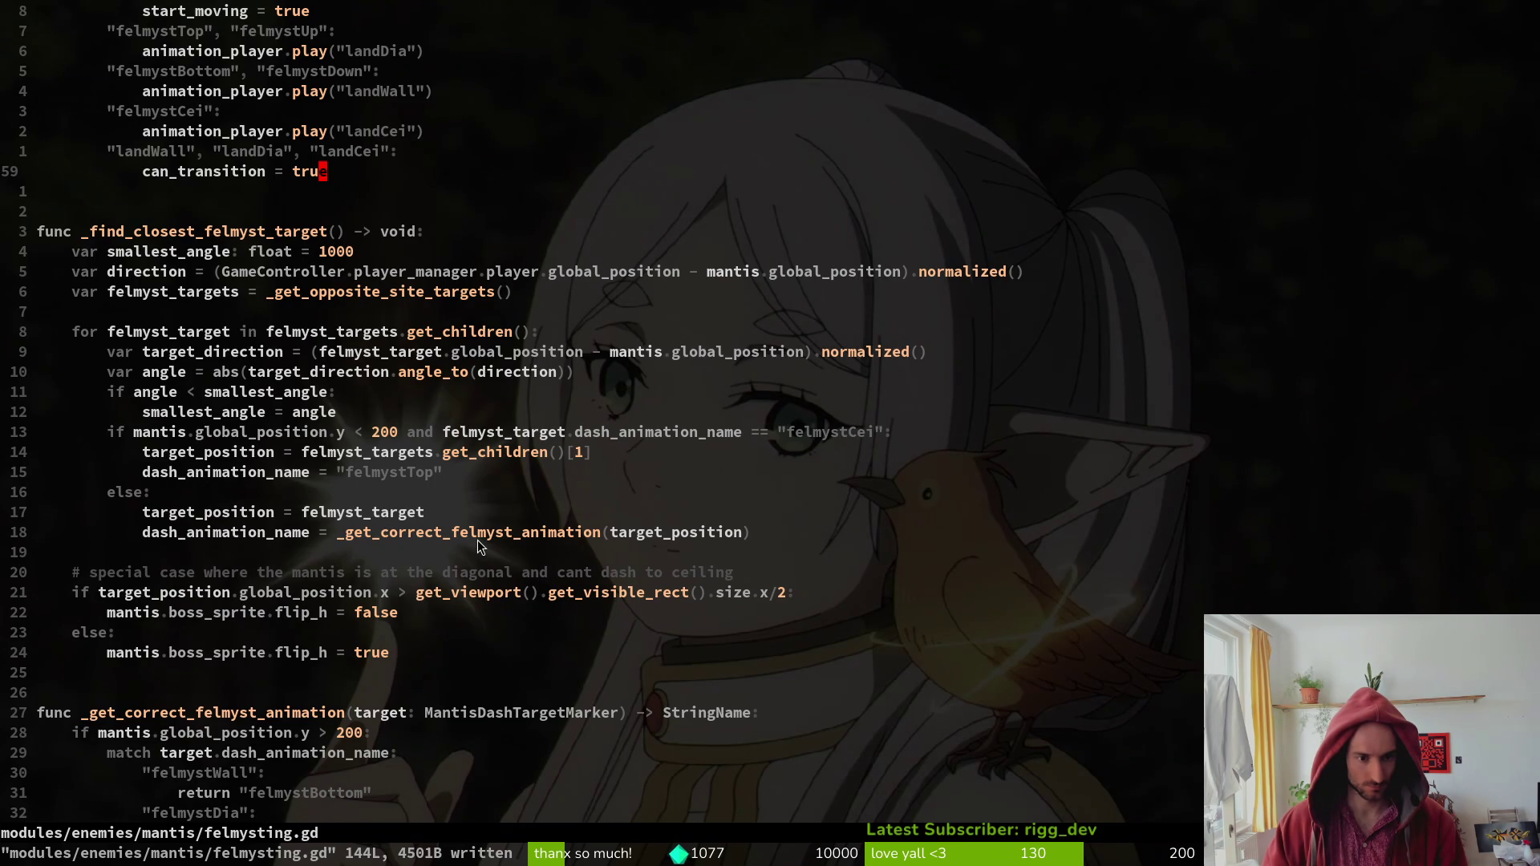
scroll(478, 544, "down", 6)
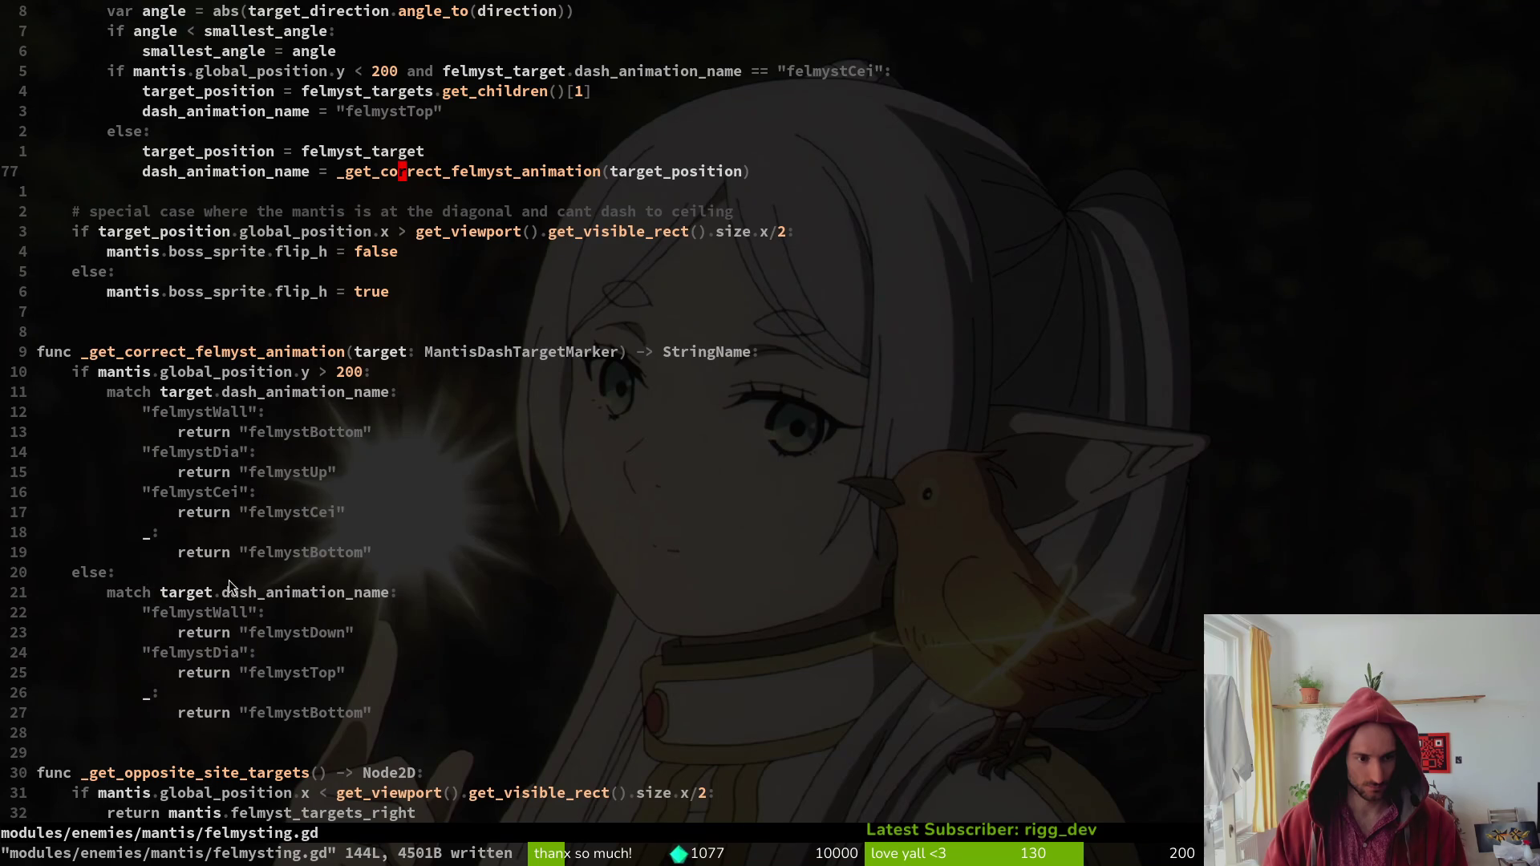
left_click(198, 656)
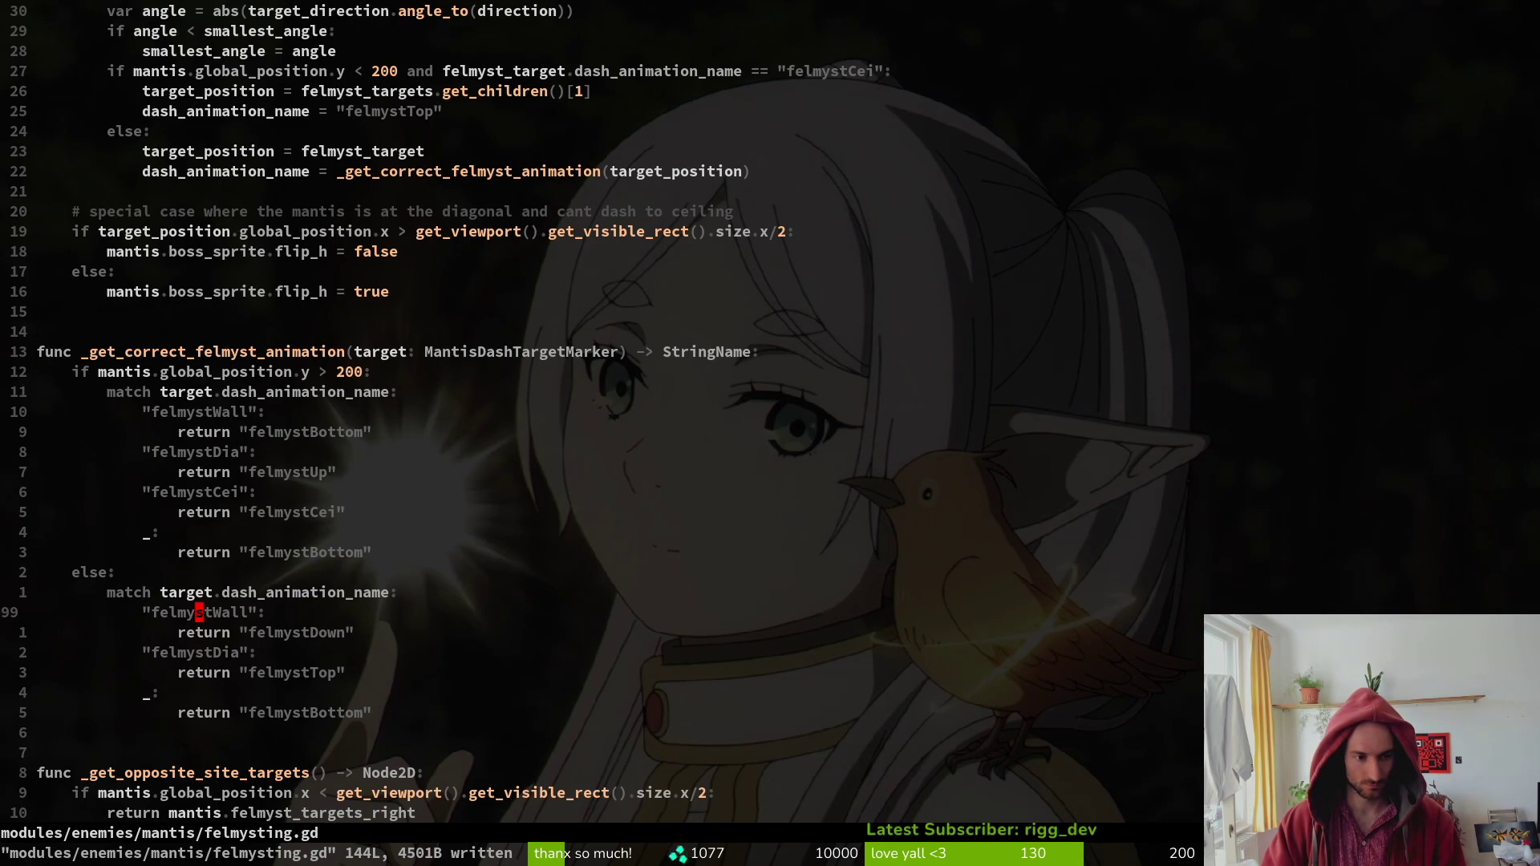
key("F5")
key("F8")
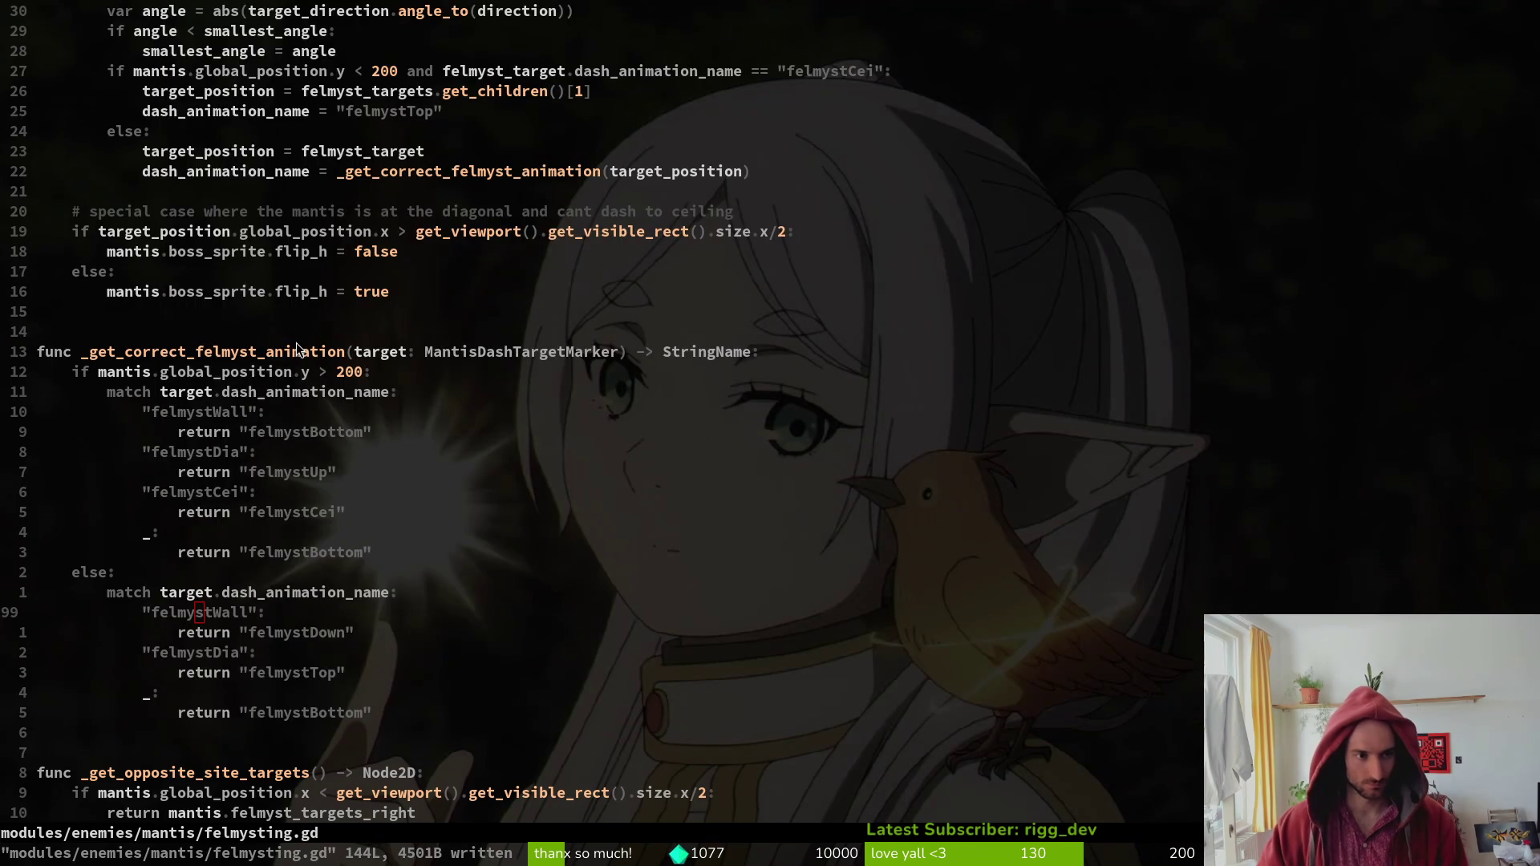
key("alt+Tab")
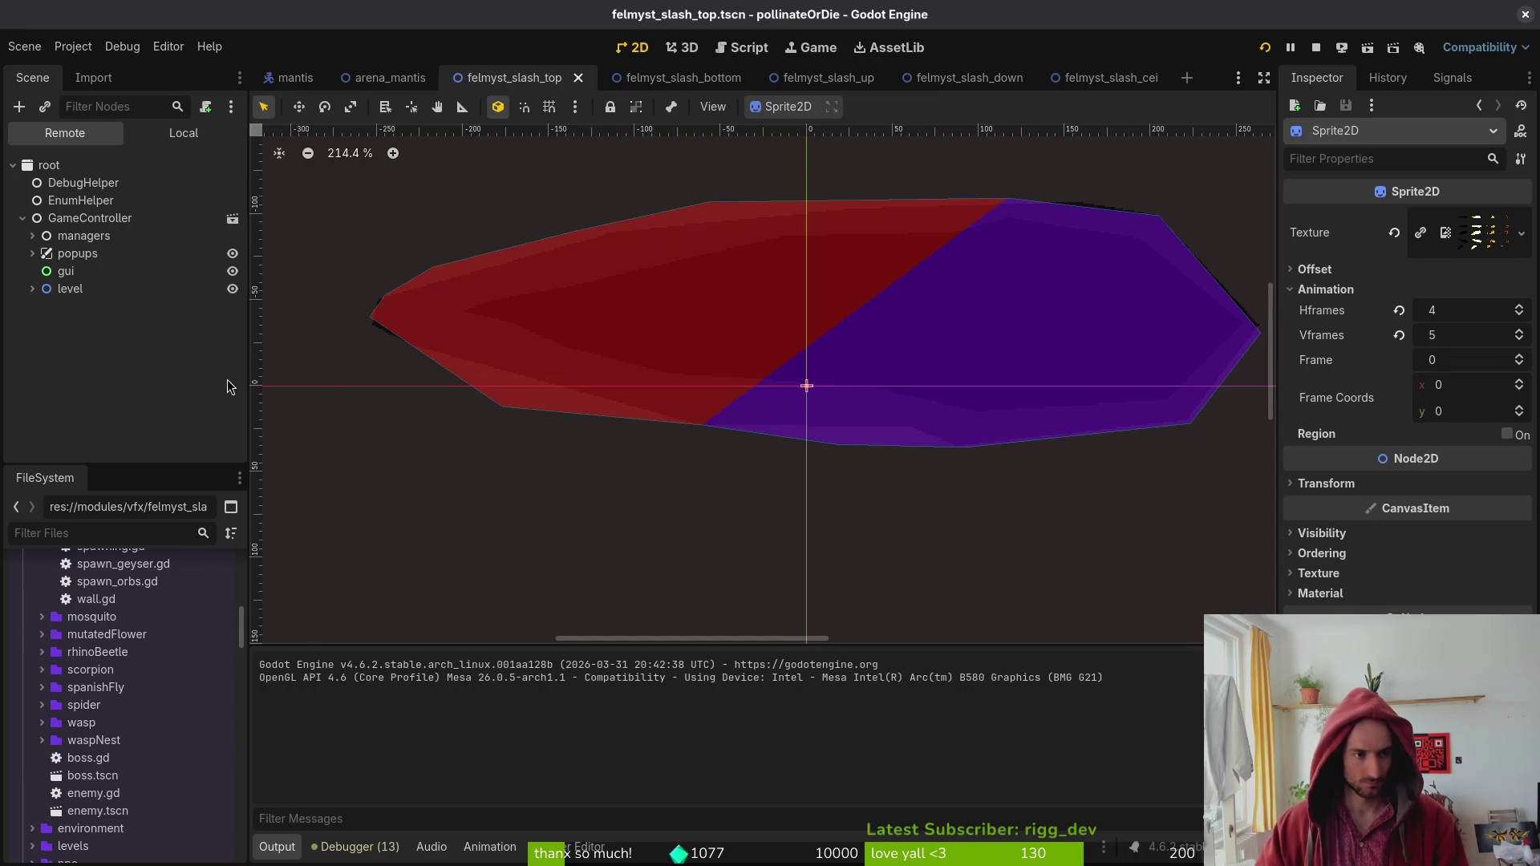
Inspect the left and right felmyst target markers' dash animations in arena_mantis and save the scene.
left_click(136, 138)
left_click(390, 78)
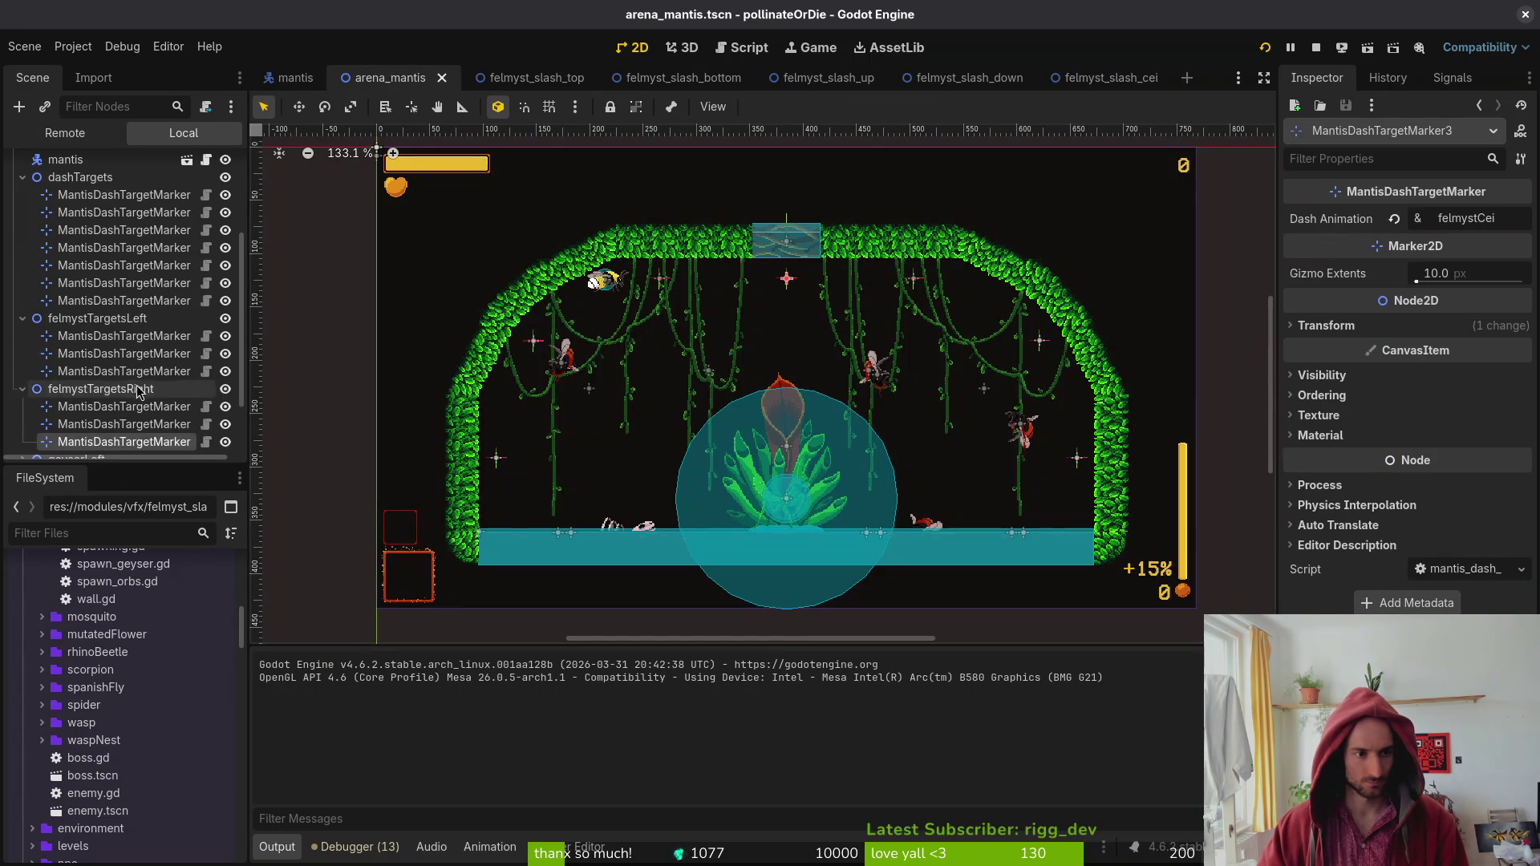
scroll(121, 401, "down", 3)
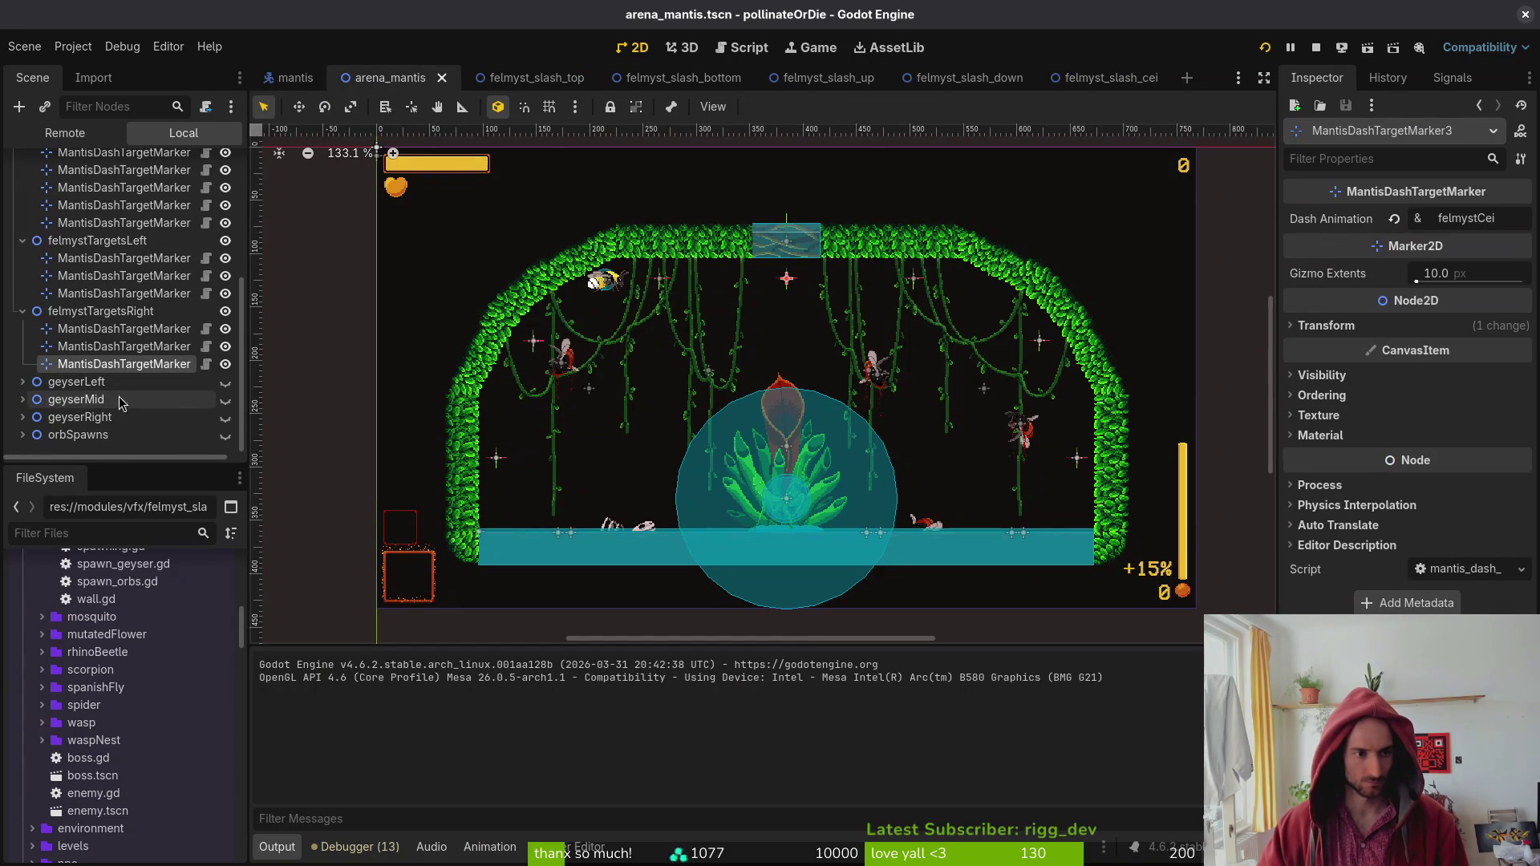
left_click(114, 347)
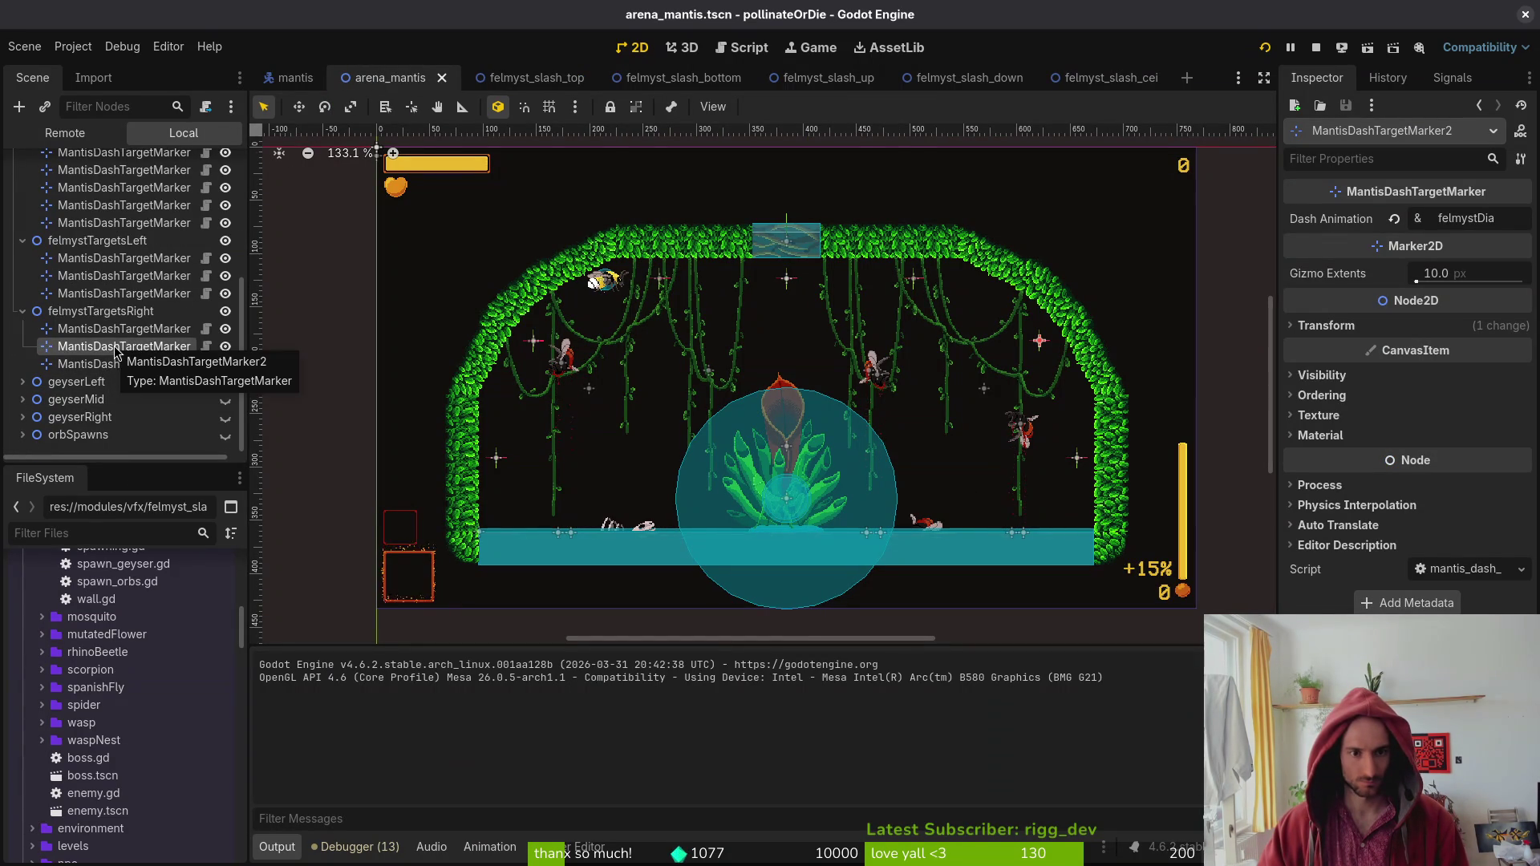
left_click(117, 331)
left_click(118, 294)
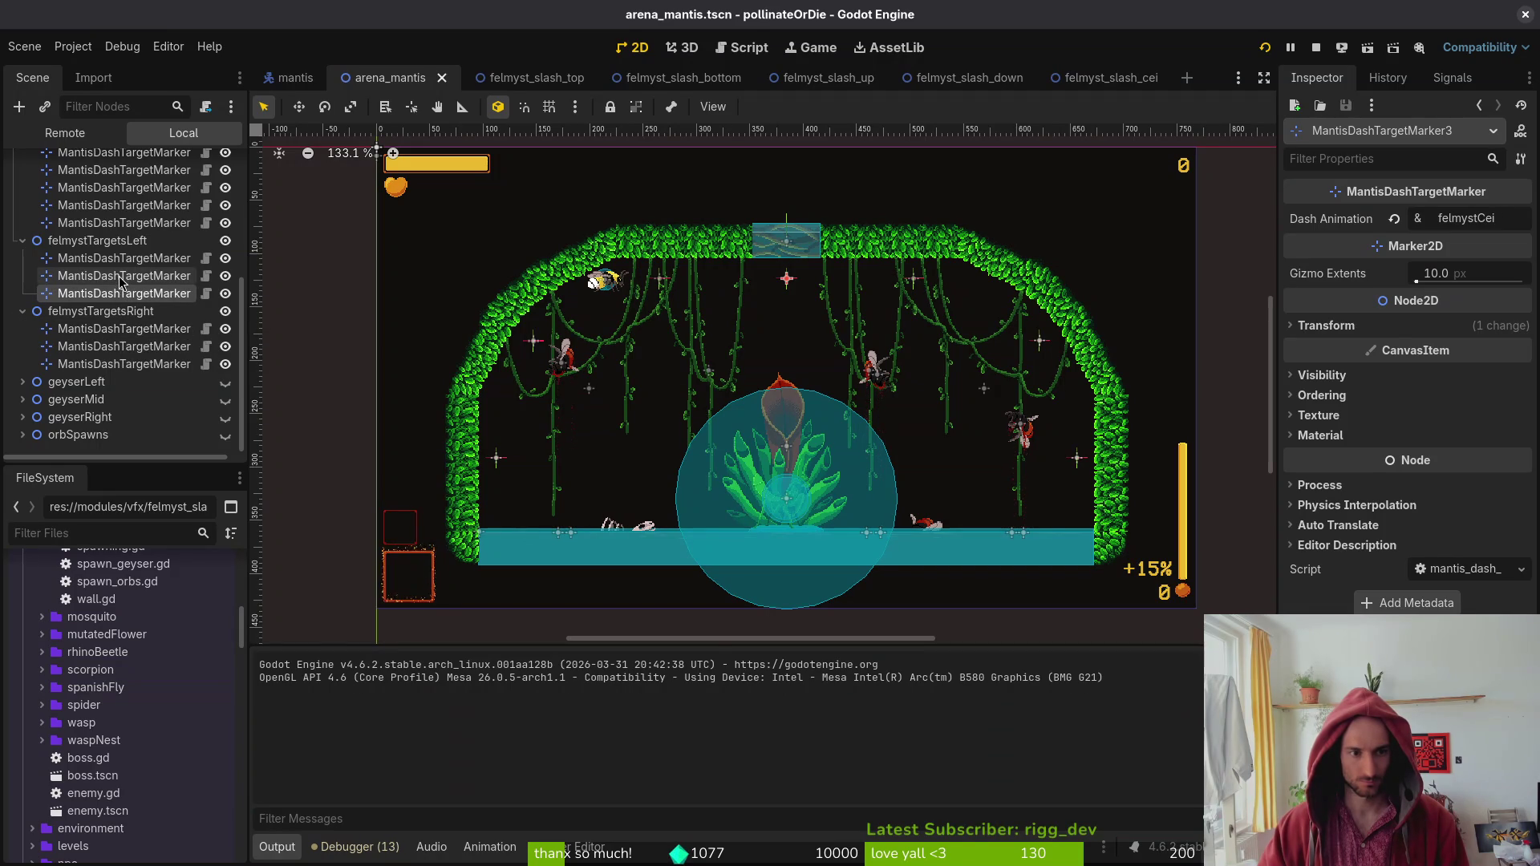
left_click(123, 277)
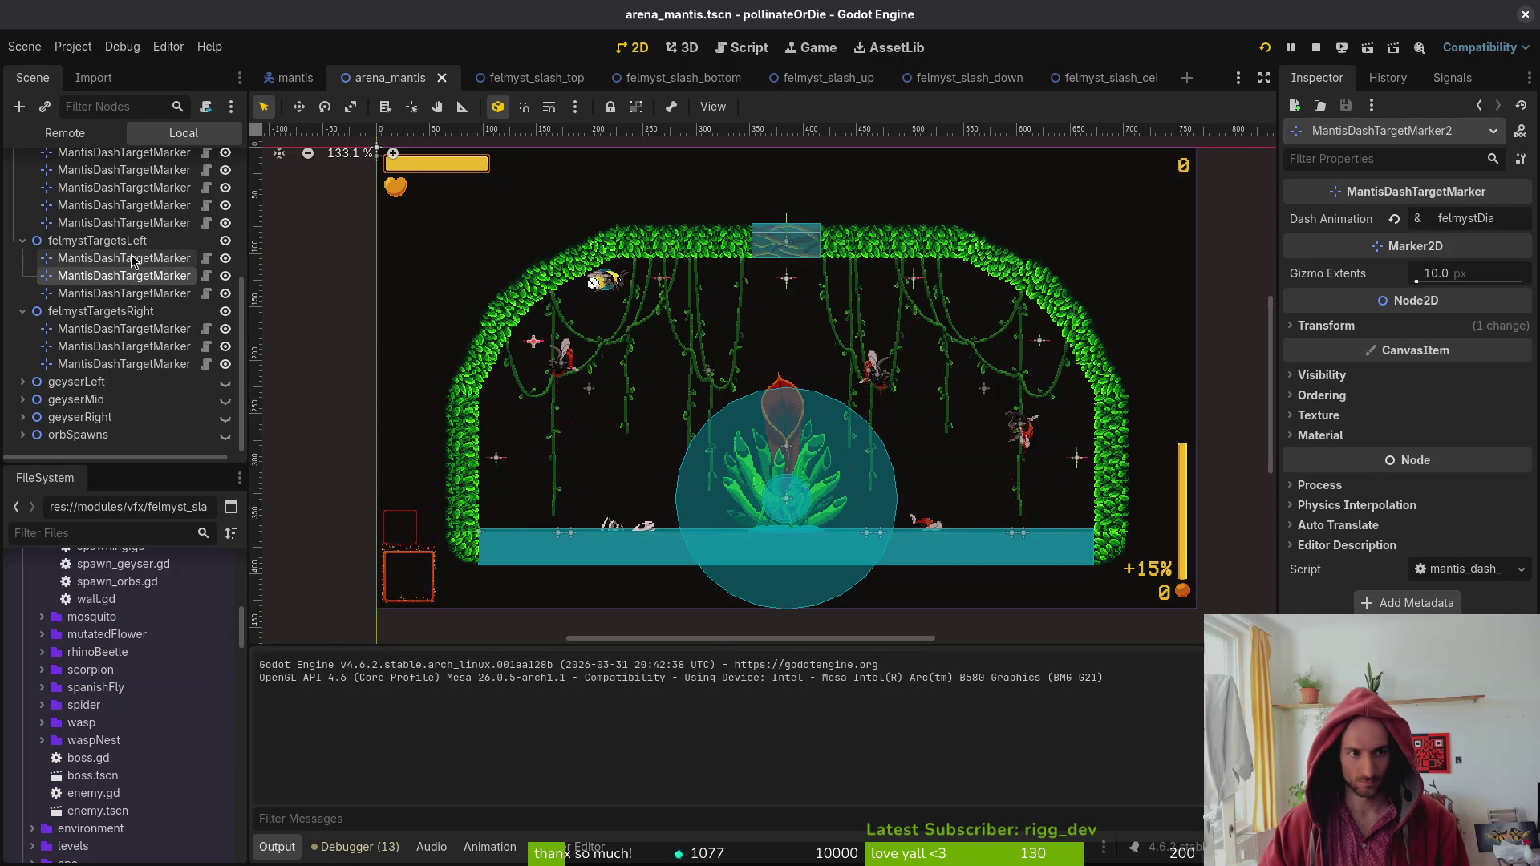
left_click(133, 260)
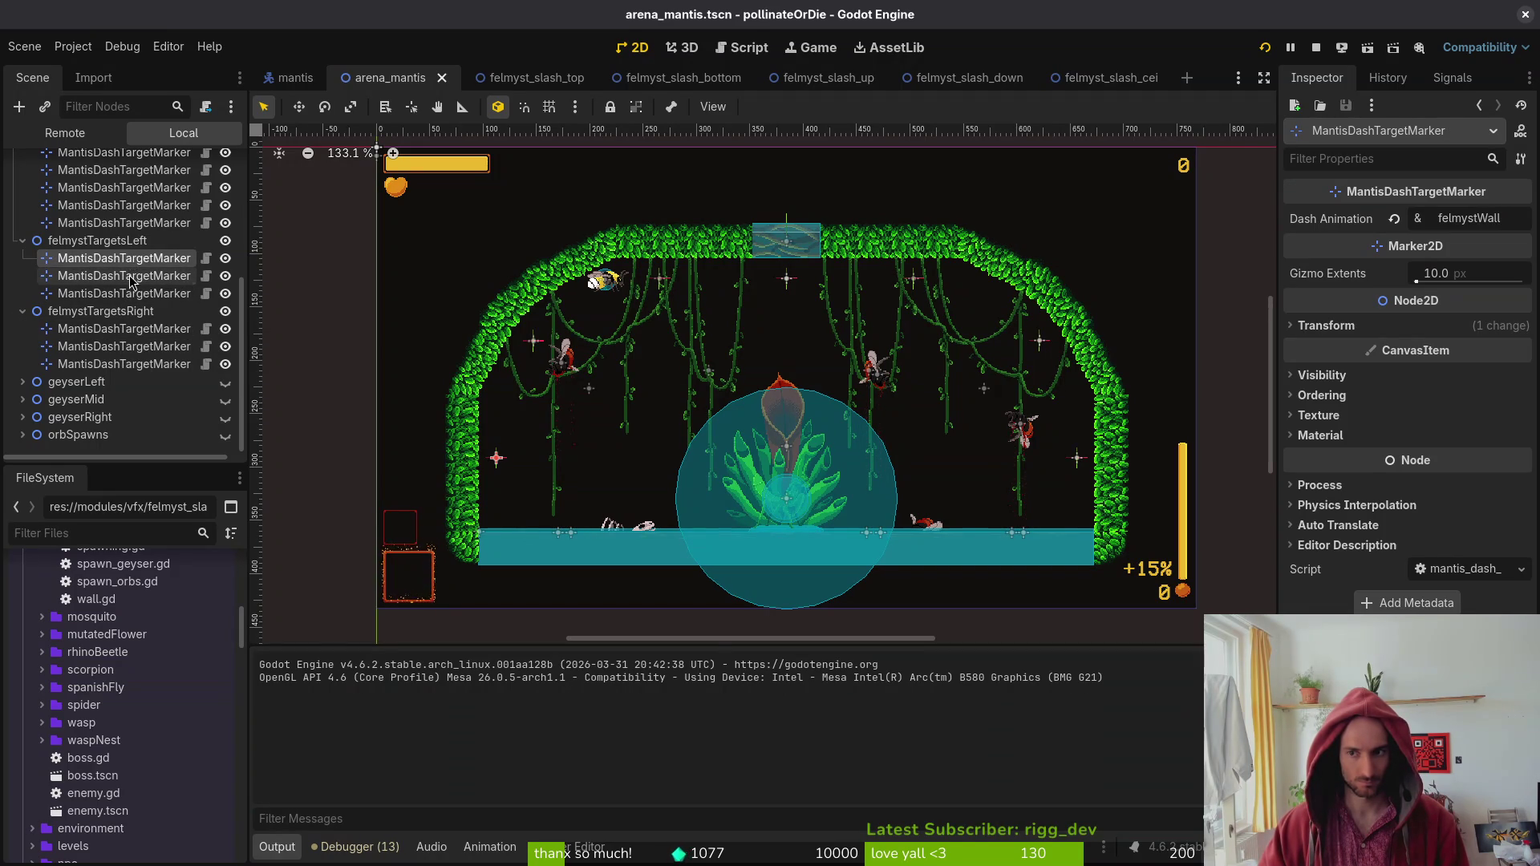
left_click(132, 294)
key("ctrl+s")
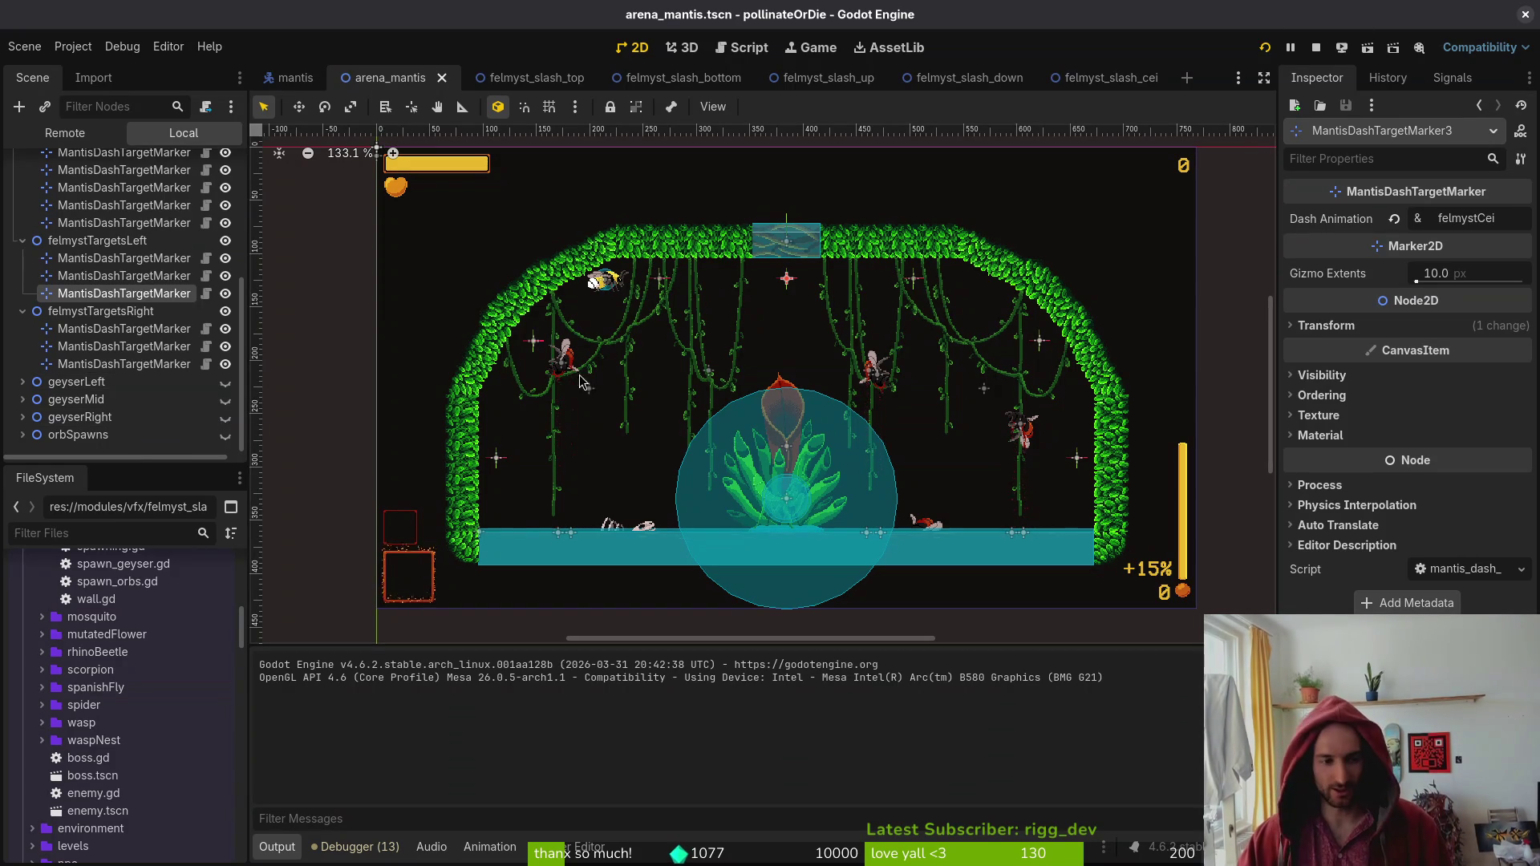
Collapse the arena_mantis scene tree groups and close the Godot editor window.
left_click(35, 315)
left_click(23, 241)
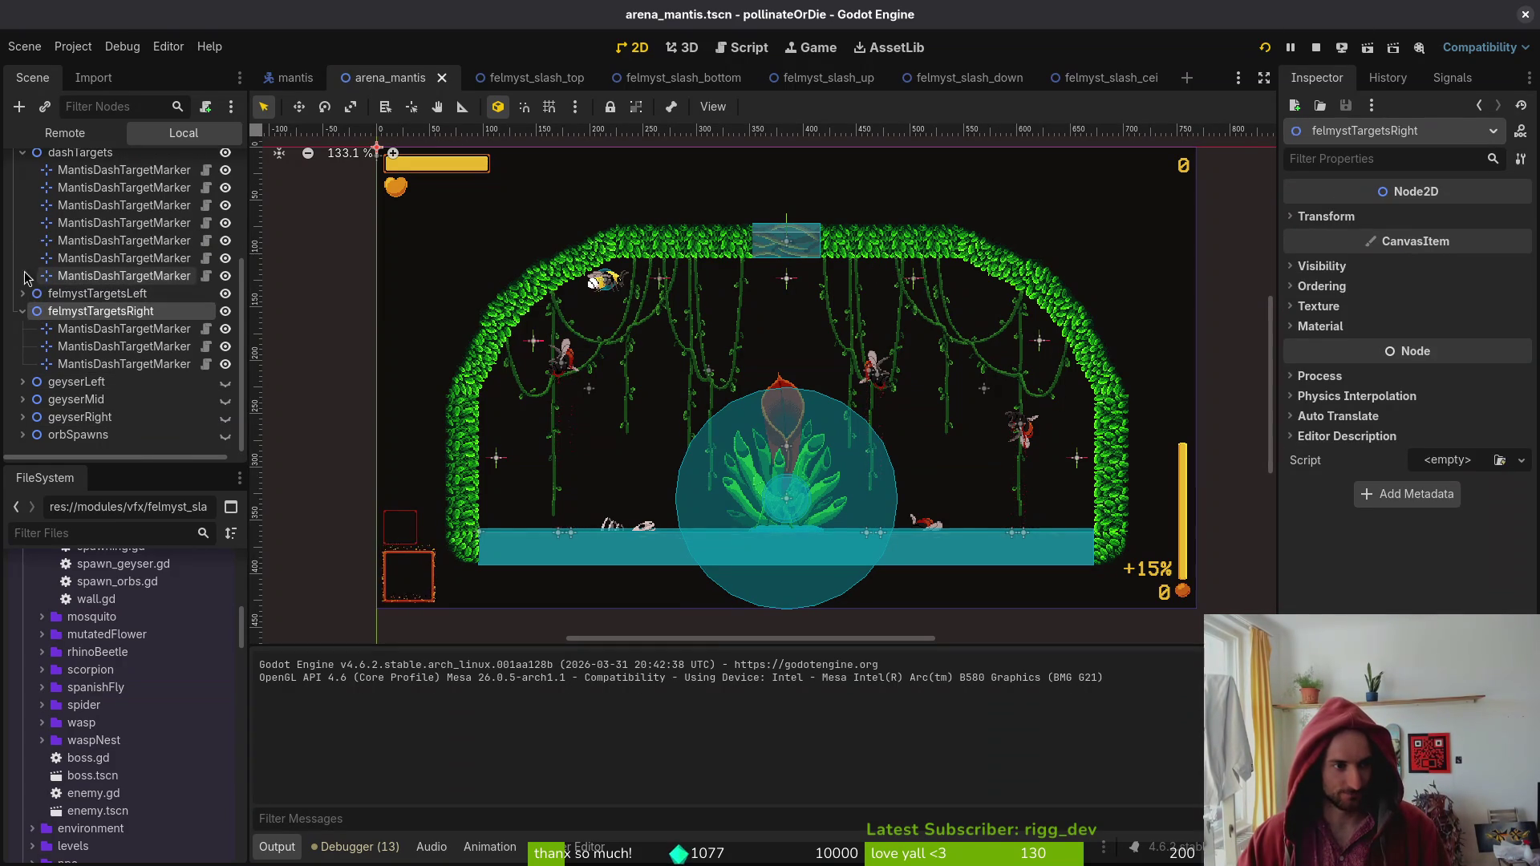
left_click(23, 311)
left_click(22, 205)
left_click(13, 165)
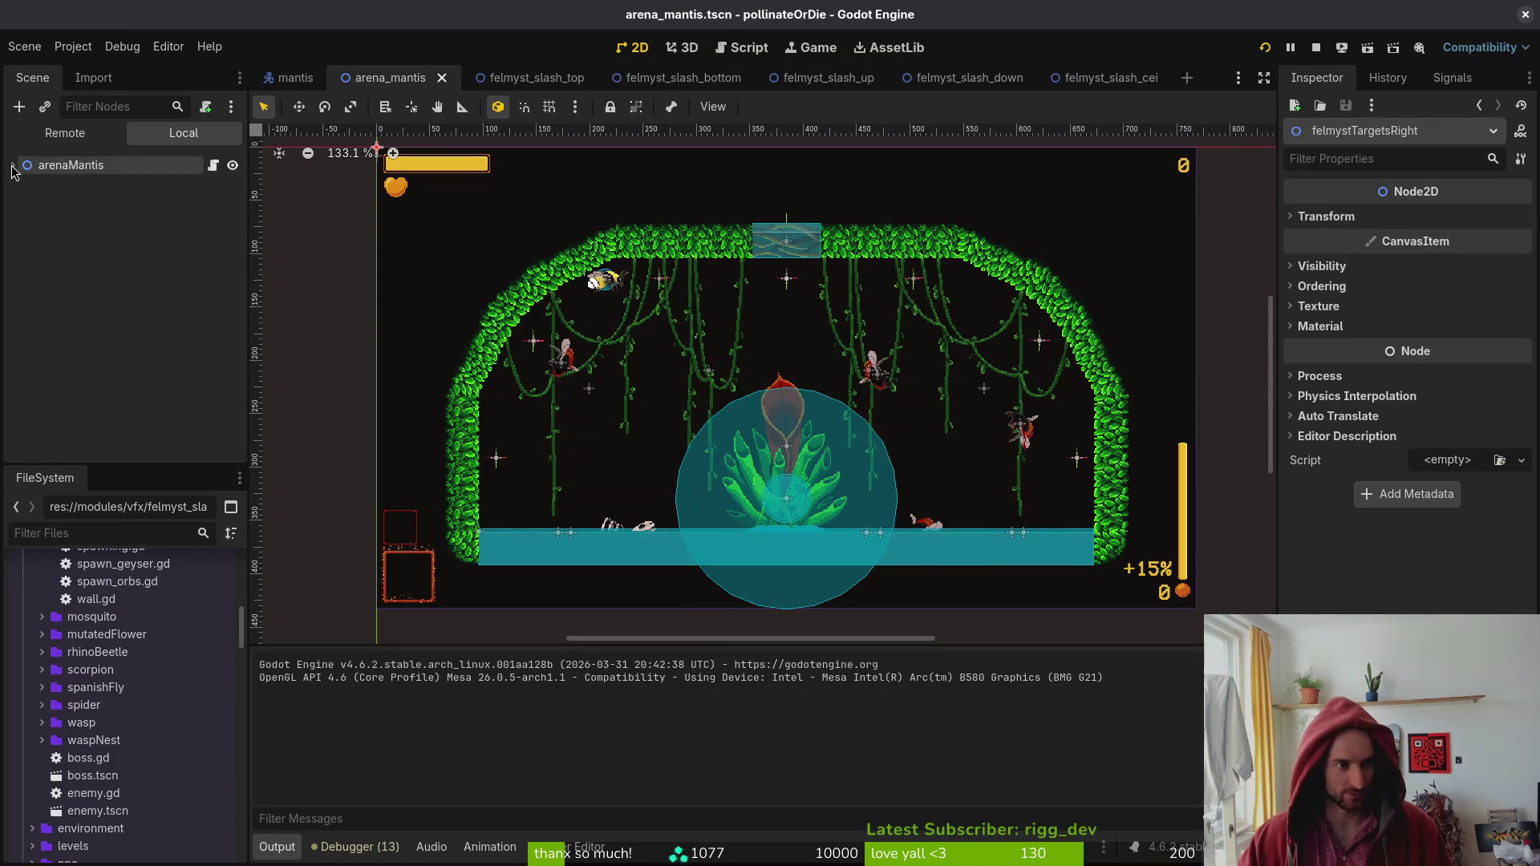
left_click(13, 165)
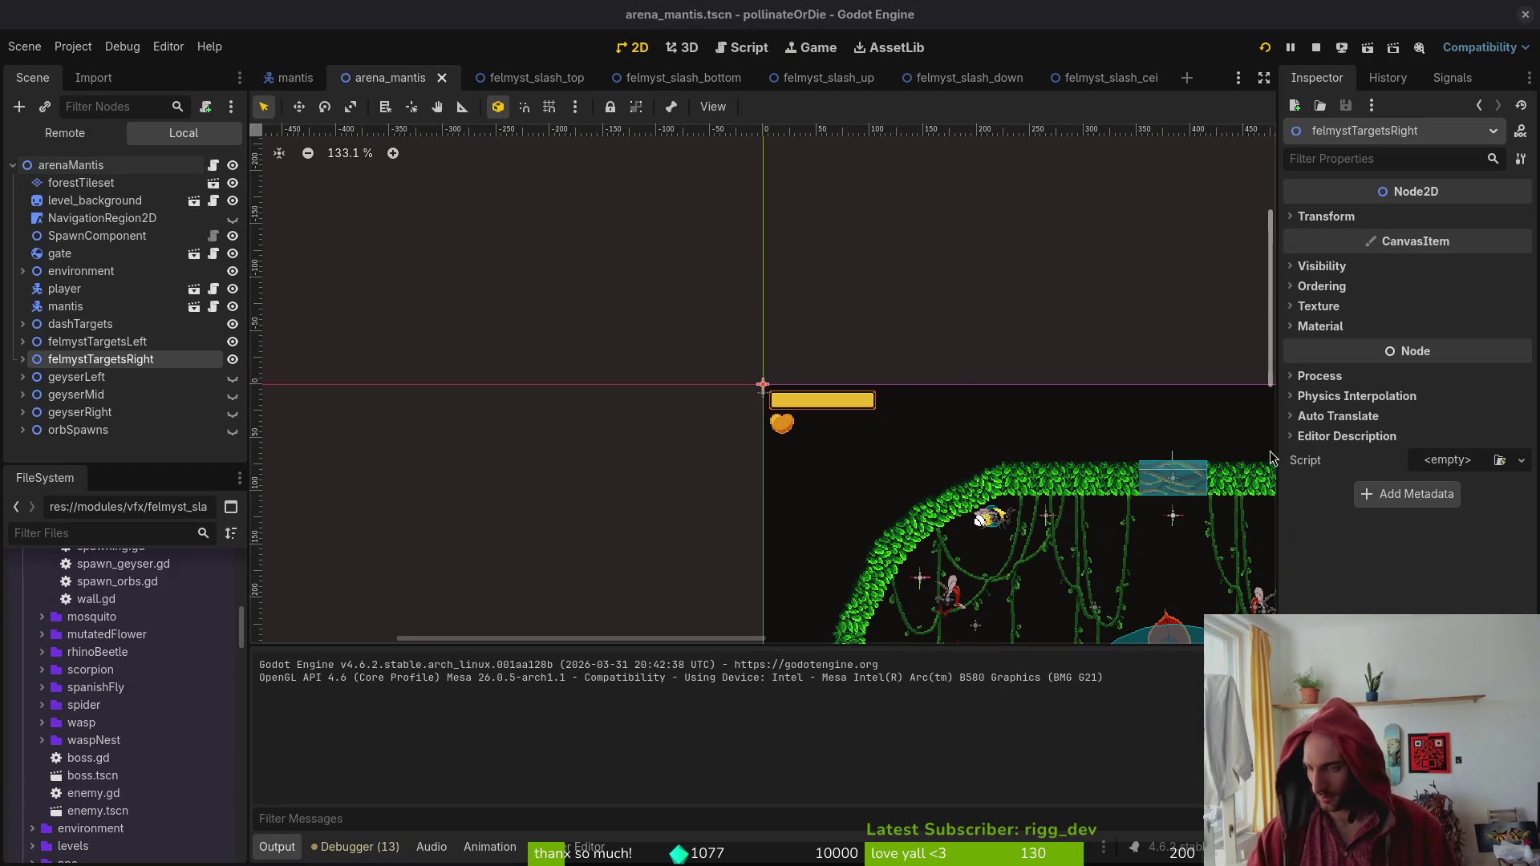
left_click(1526, 15)
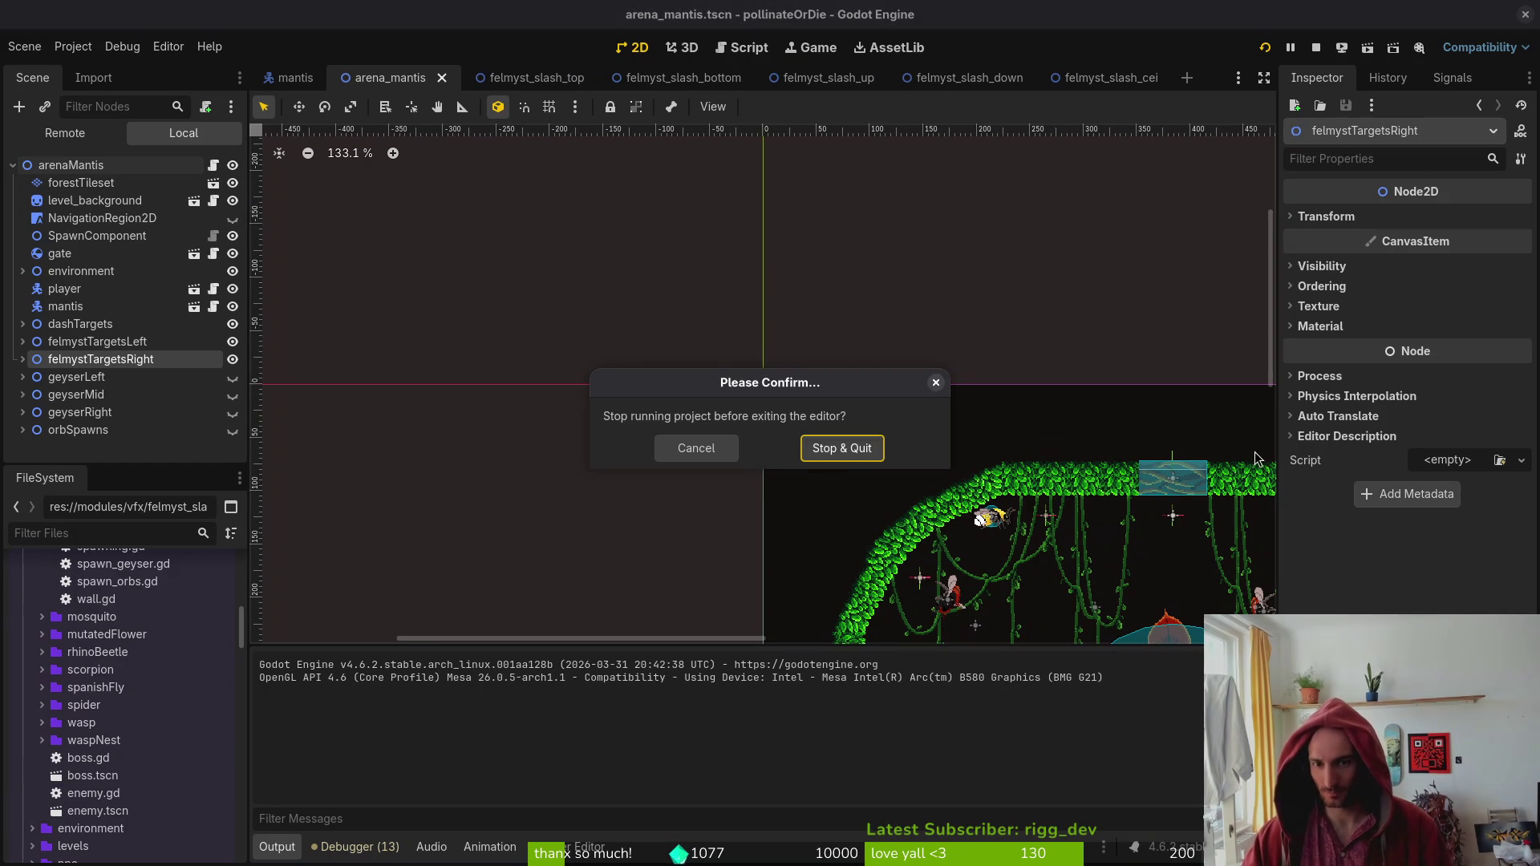
Stop the game, quit Godot and Vim, then browse the changed files in tig status.
left_click(840, 459)
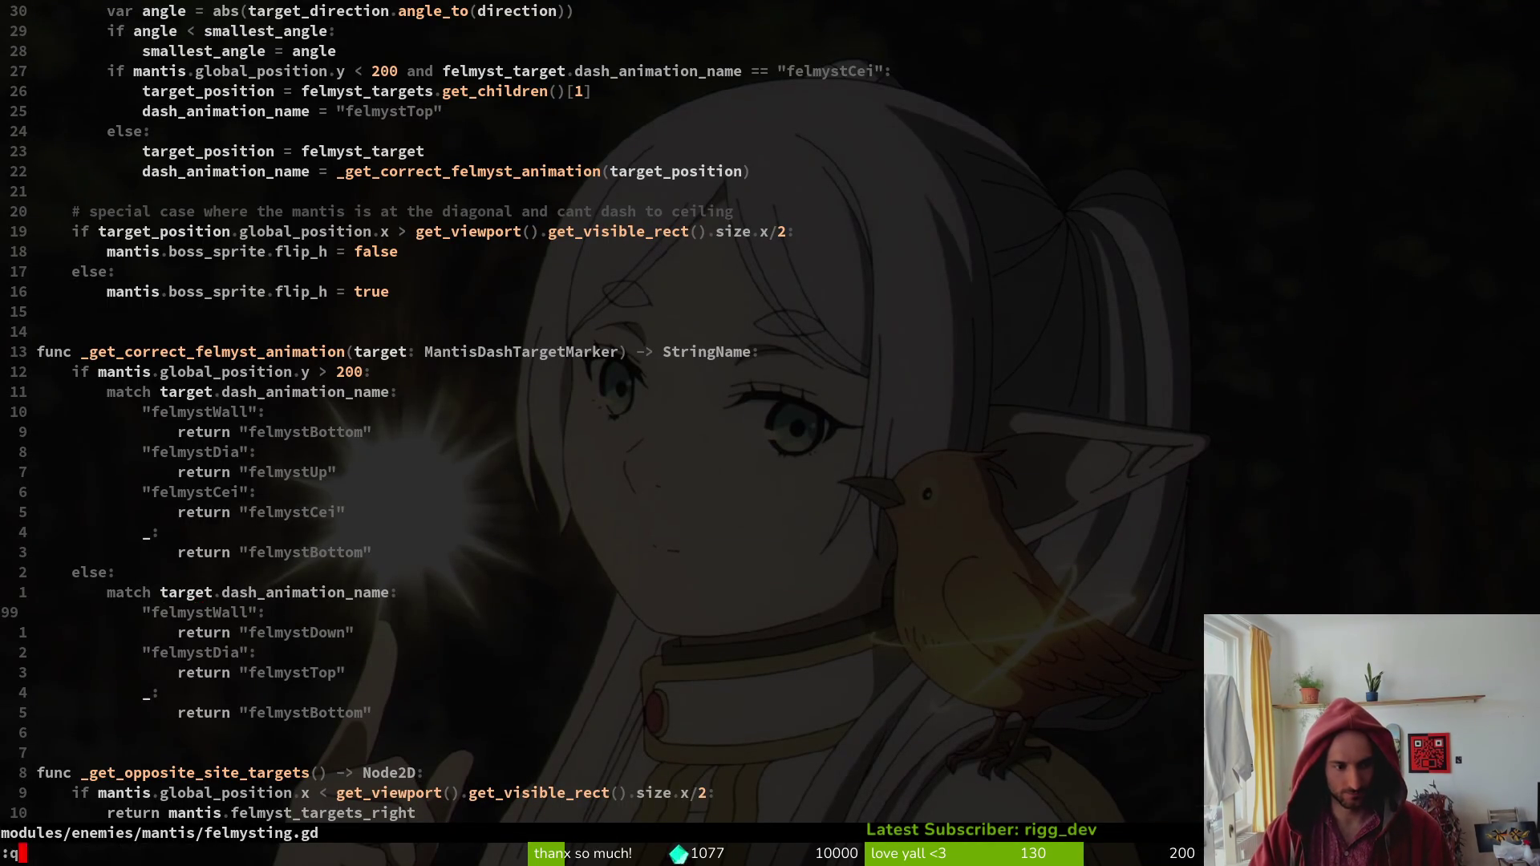
key("Return")
type("tig status")
key("Return")
key("Down")
key("Down")
key("Down")
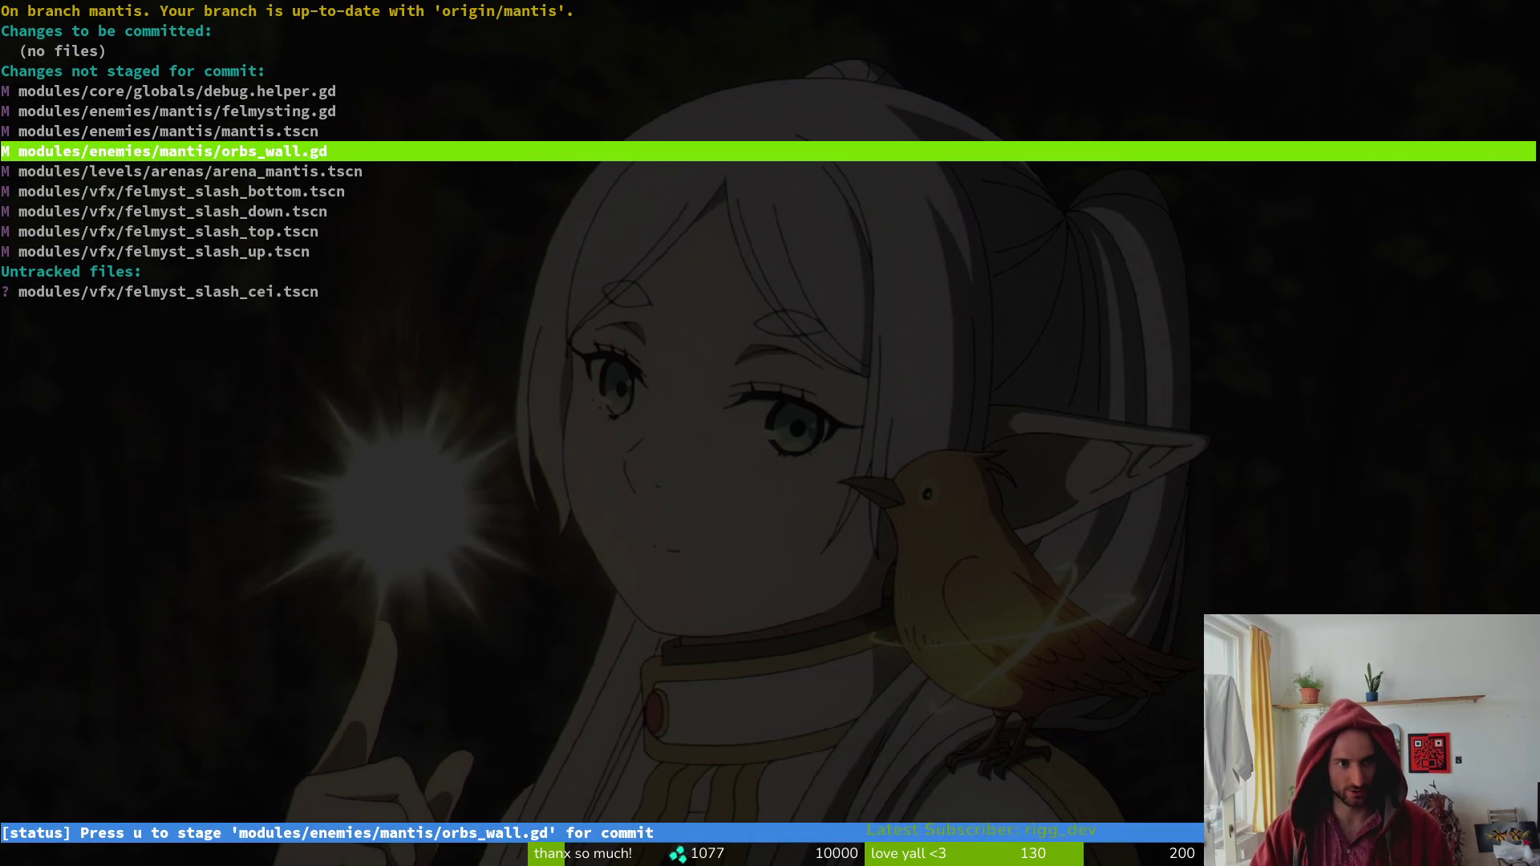
key("Down")
key("Down")
key("Down")
key("Down")
key("Down")
key("Down")
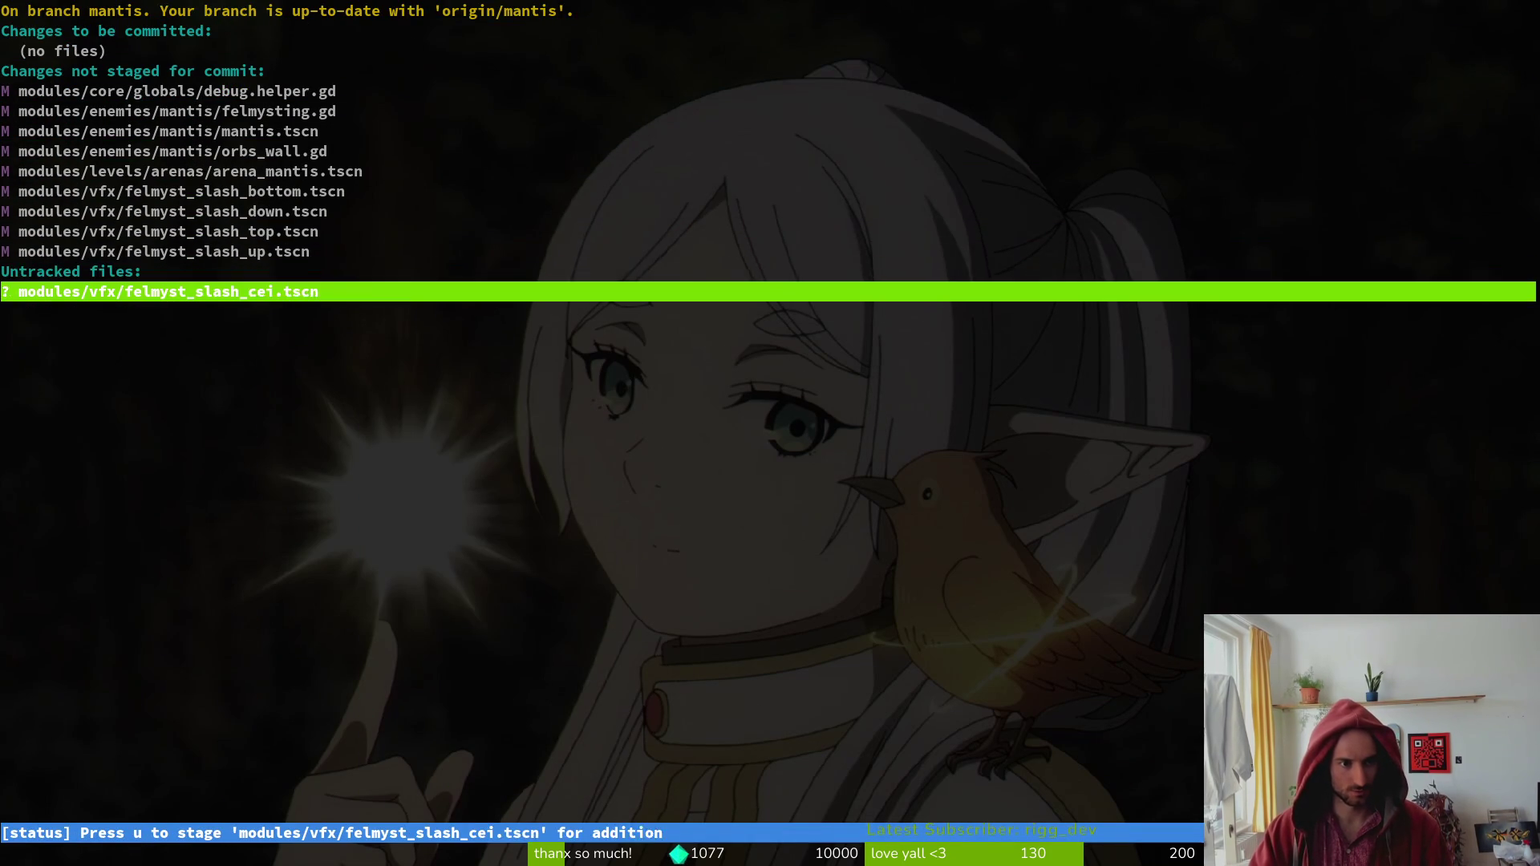